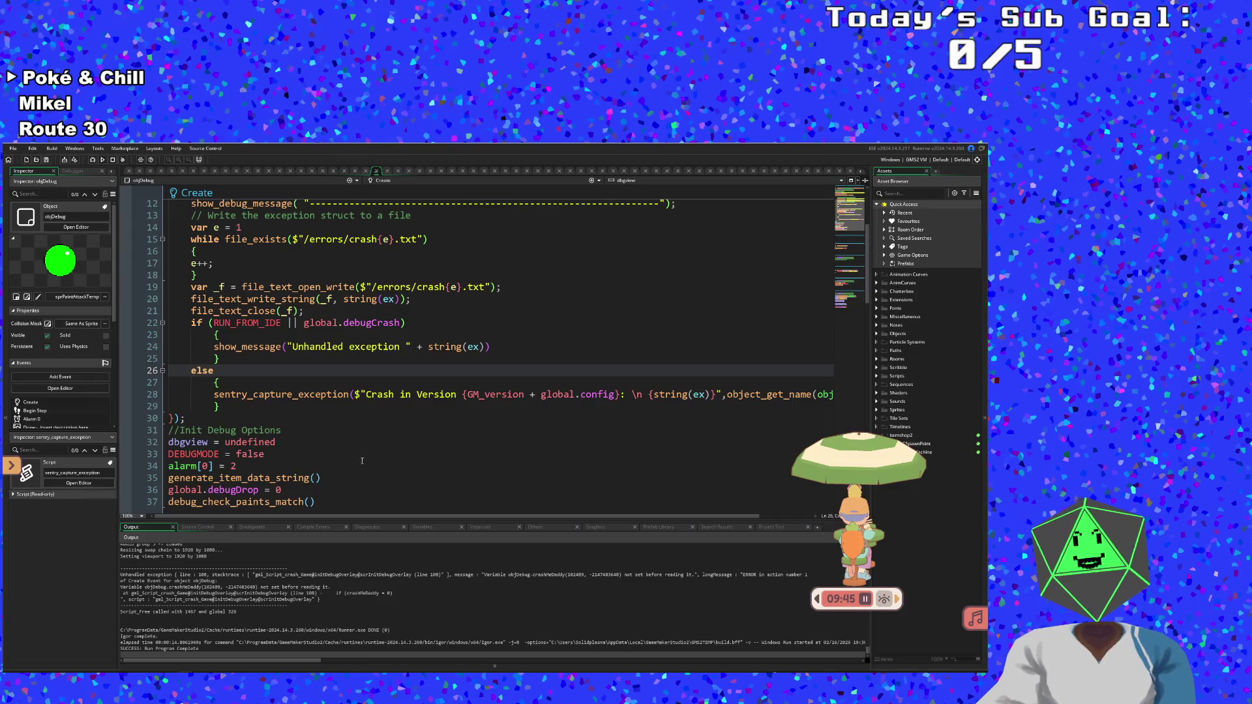
Tick off 'Fix Crash Report in IDE' in the Game Dev on Art Attack to-do list, then close the overlay
{"action": "mouse_move", "coordinate": [392, 516]}
{"action": "left_mouse_down"}
{"action": "mouse_move", "coordinate": [479, 529]}
{"action": "mouse_move", "coordinate": [331, 528]}
{"action": "left_mouse_up"}
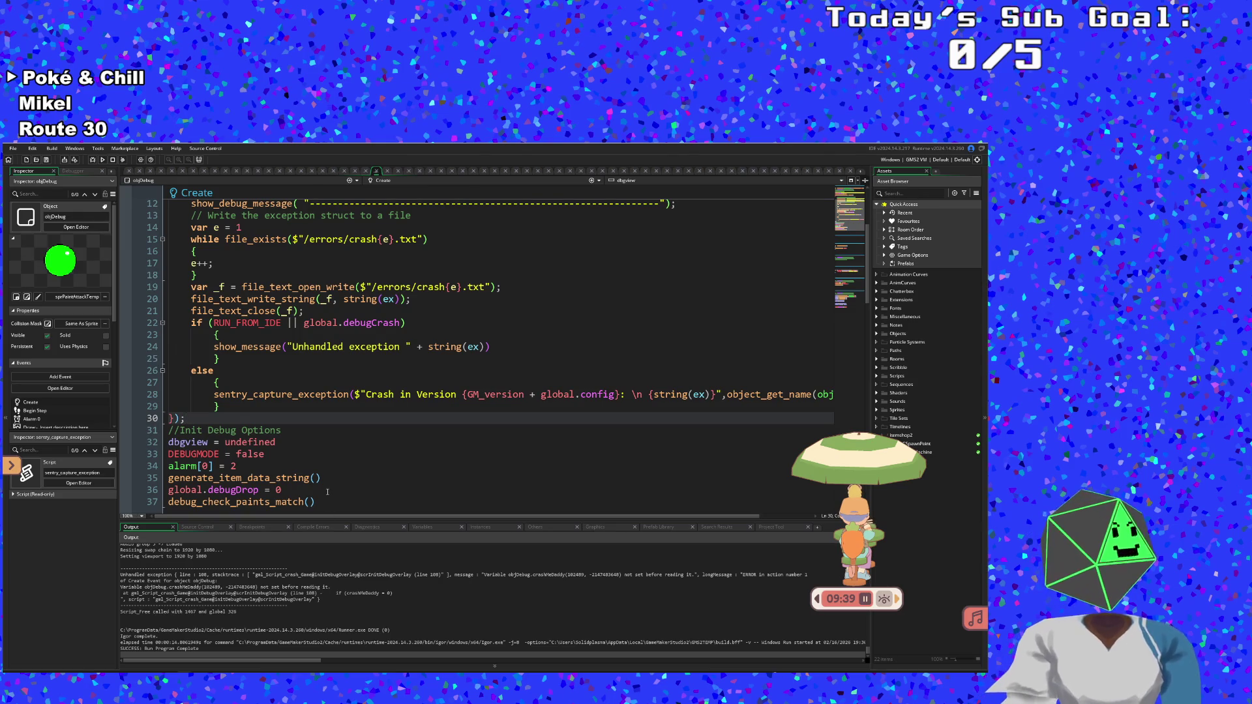
{"action": "scroll", "coordinate": [327, 492], "scroll_direction": "up", "scroll_amount": 2}
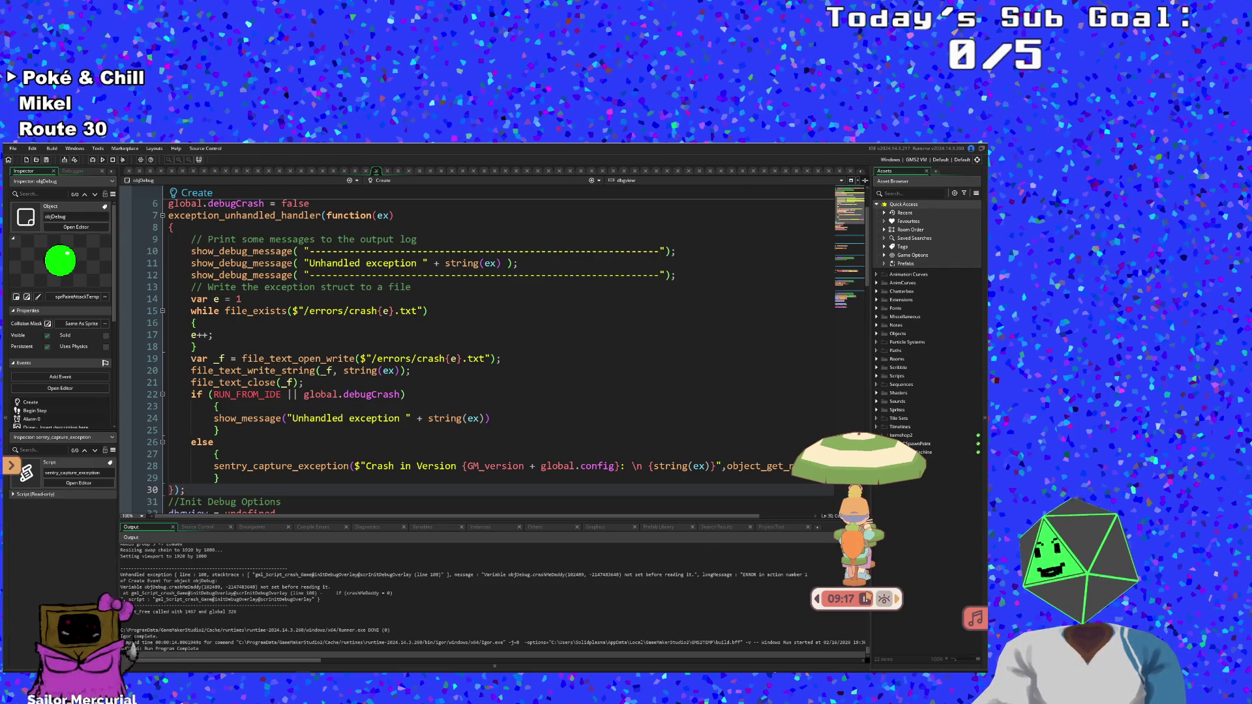
{"action": "left_click", "coordinate": [817, 599]}
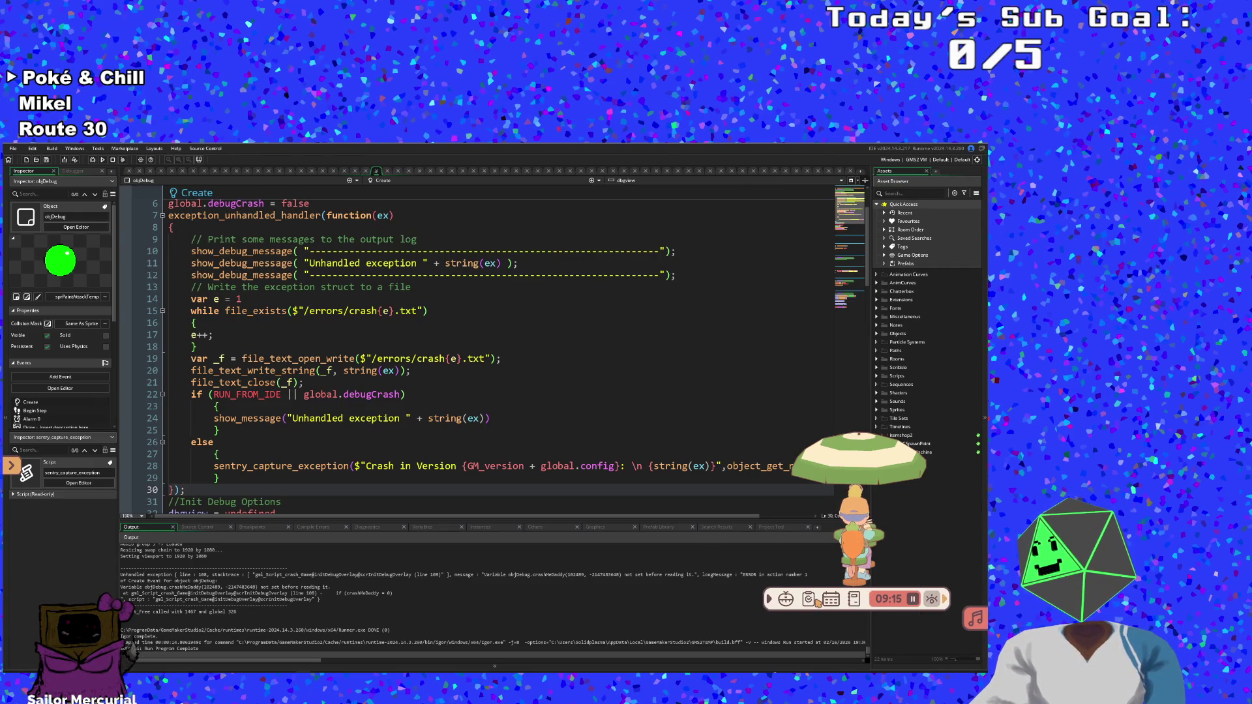
{"action": "left_click", "coordinate": [809, 600]}
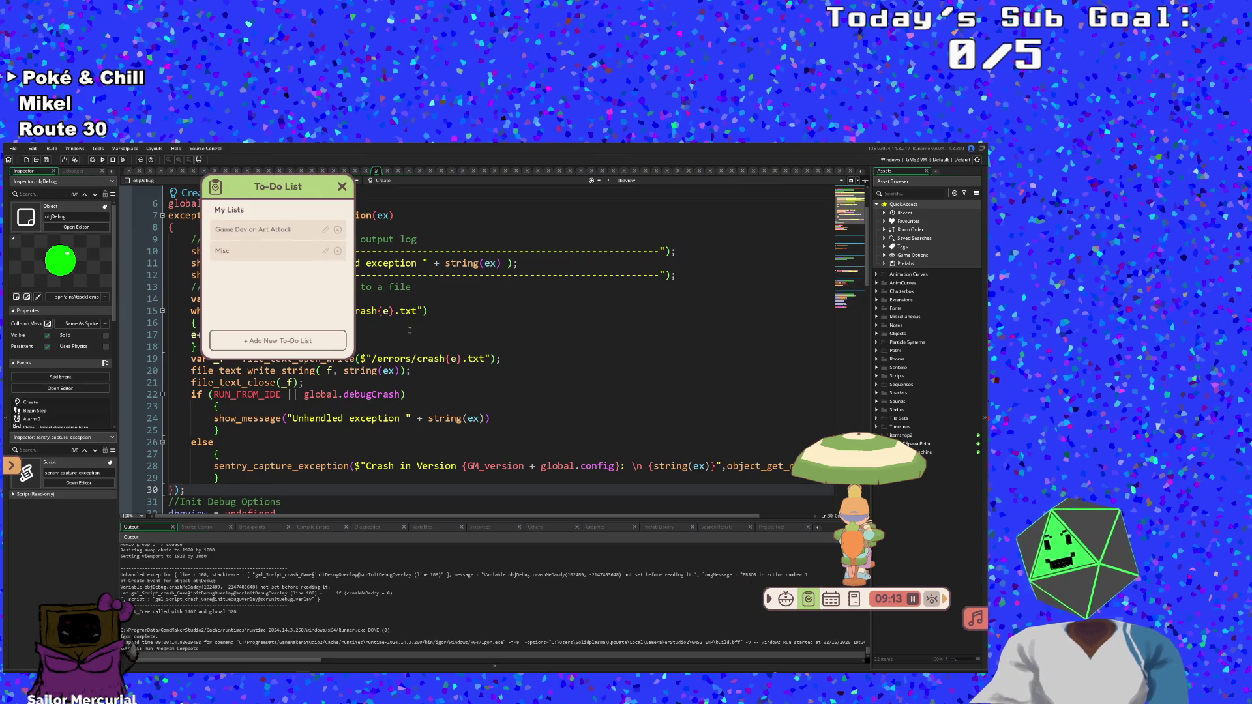
{"action": "left_click", "coordinate": [289, 235]}
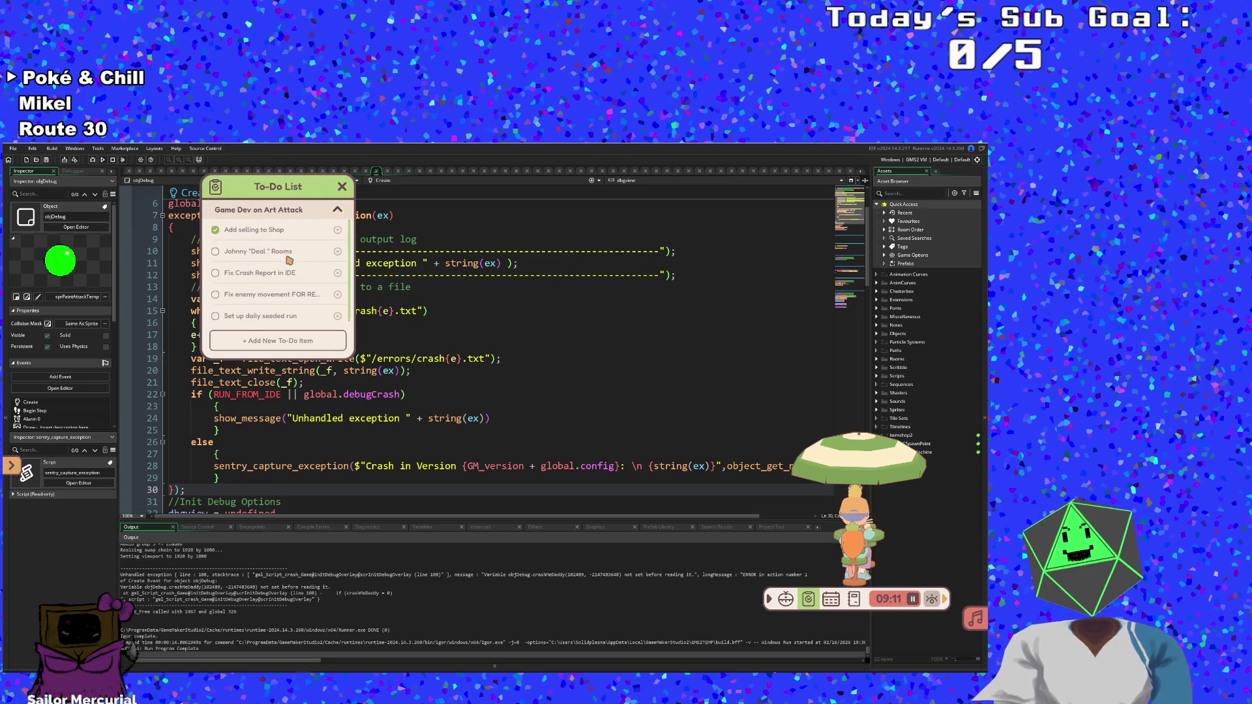
{"action": "left_click", "coordinate": [216, 274]}
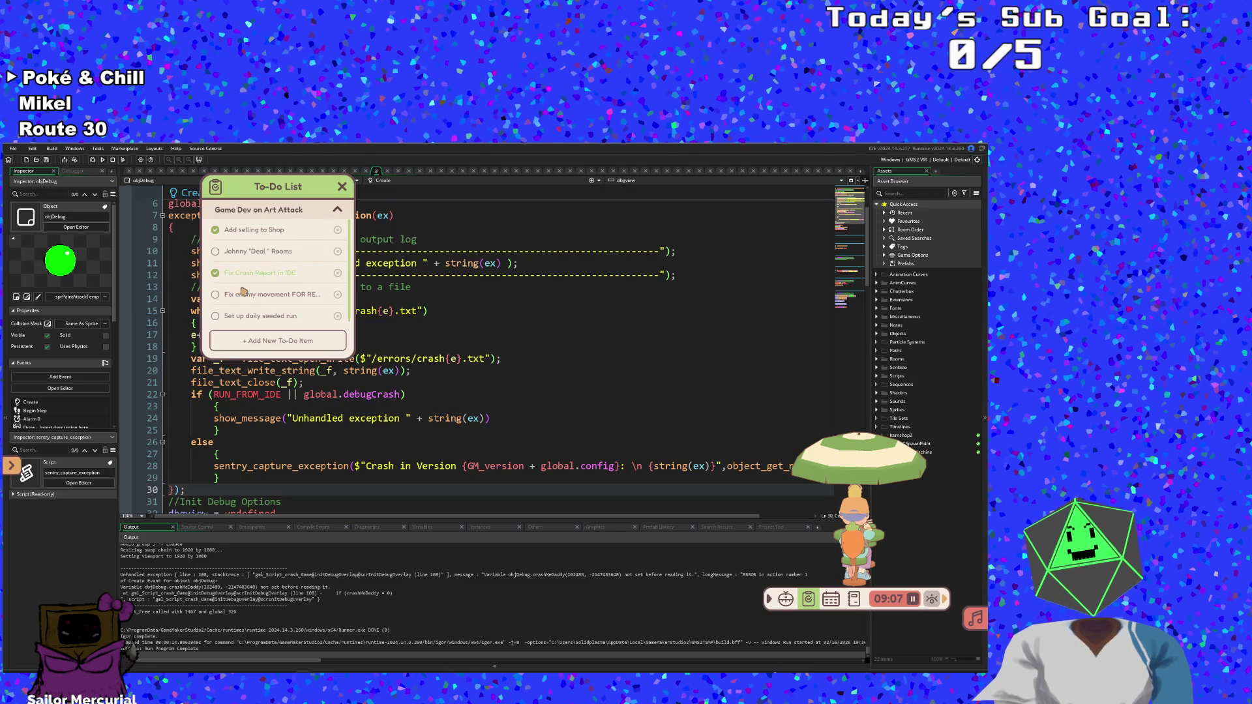
{"action": "scroll", "coordinate": [325, 253], "scroll_direction": "down", "scroll_amount": 1}
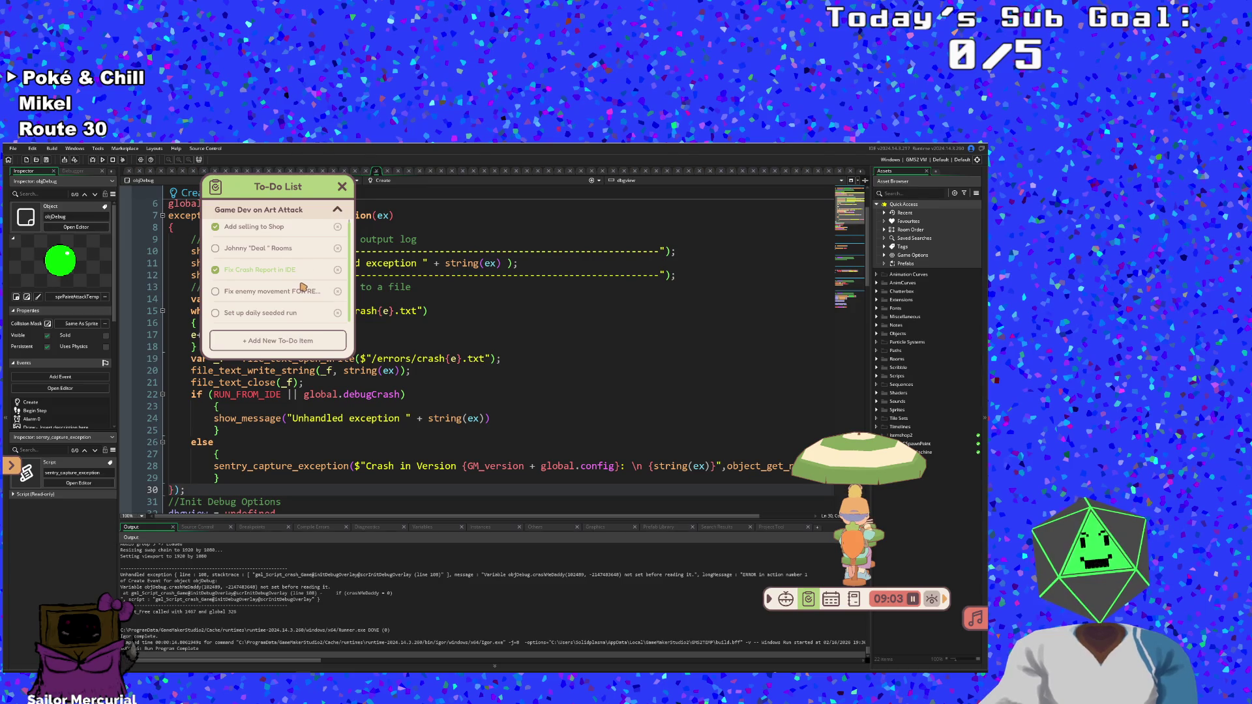
{"action": "left_click", "coordinate": [341, 187]}
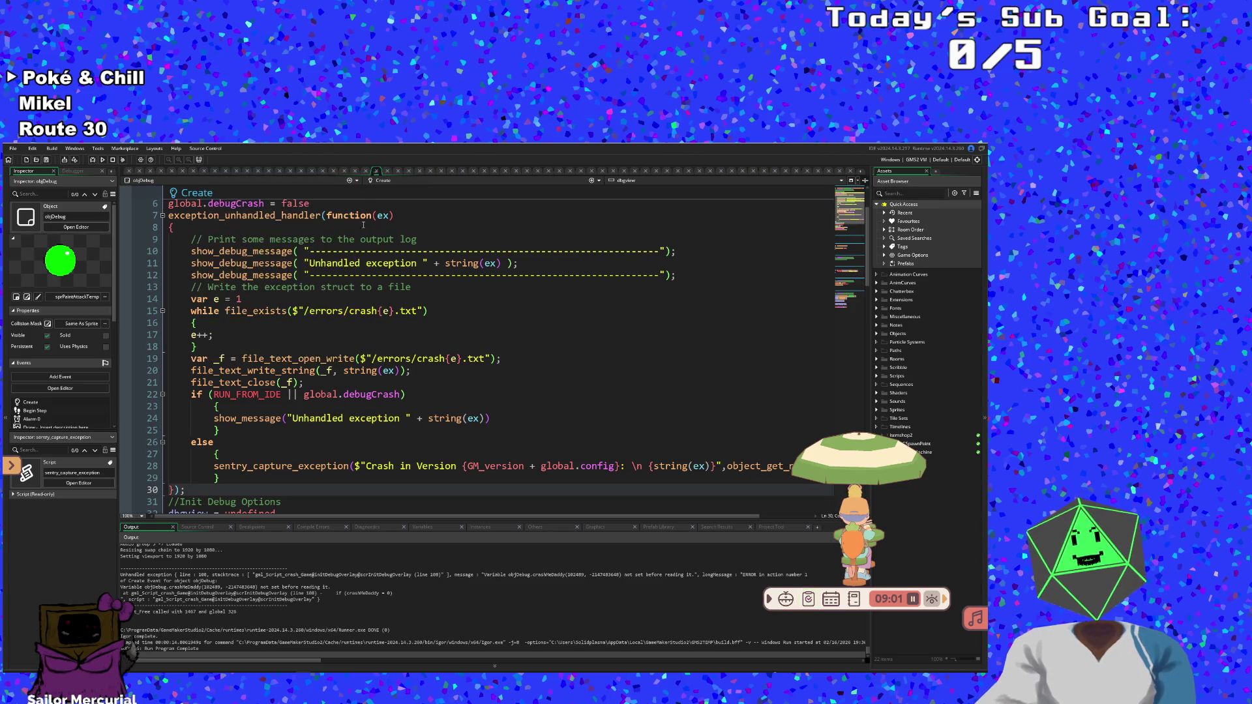
Search the assets for 'Enem' with Ctrl+T and open the EnemyBehavior script
{"action": "left_click", "coordinate": [475, 370]}
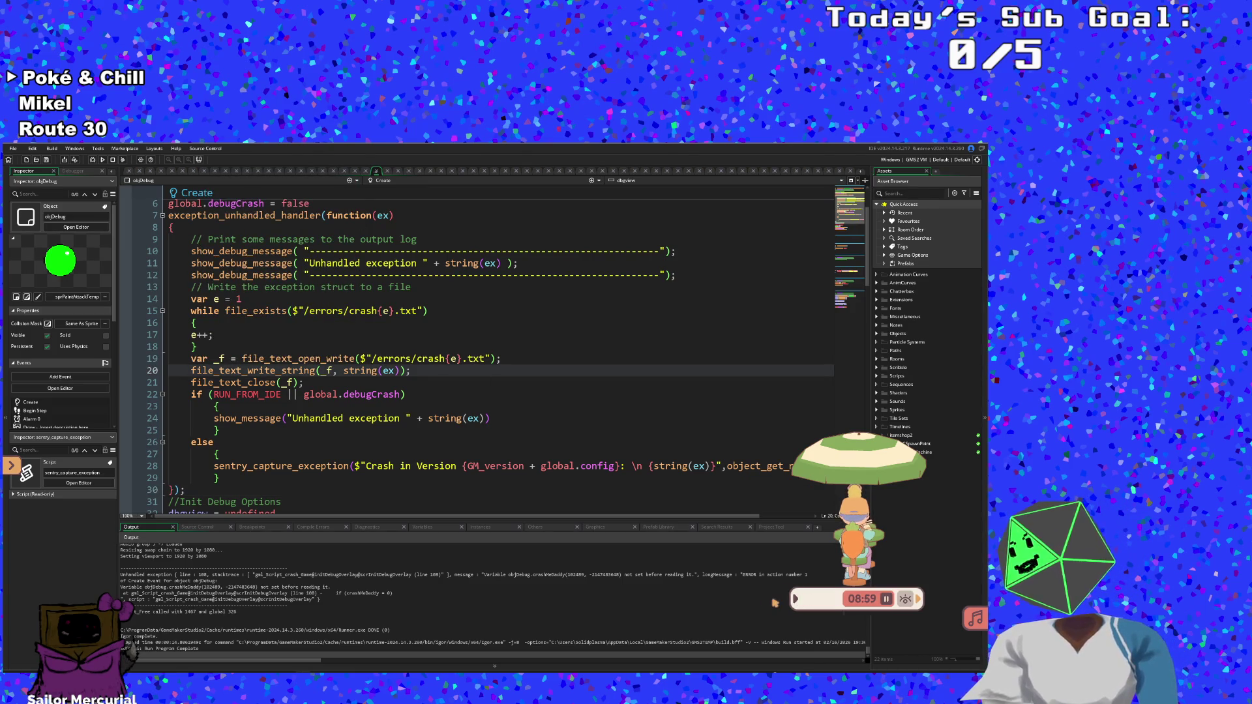
{"action": "left_click", "coordinate": [662, 442]}
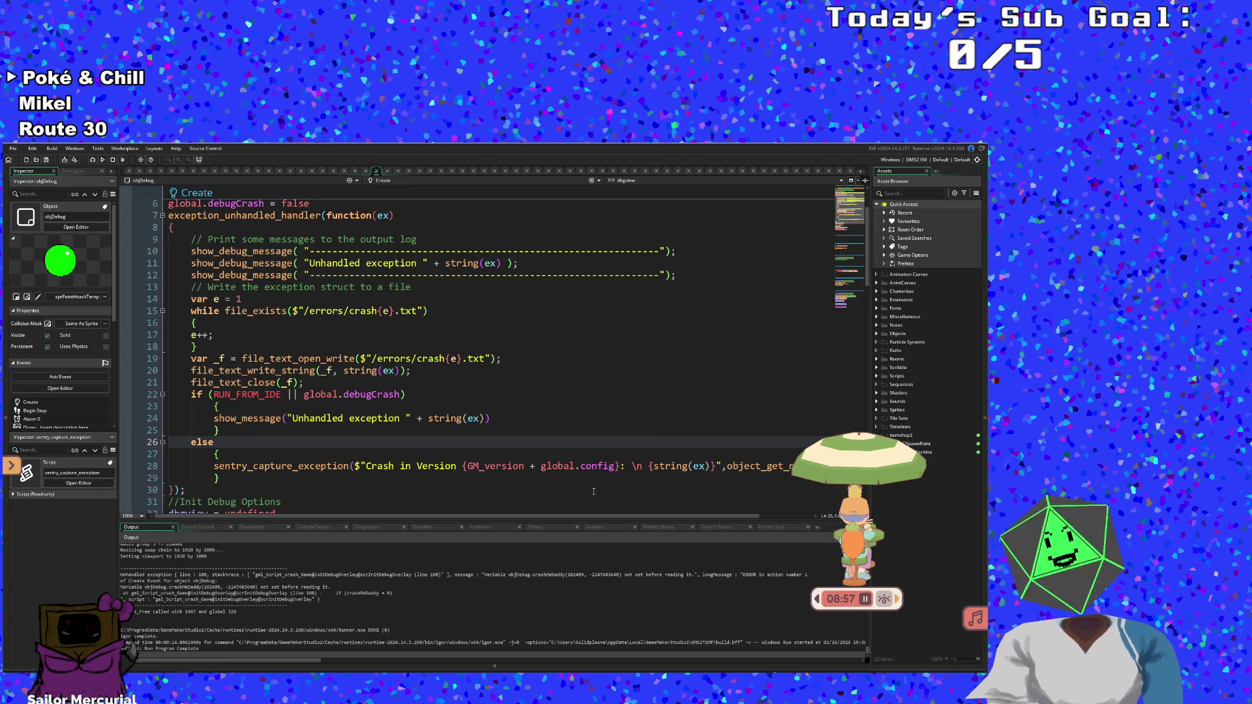
{"action": "key", "text": "Down"}
{"action": "key", "text": "ctrl+t"}
{"action": "type", "text": "screne"}
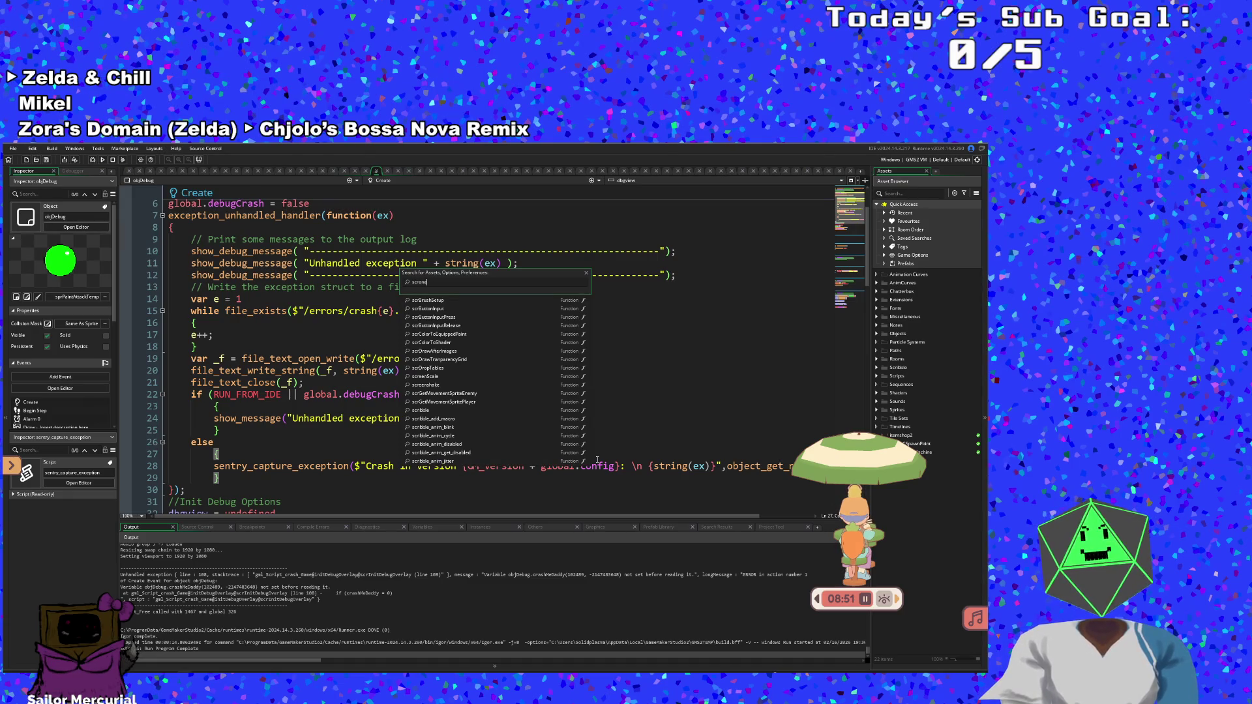
{"action": "key", "text": "BackSpace"}
{"action": "key", "text": "BackSpace"}
{"action": "key", "text": "BackSpace"}
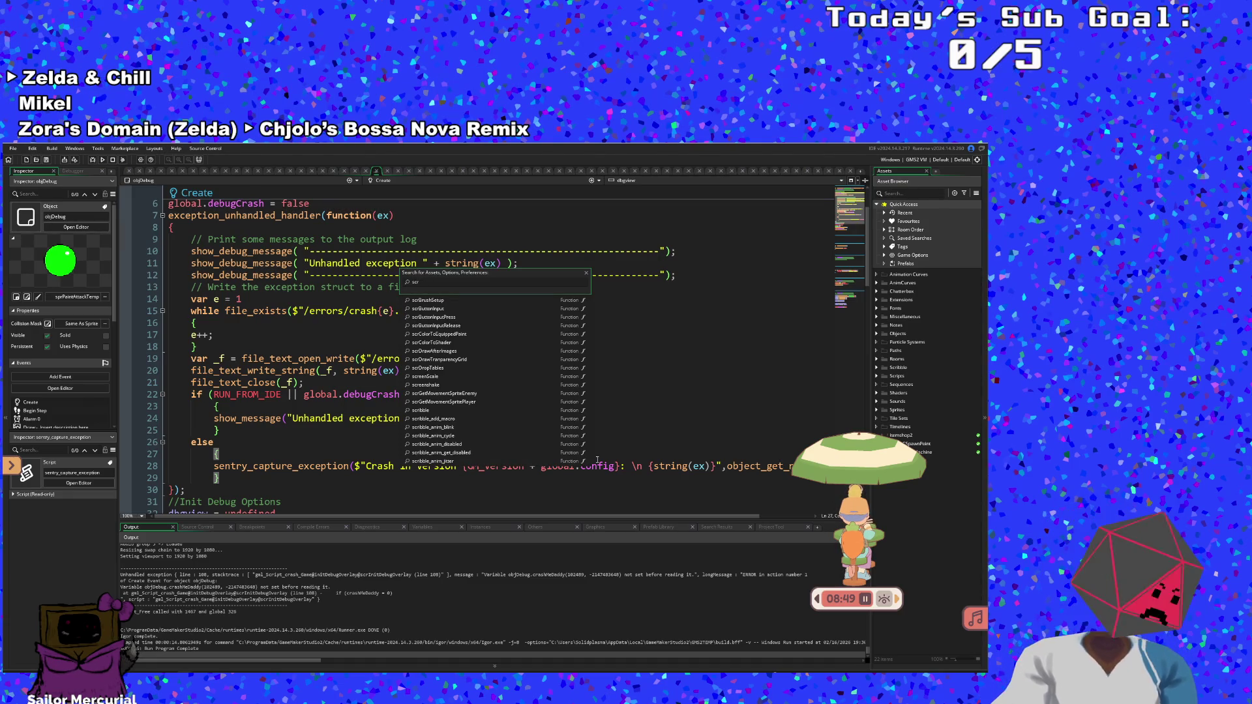
{"action": "type", "text": "Enemy"}
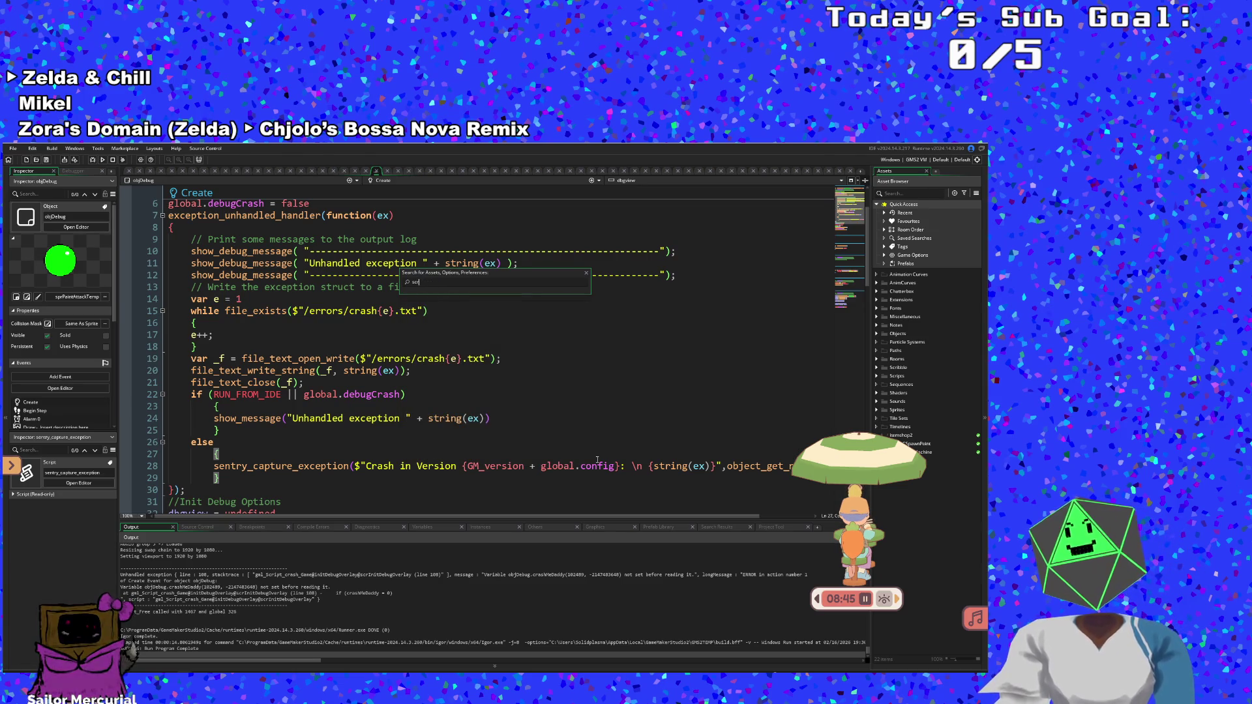
{"action": "key", "text": "BackSpace"}
{"action": "key", "text": "BackSpace"}
{"action": "key", "text": "BackSpace"}
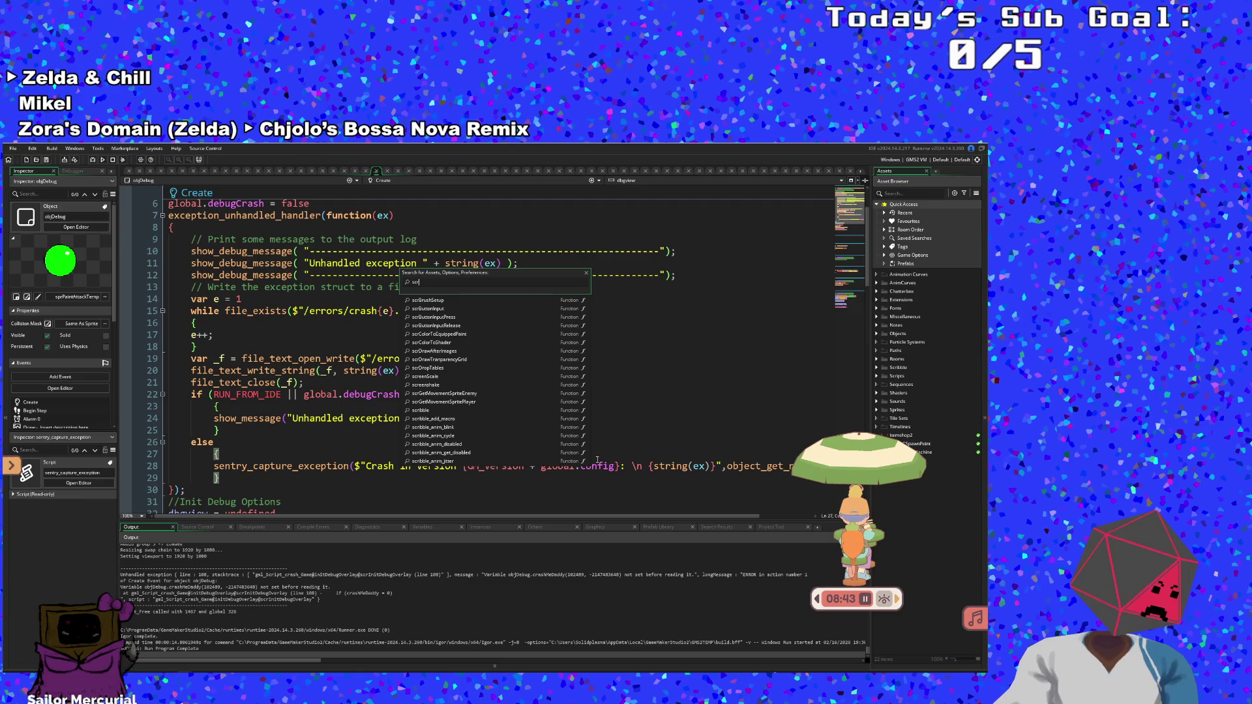
{"action": "key", "text": "BackSpace"}
{"action": "key", "text": "BackSpace"}
{"action": "key", "text": "BackSpace"}
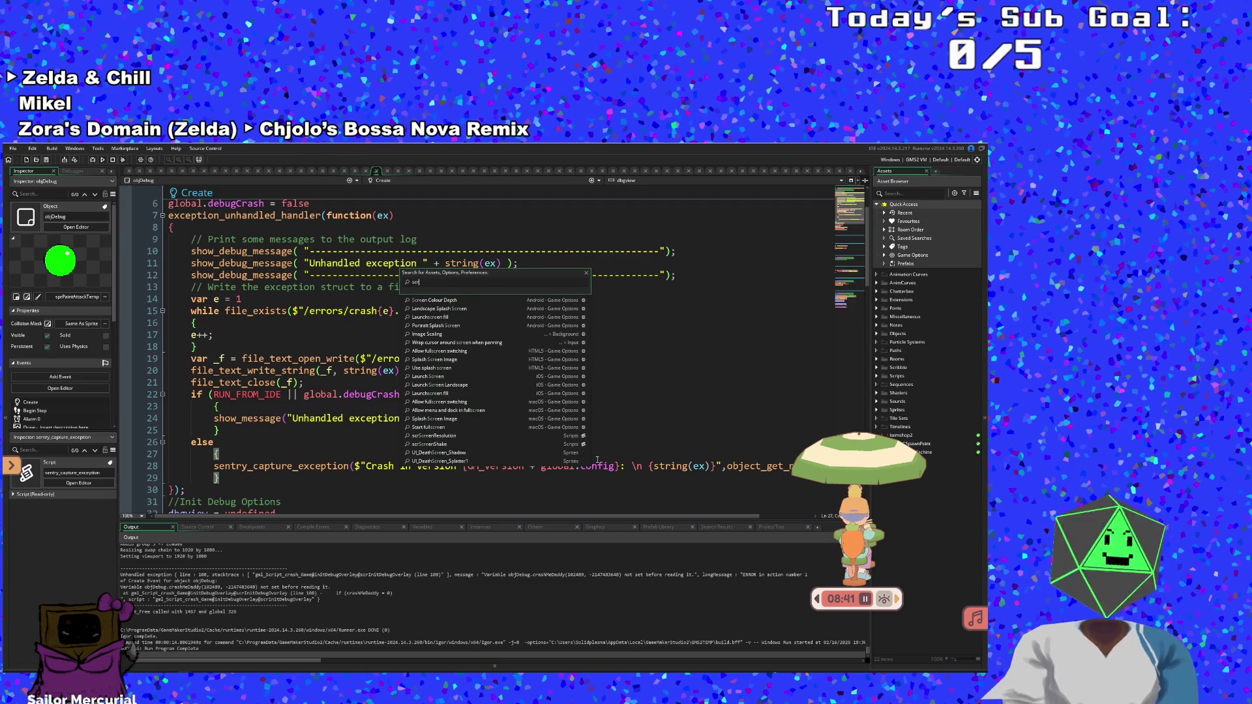
{"action": "type", "text": "Enem"}
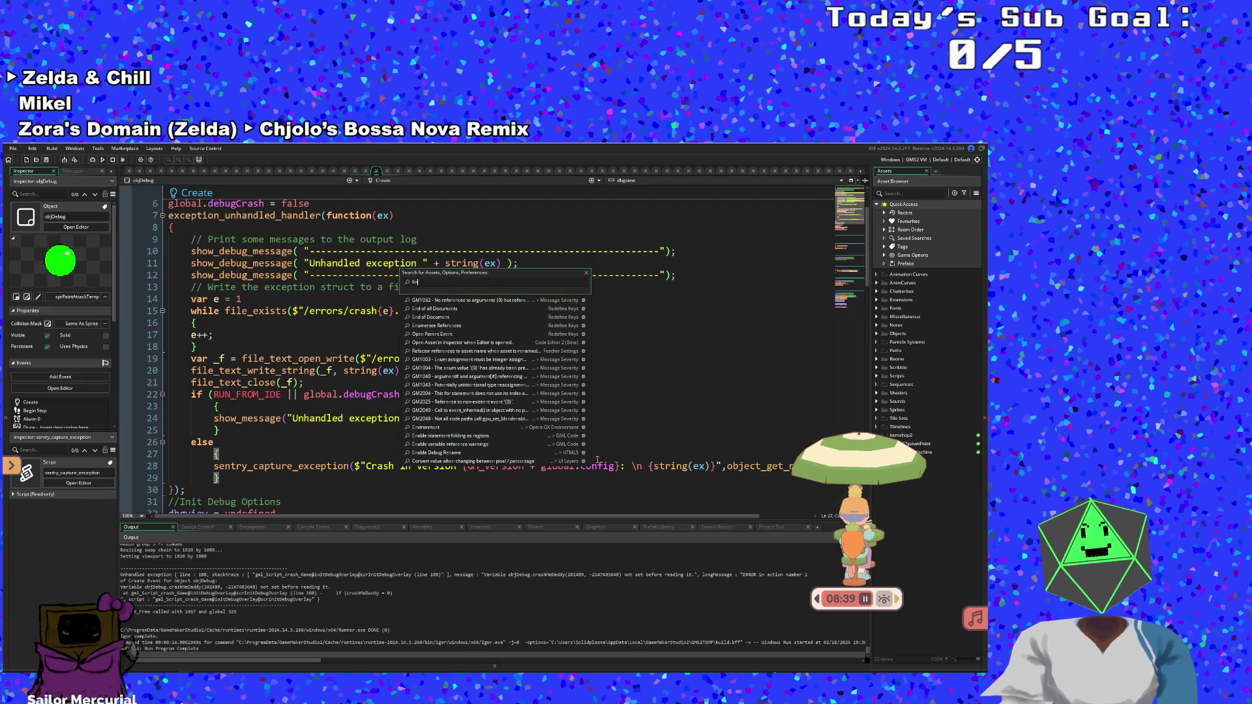
{"action": "key", "text": "Return"}
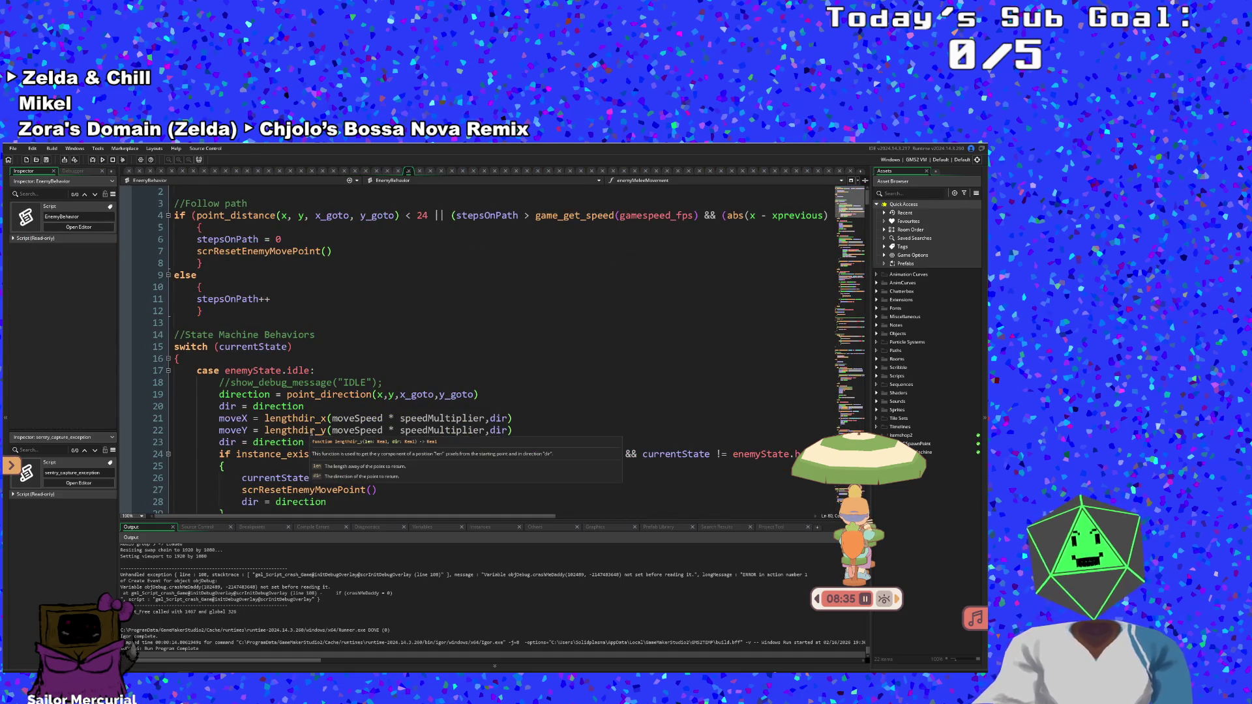
Jump from the line 27 scrResetEnemyMovePoint call to its definition
{"action": "scroll", "coordinate": [457, 456], "scroll_direction": "down", "scroll_amount": 2}
{"action": "left_click", "coordinate": [309, 431]}
{"action": "left_click", "coordinate": [310, 418]}
{"action": "scroll", "coordinate": [312, 418], "scroll_direction": "down", "scroll_amount": 2}
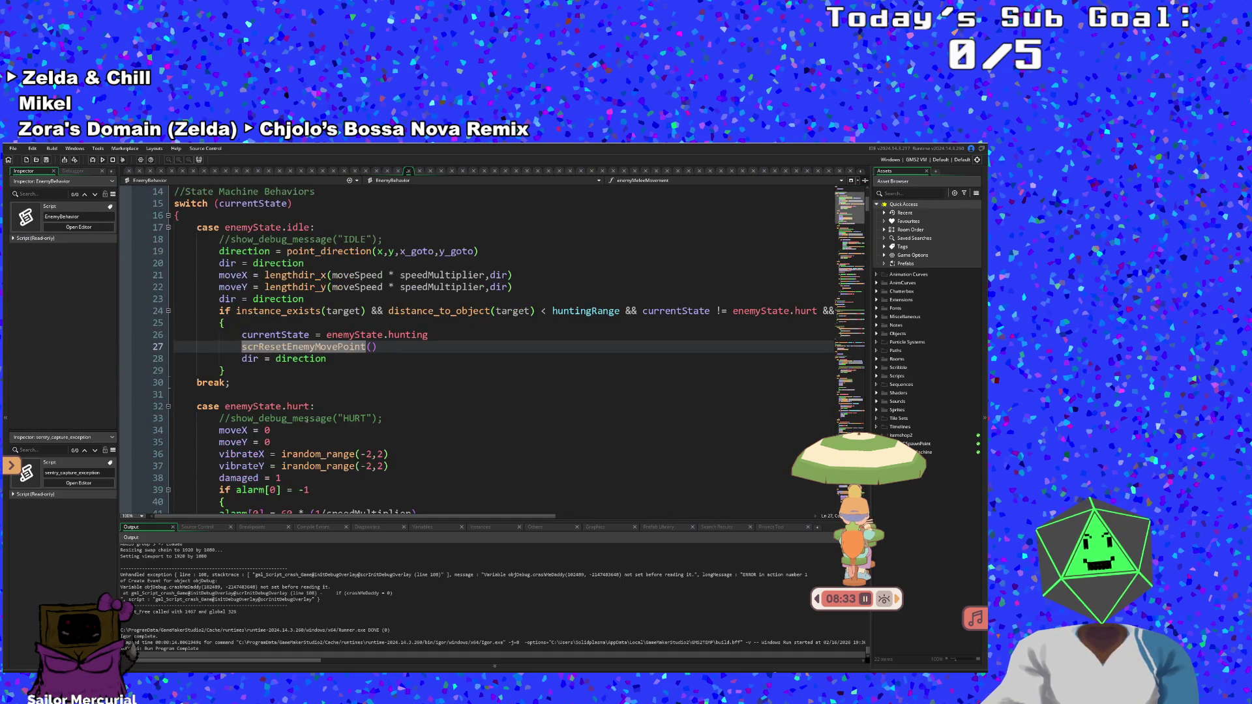
{"action": "scroll", "coordinate": [319, 390], "scroll_direction": "down", "scroll_amount": 2}
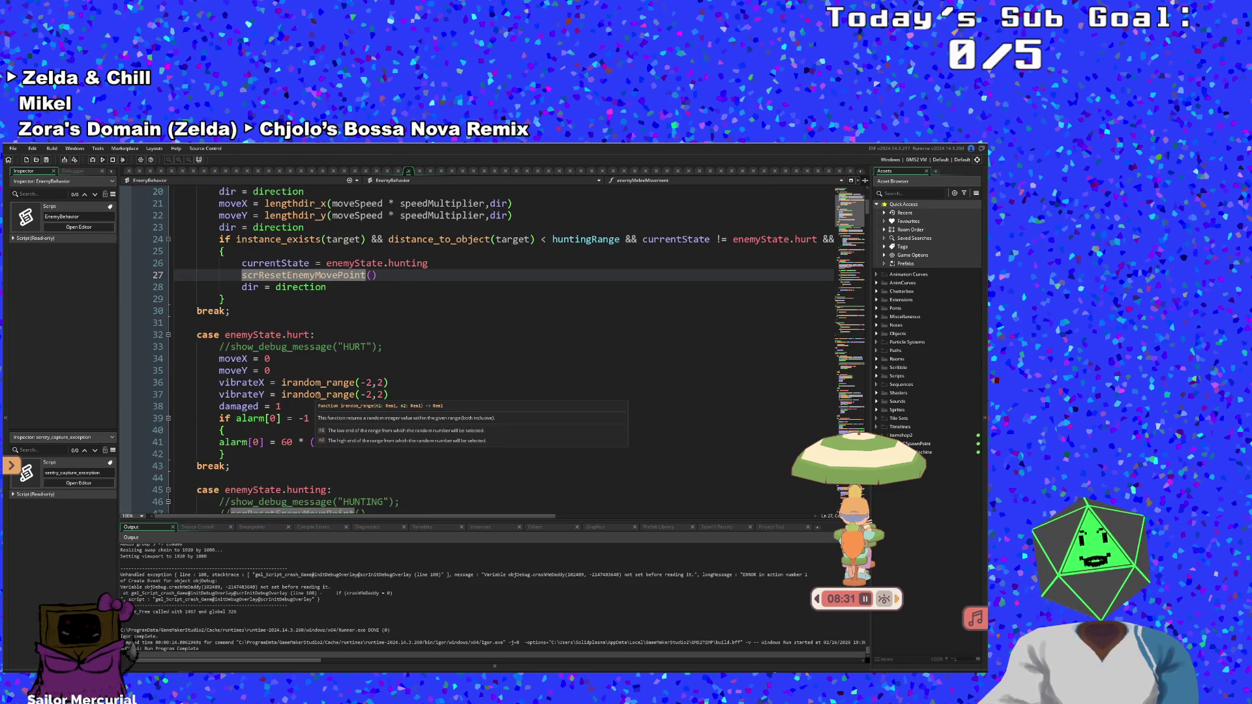
{"action": "middle_click", "coordinate": [339, 275]}
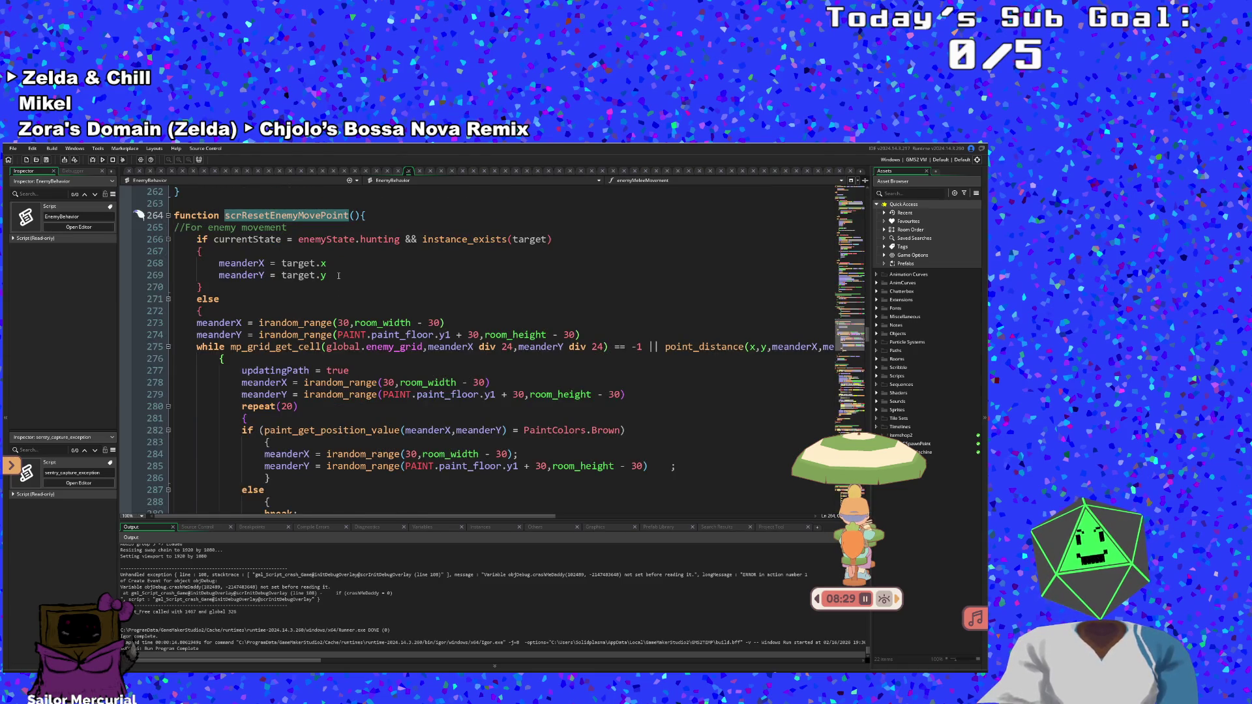
Scroll to the irandom_range meander-point block and highlight its calls
{"action": "scroll", "coordinate": [339, 276], "scroll_direction": "up", "scroll_amount": 5}
{"action": "scroll", "coordinate": [339, 275], "scroll_direction": "up", "scroll_amount": 6}
{"action": "scroll", "coordinate": [338, 275], "scroll_direction": "down", "scroll_amount": 12}
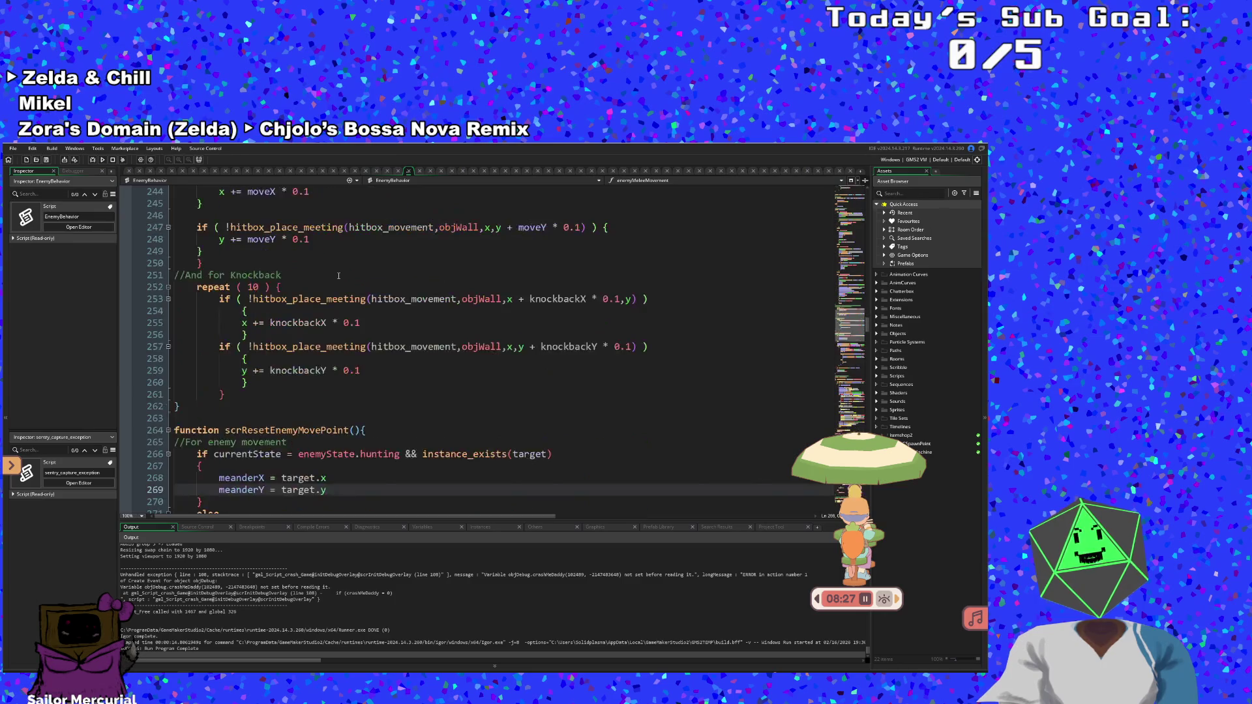
{"action": "scroll", "coordinate": [338, 287], "scroll_direction": "up", "scroll_amount": 2}
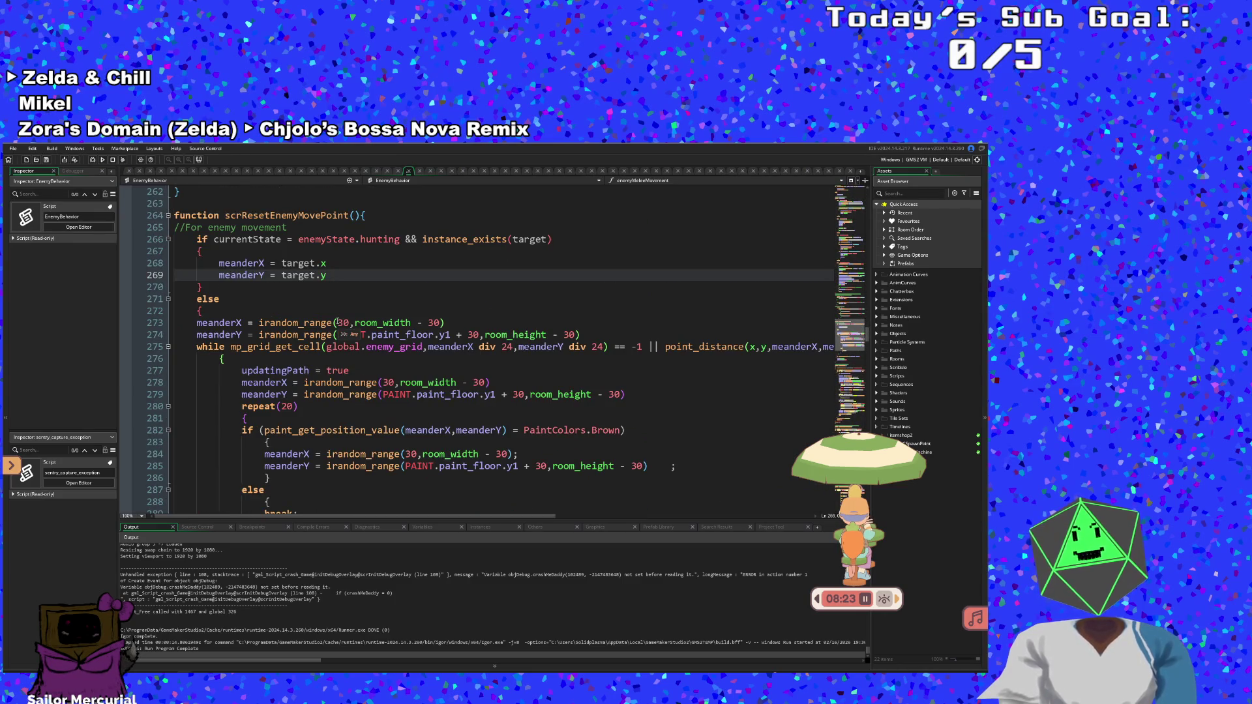
{"action": "scroll", "coordinate": [339, 322], "scroll_direction": "down", "scroll_amount": 2}
{"action": "left_click", "coordinate": [379, 311]}
{"action": "scroll", "coordinate": [352, 311], "scroll_direction": "up", "scroll_amount": 8}
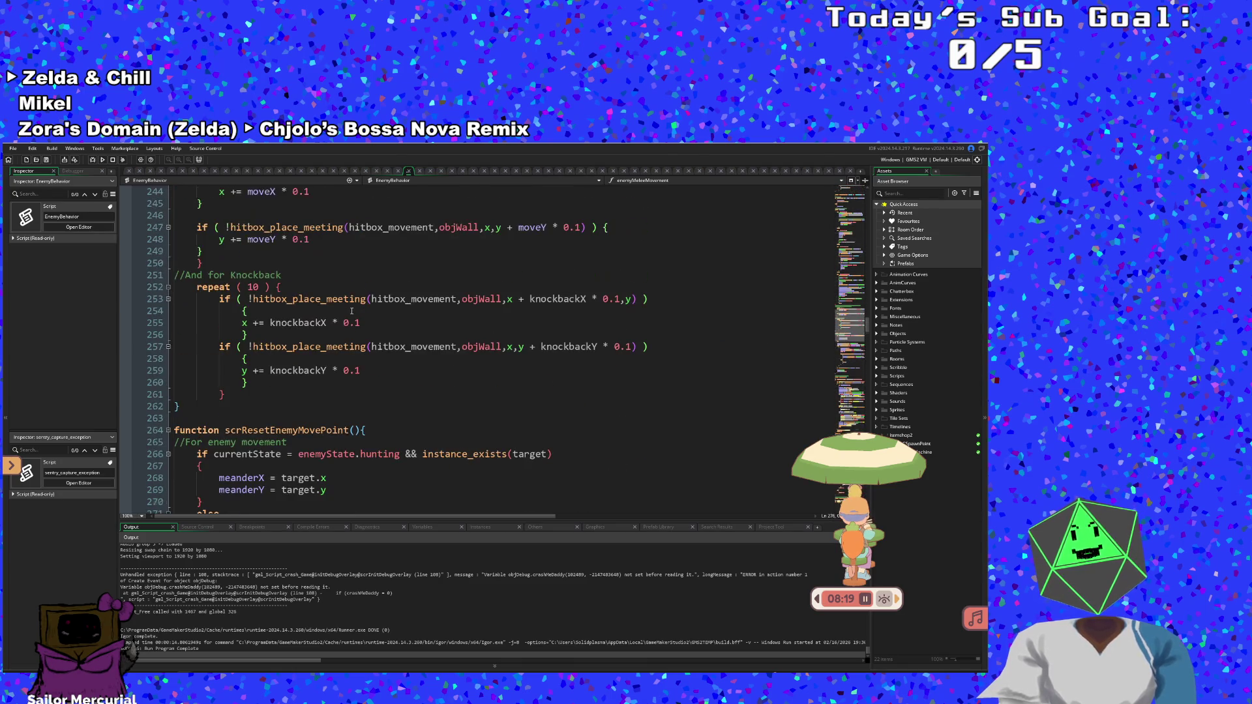
{"action": "scroll", "coordinate": [352, 311], "scroll_direction": "down", "scroll_amount": 8}
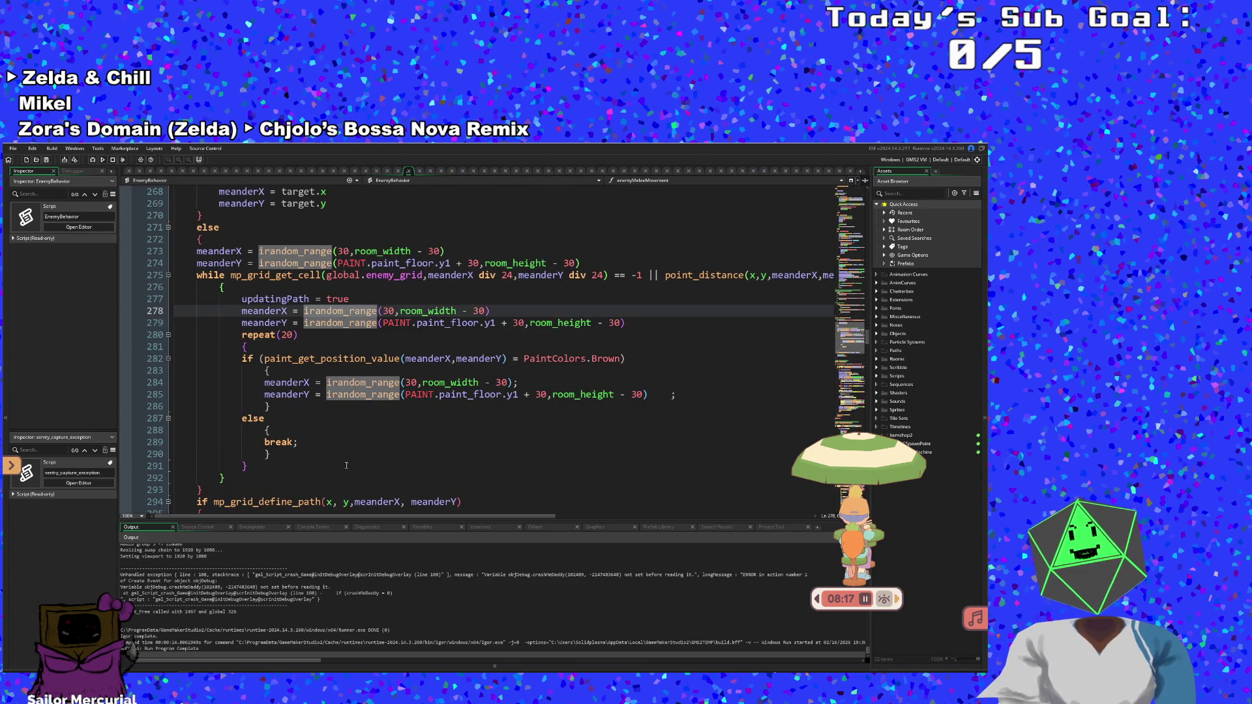
{"action": "mouse_move", "coordinate": [347, 516]}
{"action": "left_mouse_down"}
{"action": "mouse_move", "coordinate": [412, 519]}
{"action": "mouse_move", "coordinate": [315, 538]}
{"action": "left_mouse_up"}
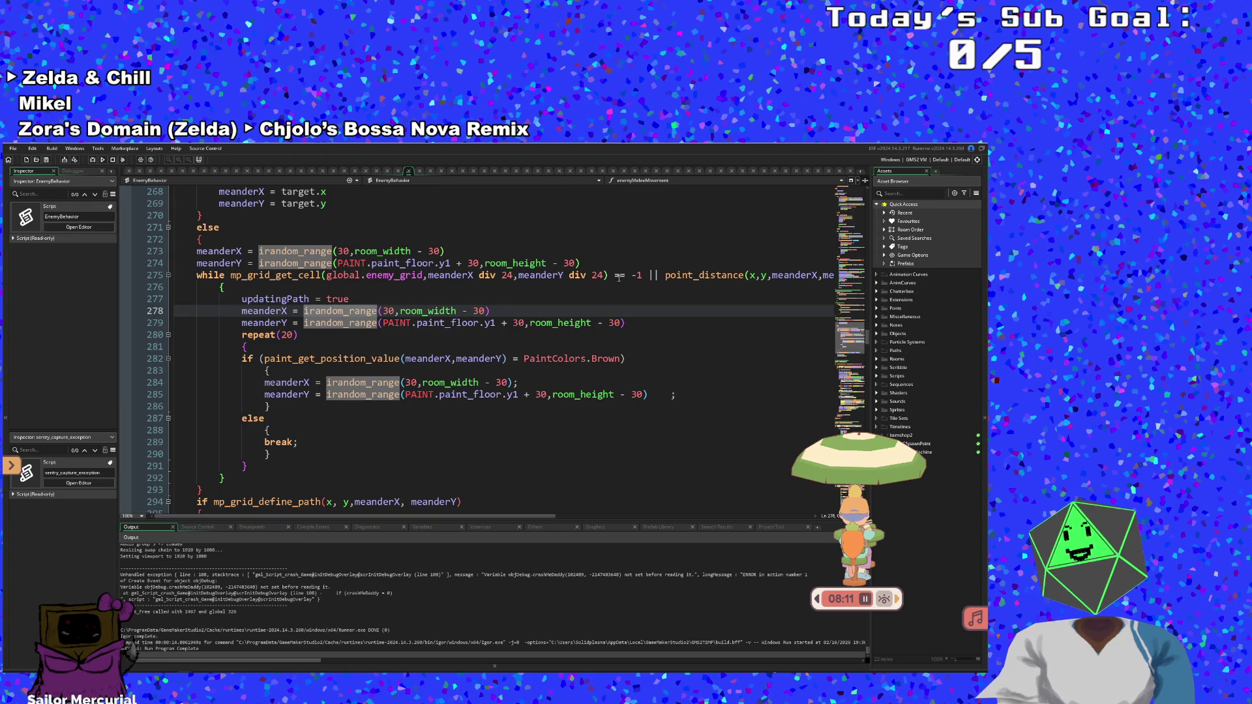
Review the repeat(20) meander reroll block, checking its irandom_range calls and closing brace
{"action": "left_click", "coordinate": [275, 275]}
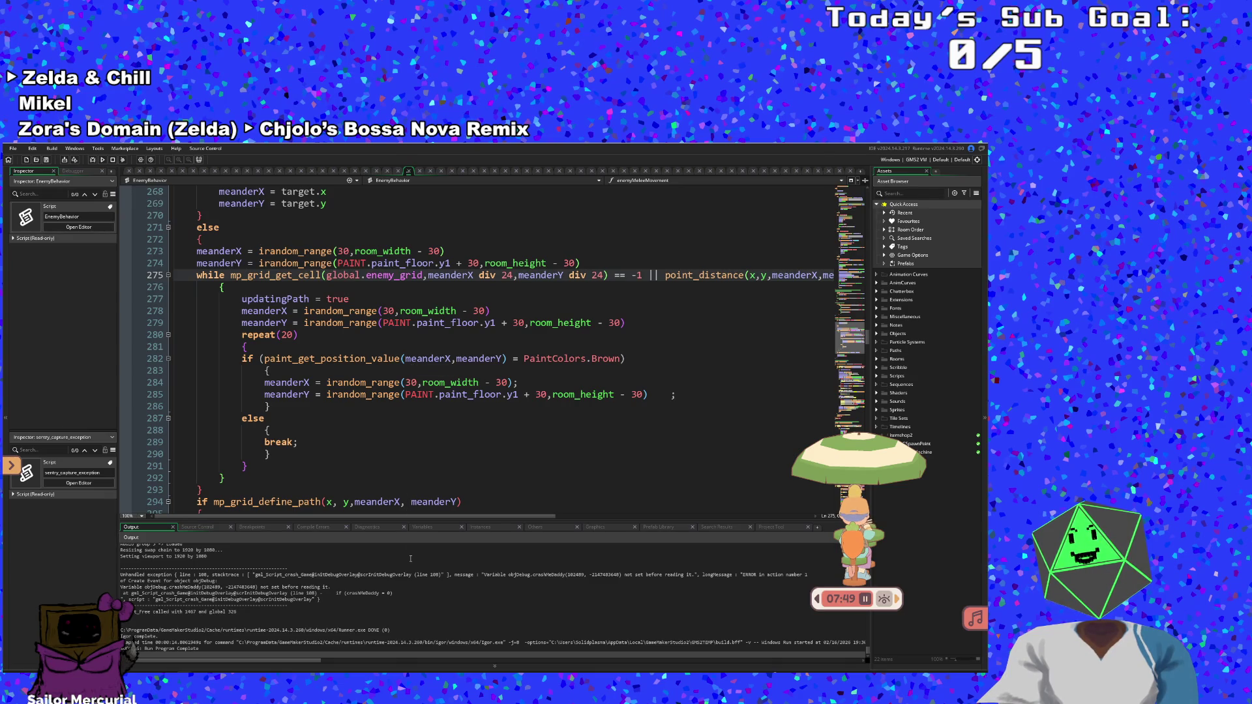
{"action": "left_click_drag", "start_coordinate": [403, 519], "coordinate": [441, 519]}
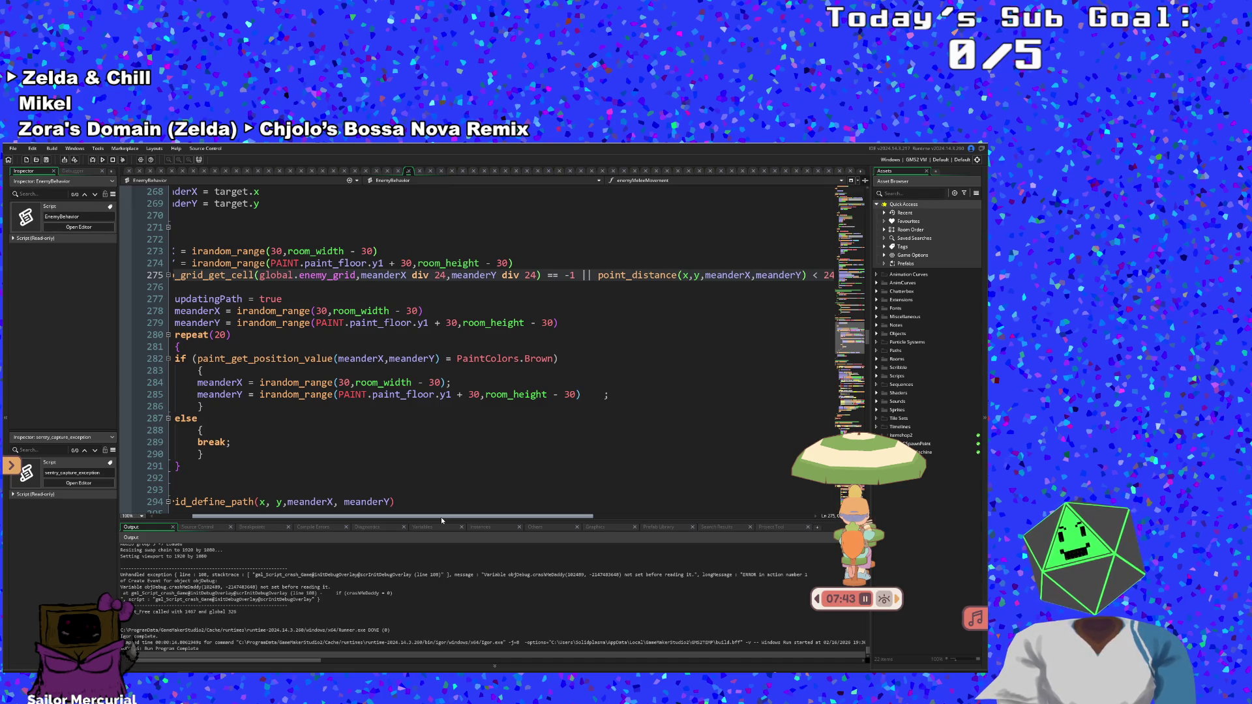
{"action": "mouse_move", "coordinate": [441, 518]}
{"action": "left_mouse_down"}
{"action": "mouse_move", "coordinate": [384, 538]}
{"action": "mouse_move", "coordinate": [465, 539]}
{"action": "mouse_move", "coordinate": [358, 537]}
{"action": "left_mouse_up"}
{"action": "left_click", "coordinate": [353, 334]}
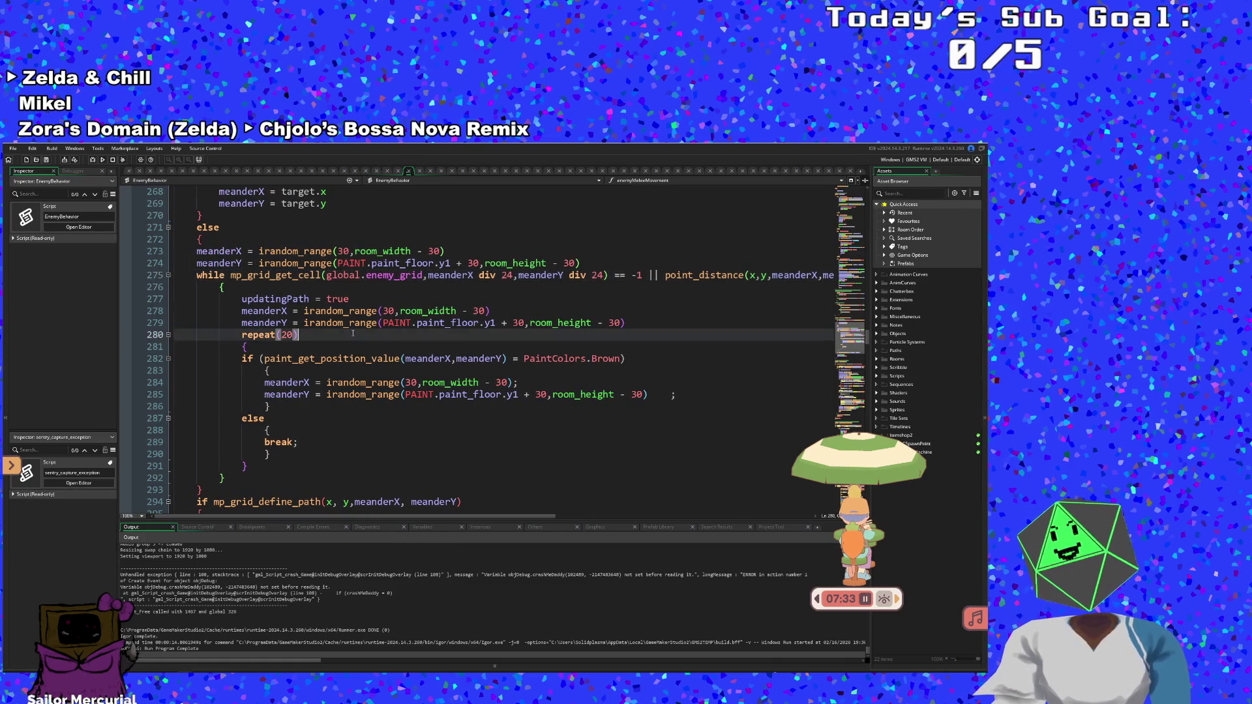
{"action": "left_click", "coordinate": [321, 342]}
{"action": "left_click", "coordinate": [321, 335]}
{"action": "left_click", "coordinate": [321, 323]}
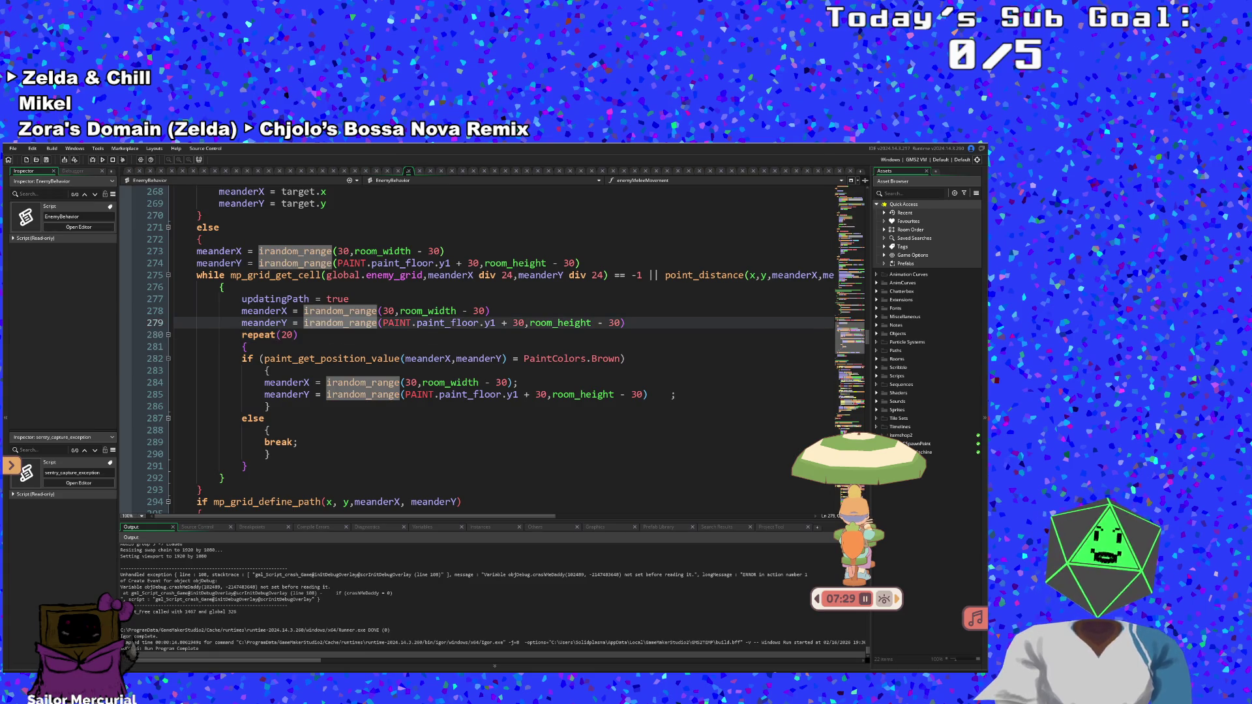
{"action": "left_click", "coordinate": [356, 298]}
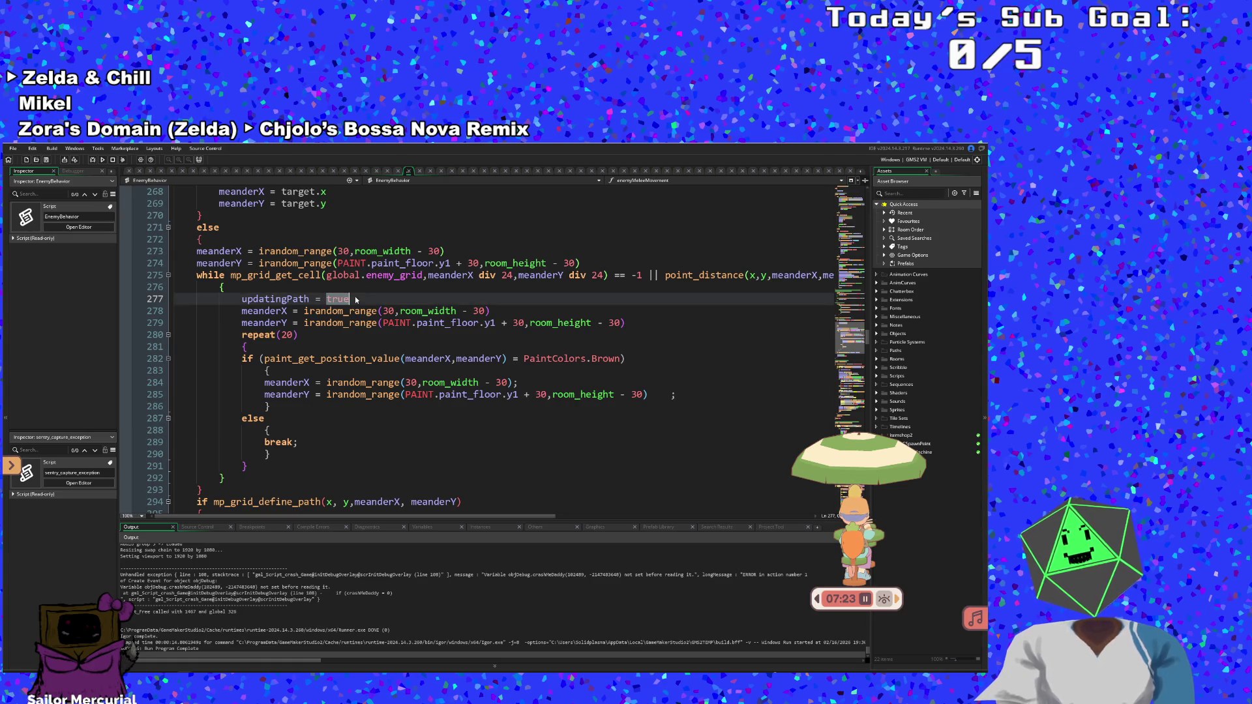
{"action": "left_click", "coordinate": [346, 342]}
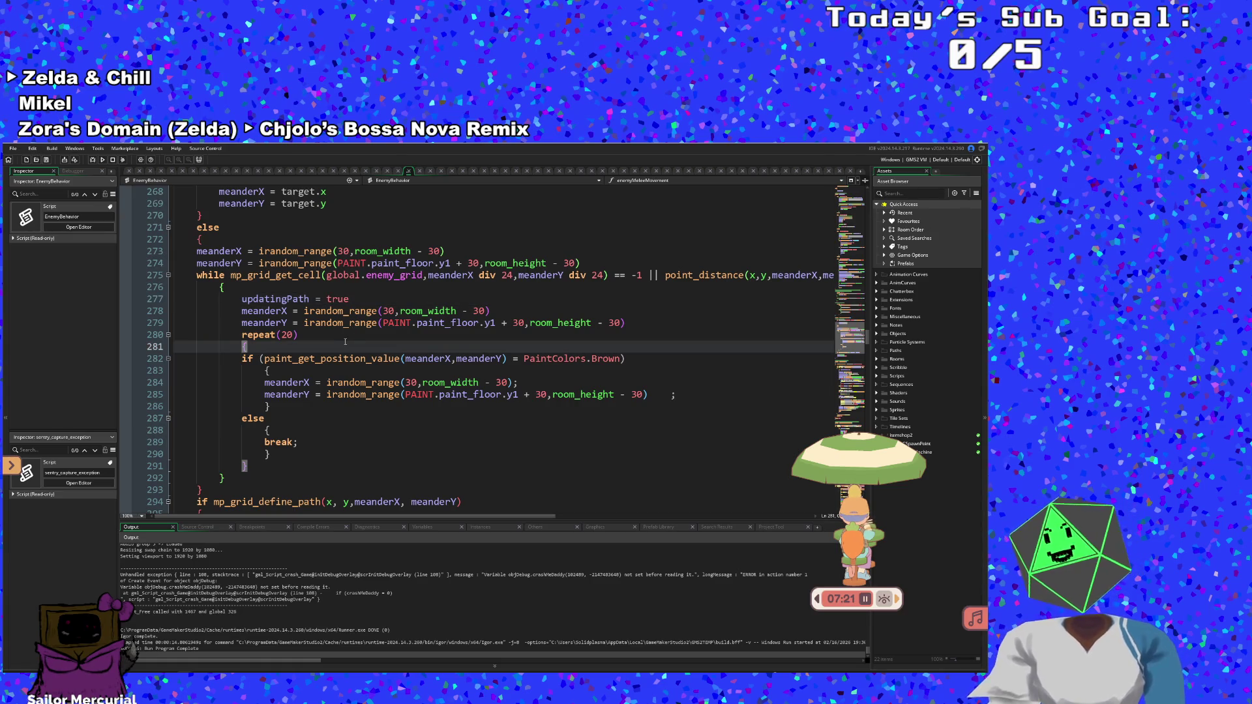
Move down past the path-defining check and place the caret after its closing brace
{"action": "left_click", "coordinate": [306, 382]}
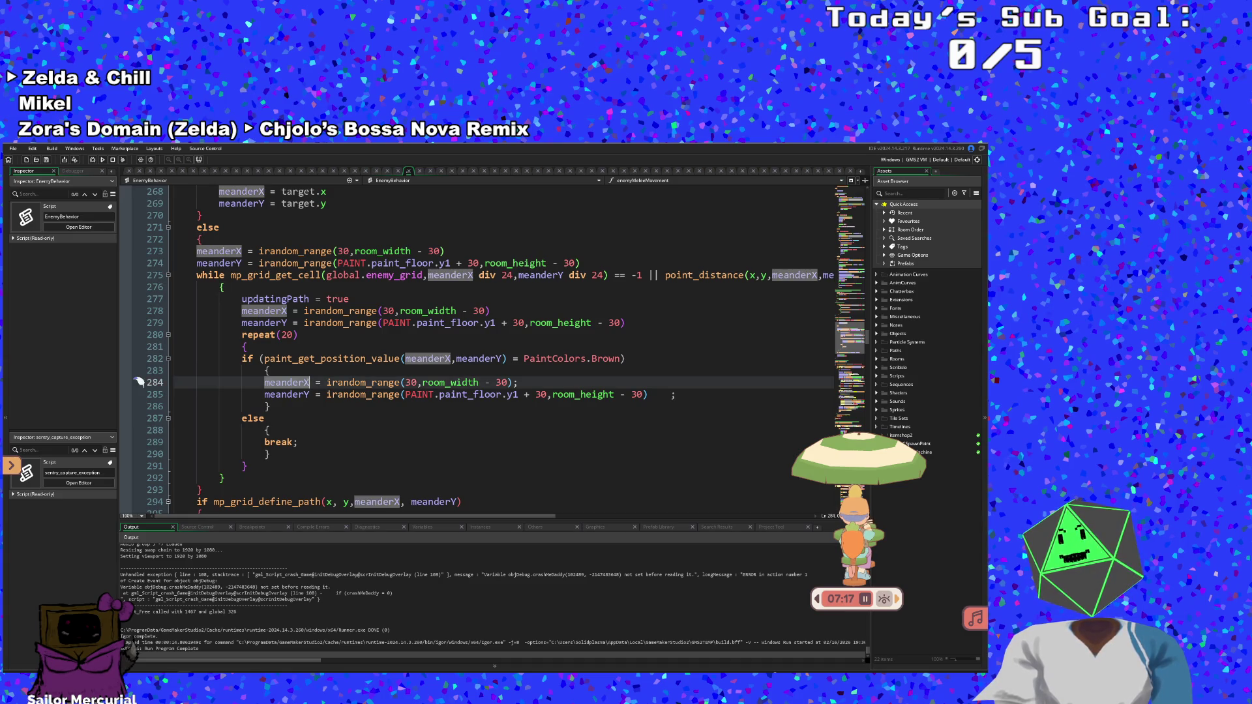
{"action": "key", "text": "Up"}
{"action": "key", "text": "Up"}
{"action": "key", "text": "Up"}
{"action": "scroll", "coordinate": [292, 382], "scroll_direction": "down", "scroll_amount": 2}
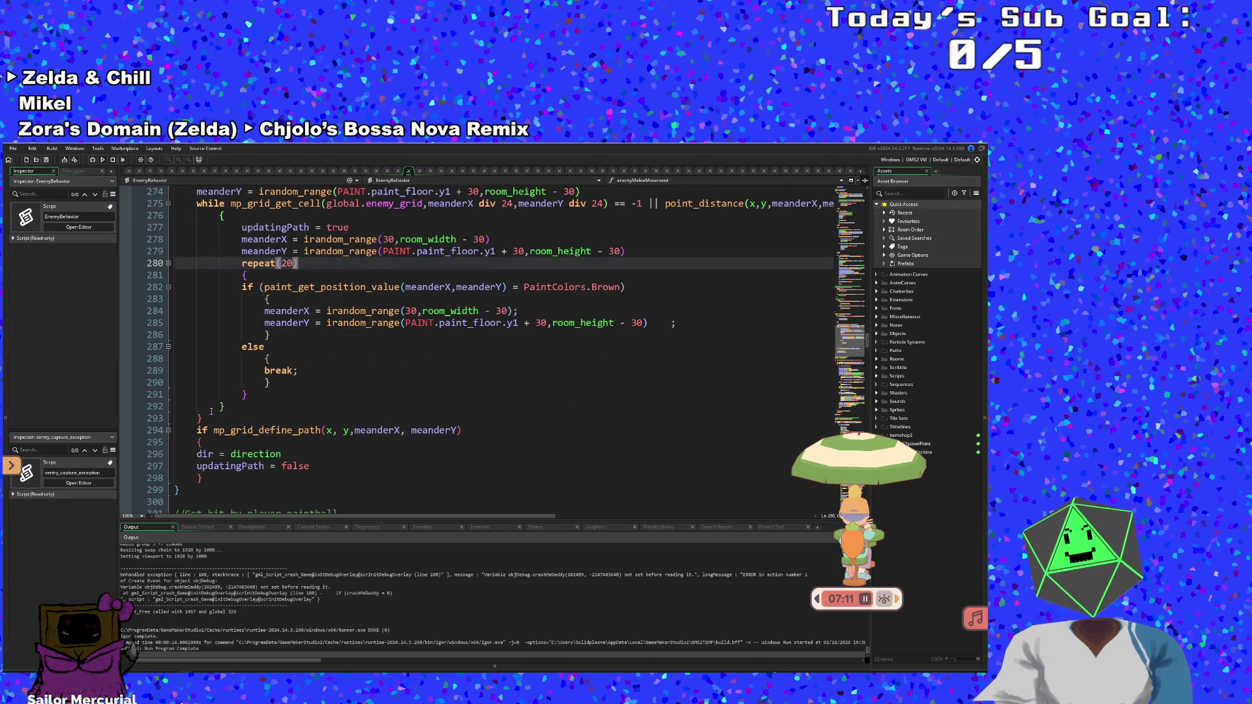
{"action": "left_click", "coordinate": [225, 442]}
{"action": "left_click", "coordinate": [224, 482]}
{"action": "key", "text": "Up"}
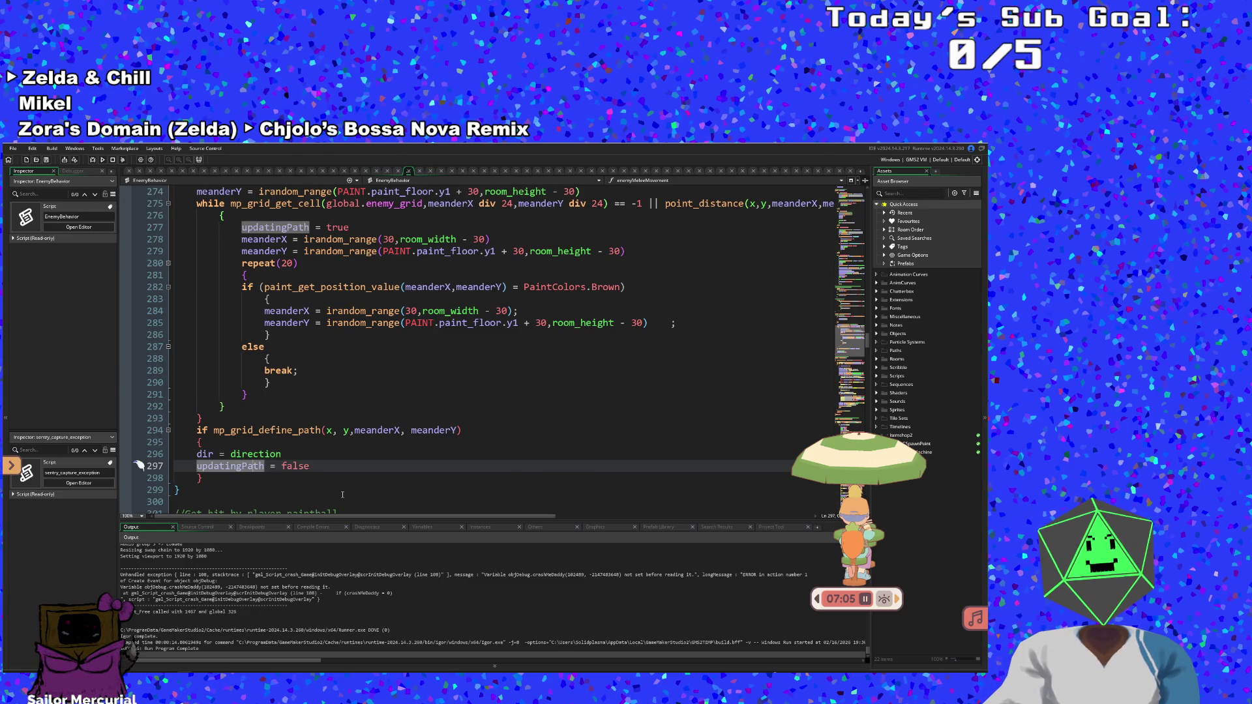
{"action": "left_click", "coordinate": [265, 475]}
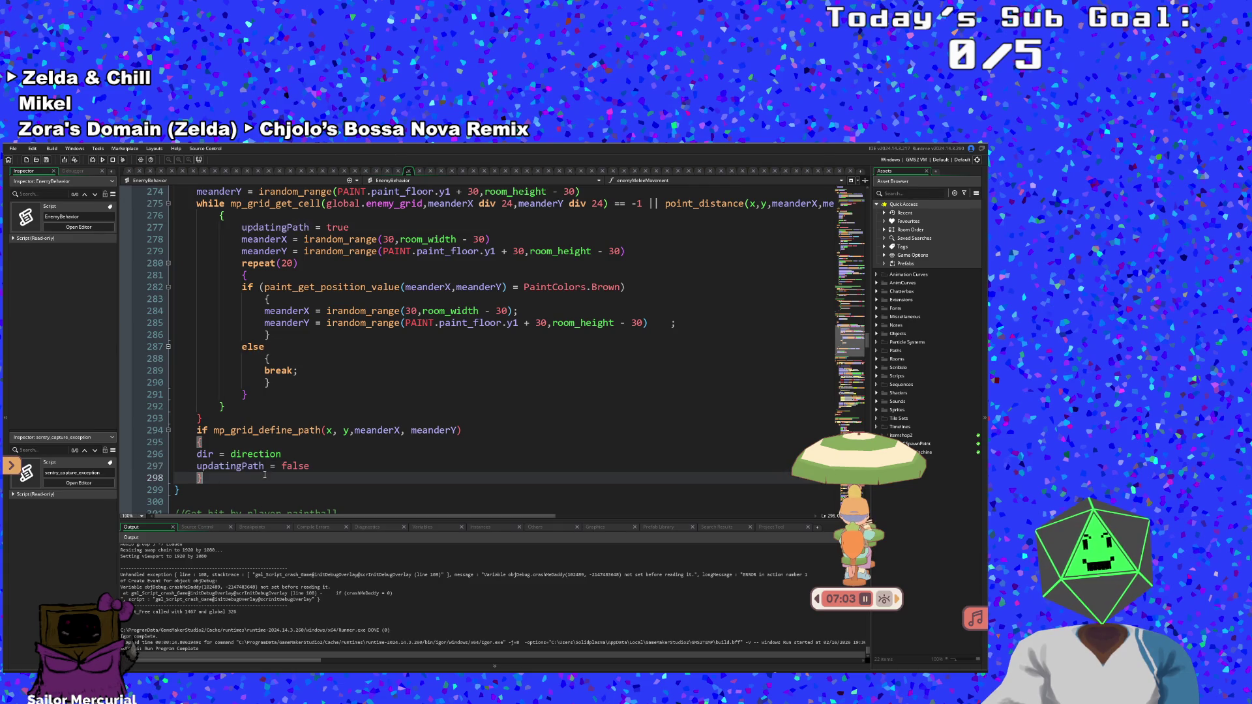
Add a temporary else block containing updatingPath = true after the path block
{"action": "key", "text": "Return"}
{"action": "type", "text": "else {"}
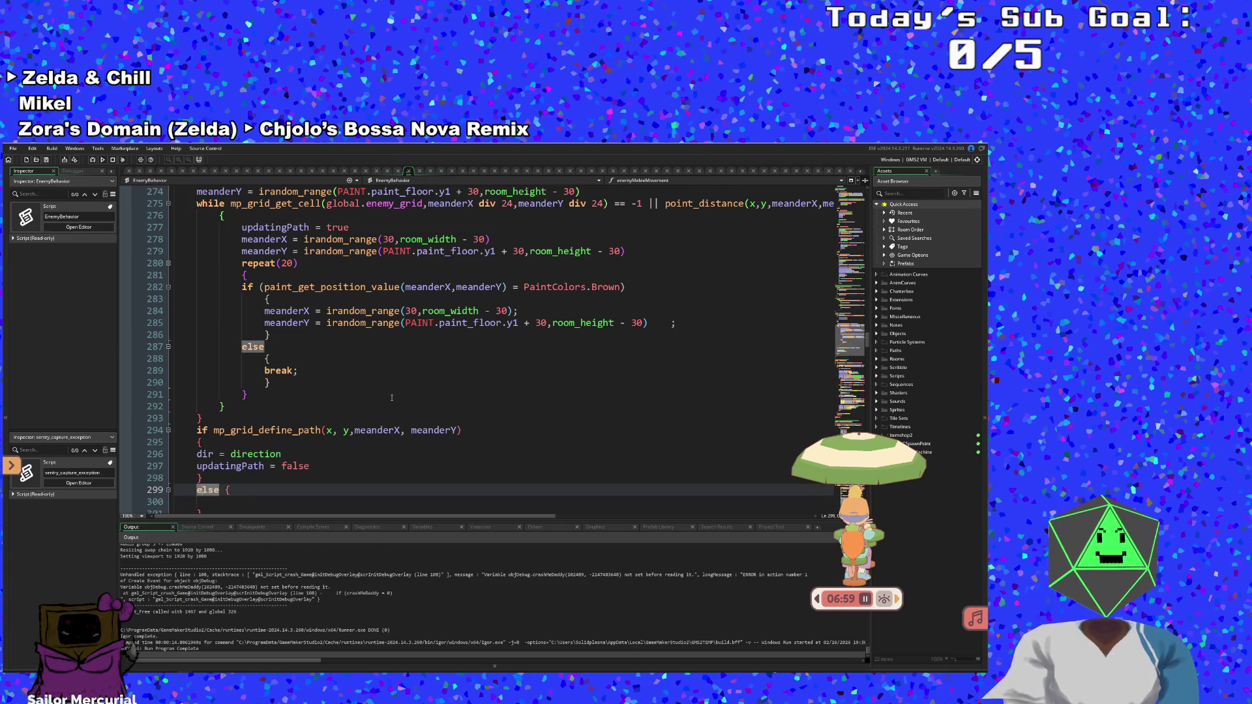
{"action": "key", "text": "Return"}
{"action": "key", "text": "End"}
{"action": "key", "text": "Return"}
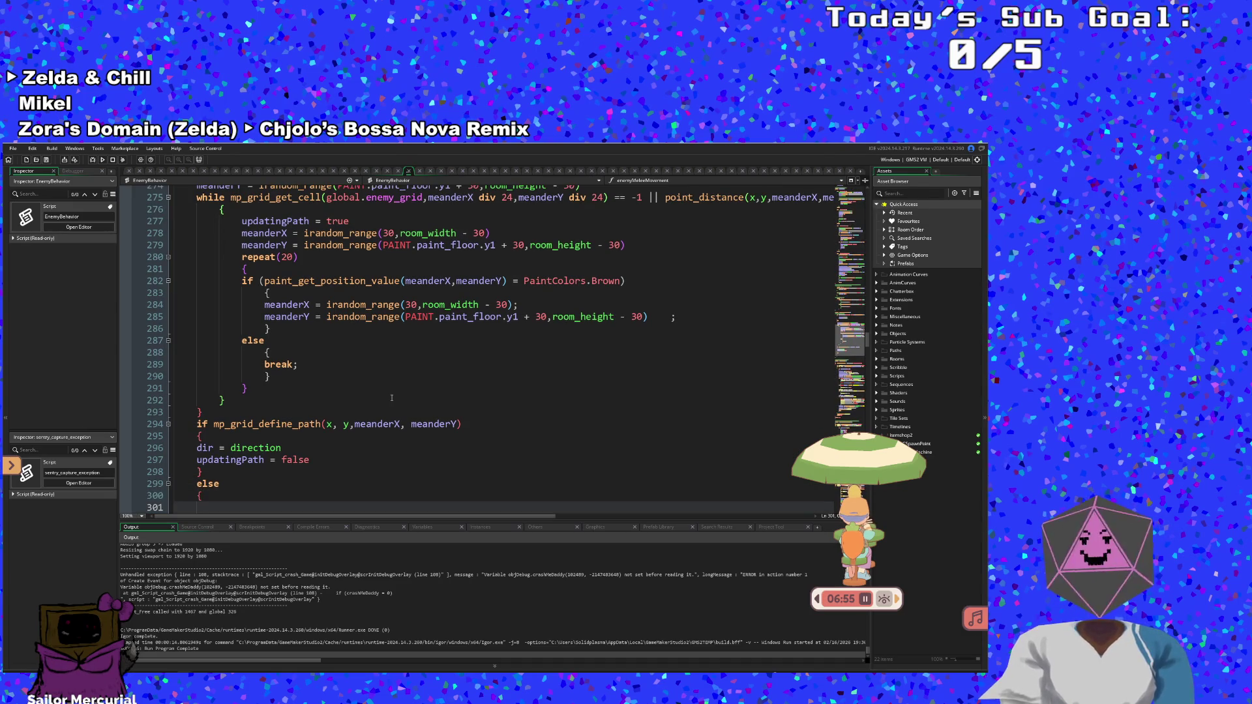
{"action": "type", "text": "updatingPath "}
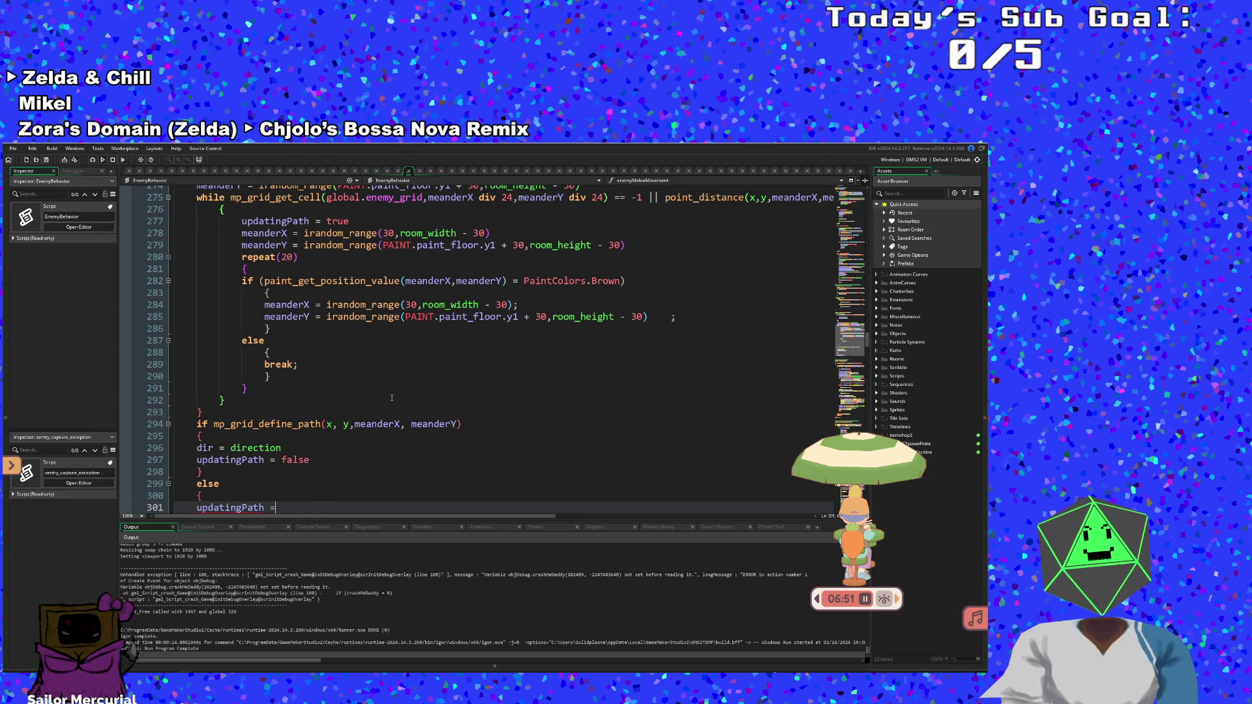
{"action": "type", "text": "= tr"}
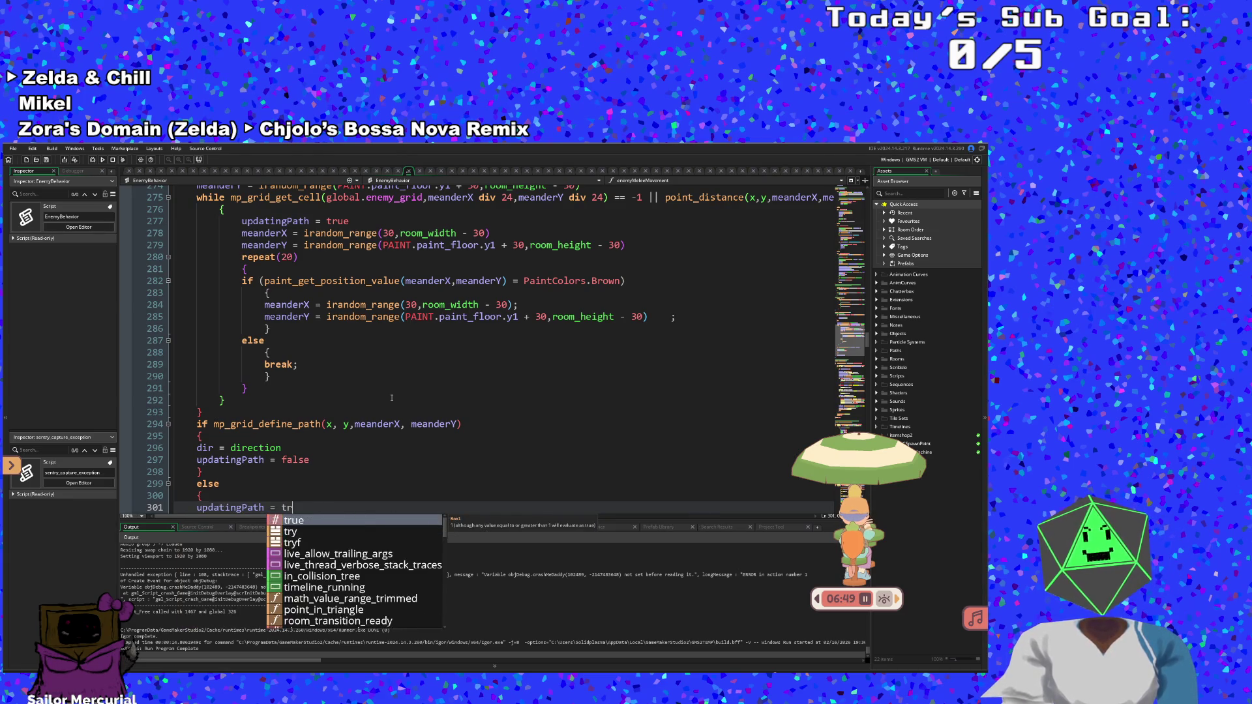
{"action": "key", "text": "Return"}
Move updatingPath = true from inside the while loop to the line above it
{"action": "scroll", "coordinate": [391, 397], "scroll_direction": "up", "scroll_amount": 2}
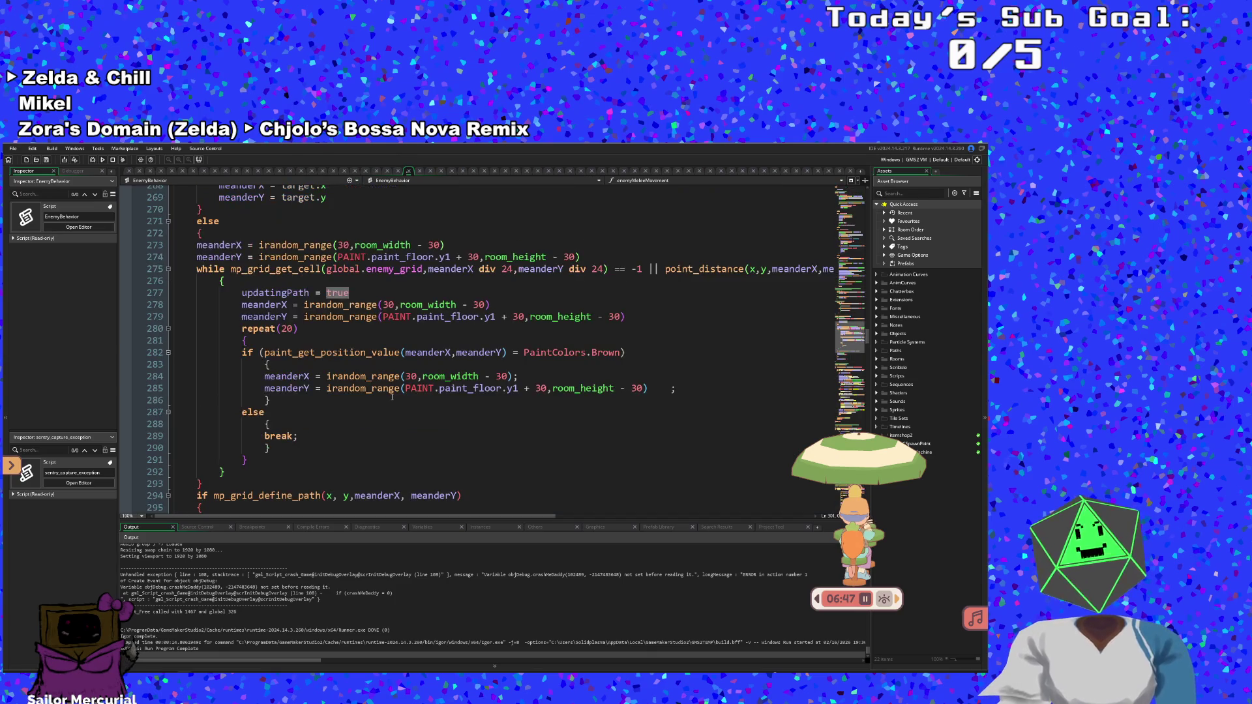
{"action": "left_click", "coordinate": [355, 285]}
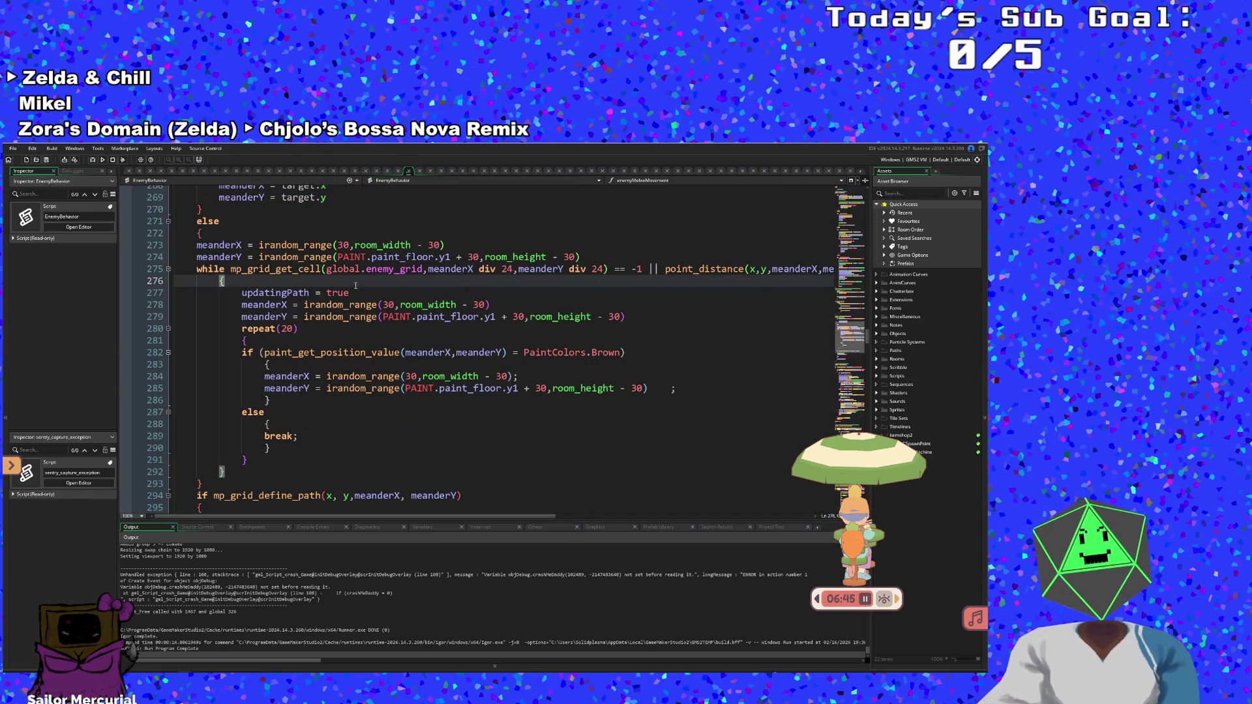
{"action": "left_click", "coordinate": [356, 288]}
{"action": "left_click_drag", "start_coordinate": [351, 293], "coordinate": [236, 291]}
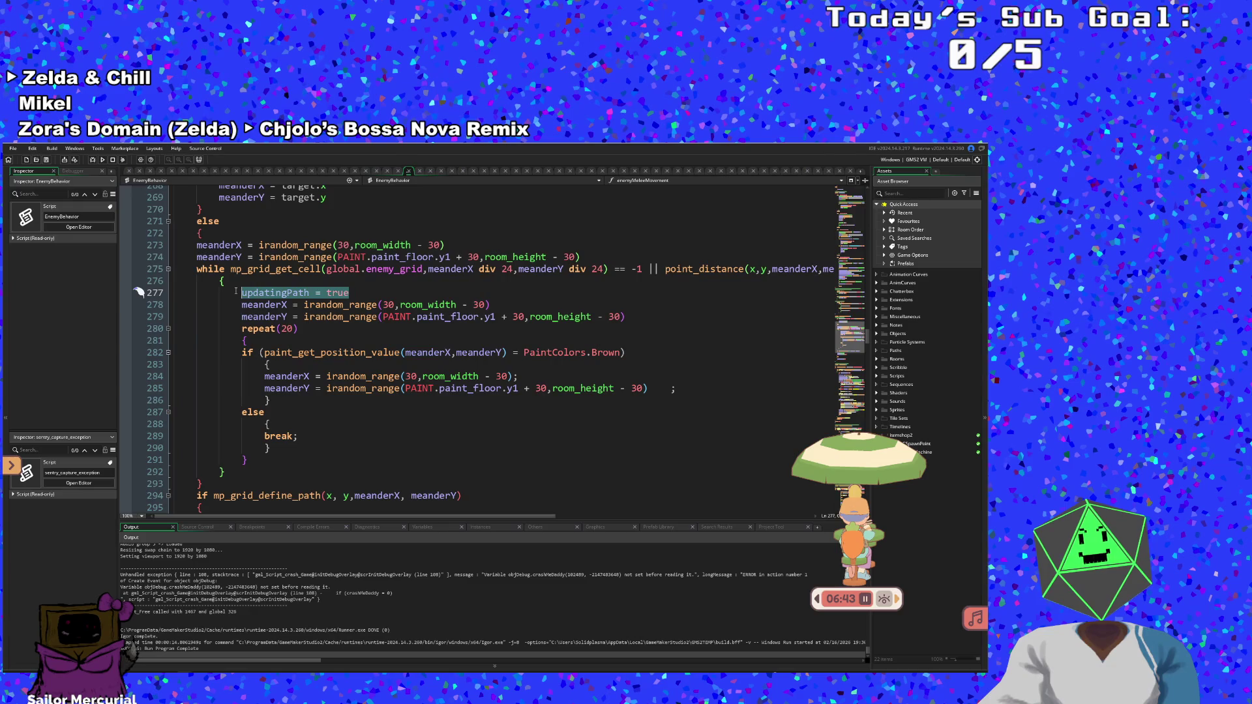
{"action": "key", "text": "BackSpace"}
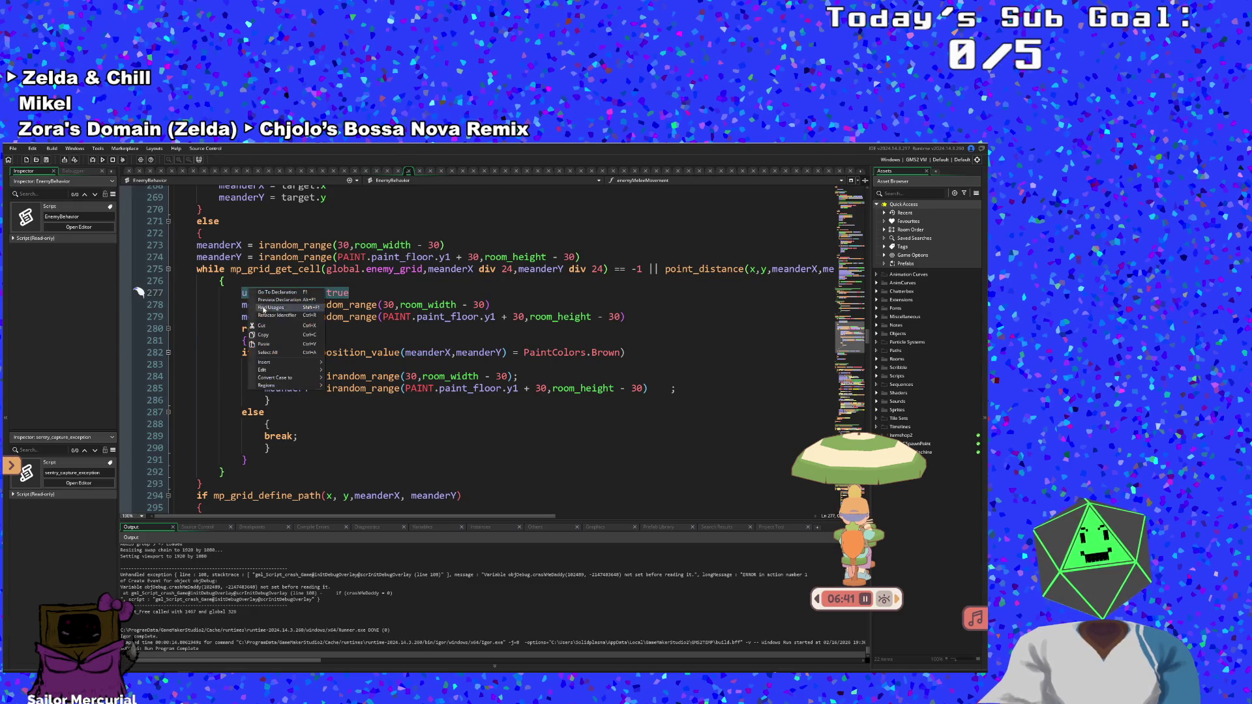
{"action": "key", "text": "BackSpace"}
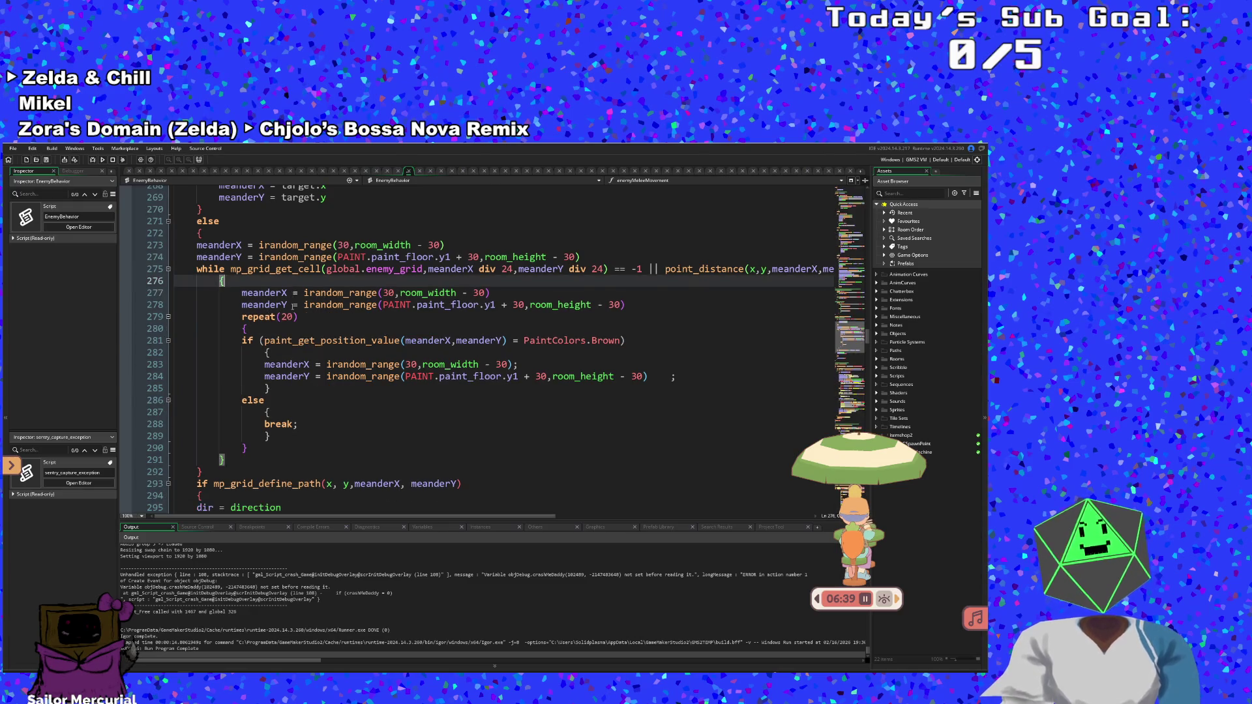
{"action": "key", "text": "Up"}
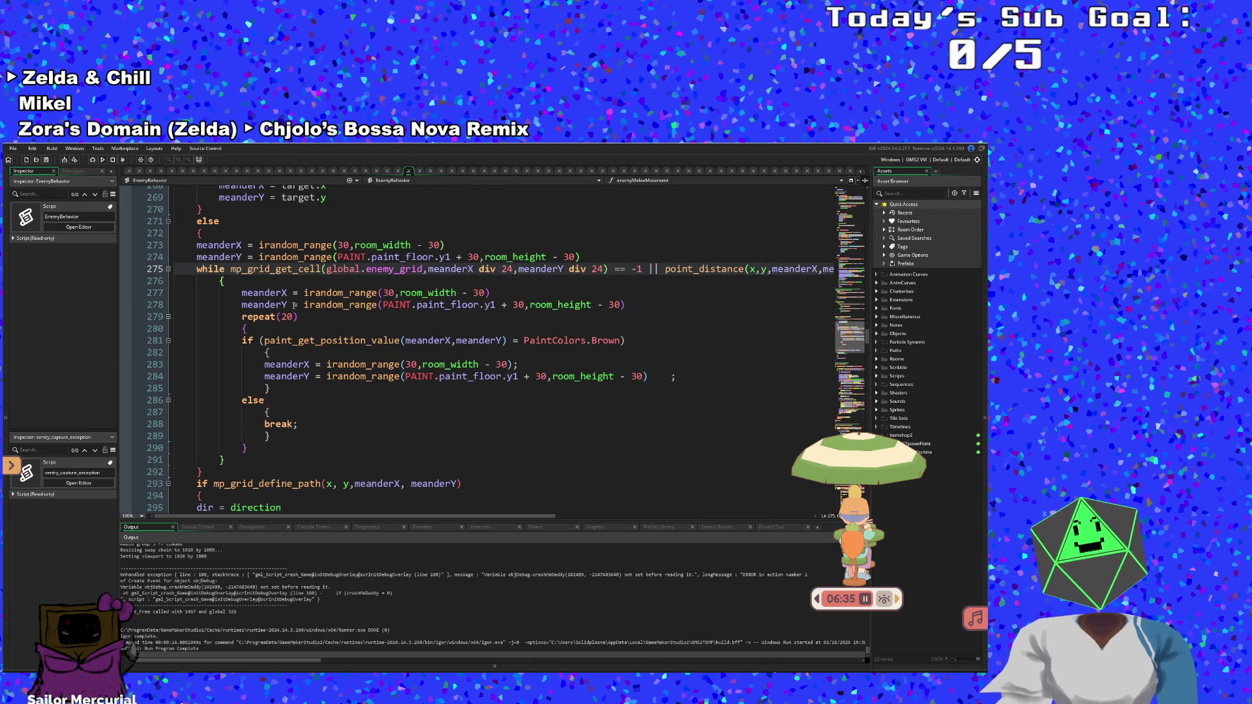
{"action": "key", "text": "Return"}
{"action": "key", "text": "Up"}
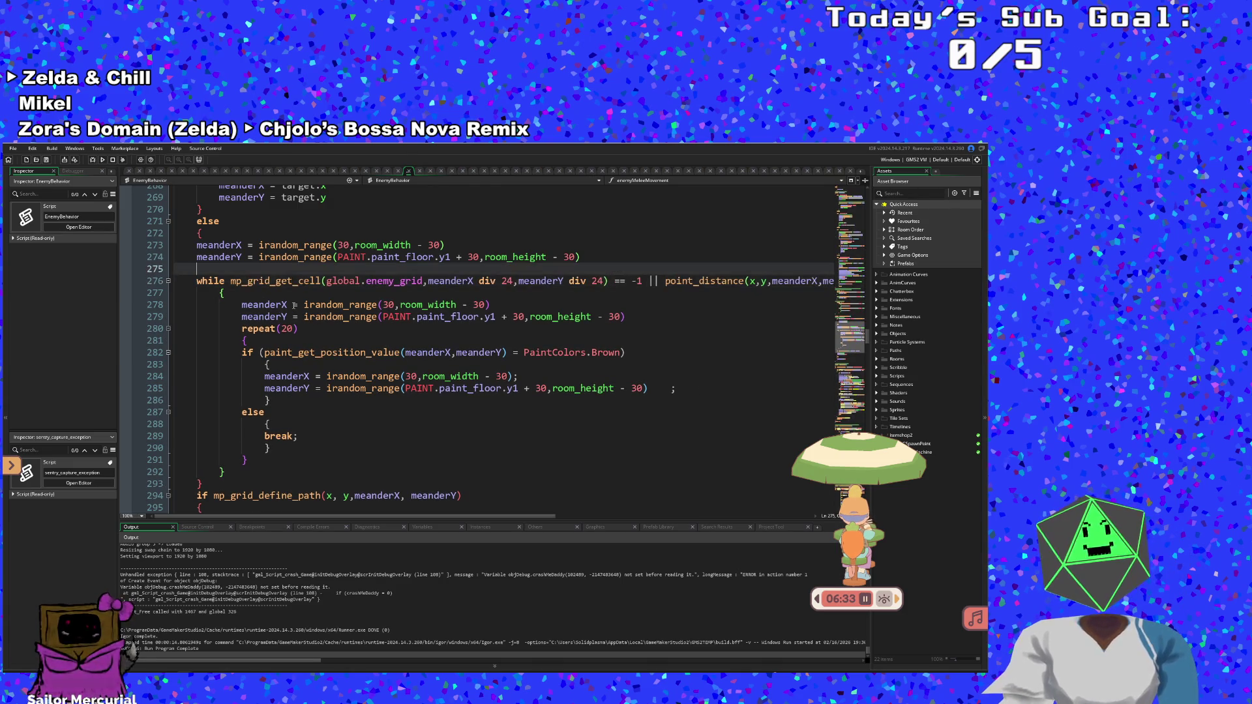
{"action": "type", "text": "updatingPath = true"}
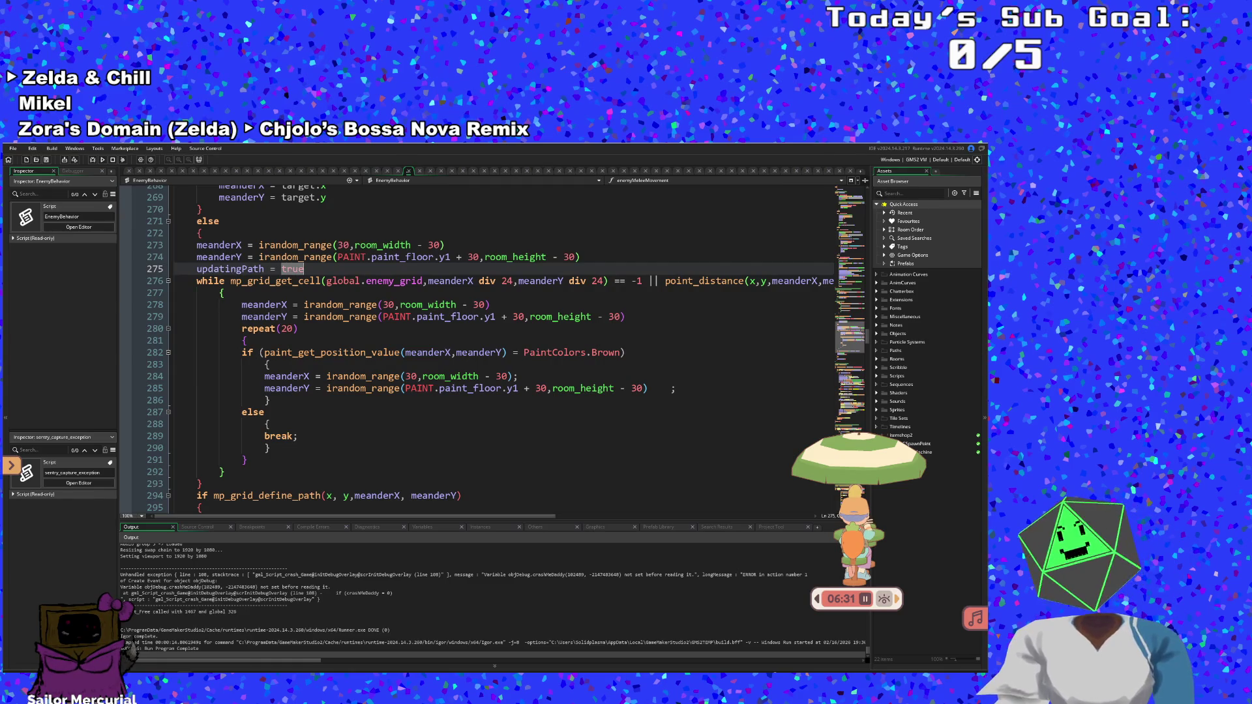
Delete the temporary else block and jump to the mp_grid_define_path definition
{"action": "scroll", "coordinate": [268, 445], "scroll_direction": "down", "scroll_amount": 2}
{"action": "left_click", "coordinate": [268, 447]}
{"action": "scroll", "coordinate": [267, 445], "scroll_direction": "down", "scroll_amount": 2}
{"action": "left_click", "coordinate": [267, 447]}
{"action": "left_click", "coordinate": [251, 436]}
{"action": "left_click", "coordinate": [240, 421]}
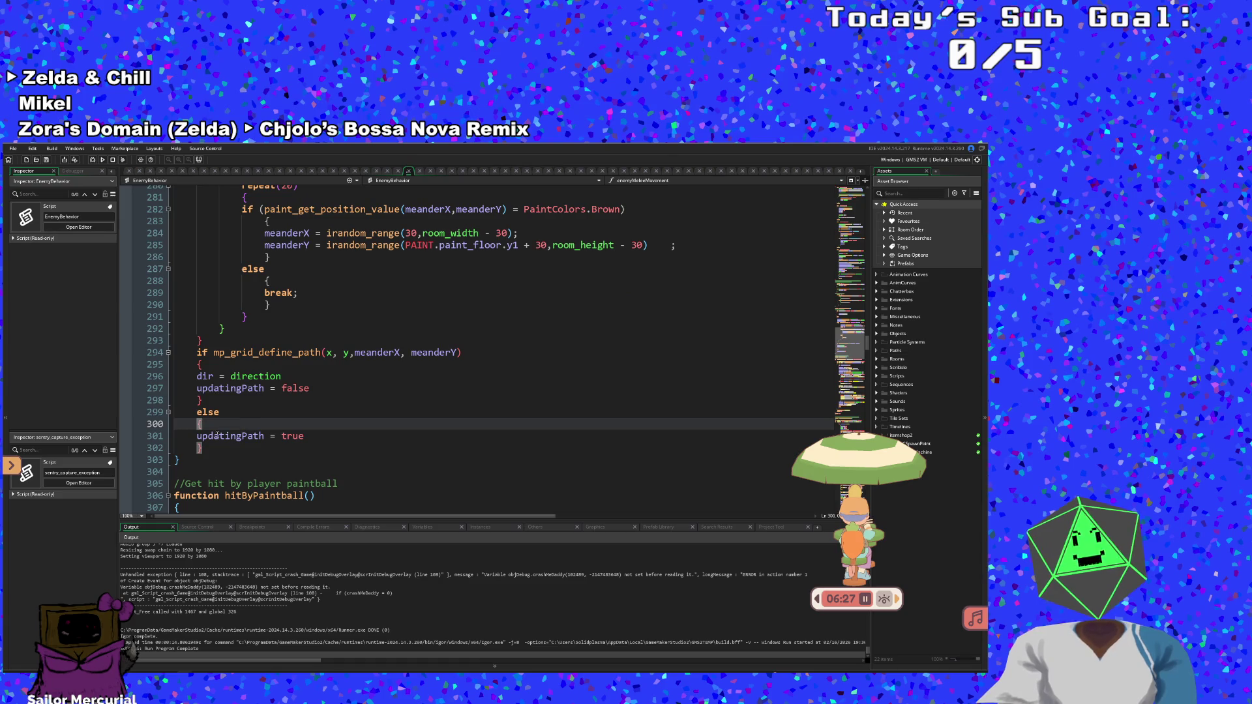
{"action": "left_click_drag", "start_coordinate": [210, 447], "coordinate": [189, 415]}
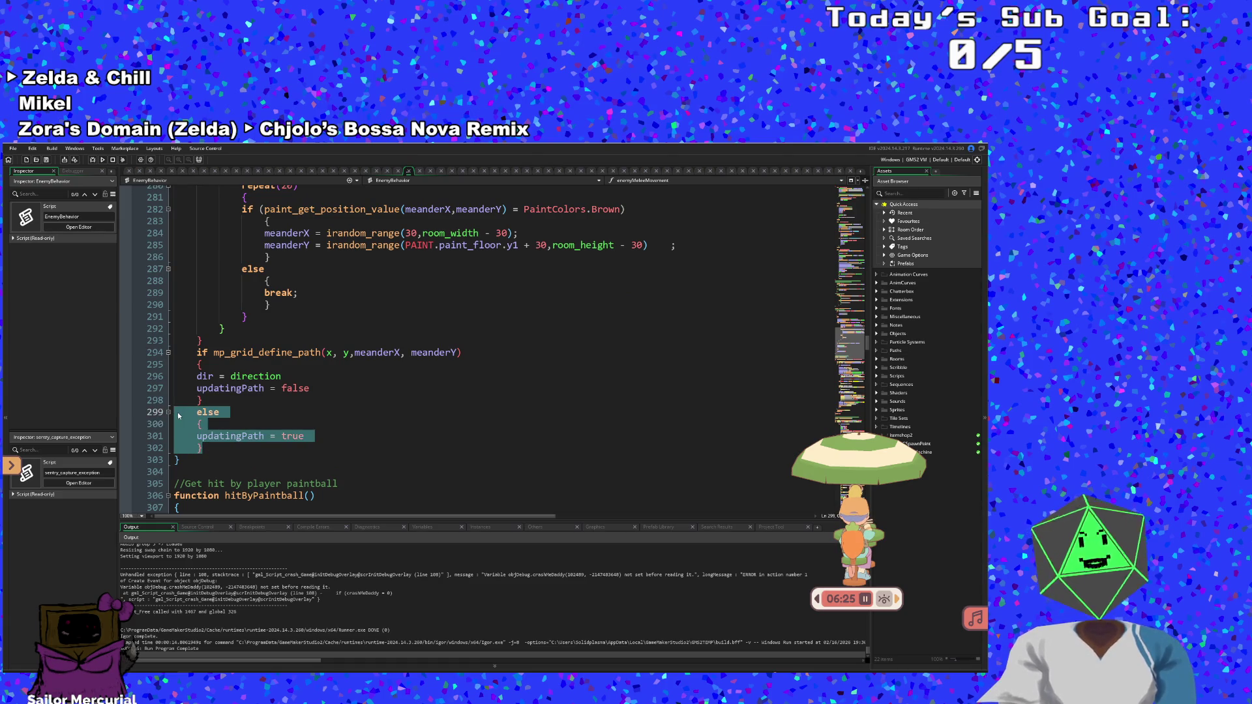
{"action": "key", "text": "BackSpace"}
{"action": "scroll", "coordinate": [242, 411], "scroll_direction": "up", "scroll_amount": 2}
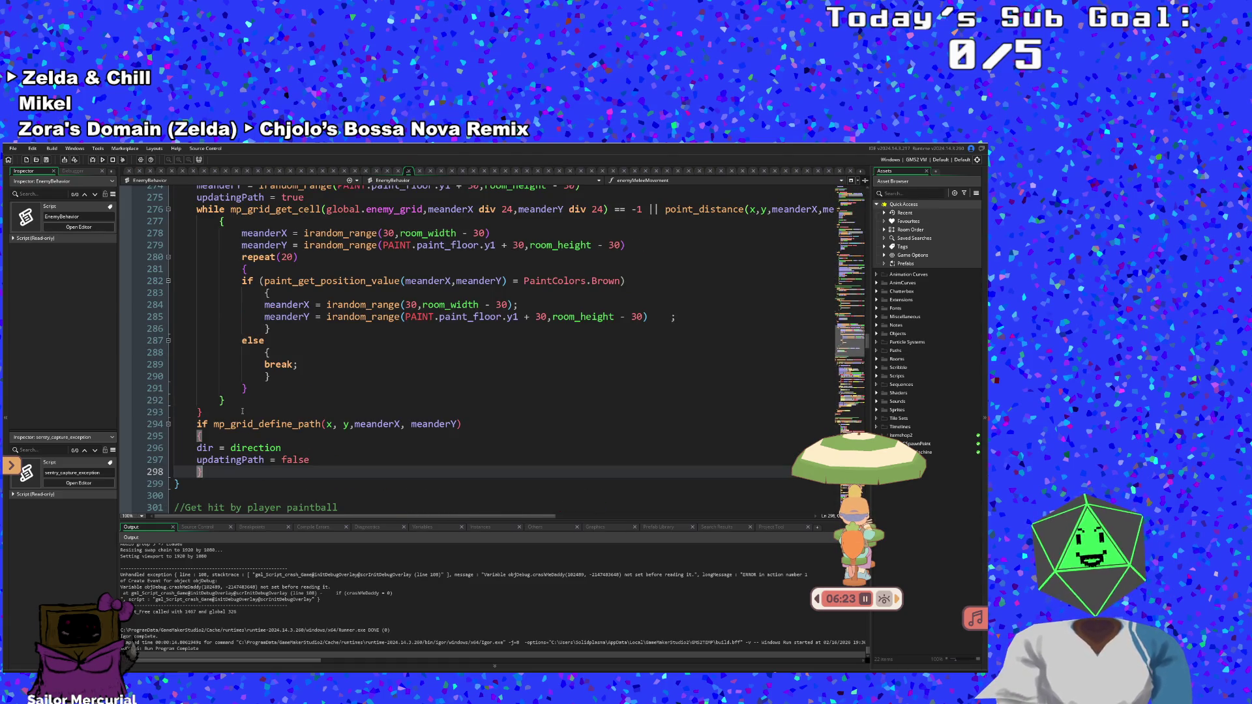
{"action": "middle_click", "coordinate": [281, 425]}
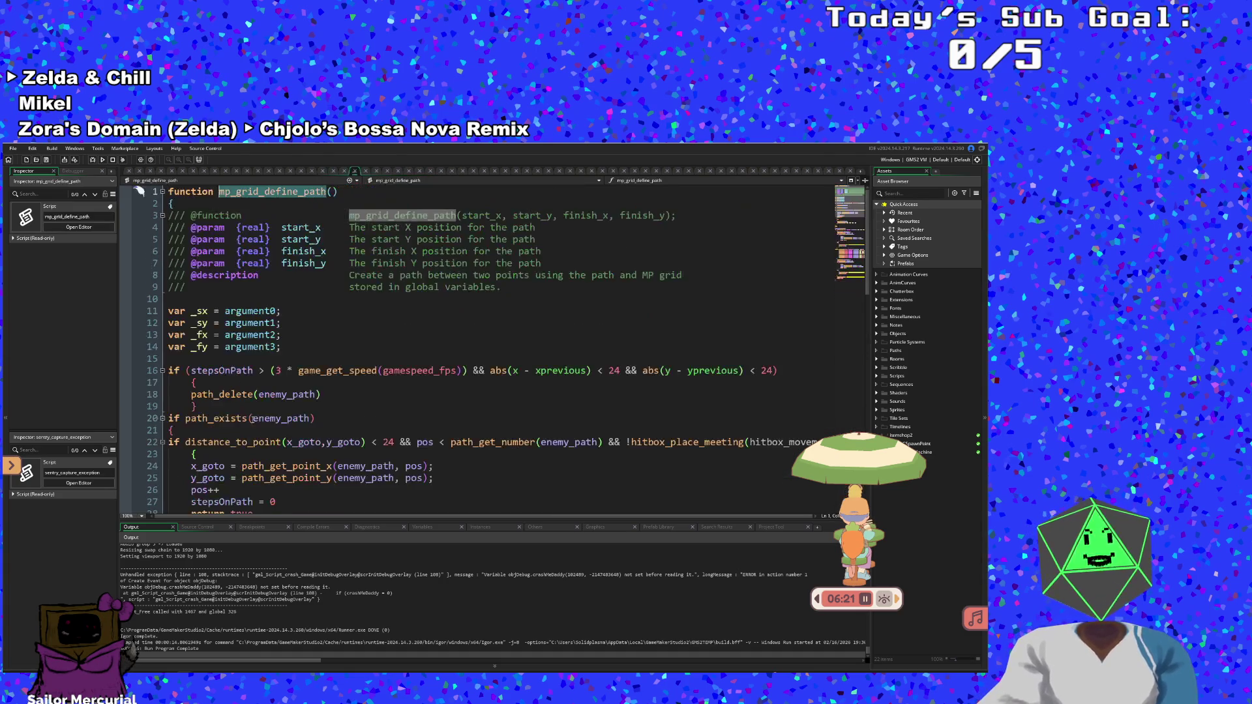
{"action": "scroll", "coordinate": [285, 386], "scroll_direction": "down", "scroll_amount": 2}
{"action": "left_click", "coordinate": [284, 386]}
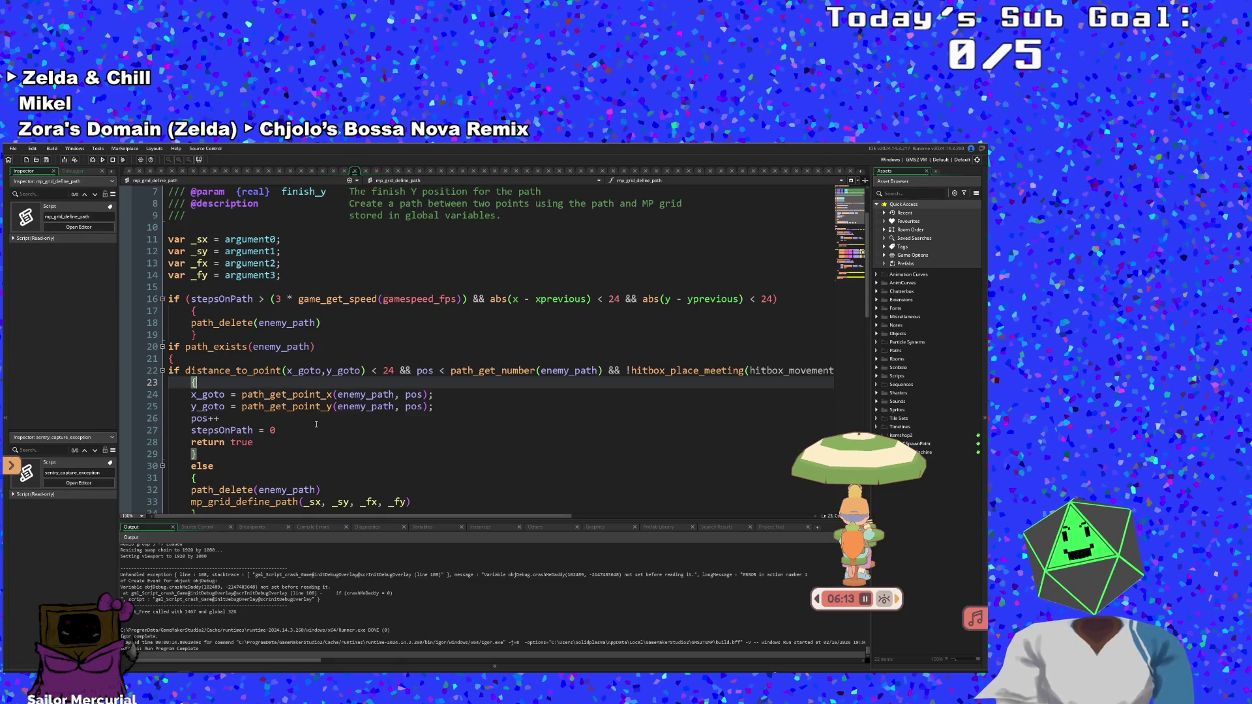
{"action": "left_click", "coordinate": [288, 431]}
{"action": "key", "text": "Down"}
{"action": "left_click", "coordinate": [311, 431]}
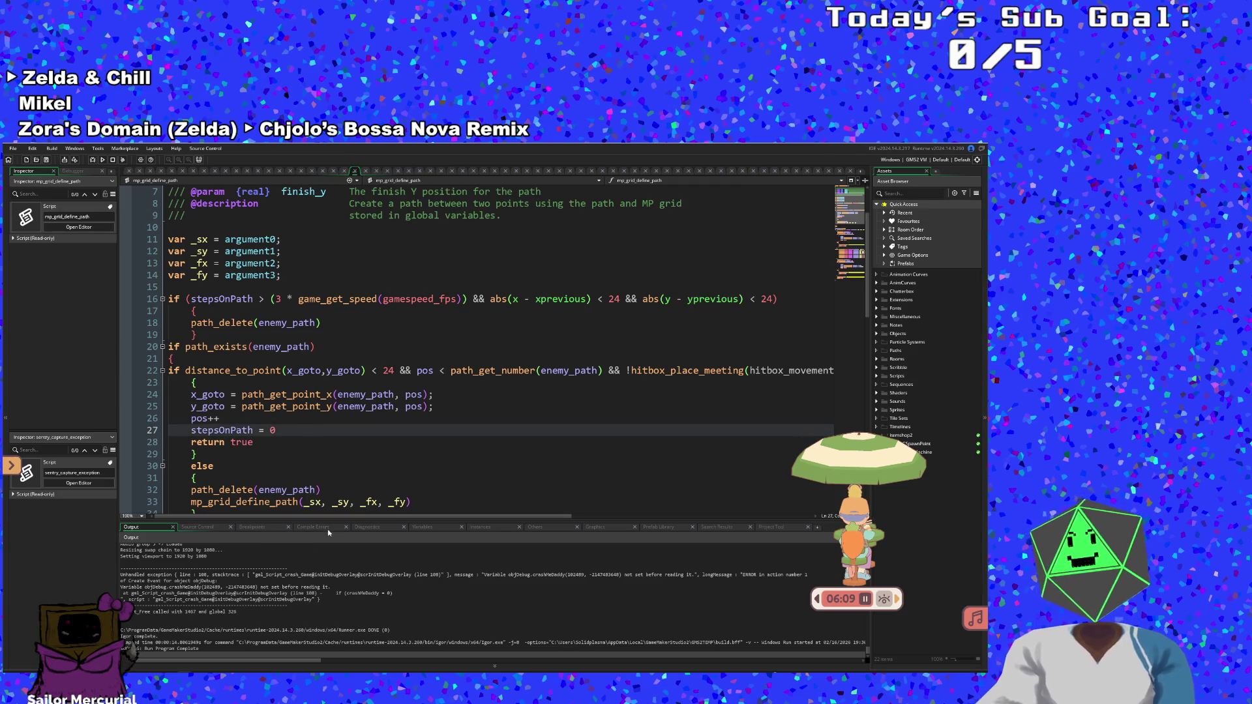
{"action": "mouse_move", "coordinate": [326, 516]}
{"action": "left_mouse_down"}
{"action": "mouse_move", "coordinate": [339, 517]}
{"action": "mouse_move", "coordinate": [297, 513]}
{"action": "left_mouse_up"}
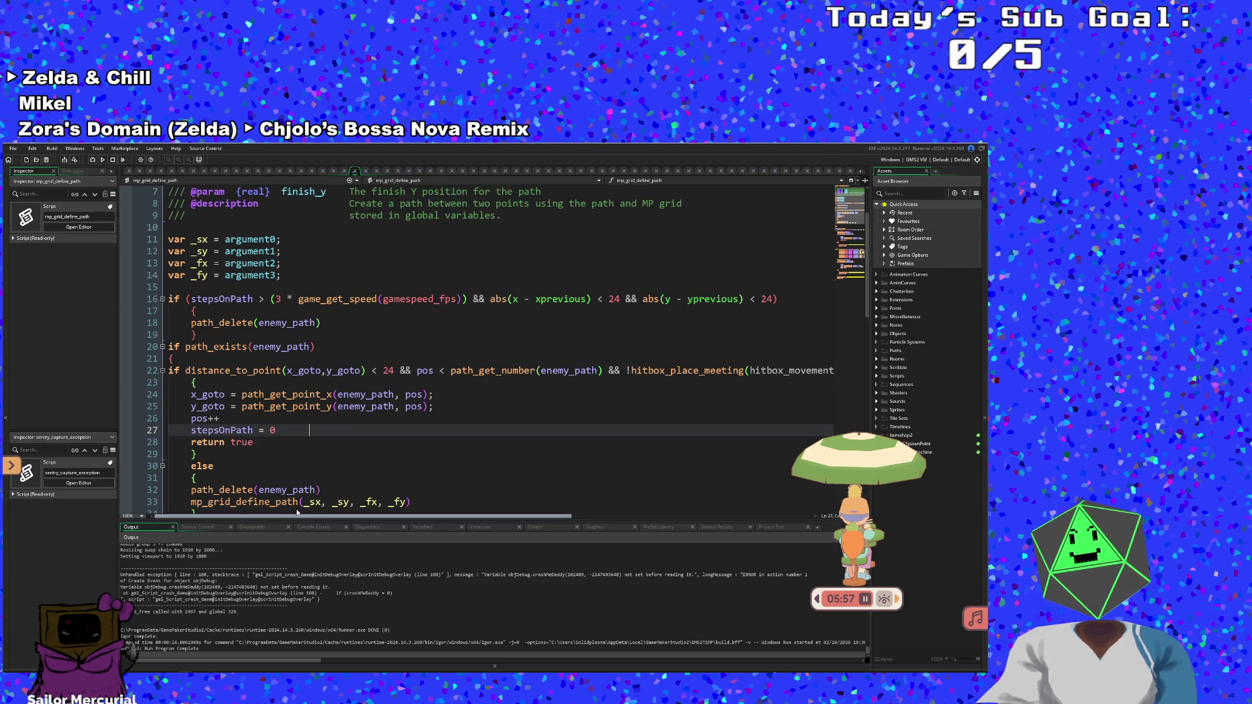
{"action": "scroll", "coordinate": [297, 513], "scroll_direction": "right", "scroll_amount": 3}
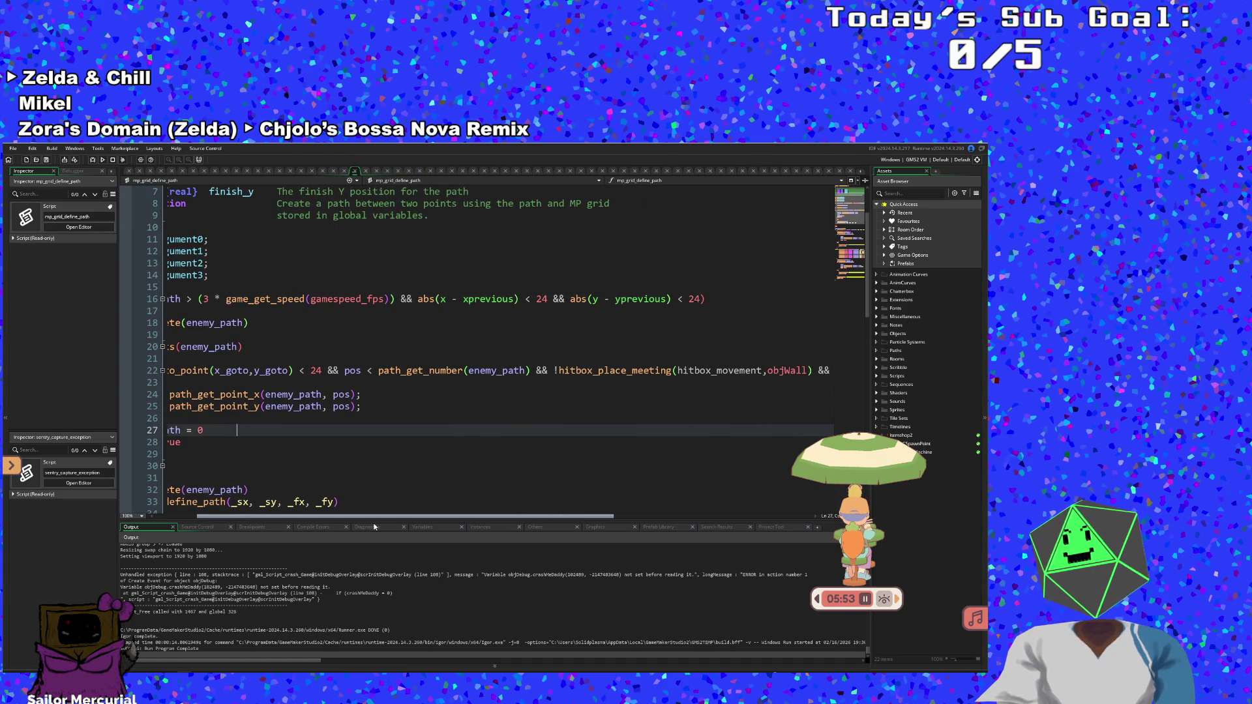
{"action": "scroll", "coordinate": [373, 527], "scroll_direction": "right", "scroll_amount": 4}
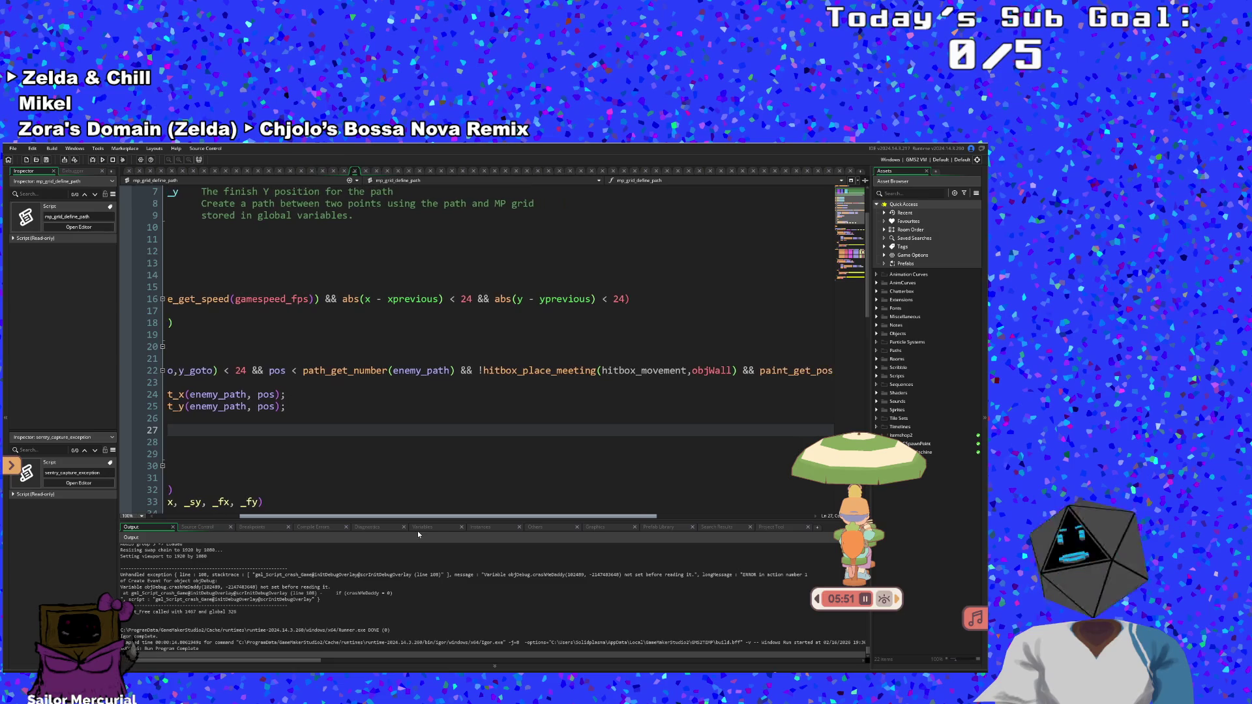
{"action": "mouse_move", "coordinate": [426, 534]}
{"action": "left_mouse_down"}
{"action": "mouse_move", "coordinate": [596, 526]}
{"action": "mouse_move", "coordinate": [328, 551]}
{"action": "left_mouse_up"}
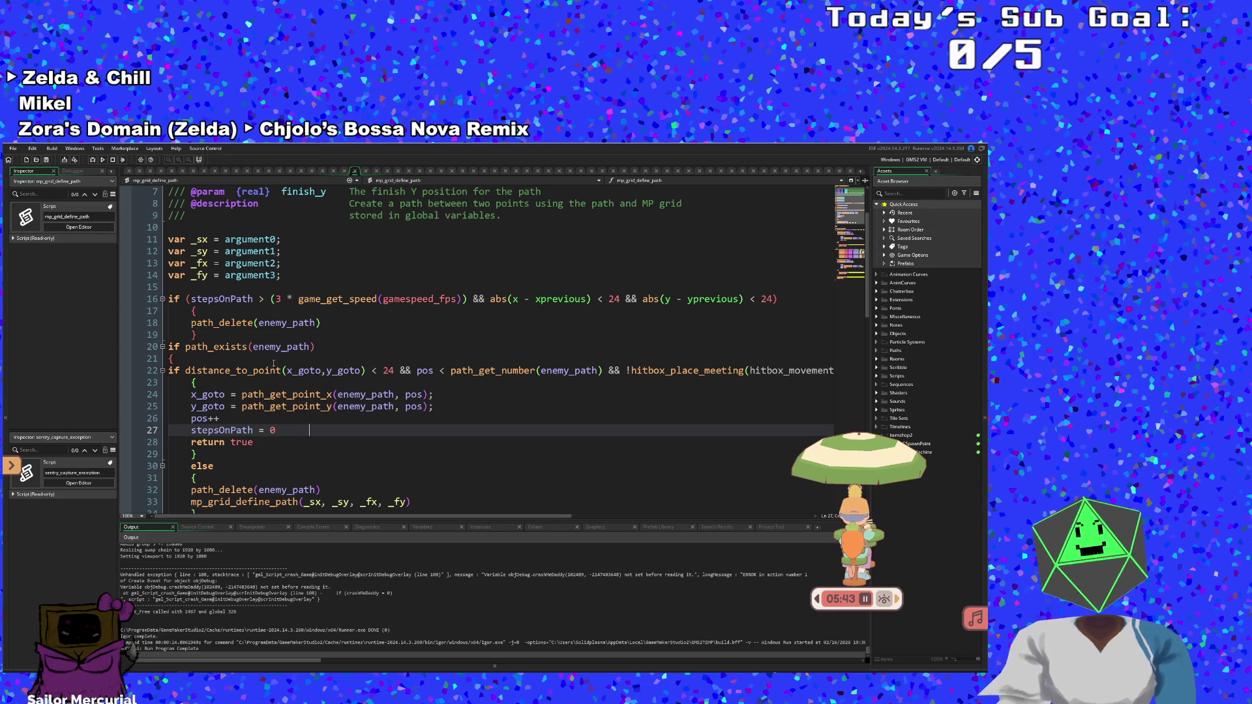
{"action": "left_click", "coordinate": [381, 371]}
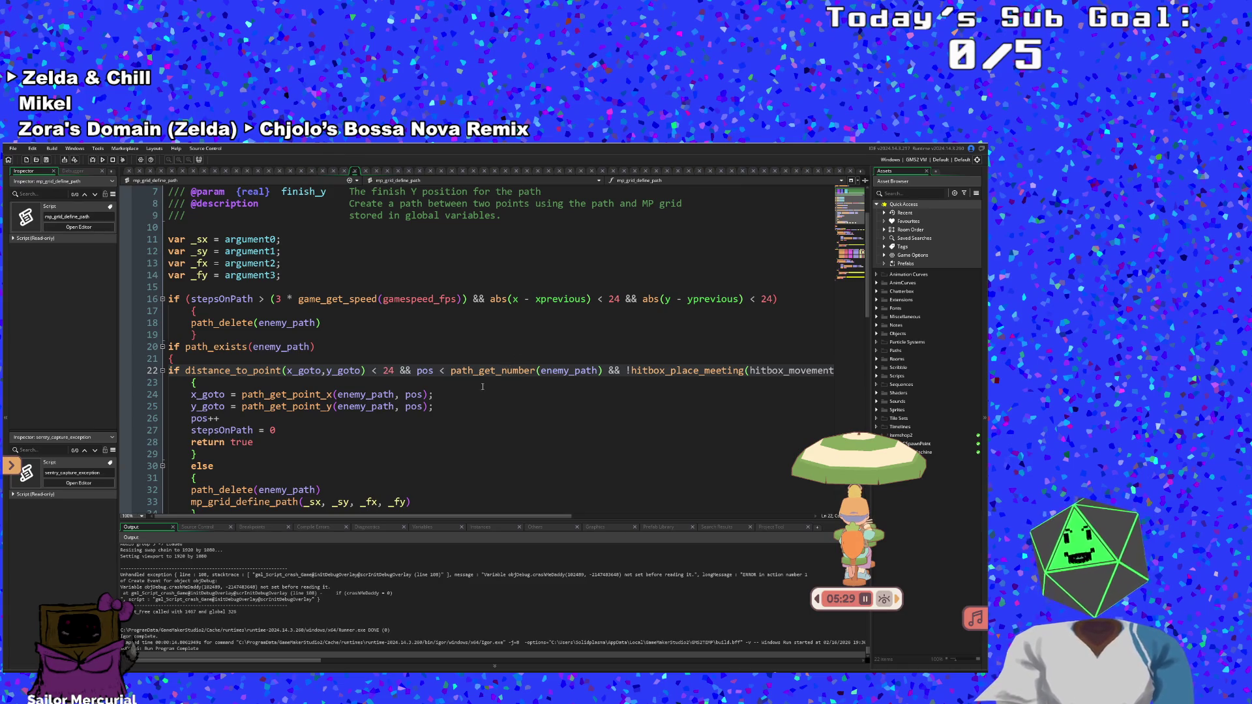
{"action": "mouse_move", "coordinate": [522, 516]}
{"action": "left_mouse_down"}
{"action": "mouse_move", "coordinate": [563, 519]}
{"action": "mouse_move", "coordinate": [498, 533]}
{"action": "left_mouse_up"}
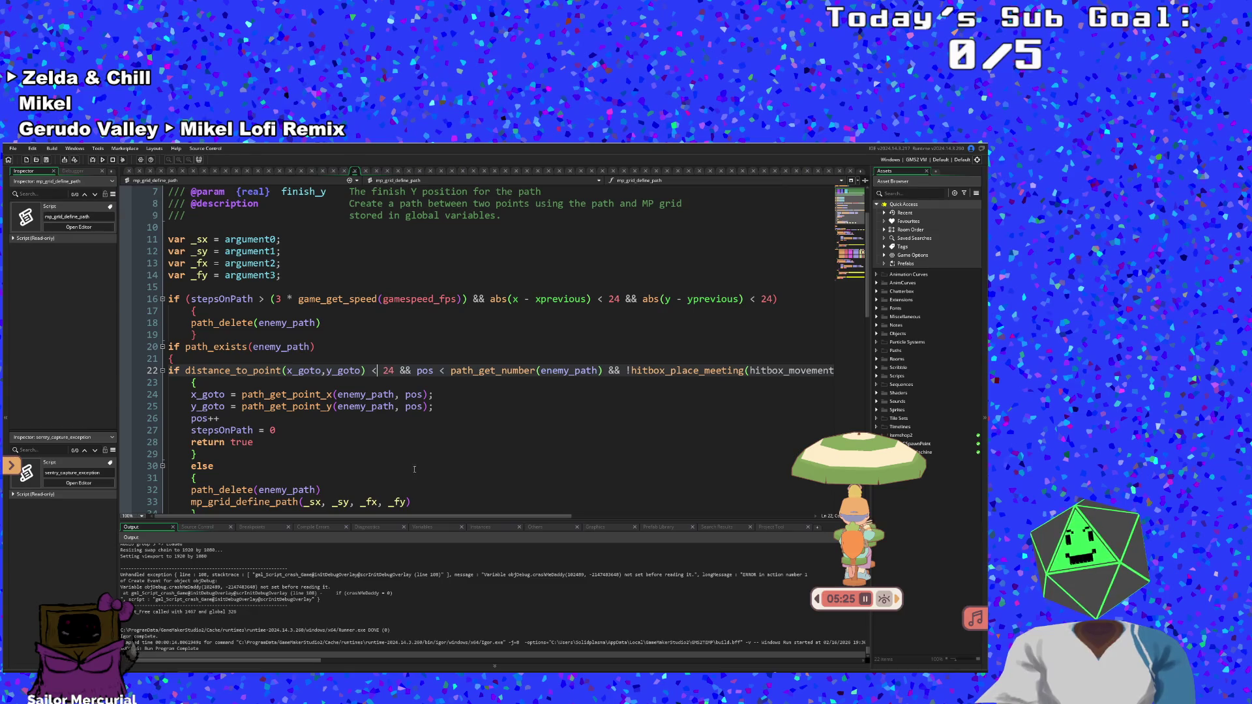
{"action": "left_click", "coordinate": [312, 463]}
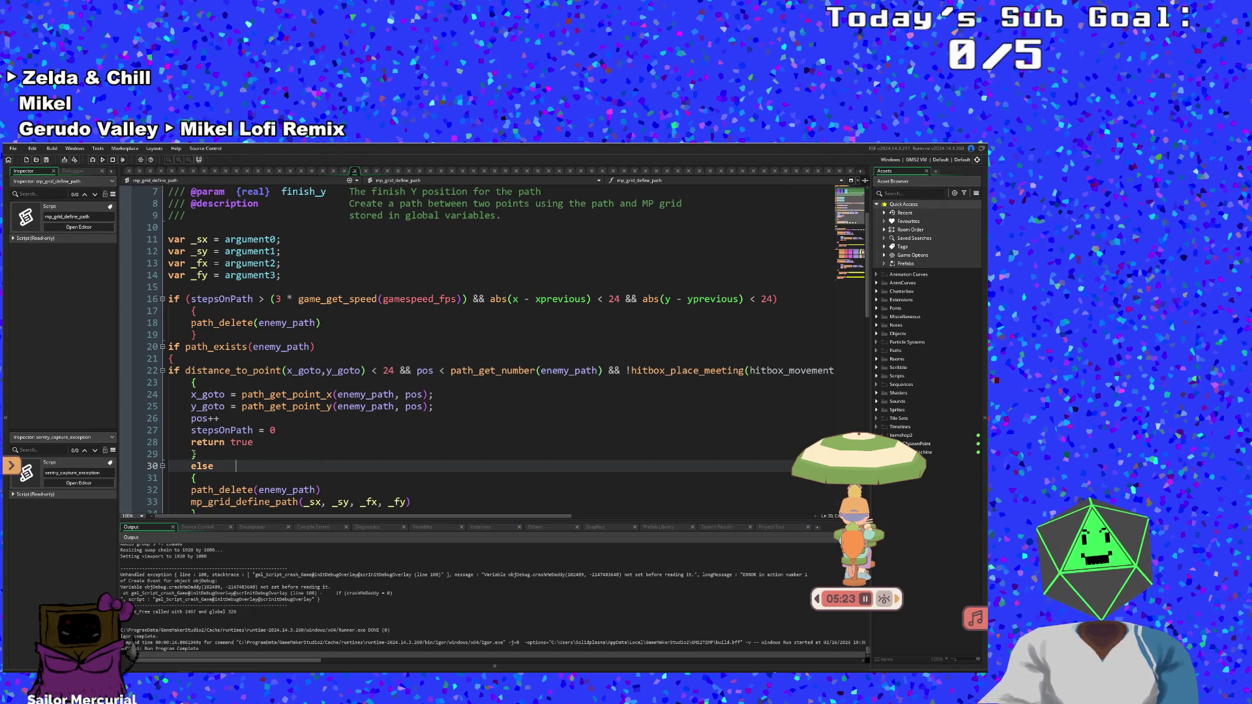
{"action": "left_click", "coordinate": [216, 453]}
{"action": "scroll", "coordinate": [215, 451], "scroll_direction": "down", "scroll_amount": 2}
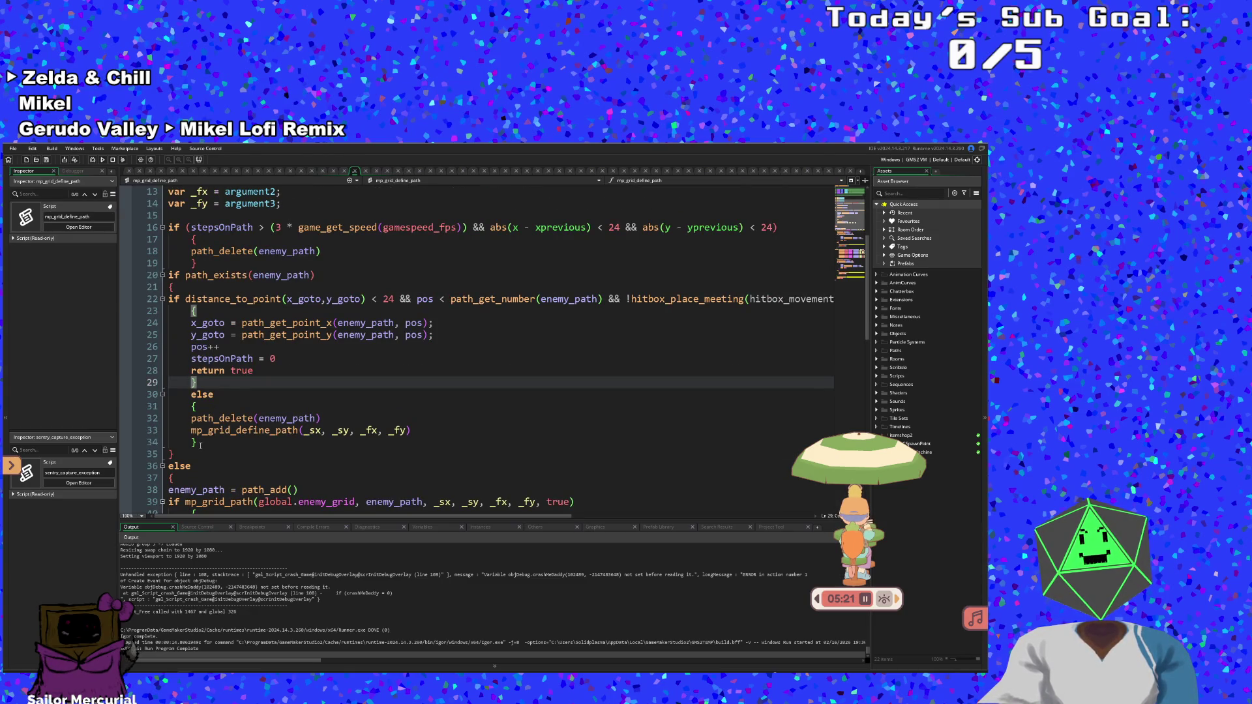
{"action": "left_click", "coordinate": [195, 443]}
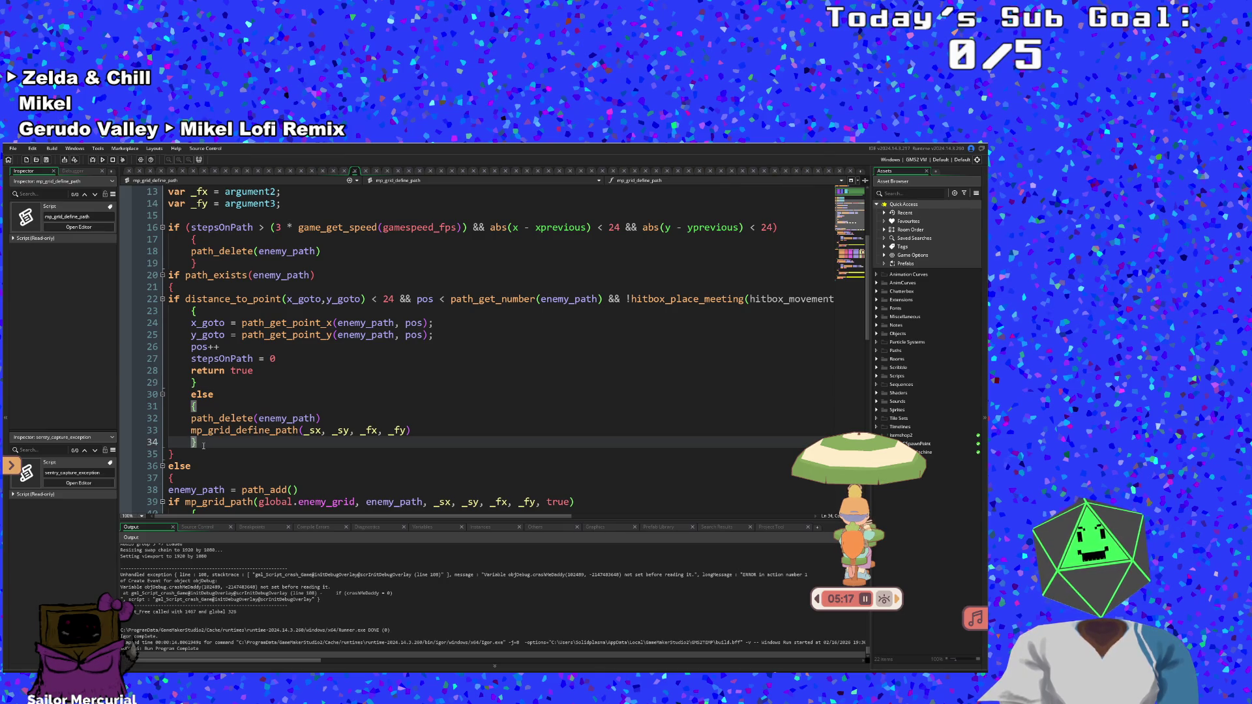
{"action": "scroll", "coordinate": [184, 454], "scroll_direction": "down", "scroll_amount": 3}
{"action": "scroll", "coordinate": [184, 454], "scroll_direction": "up", "scroll_amount": 3}
{"action": "scroll", "coordinate": [184, 455], "scroll_direction": "up", "scroll_amount": 2}
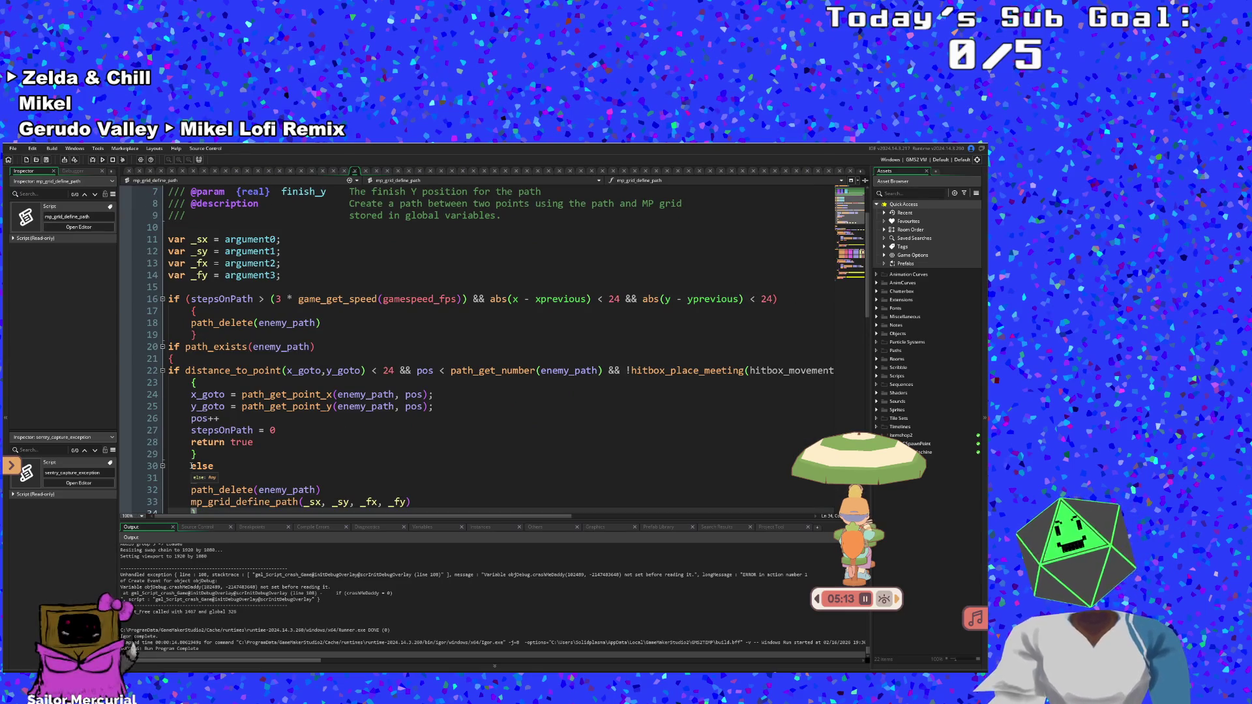
{"action": "mouse_move", "coordinate": [283, 373]}
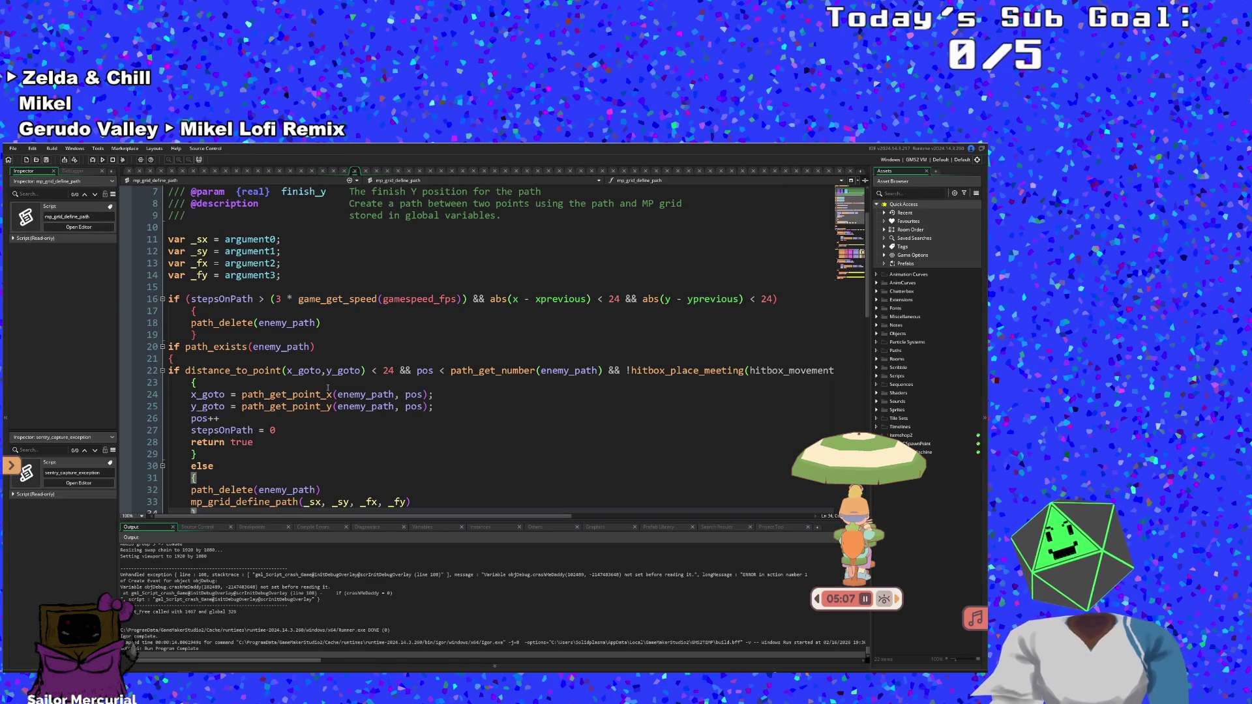
{"action": "mouse_move", "coordinate": [323, 392]}
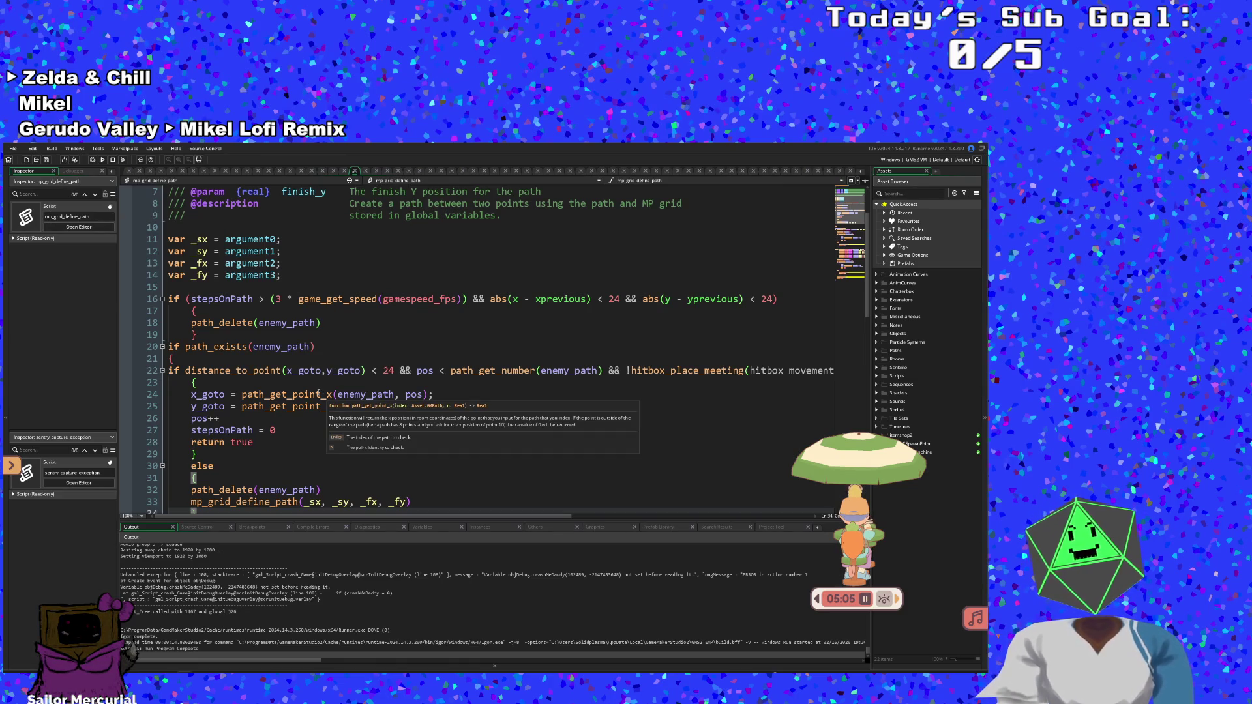
{"action": "scroll", "coordinate": [319, 393], "scroll_direction": "down", "scroll_amount": 6}
{"action": "left_click", "coordinate": [259, 376]}
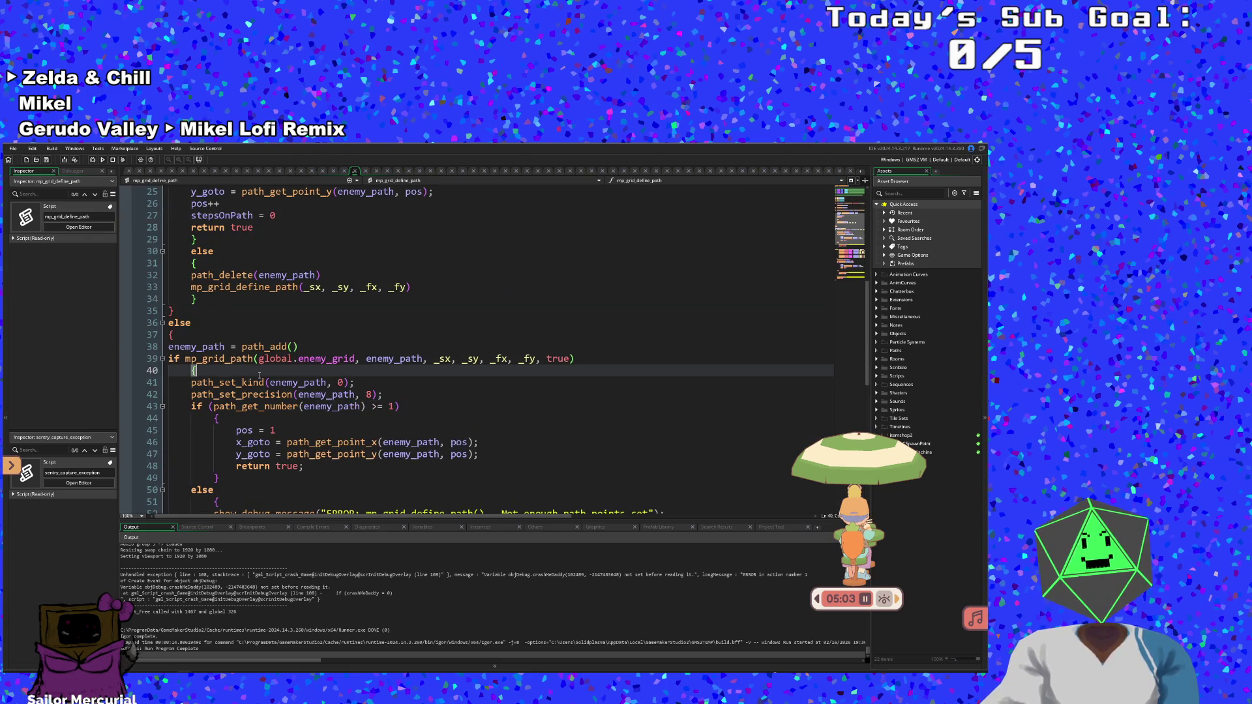
Change path_set_kind(enemy_path, 0) to use kind 1 on line 41
{"action": "double_click", "coordinate": [218, 359]}
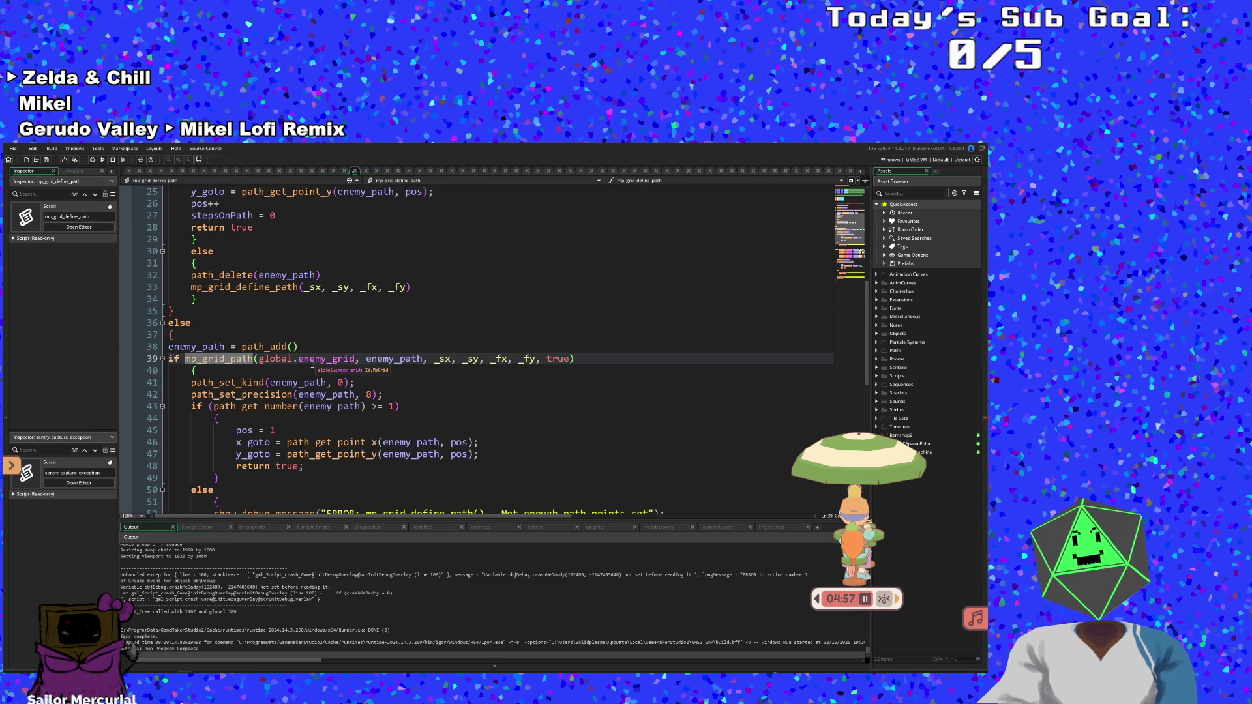
{"action": "scroll", "coordinate": [305, 372], "scroll_direction": "down", "scroll_amount": 2}
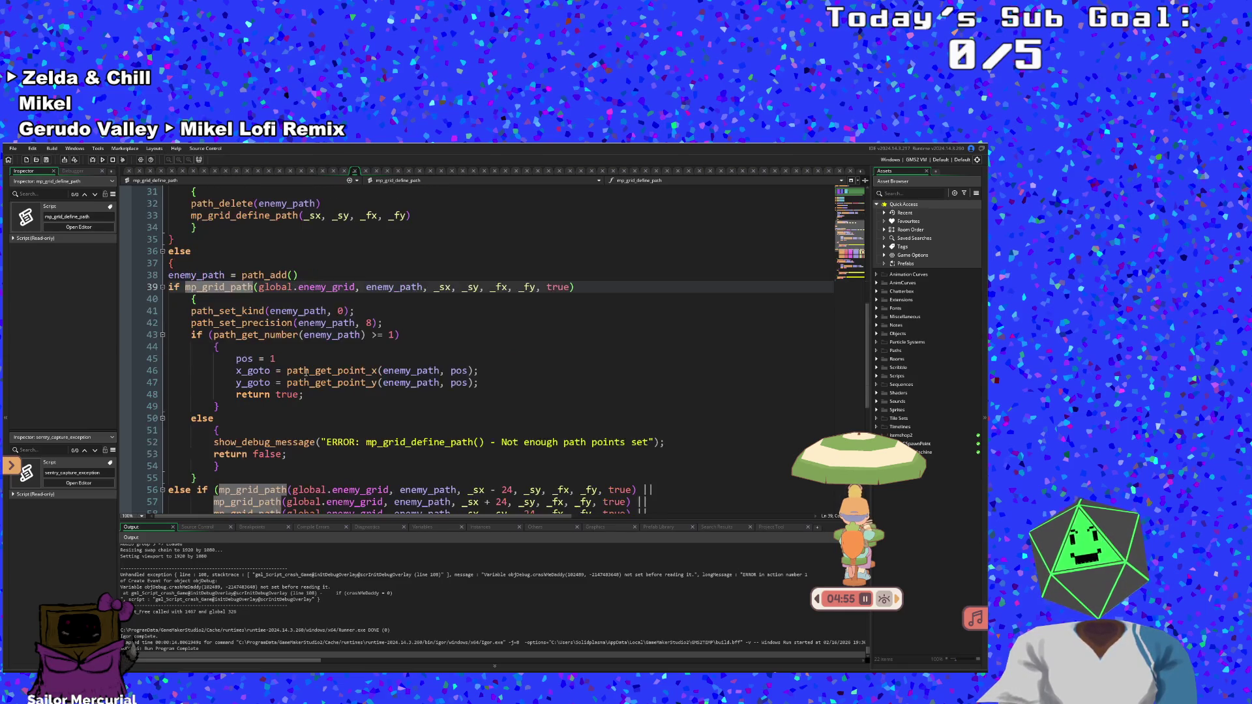
{"action": "mouse_move", "coordinate": [260, 313]}
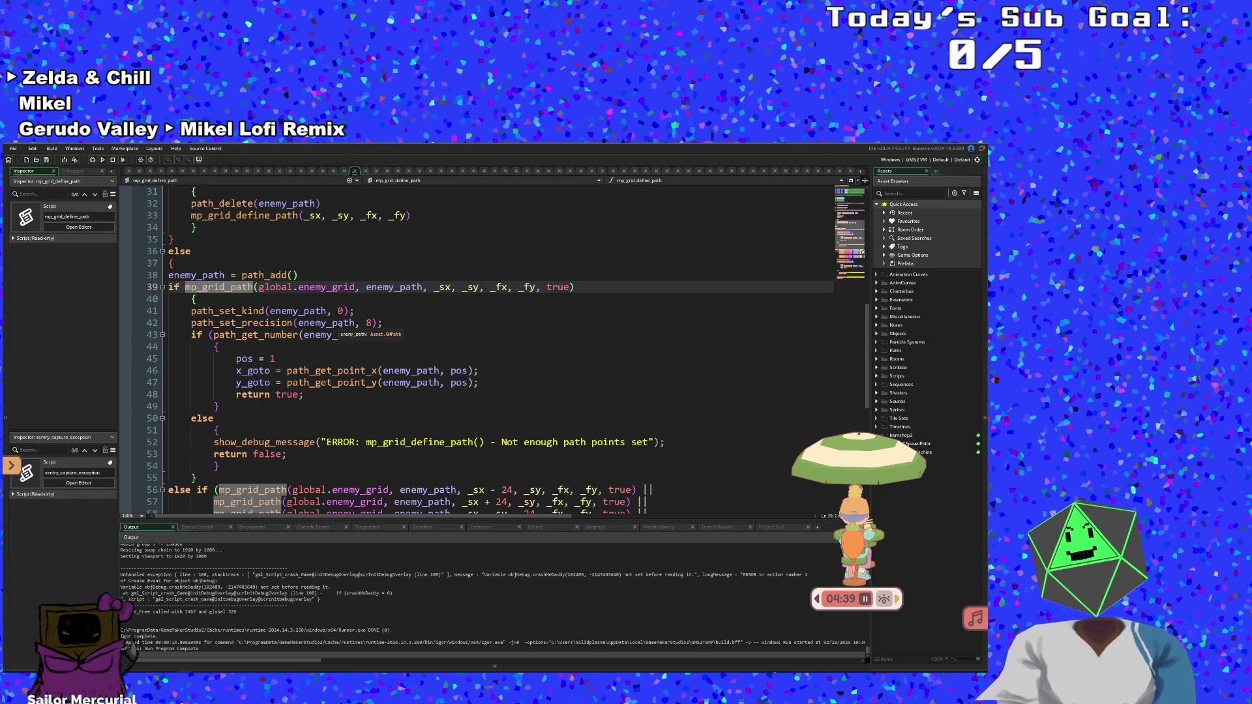
{"action": "left_click", "coordinate": [342, 311]}
{"action": "key", "text": "BackSpace"}
{"action": "type", "text": "1"}
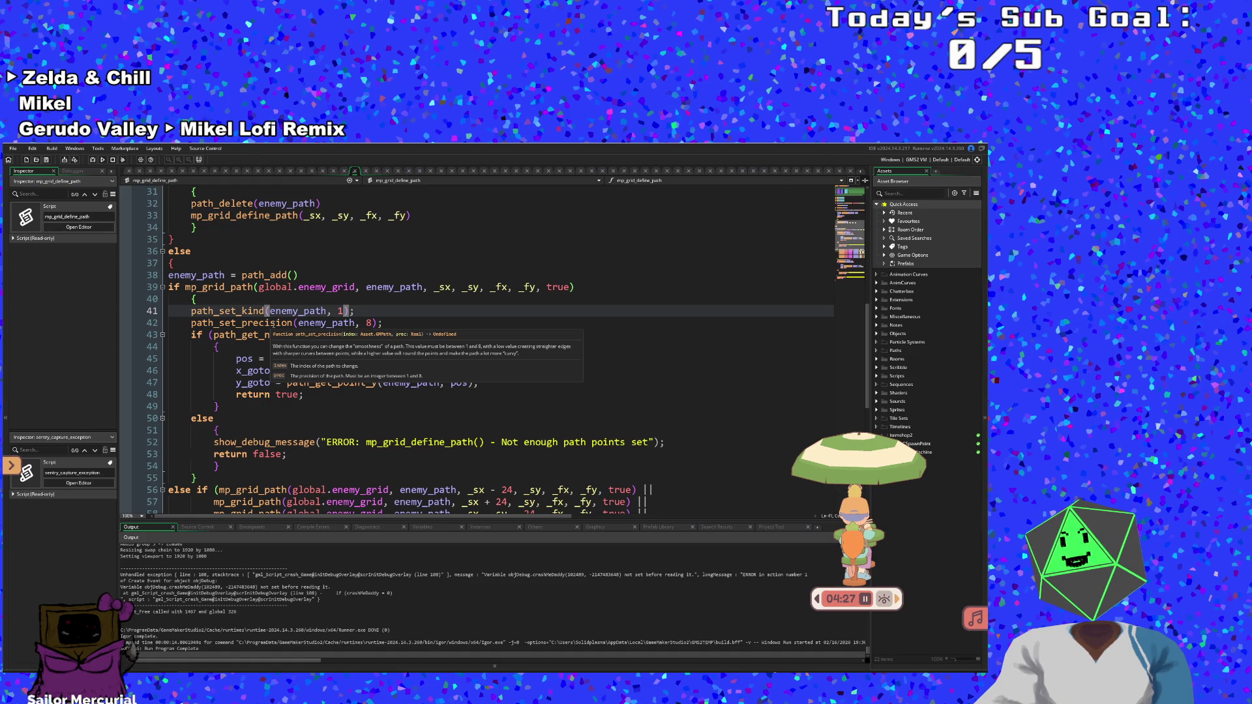
Review the path_set_precision and path_get_number lines, then build and launch the game
{"action": "left_click", "coordinate": [270, 322]}
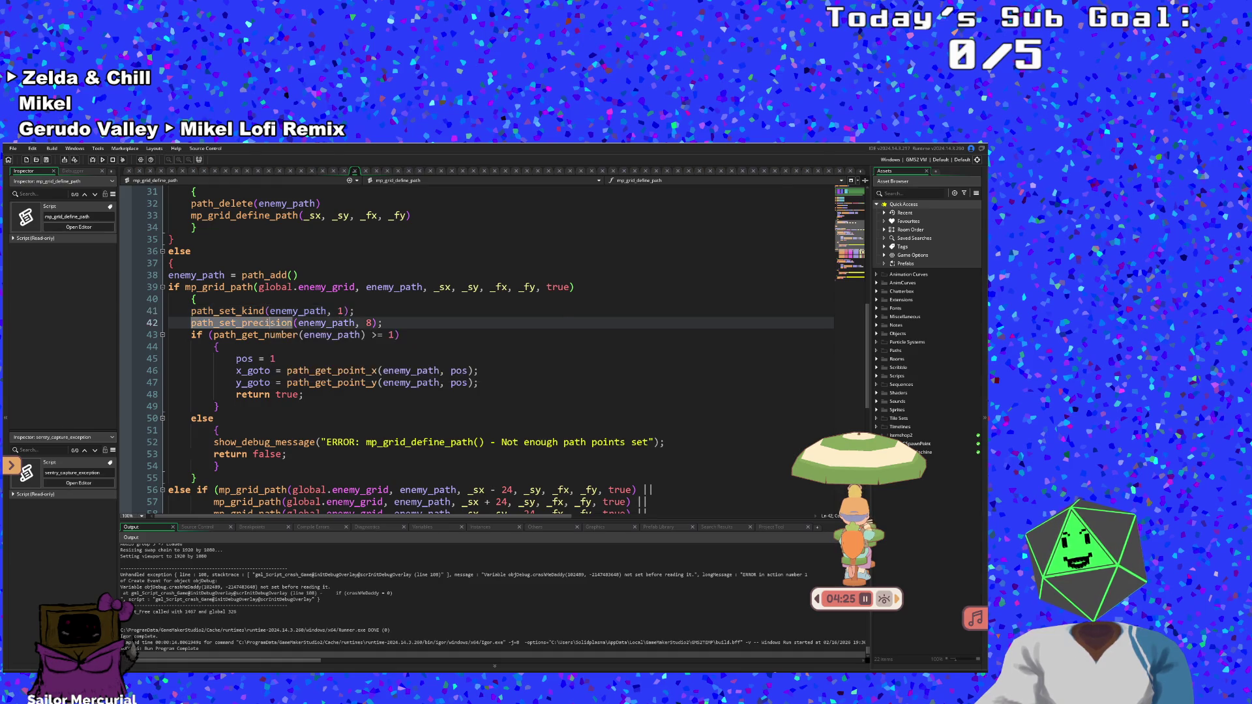
{"action": "left_click", "coordinate": [267, 336]}
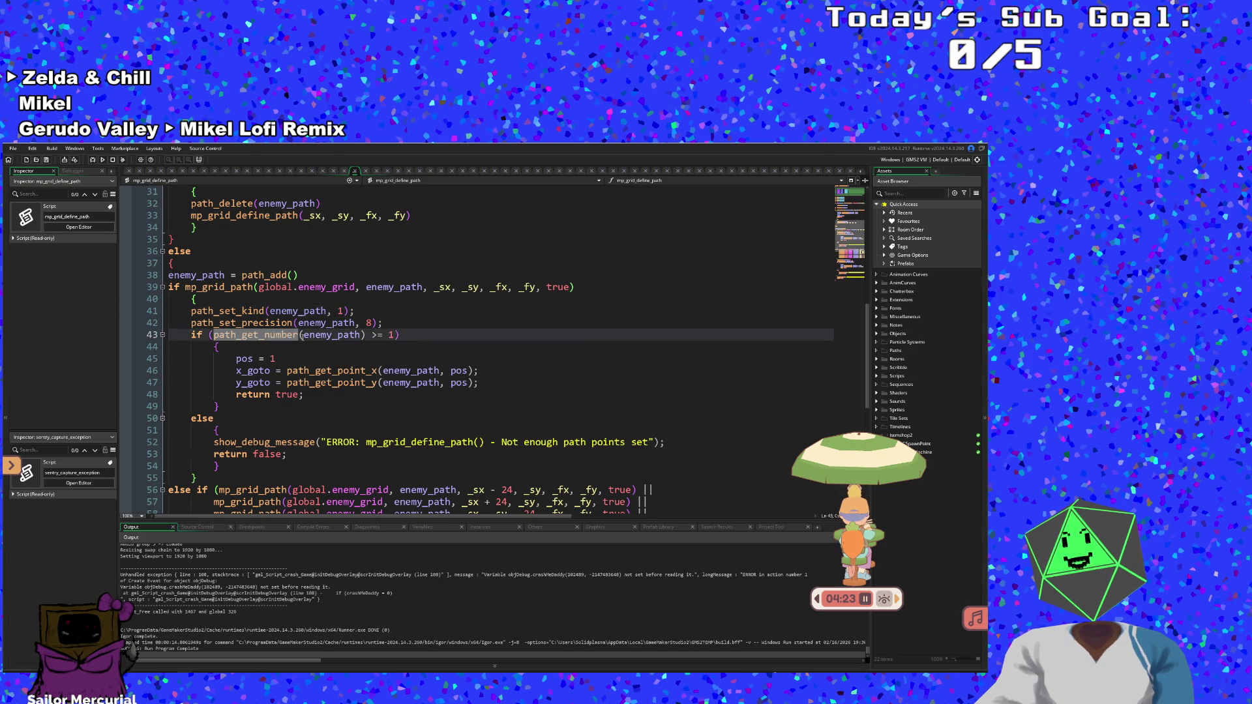
{"action": "scroll", "coordinate": [301, 335], "scroll_direction": "down", "scroll_amount": 4}
{"action": "scroll", "coordinate": [340, 325], "scroll_direction": "down", "scroll_amount": 2}
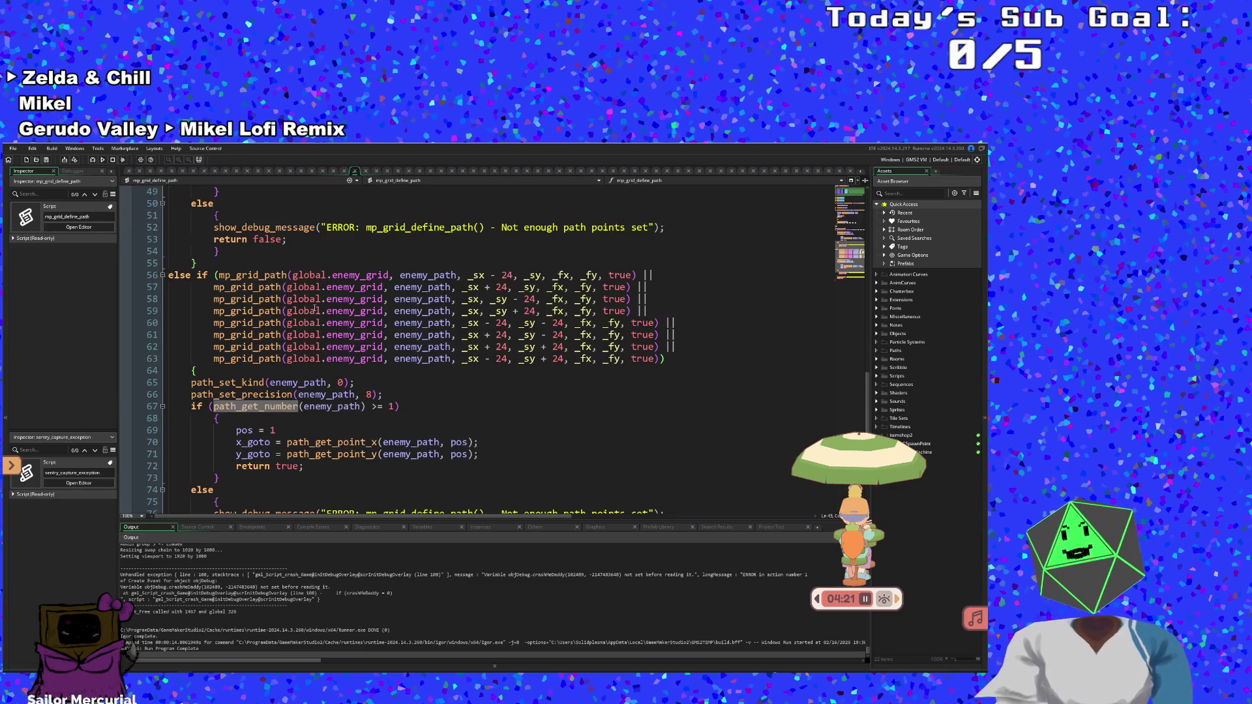
{"action": "scroll", "coordinate": [300, 317], "scroll_direction": "down", "scroll_amount": 3}
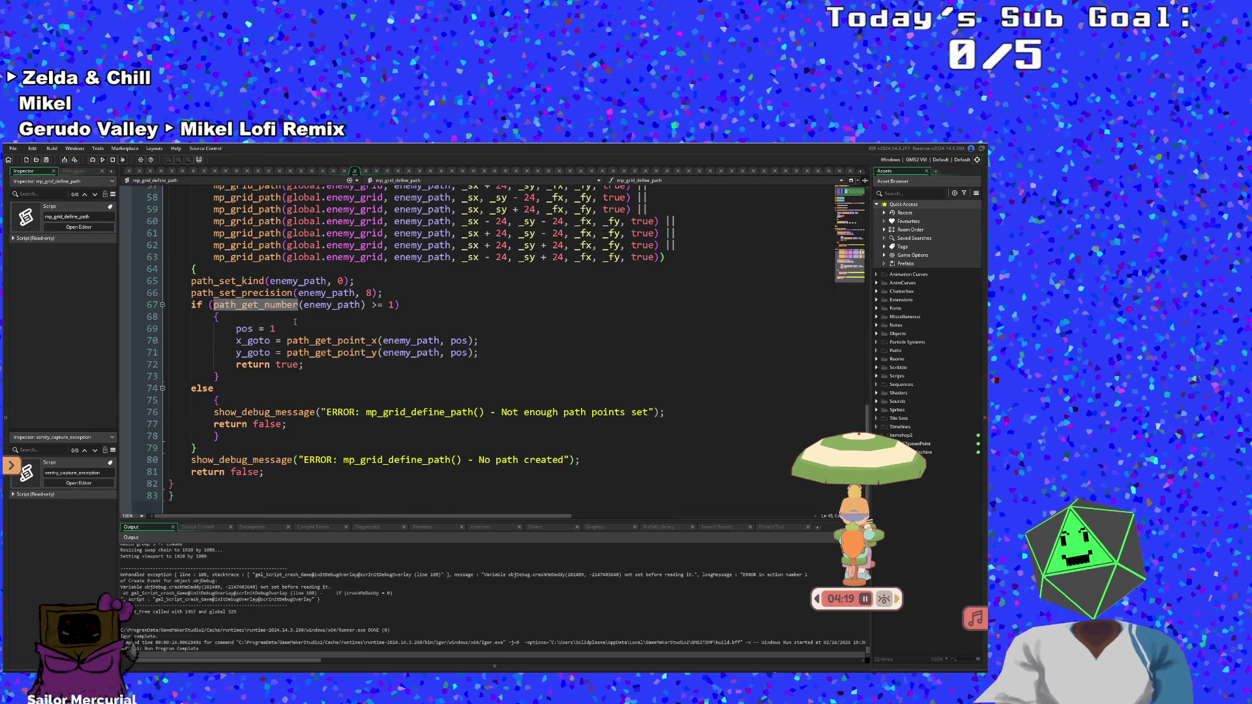
{"action": "scroll", "coordinate": [295, 321], "scroll_direction": "up", "scroll_amount": 18}
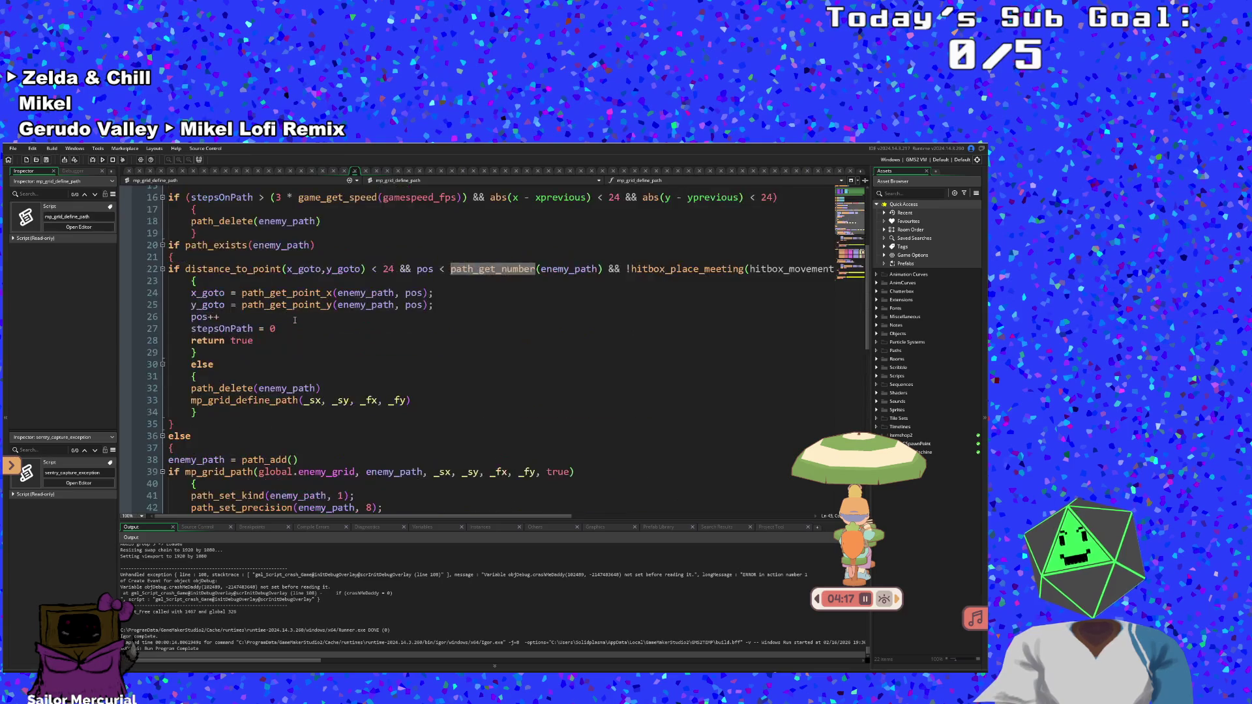
{"action": "left_click", "coordinate": [303, 311]}
{"action": "left_click", "coordinate": [38, 161]}
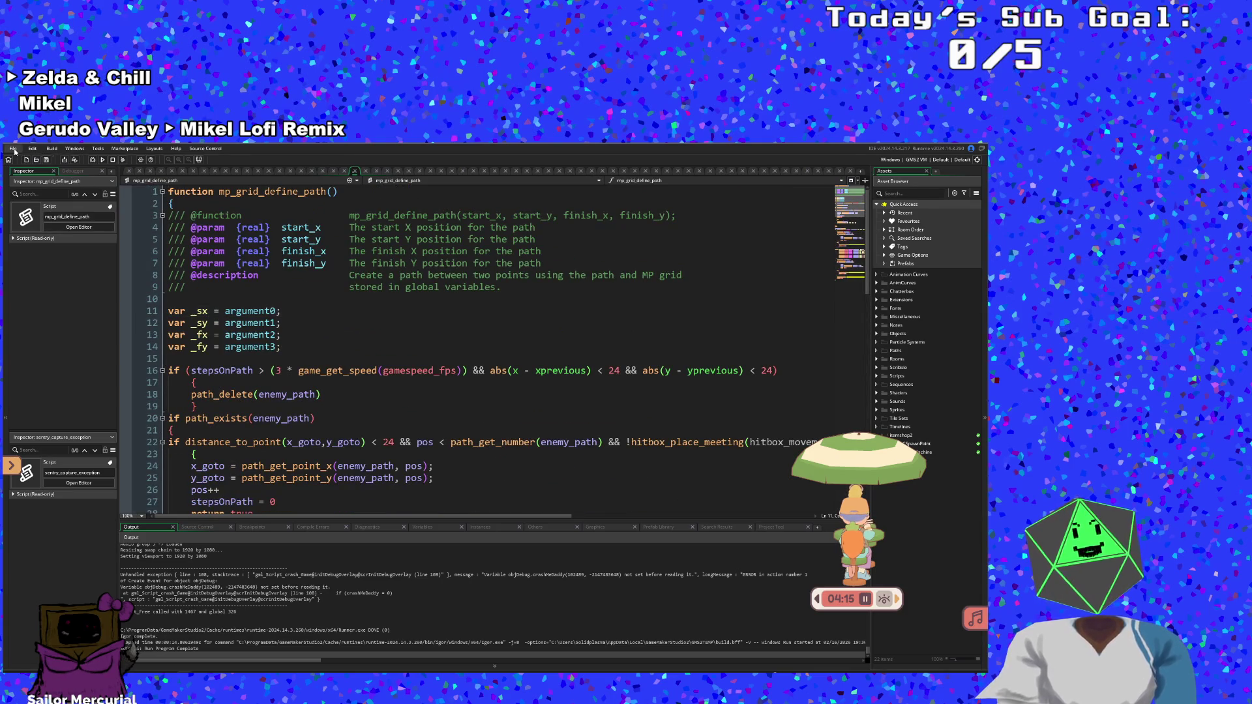
{"action": "left_click", "coordinate": [93, 160]}
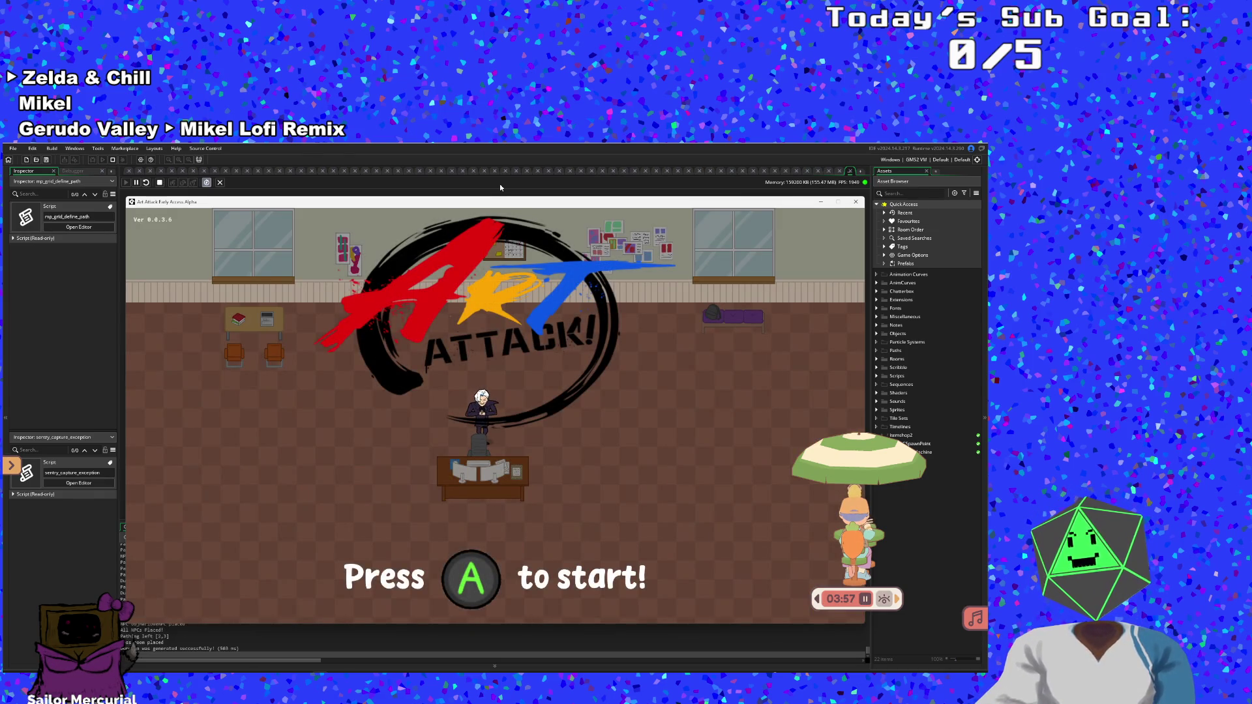
Start playing, walk through the spawn and paint tutorial rooms into the classroom, and enable the debug overlay
{"action": "key", "text": "Return"}
{"action": "key", "text": "Return"}
{"action": "key", "text": "Return"}
{"action": "key", "text": "Return"}
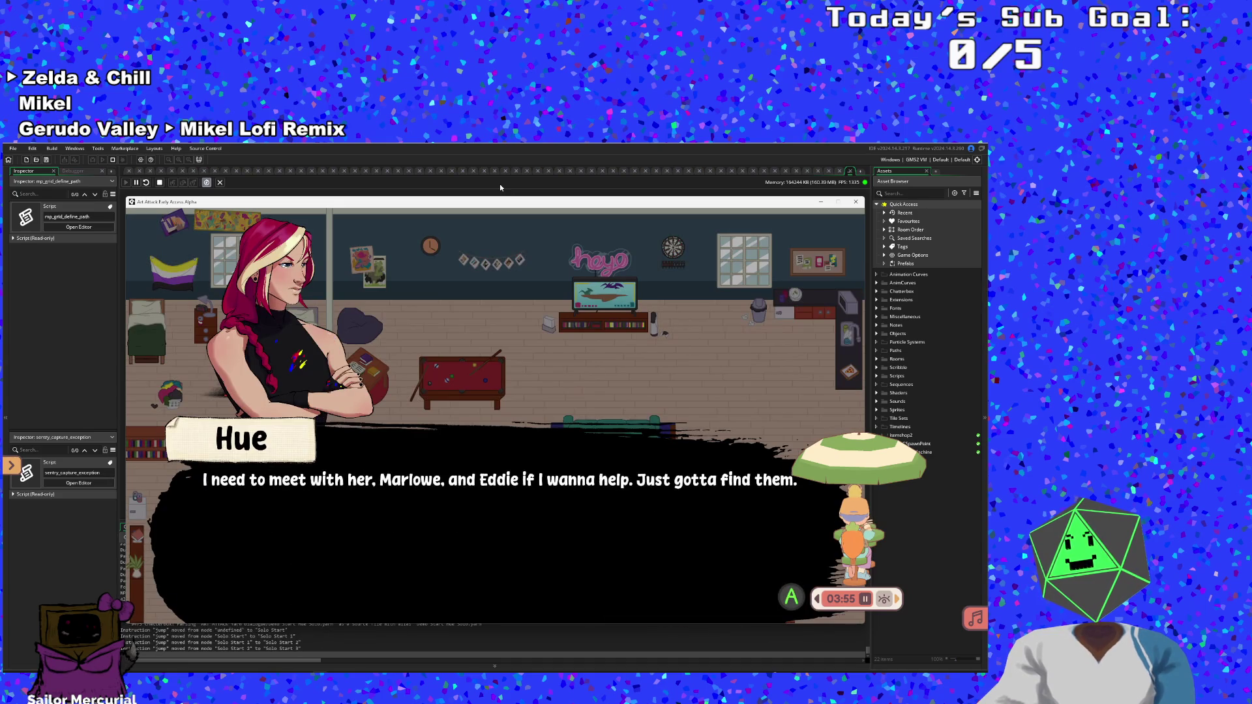
{"action": "key", "text": "Right"}
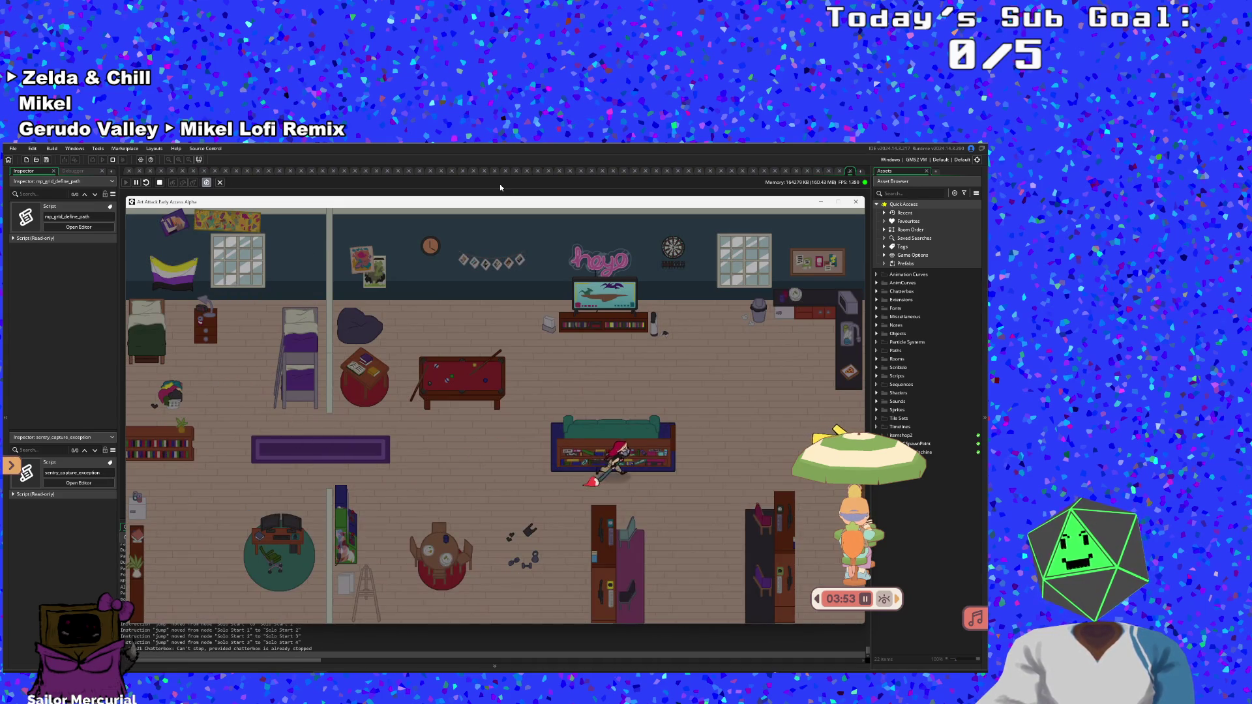
{"action": "key", "text": "Left"}
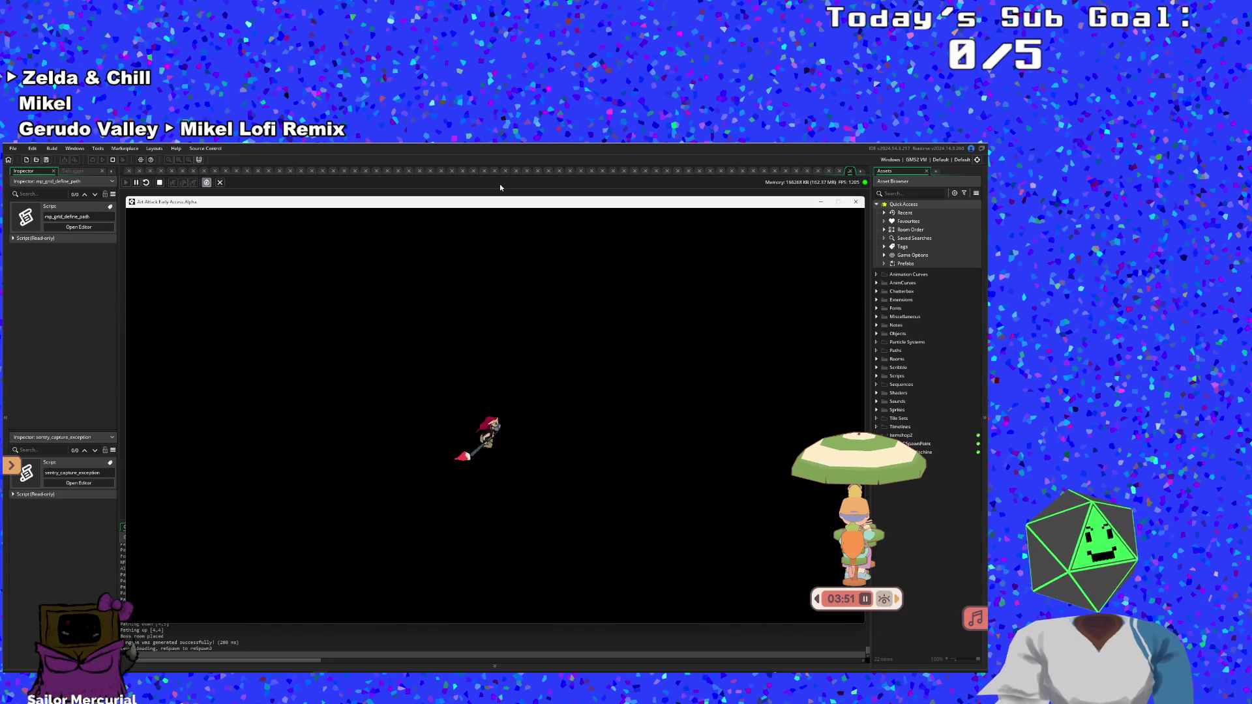
{"action": "key", "text": "Right"}
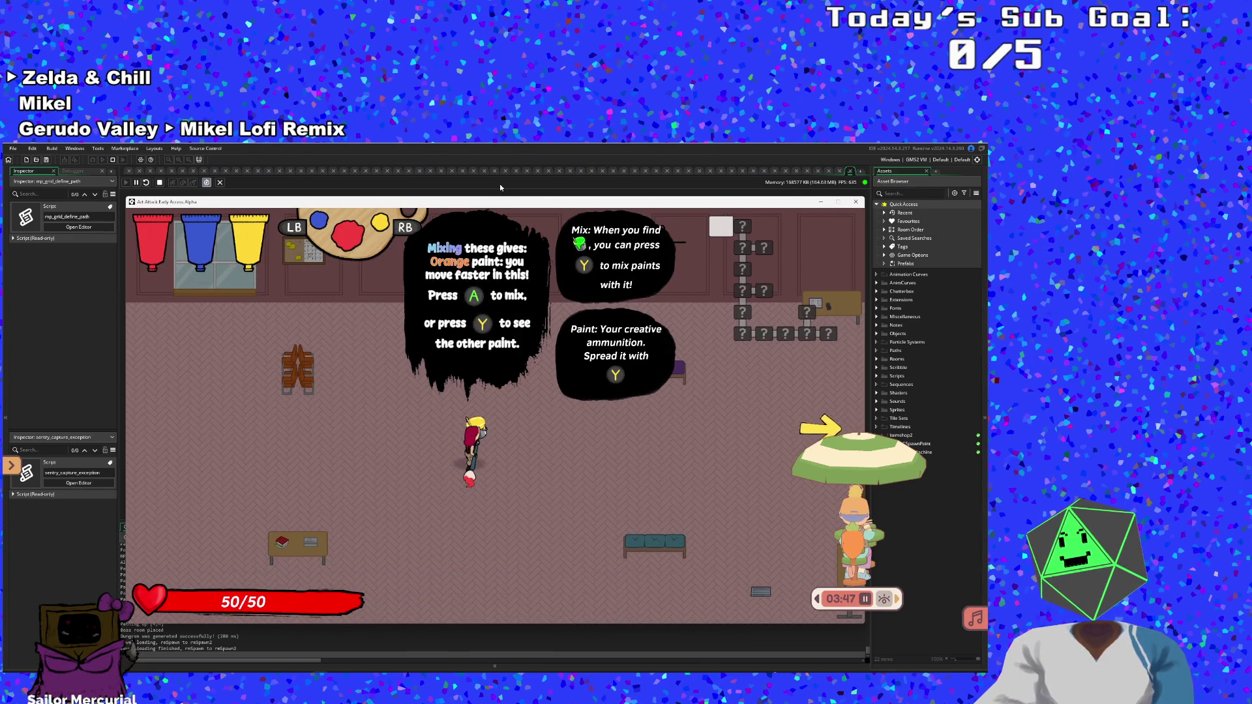
{"action": "key", "text": "Right"}
{"action": "key", "text": "Right"}
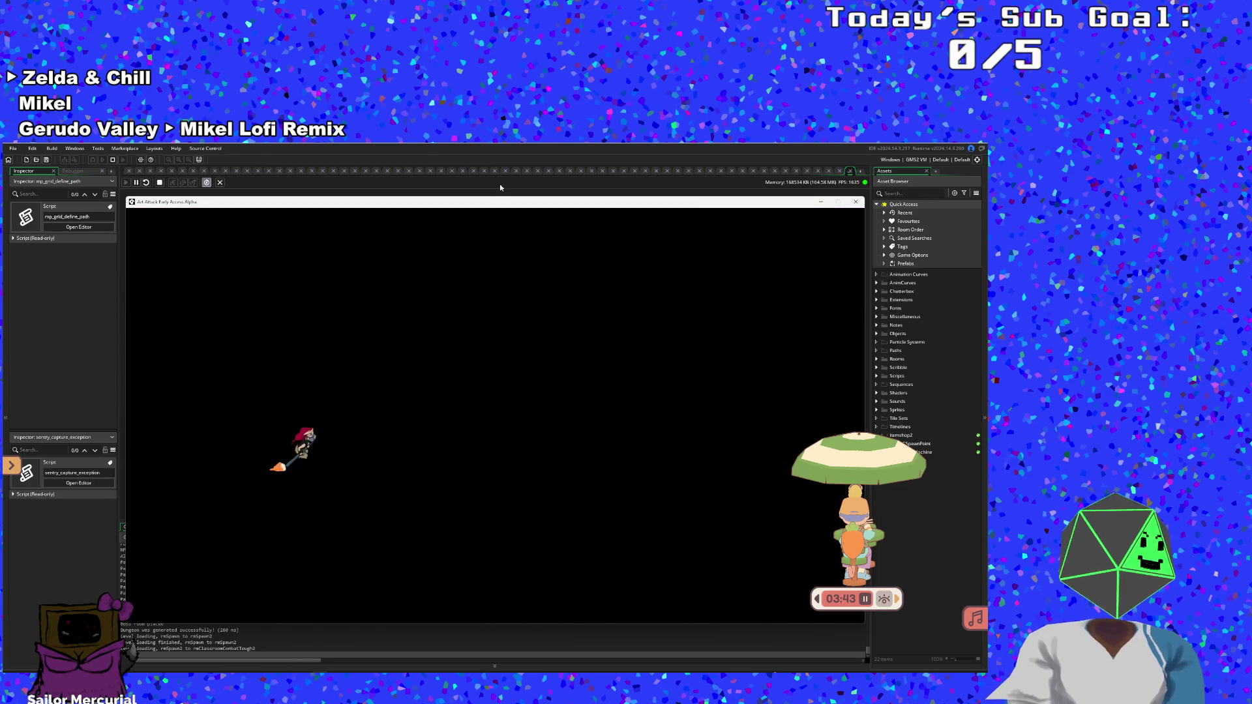
{"action": "key", "text": "Right"}
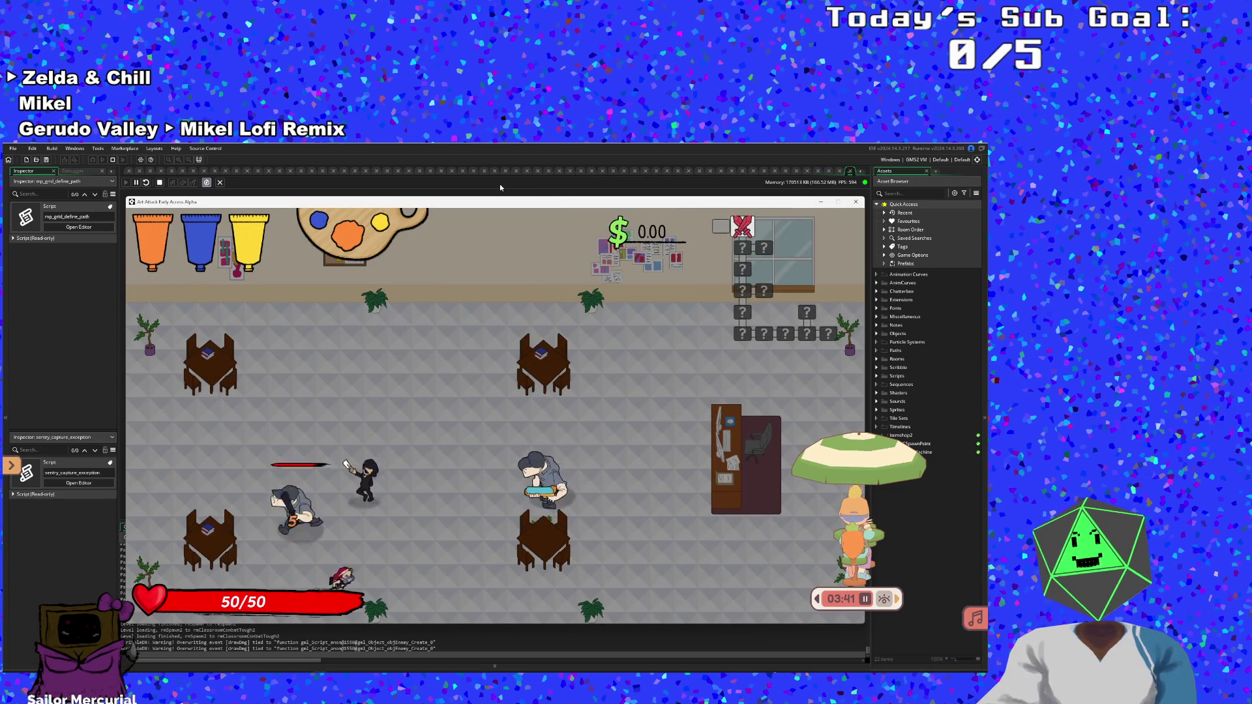
{"action": "key", "text": "F1"}
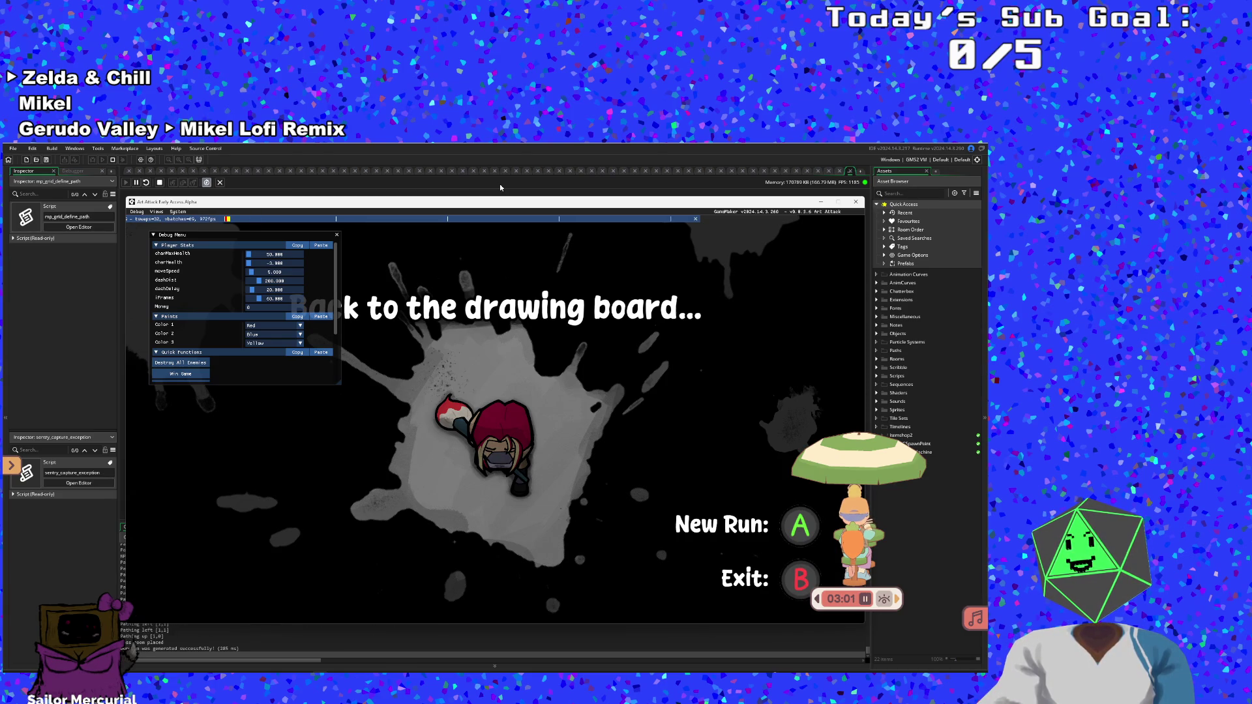
Begin a new run, grab the Banana Peel and Scope Creep items, and show the debug overlay
{"action": "key", "text": "Return"}
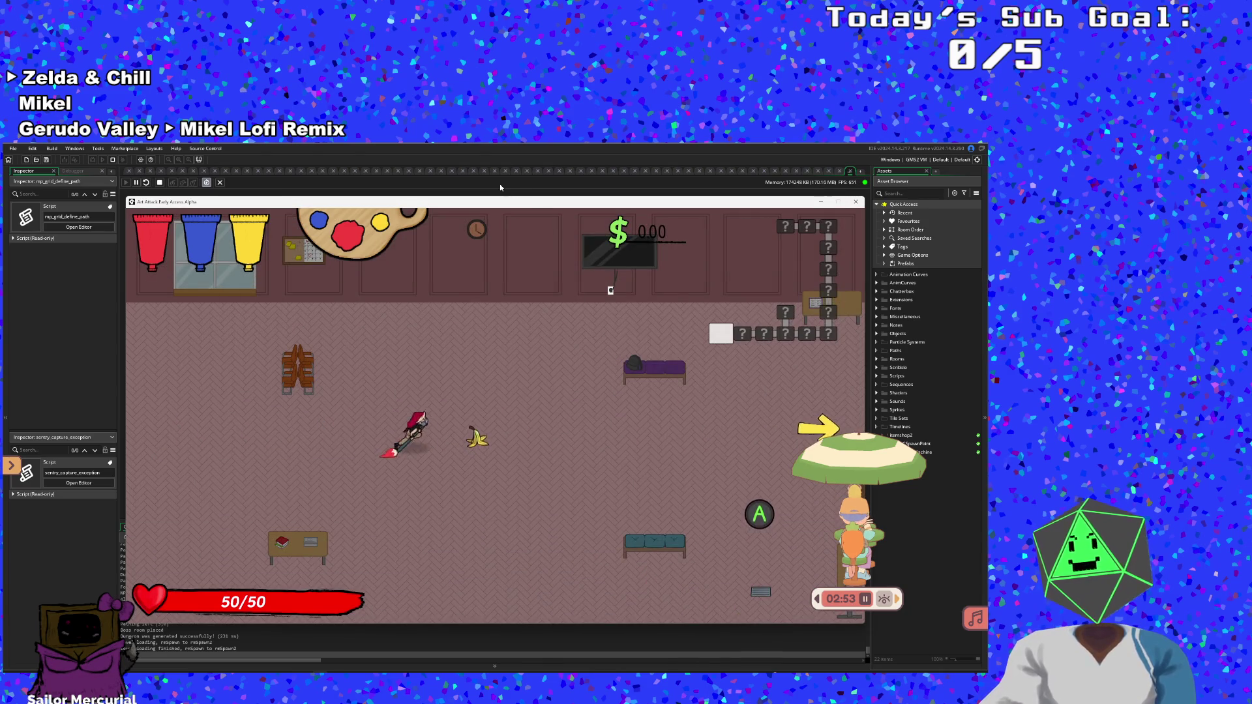
{"action": "key", "text": "d"}
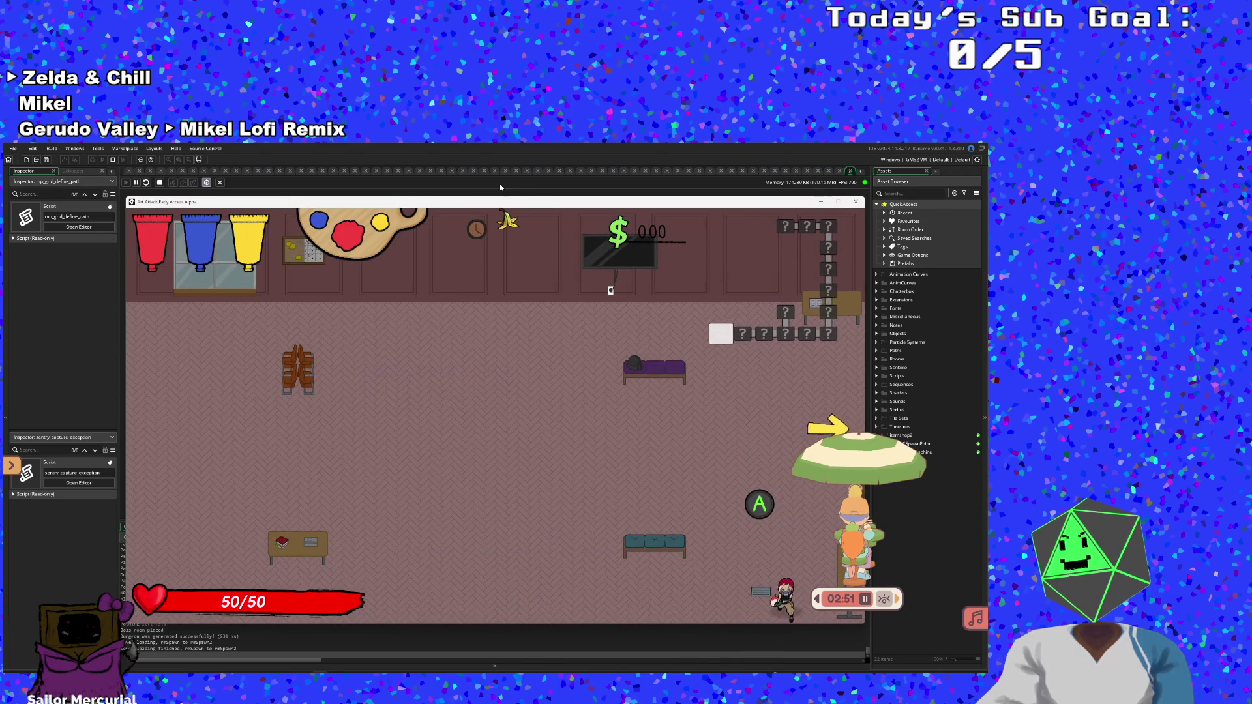
{"action": "key", "text": "space"}
{"action": "key", "text": "space"}
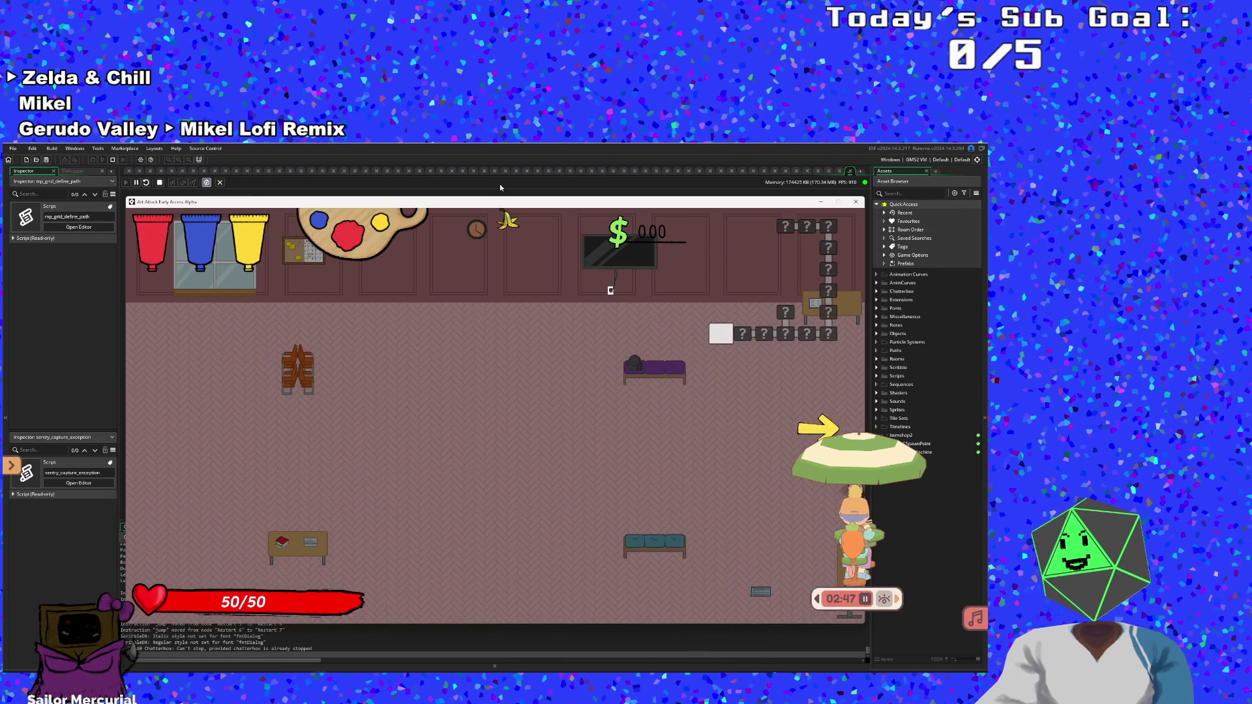
{"action": "key", "text": "d"}
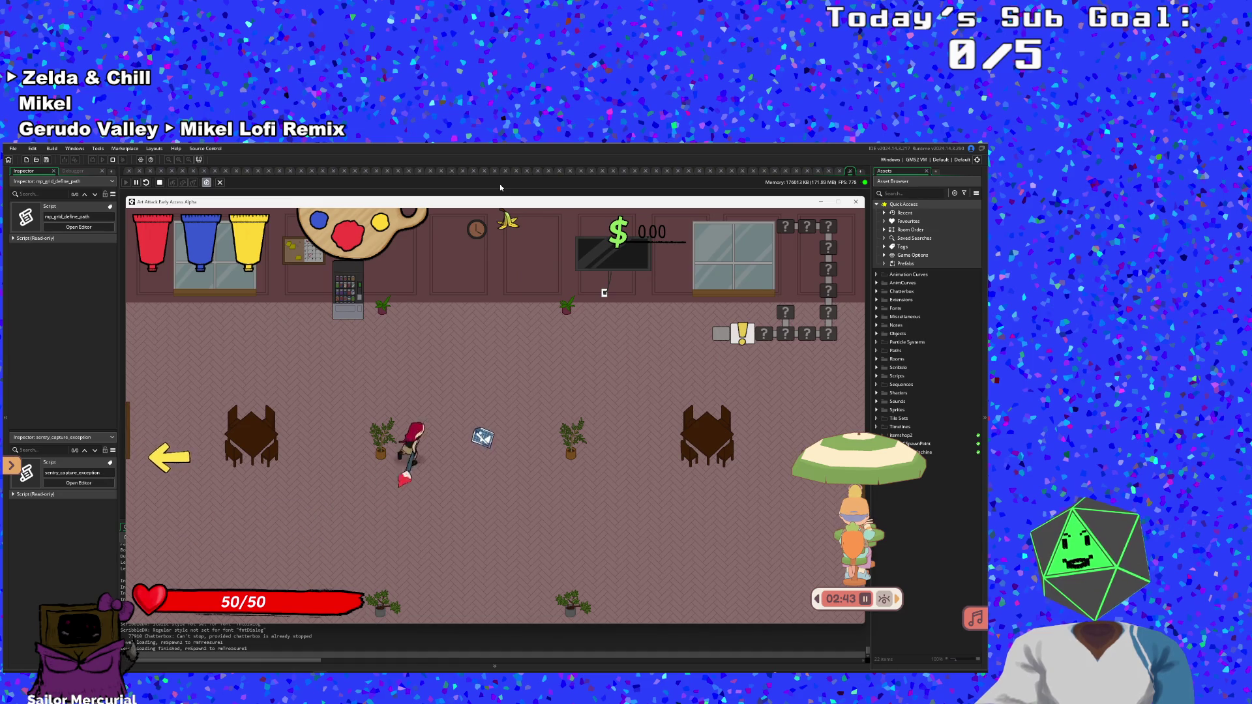
{"action": "key", "text": "s"}
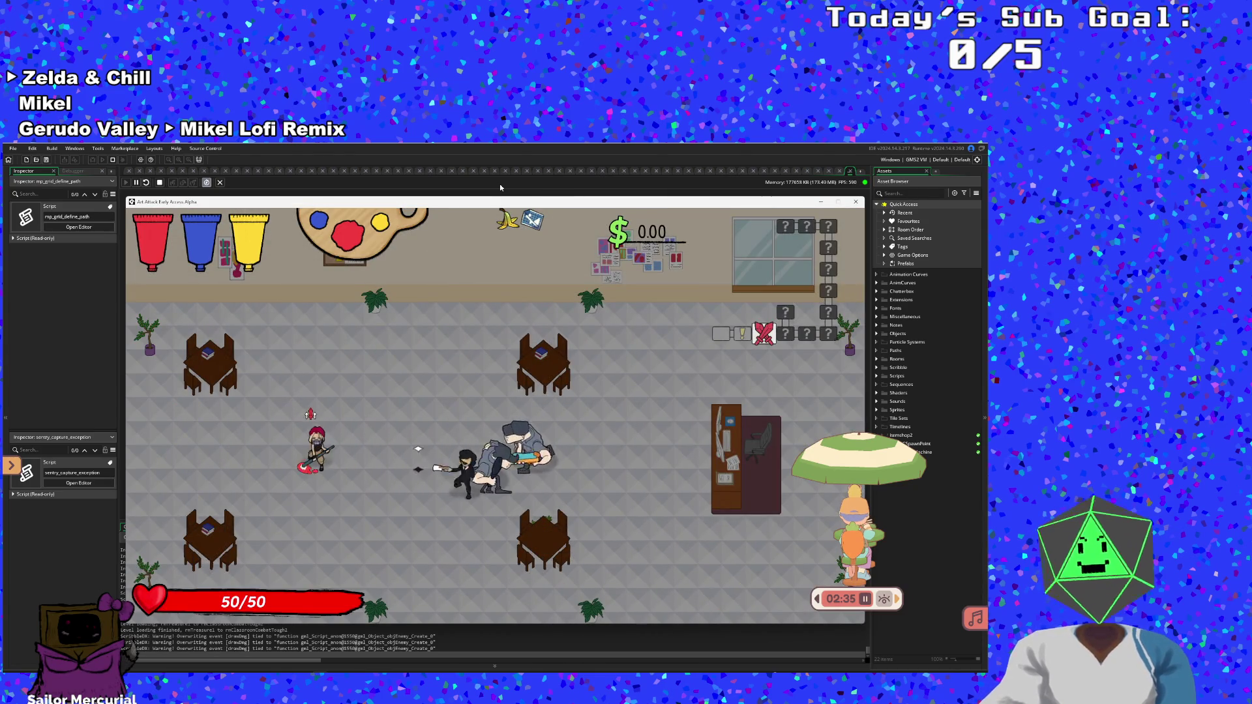
{"action": "key", "text": "F1"}
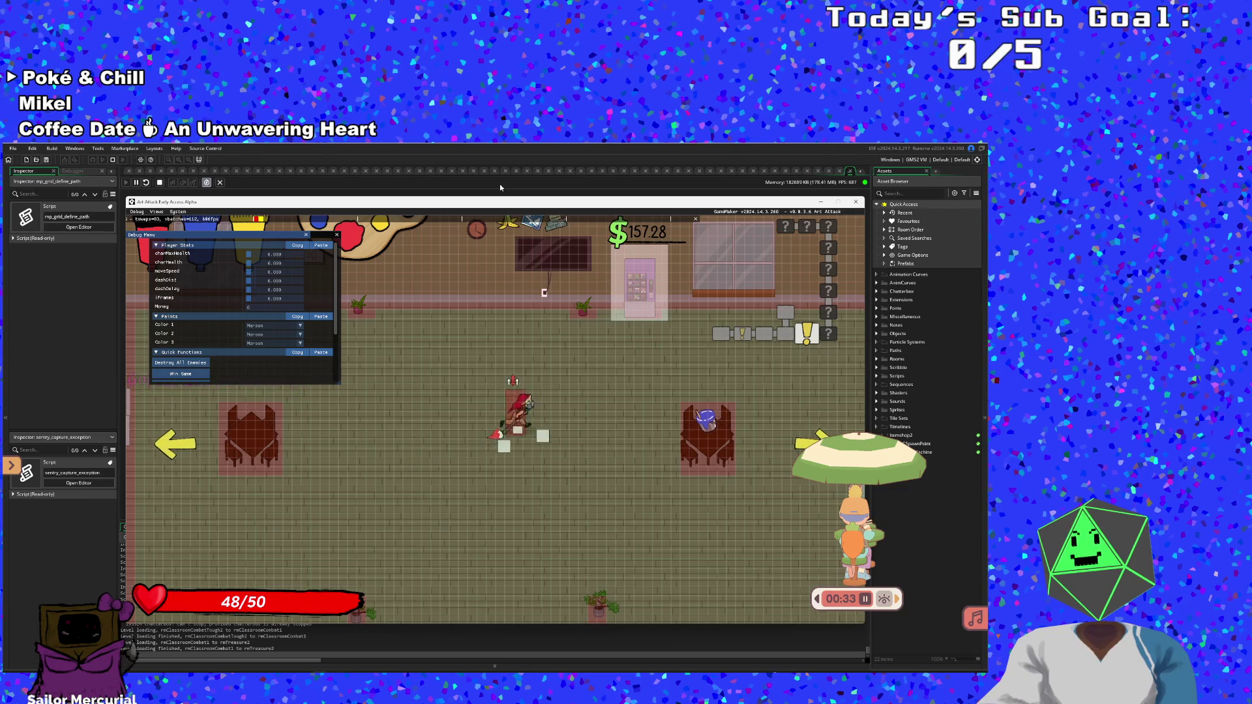
Hide the debug overlay, mix purple paint, and dash to collect the dropped money
{"action": "key", "text": "F1"}
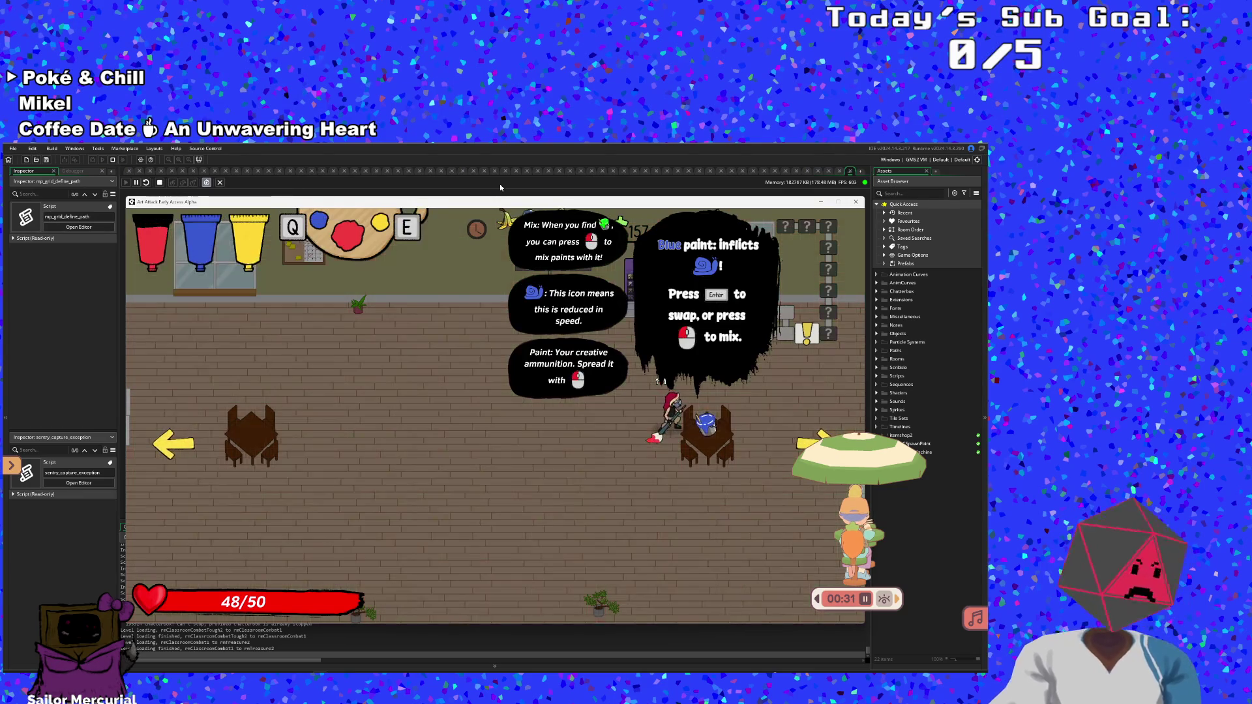
{"action": "right_click", "coordinate": [500, 188]}
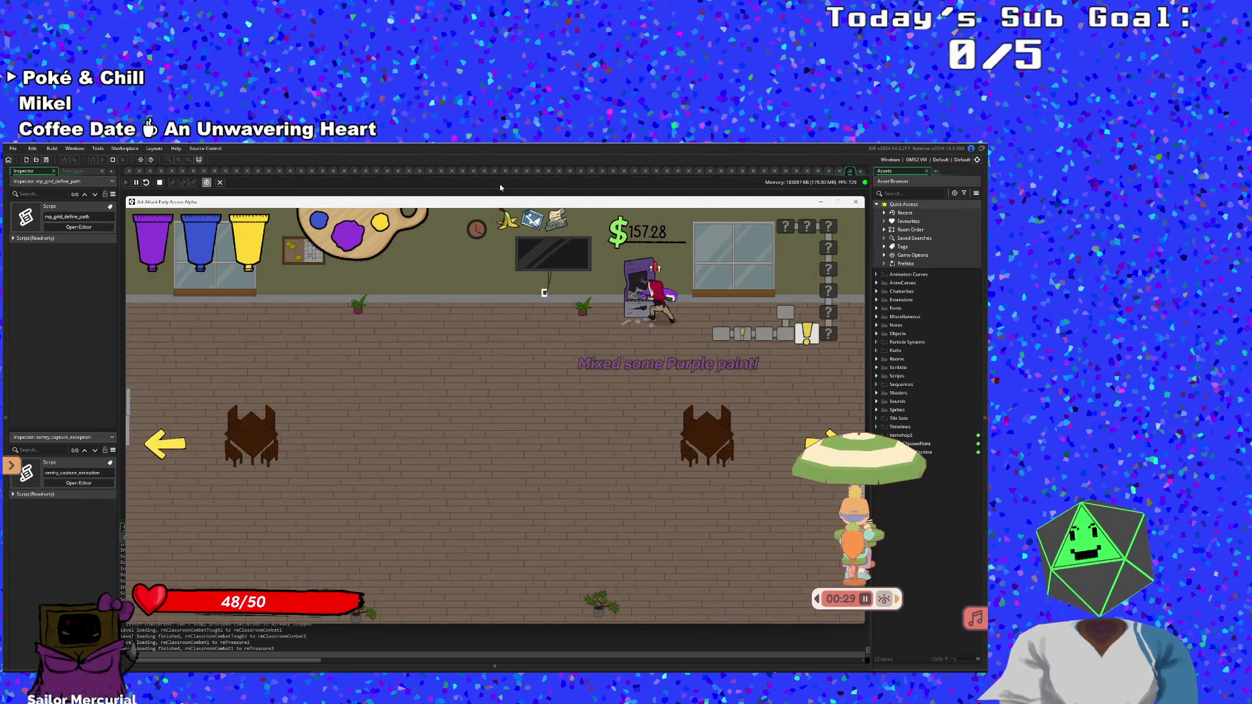
{"action": "key", "text": "d"}
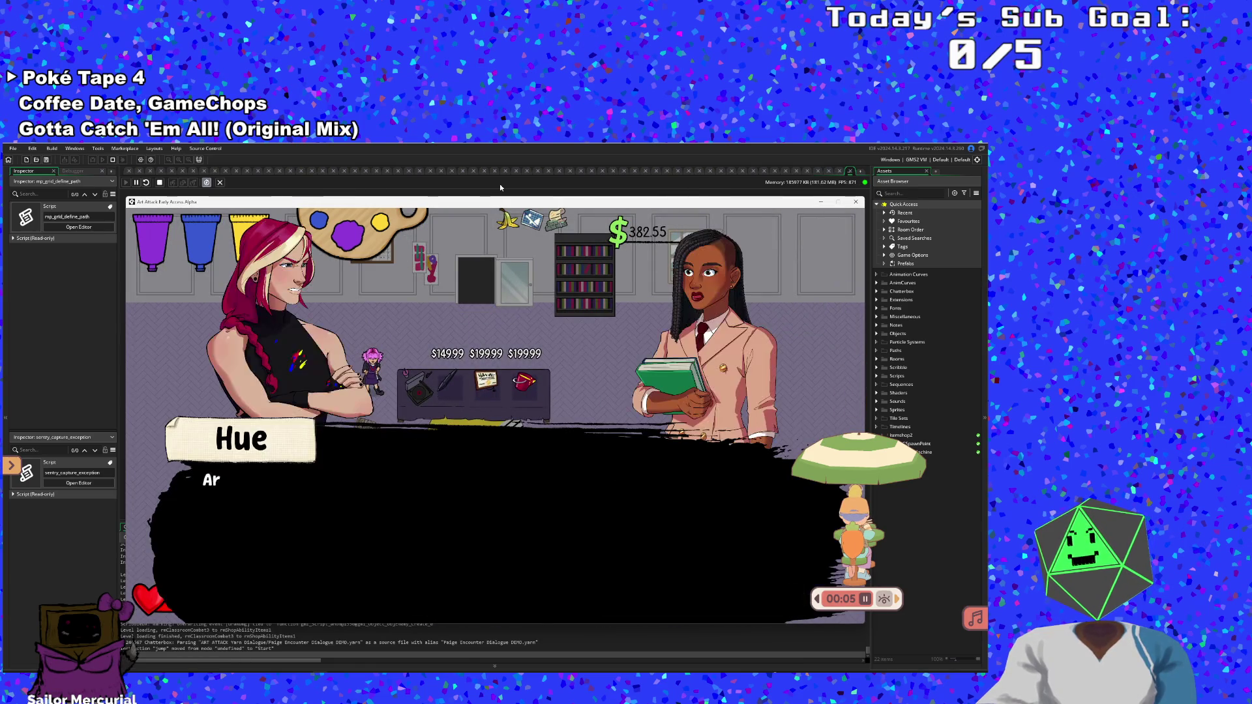
Skip the shop dialogue and buy the Tablet Stylus
{"action": "key", "text": "Return"}
{"action": "key", "text": "Return"}
{"action": "key", "text": "Return"}
{"action": "key", "text": "Return"}
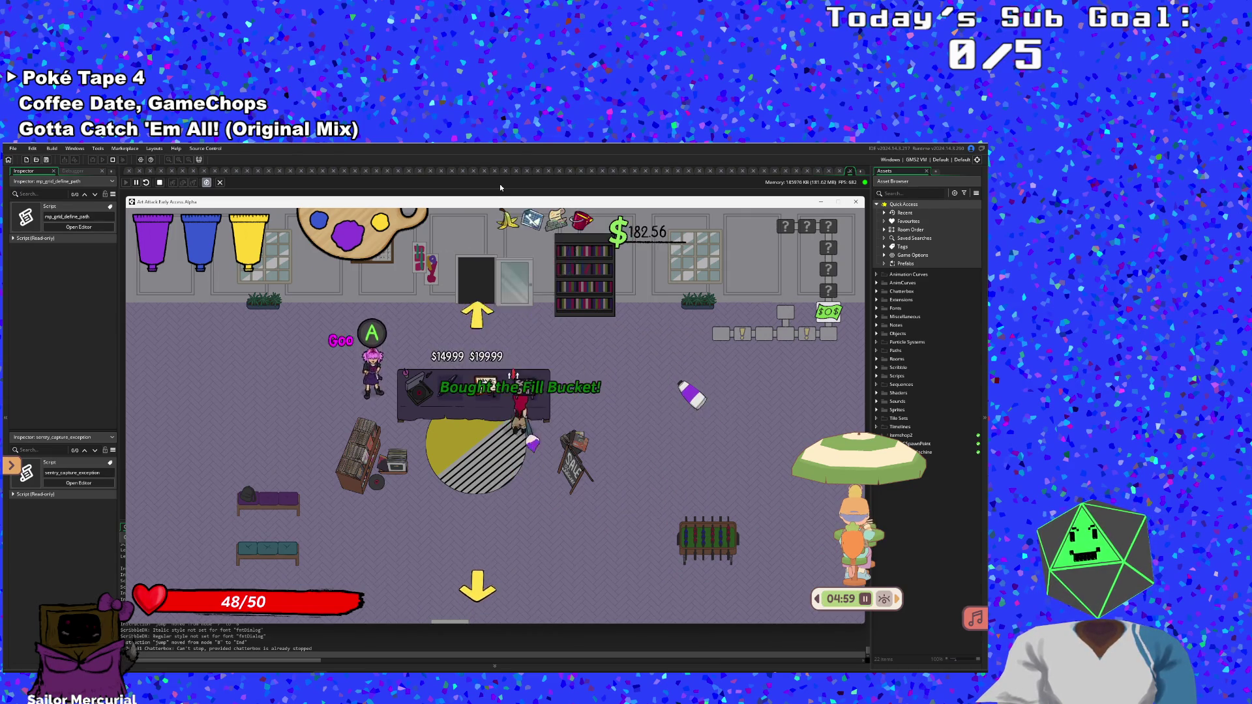
{"action": "key", "text": "Left"}
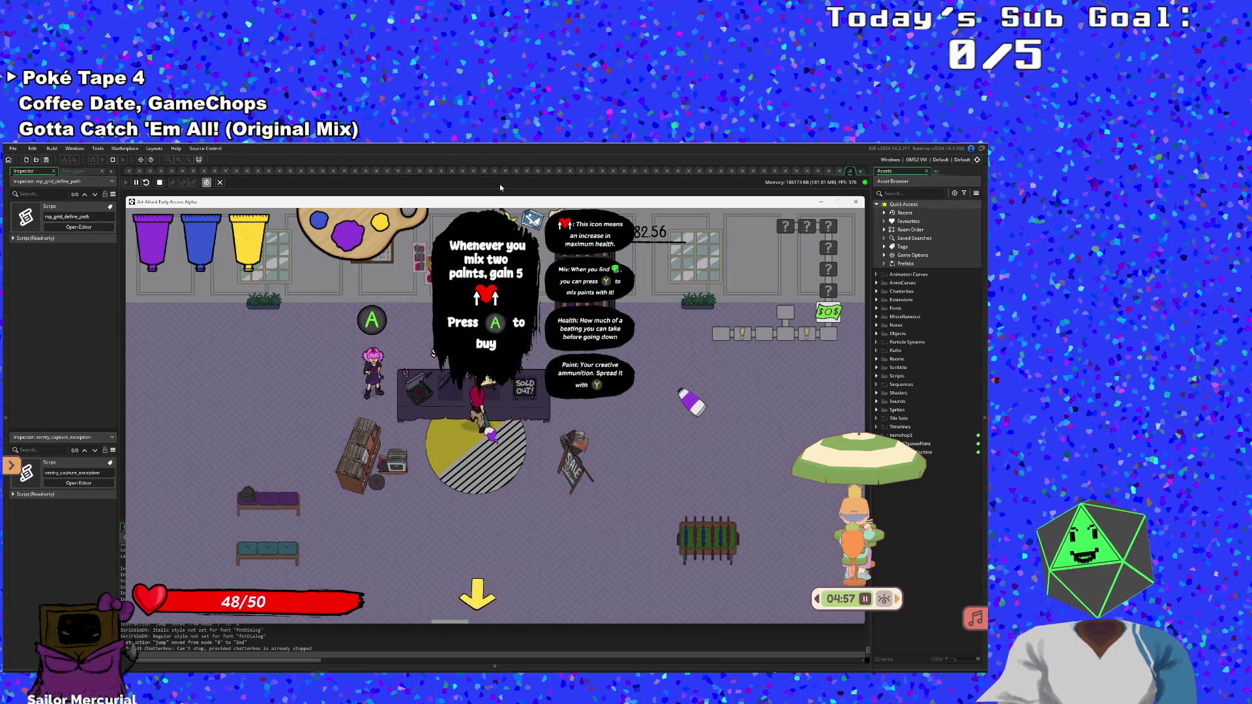
{"action": "key", "text": "Return"}
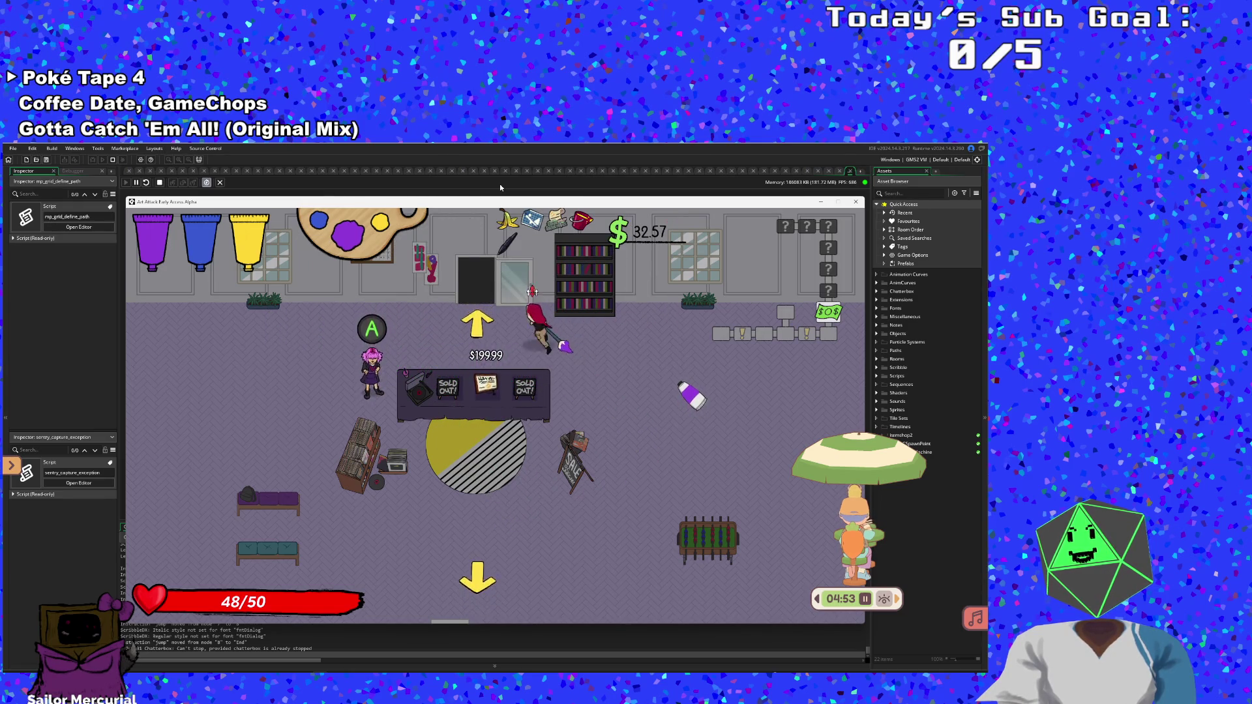
Fight the classroom enemies, moving back and forth between the classroom and the shop
{"action": "key", "text": "Up"}
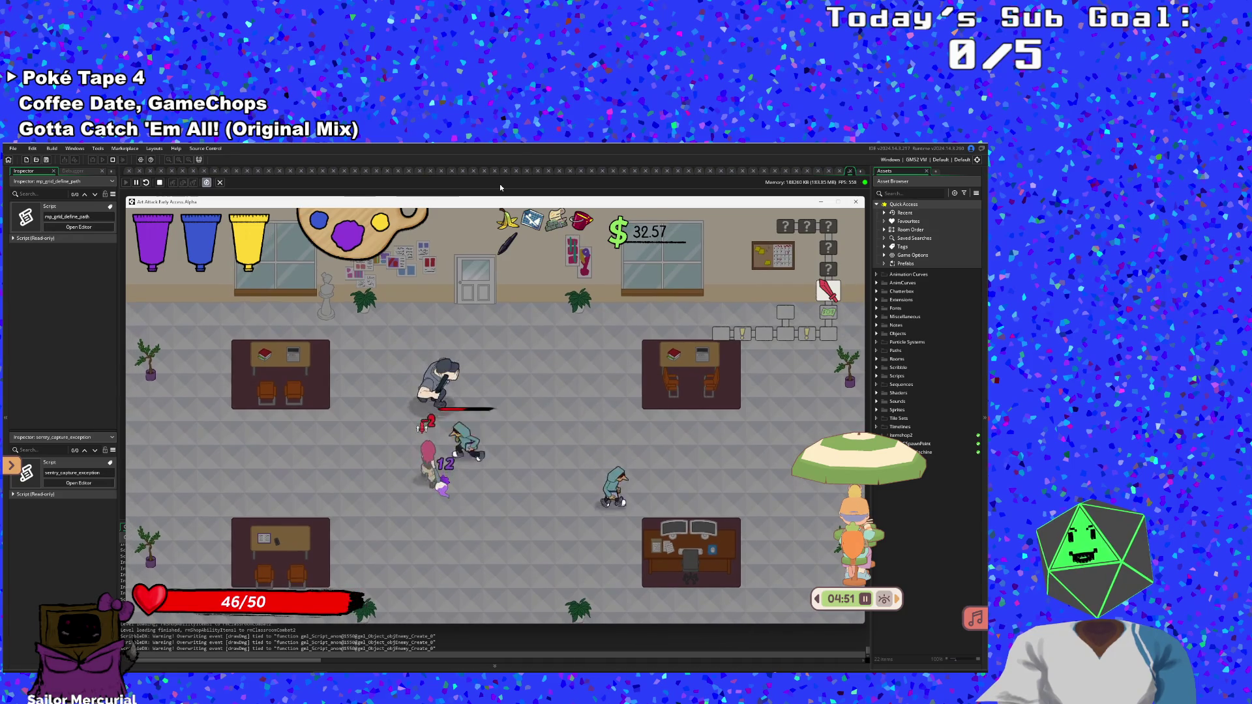
{"action": "key", "text": "Right"}
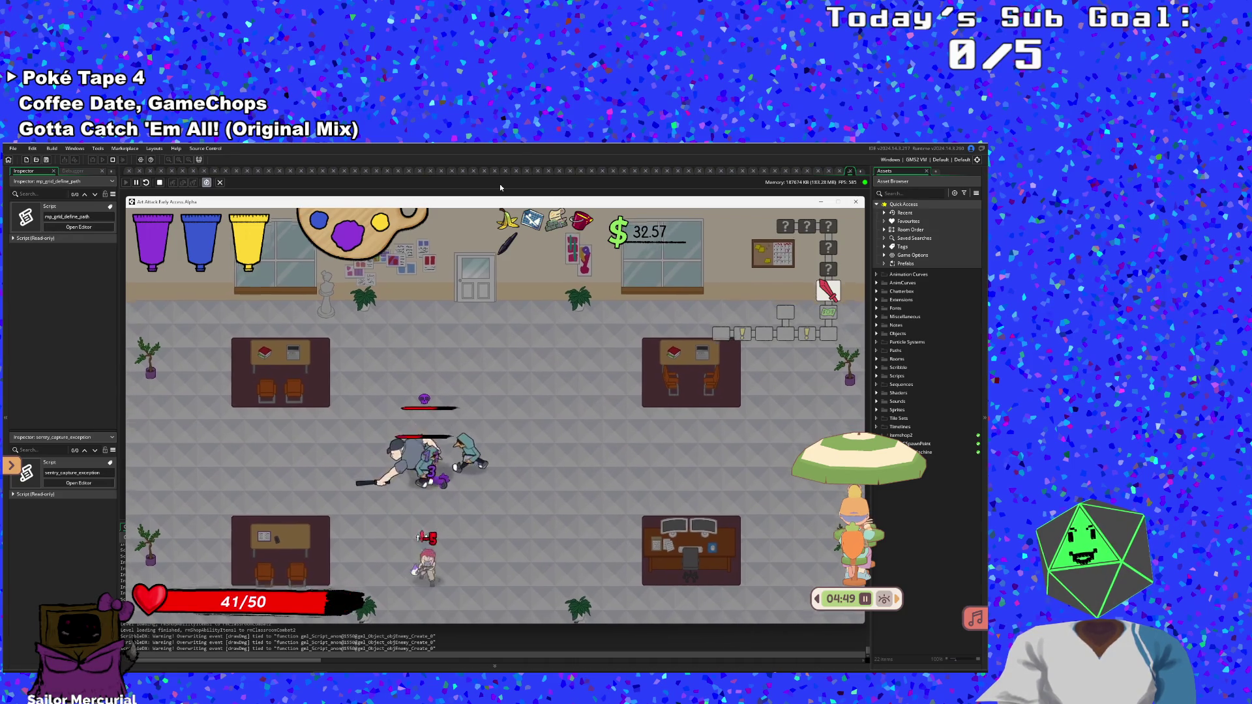
{"action": "key", "text": "Left"}
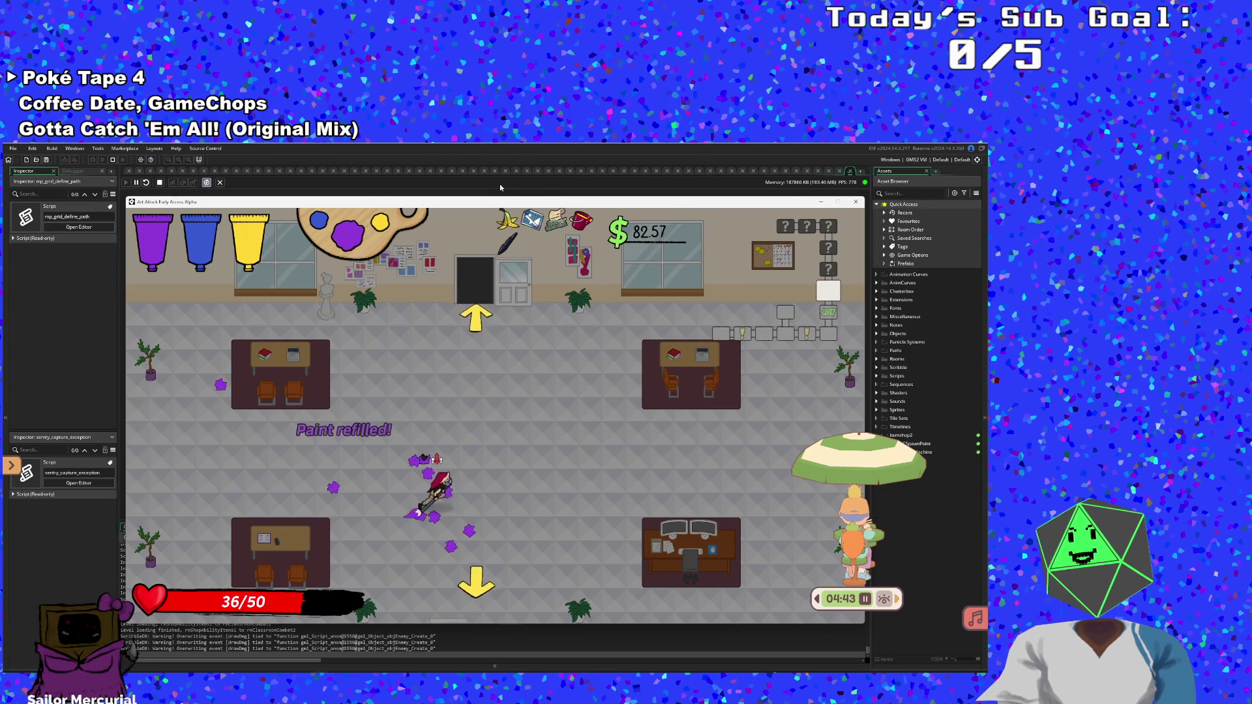
{"action": "key", "text": "w"}
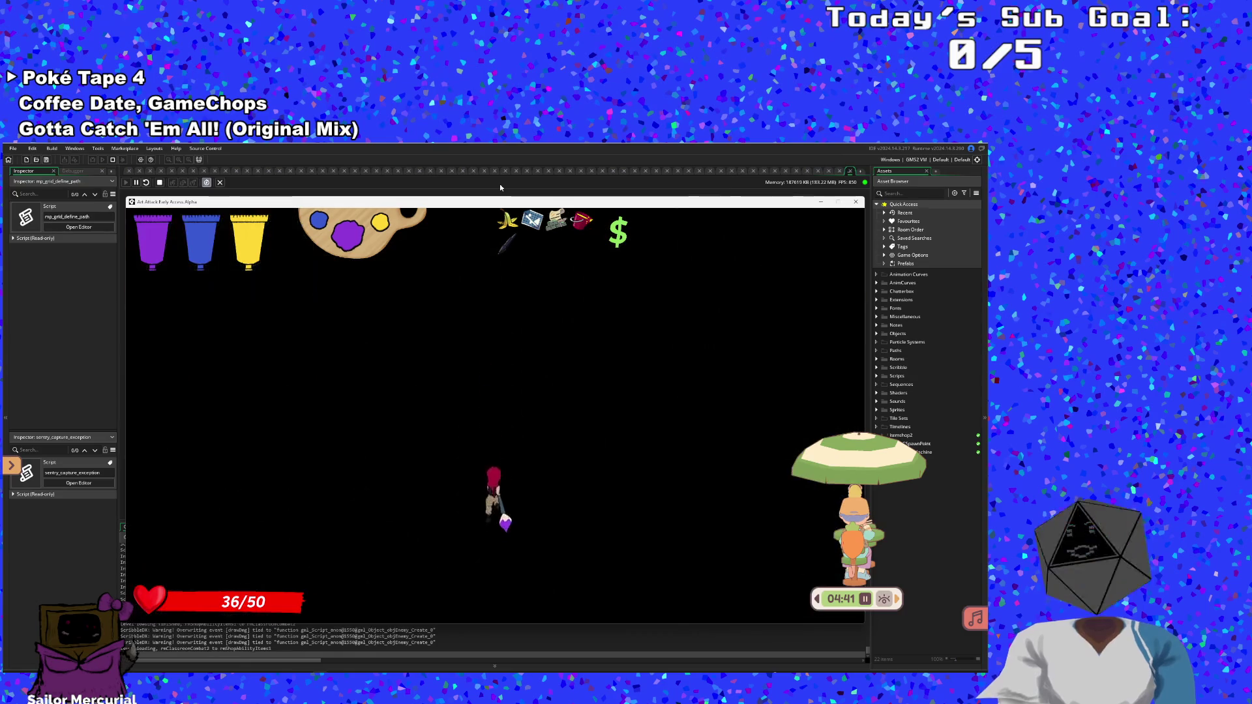
{"action": "key", "text": "s"}
{"action": "key", "text": "d"}
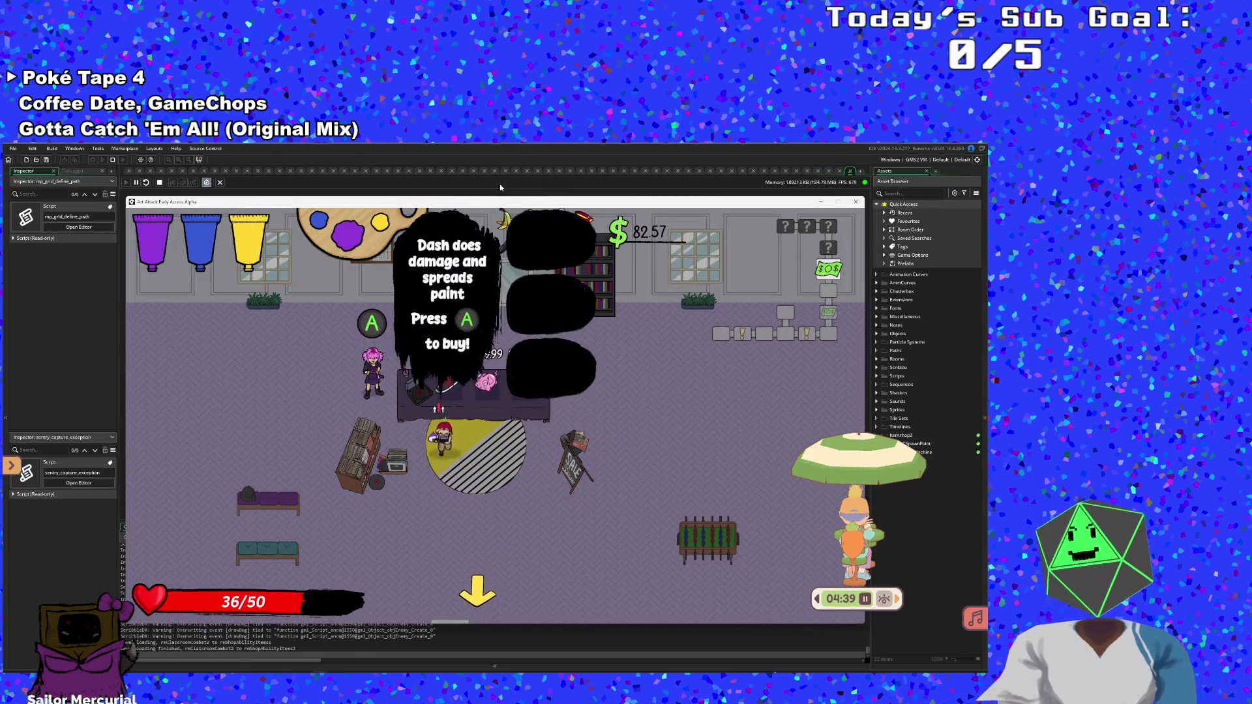
{"action": "key", "text": "w"}
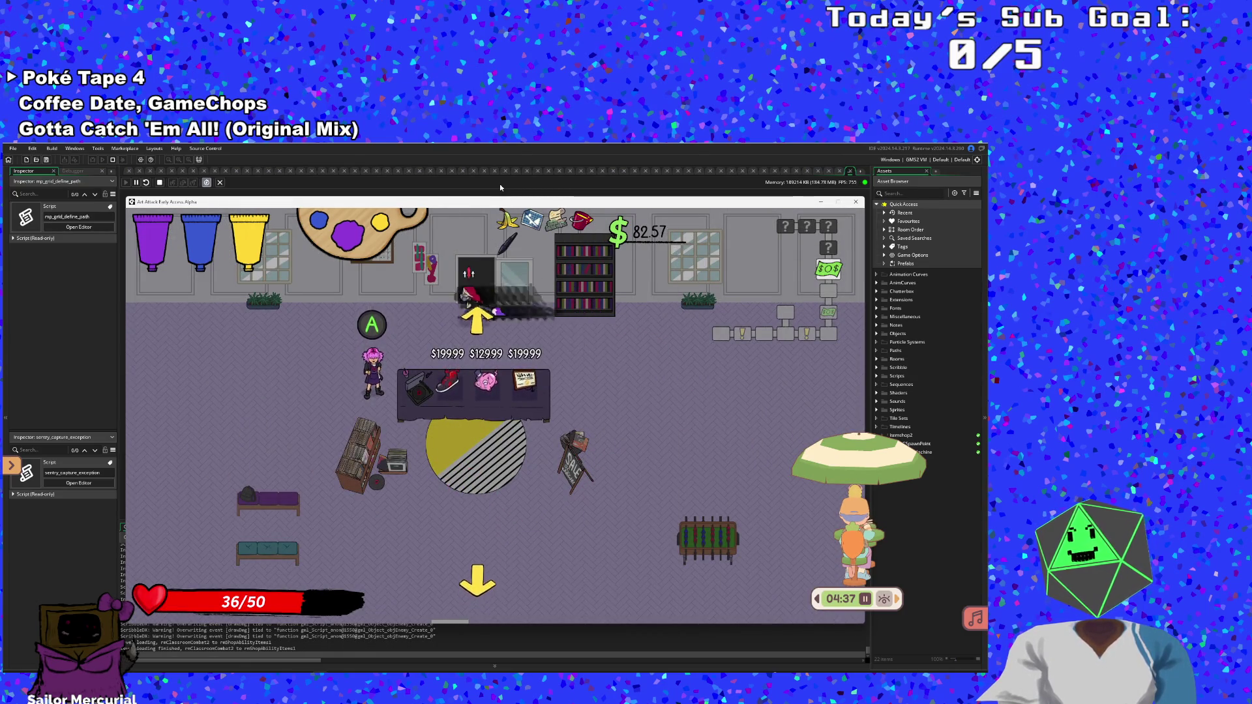
{"action": "key", "text": "w"}
{"action": "key", "text": "a"}
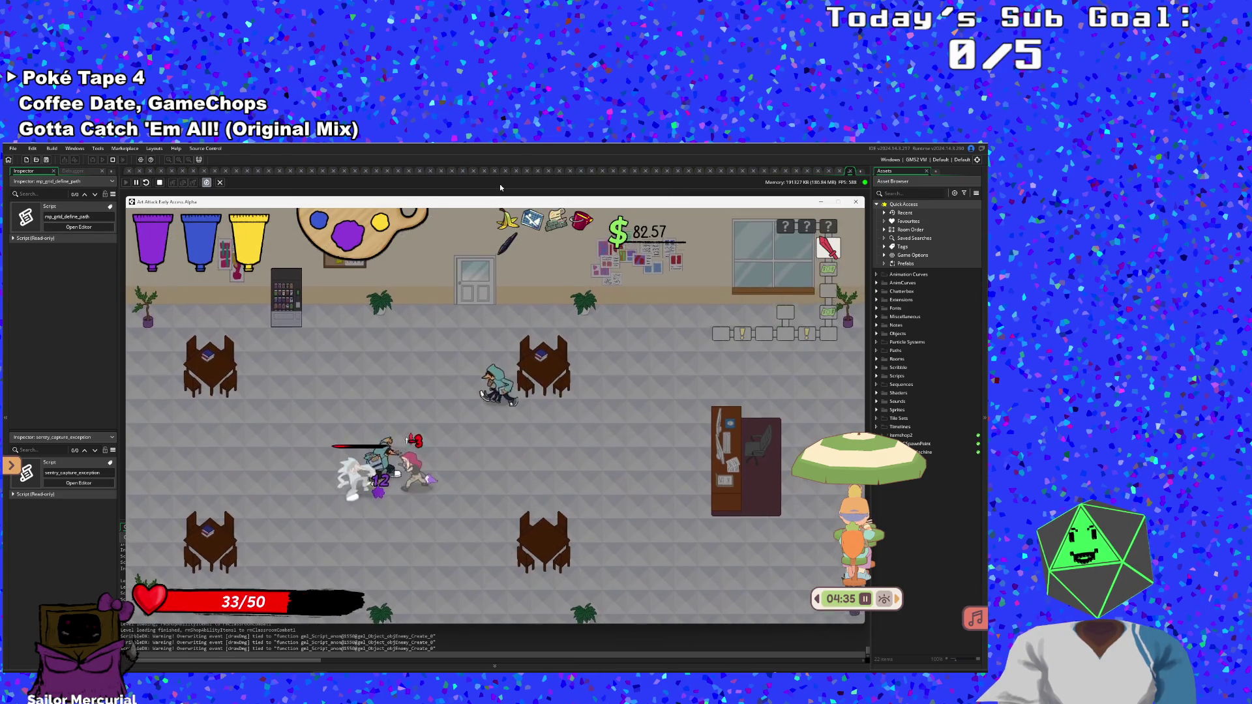
{"action": "key", "text": "d"}
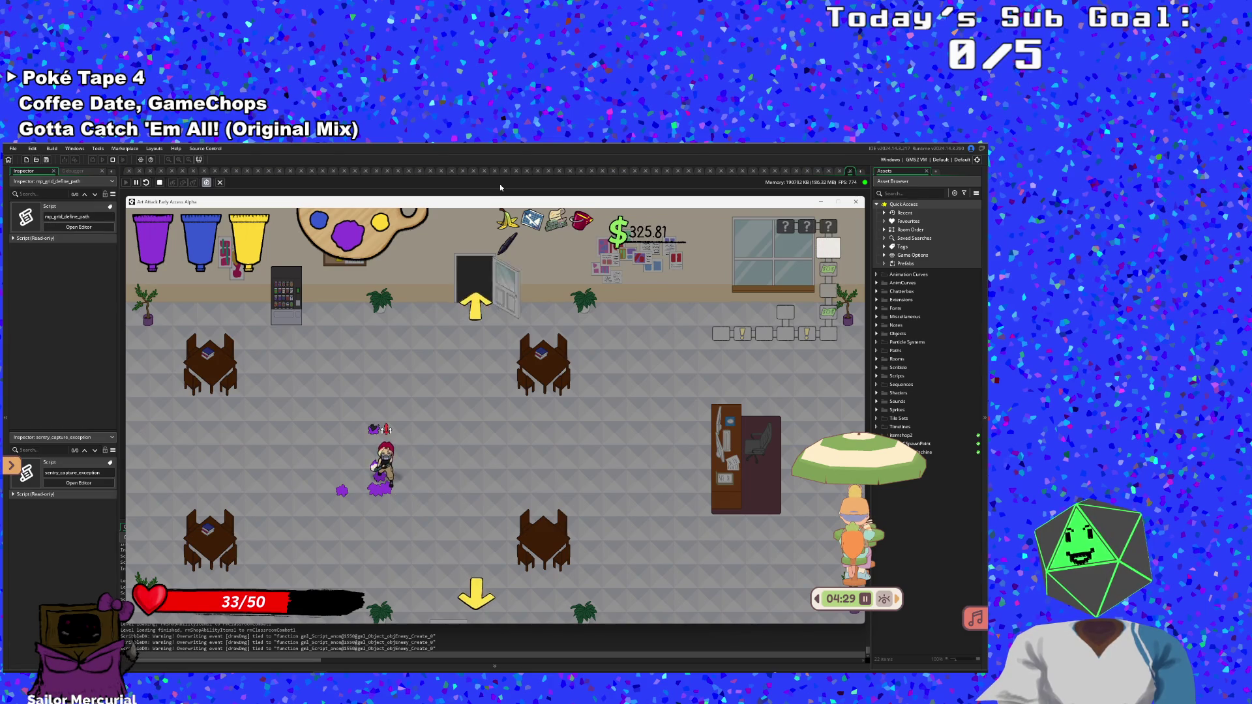
Return to the shop, buy the Designer Shoes, and start talking to Vicky
{"action": "key", "text": "s"}
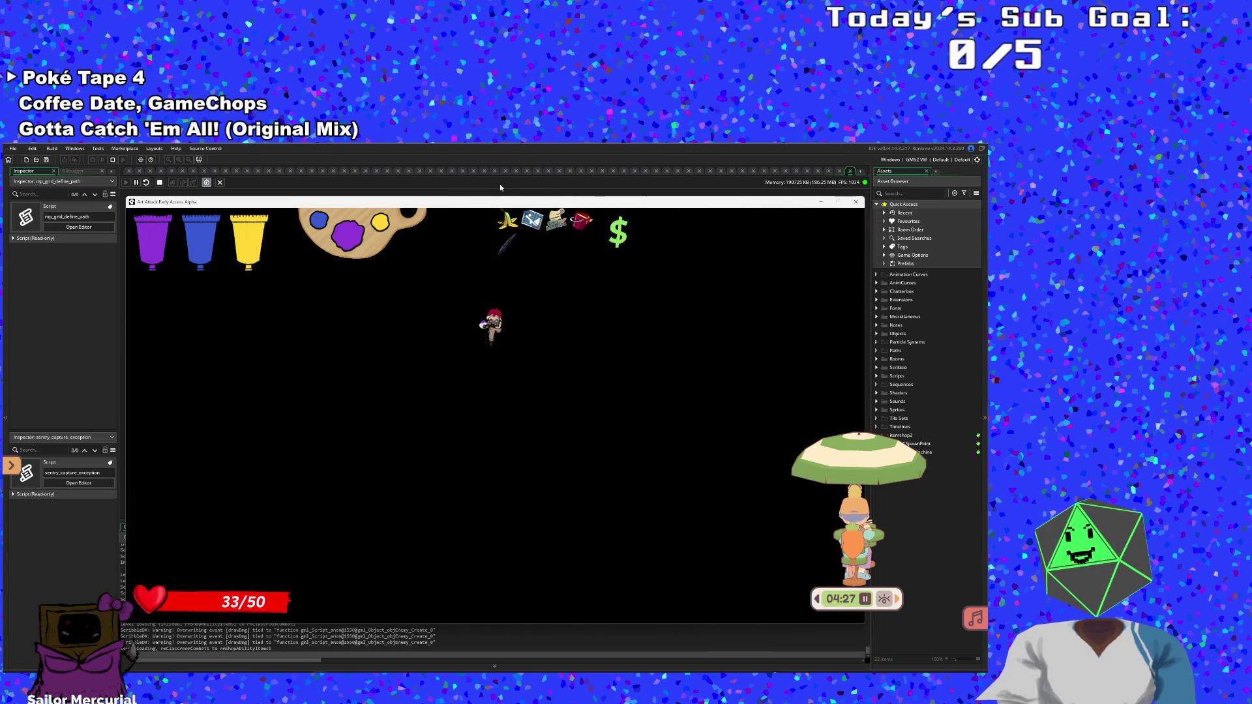
{"action": "key", "text": "w"}
{"action": "key", "text": "a"}
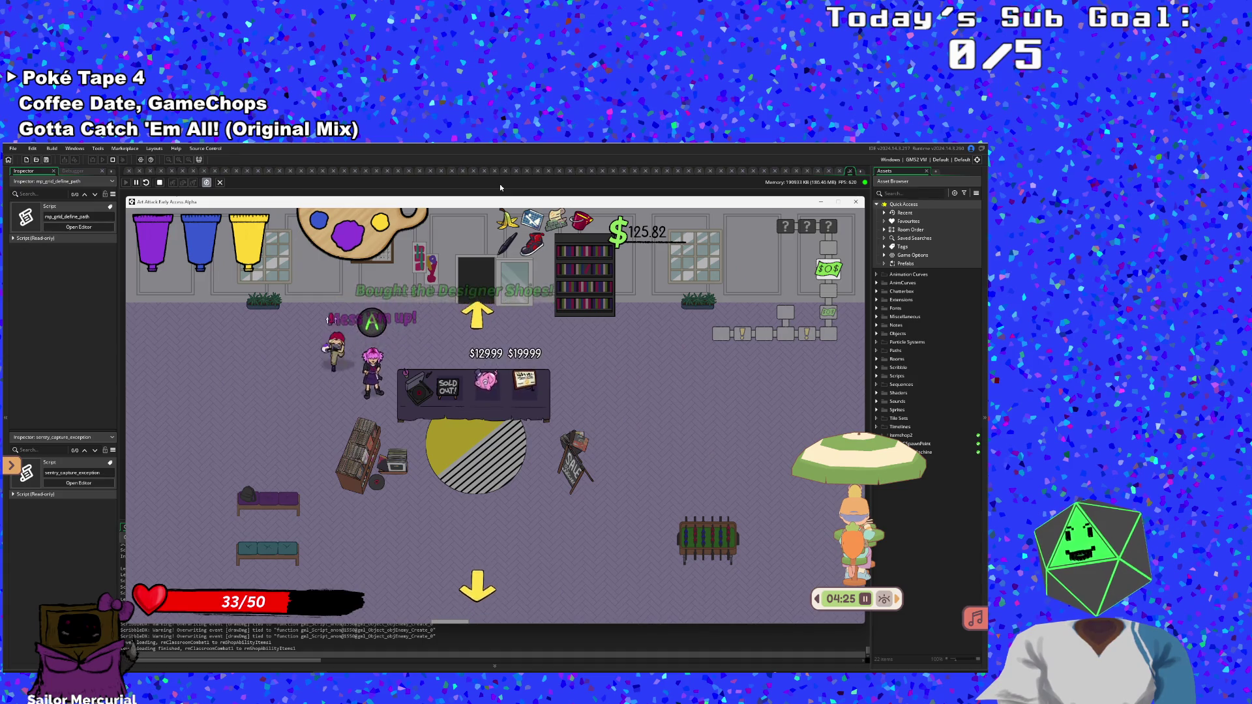
{"action": "key", "text": "space"}
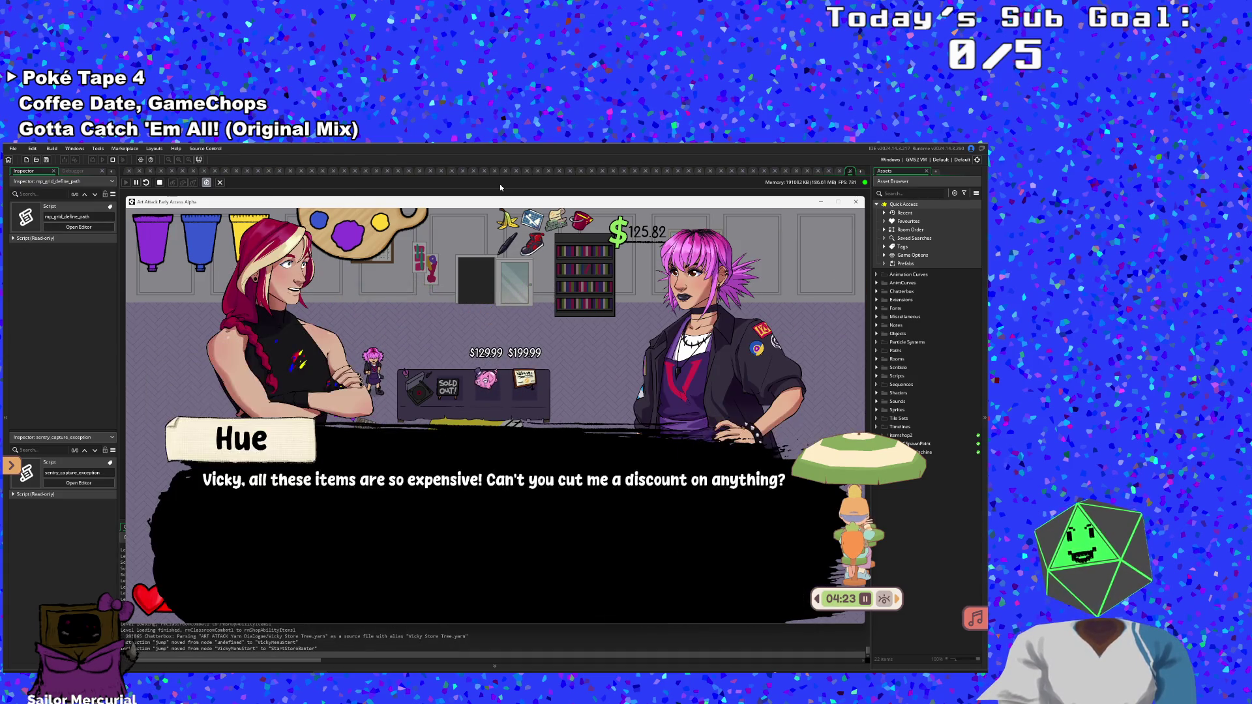
{"action": "key", "text": "space"}
{"action": "key", "text": "space"}
{"action": "key", "text": "space"}
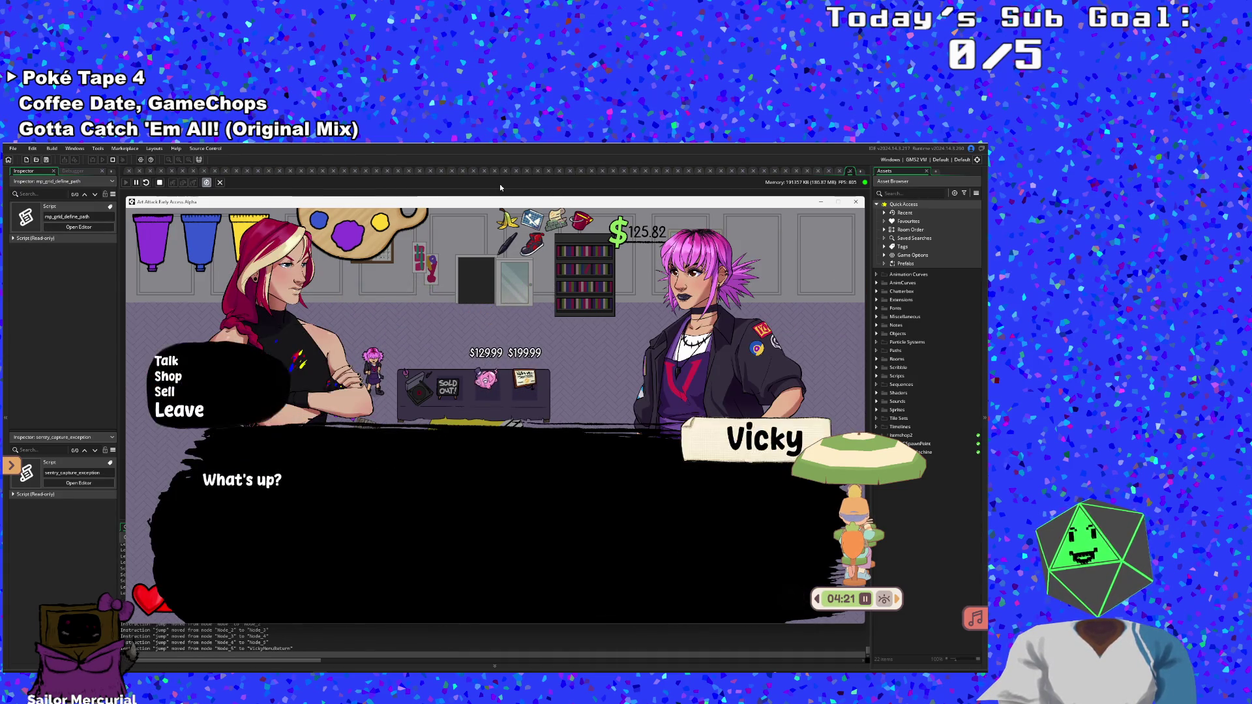
{"action": "key", "text": "Up"}
{"action": "key", "text": "space"}
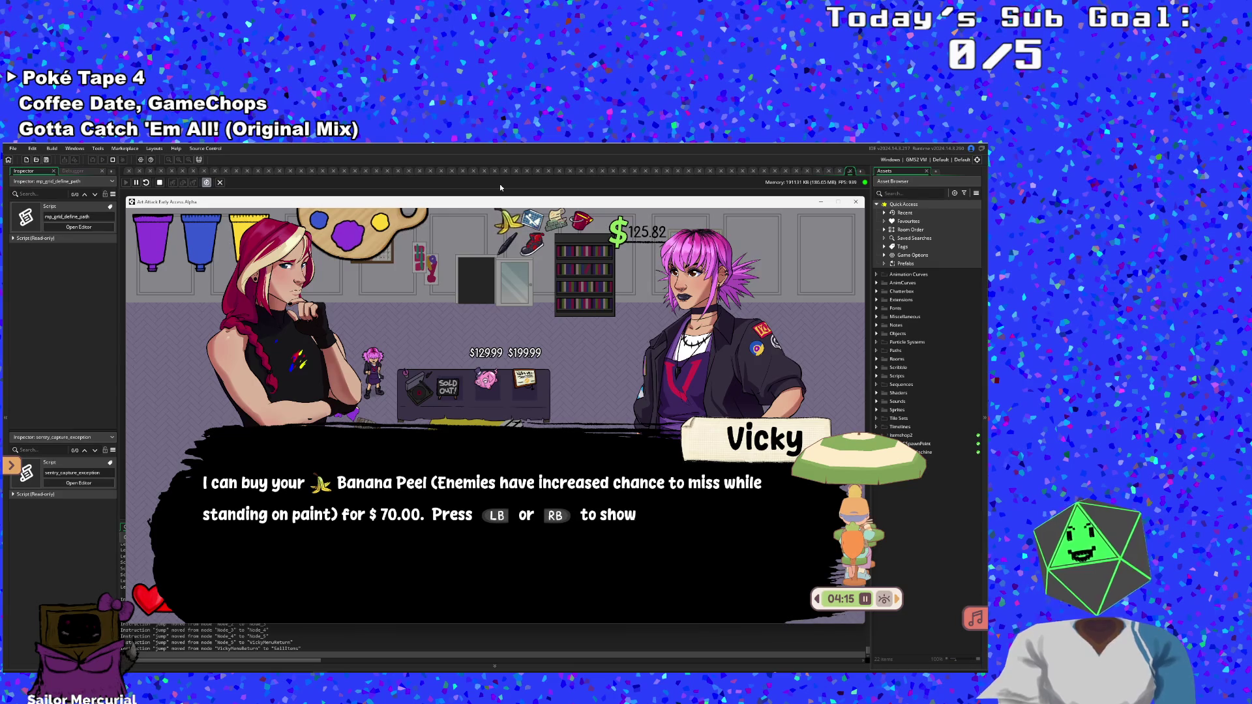
{"action": "key", "text": "Right"}
{"action": "key", "text": "space"}
{"action": "key", "text": "Right"}
{"action": "key", "text": "space"}
{"action": "key", "text": "Right"}
{"action": "key", "text": "space"}
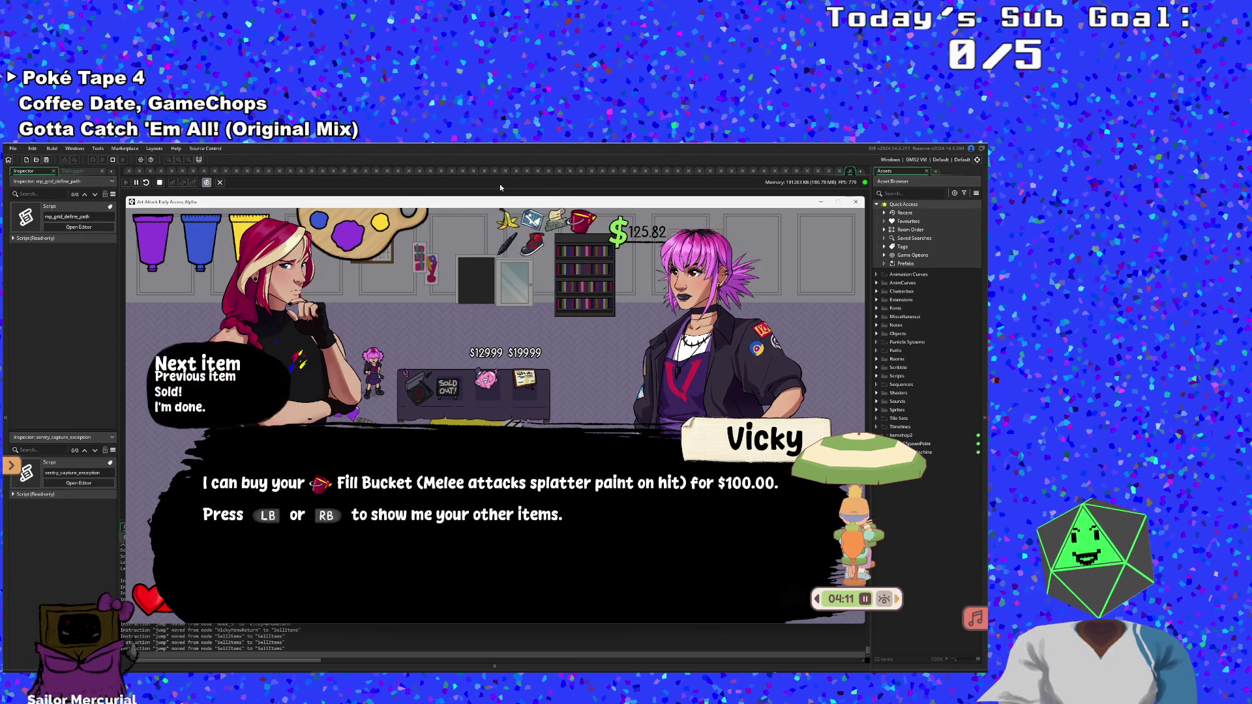
{"action": "key", "text": "Right"}
{"action": "key", "text": "space"}
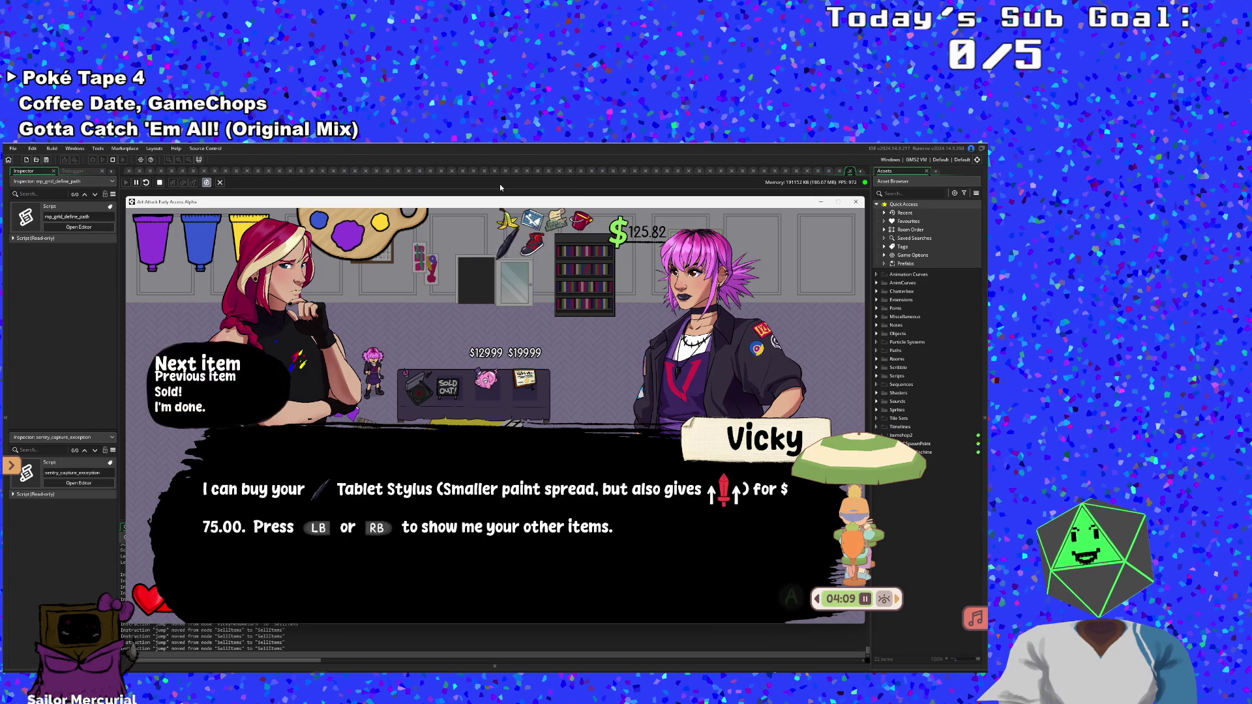
{"action": "key", "text": "Right"}
{"action": "key", "text": "space"}
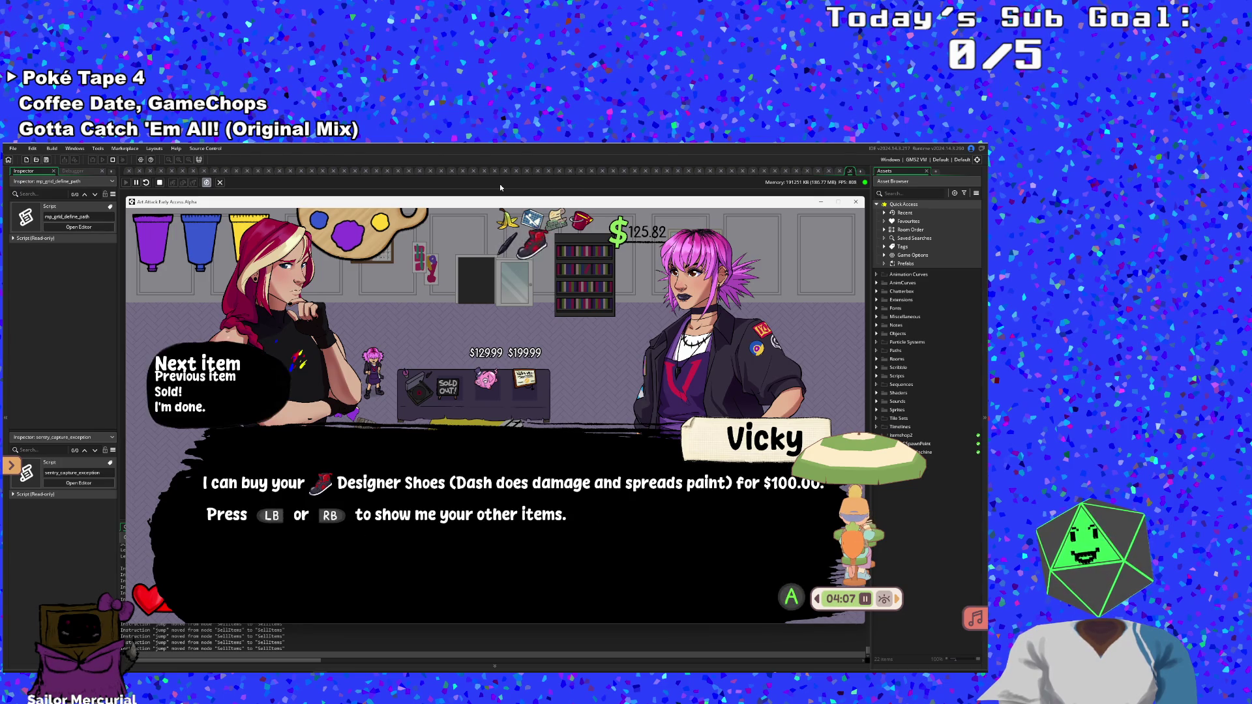
{"action": "key", "text": "Right"}
{"action": "key", "text": "space"}
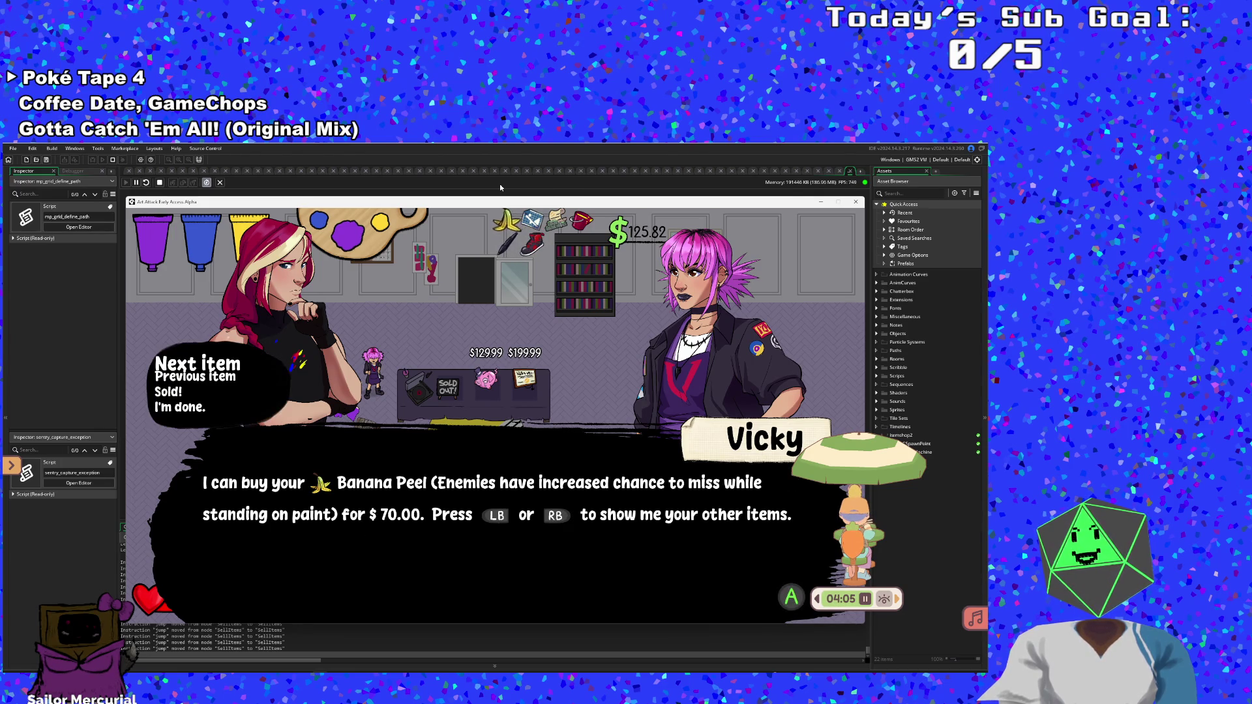
{"action": "key", "text": "Right"}
{"action": "key", "text": "space"}
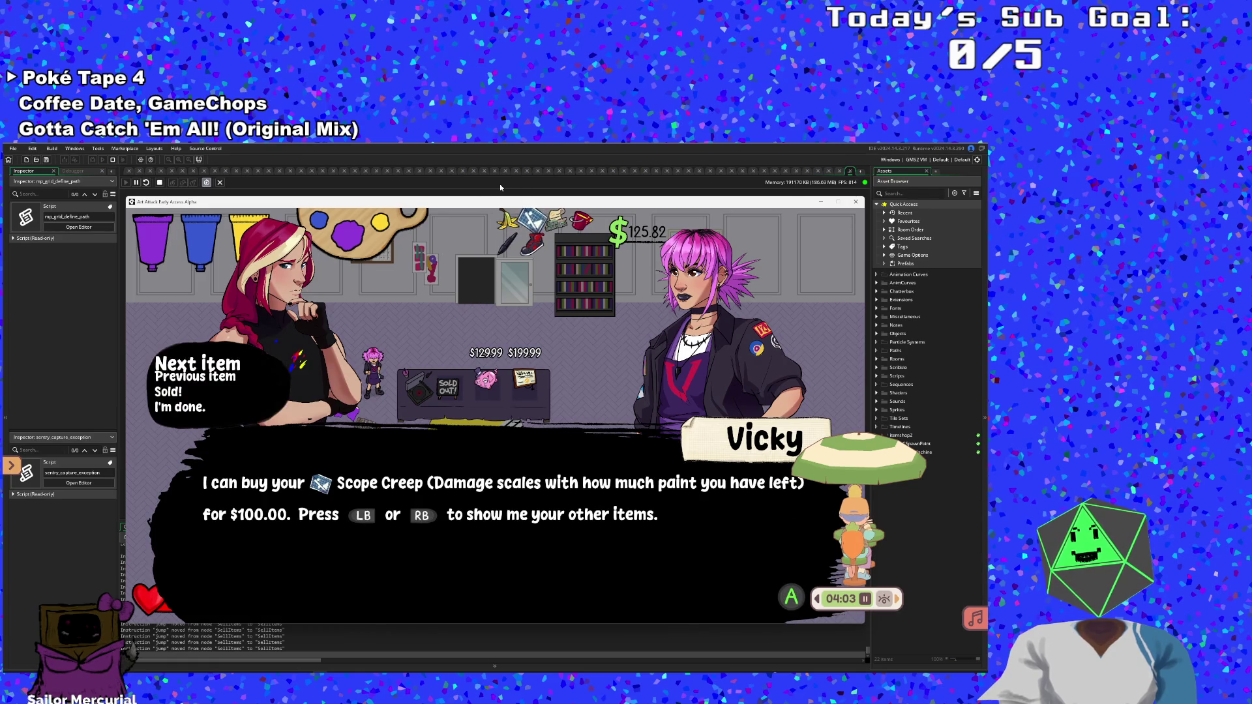
{"action": "key", "text": "Right"}
{"action": "key", "text": "space"}
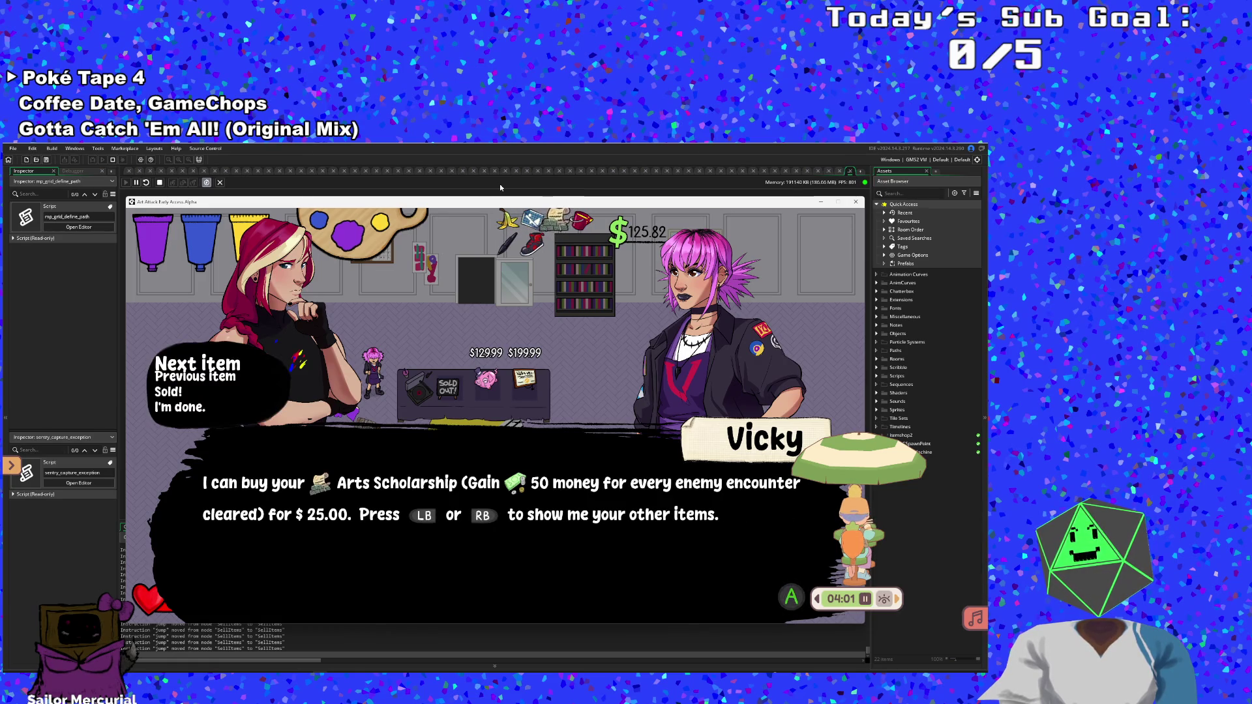
{"action": "key", "text": "Right"}
{"action": "key", "text": "space"}
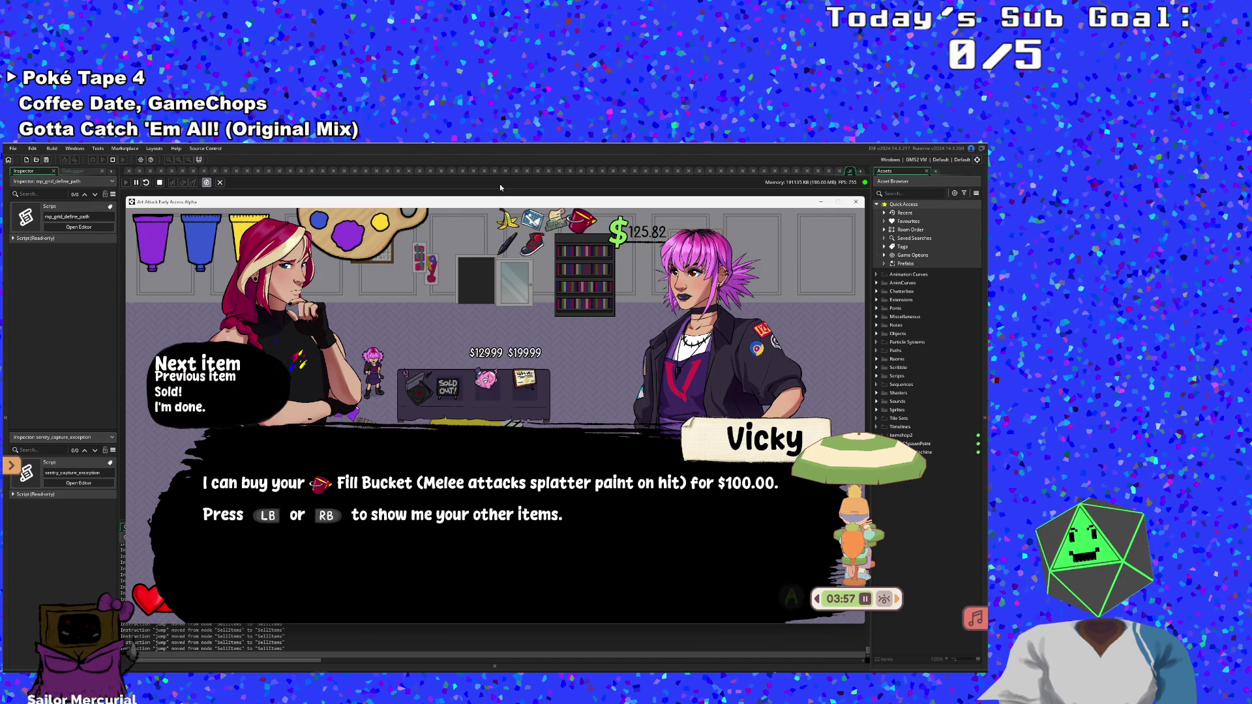
{"action": "key", "text": "Right"}
{"action": "key", "text": "space"}
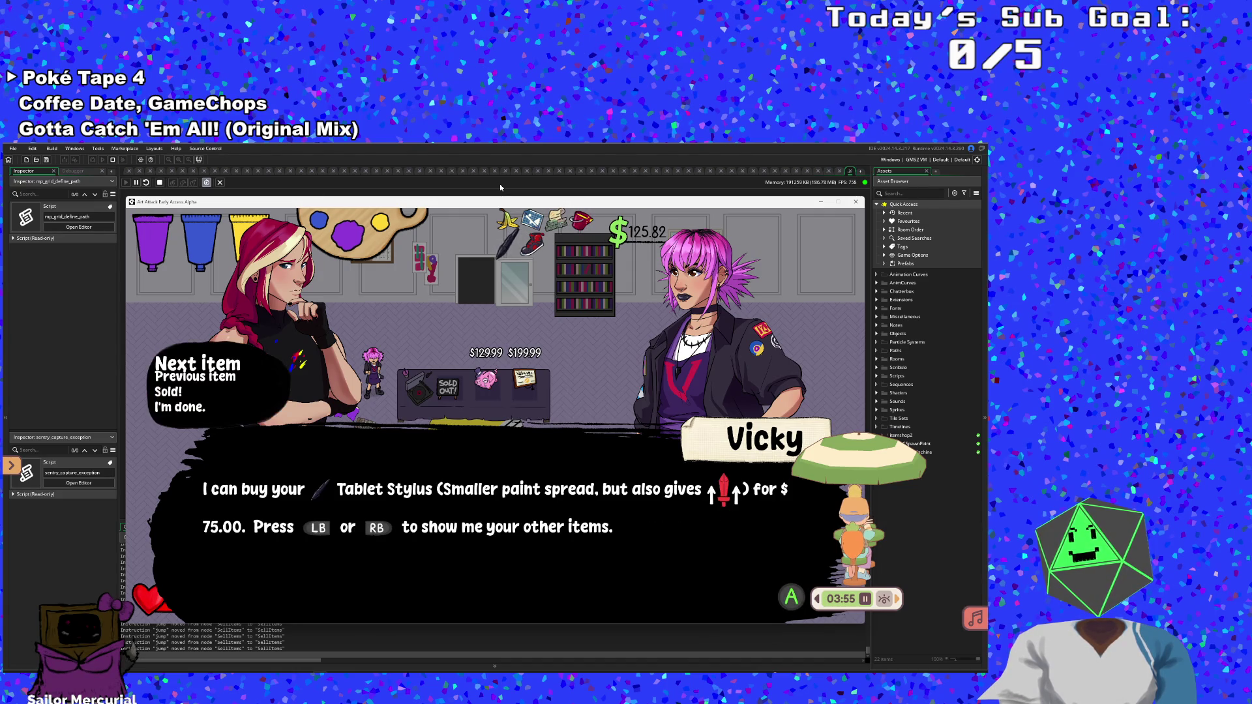
{"action": "key", "text": "Right"}
{"action": "key", "text": "space"}
{"action": "key", "text": "Right"}
{"action": "key", "text": "space"}
{"action": "key", "text": "Escape"}
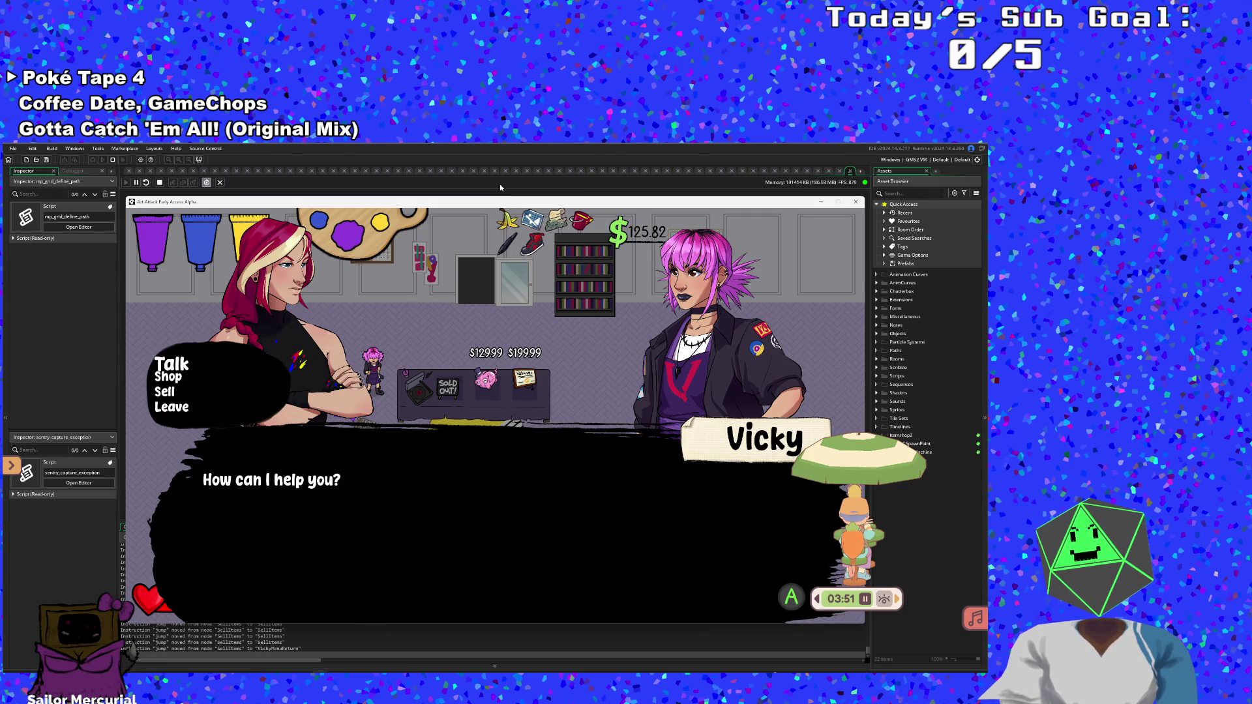
{"action": "key", "text": "space"}
{"action": "key", "text": "space"}
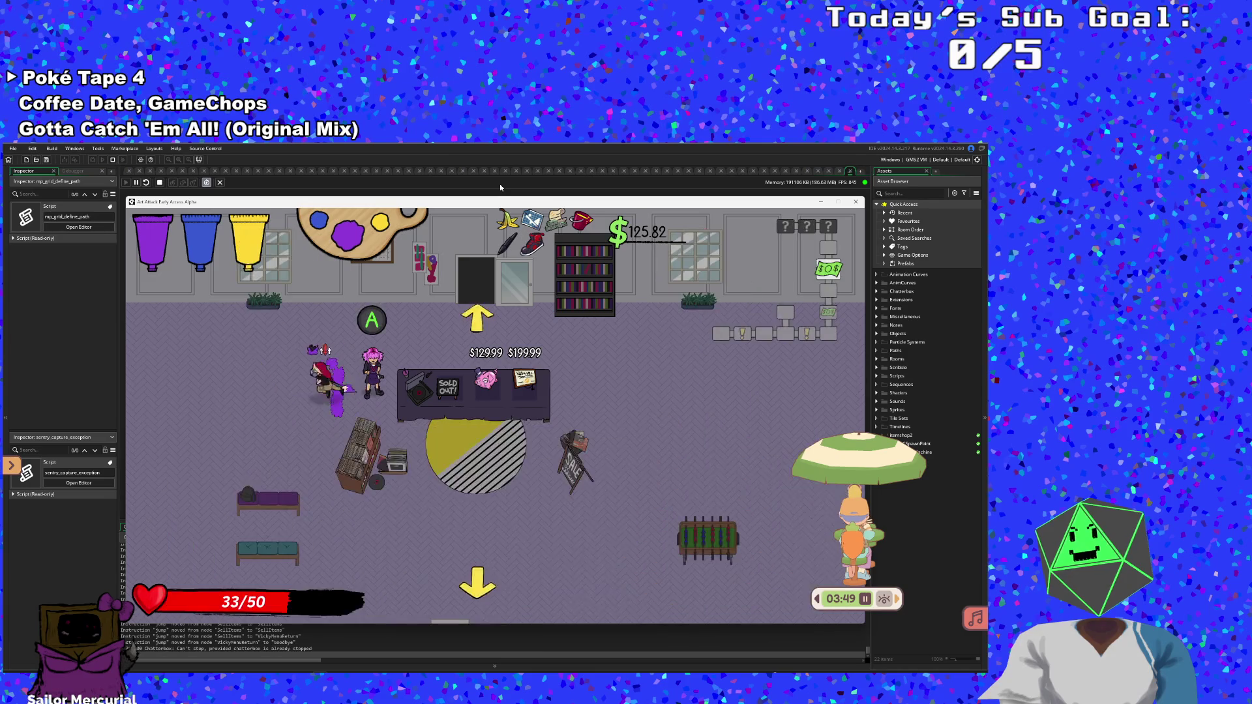
Go through the top door, fight the plaza enemies, and leave the room to the left
{"action": "key", "text": "Up"}
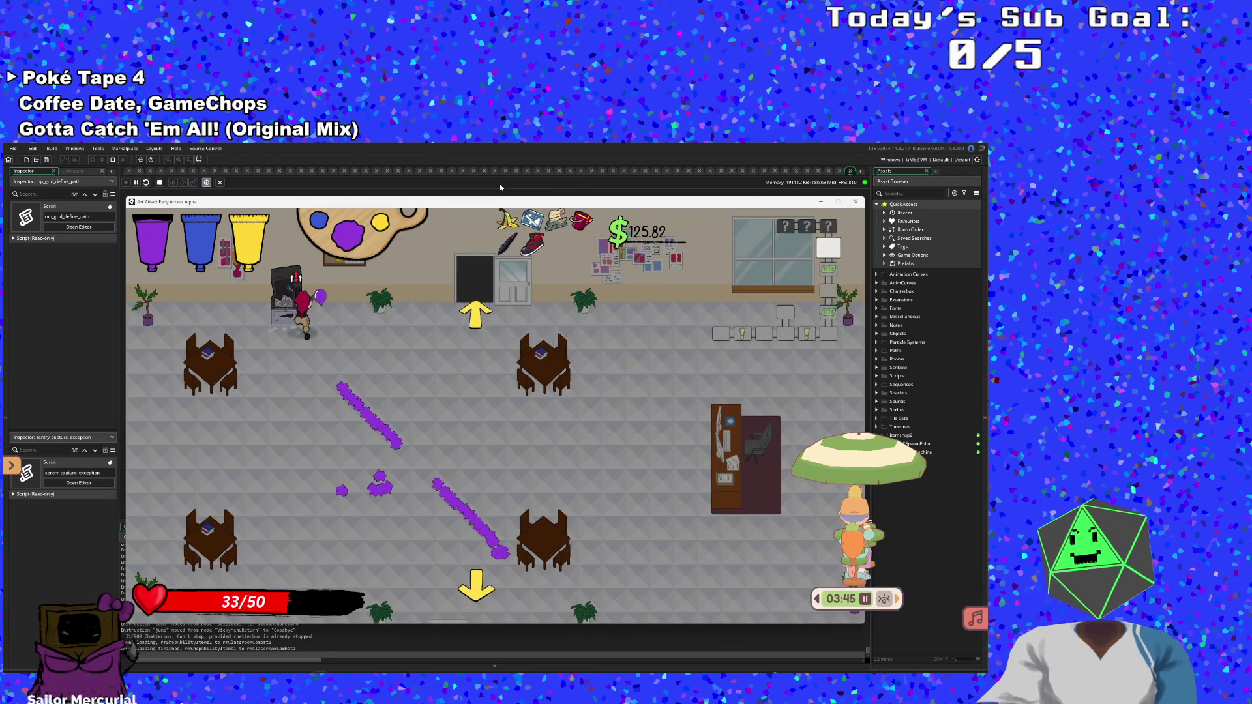
{"action": "key", "text": "Right"}
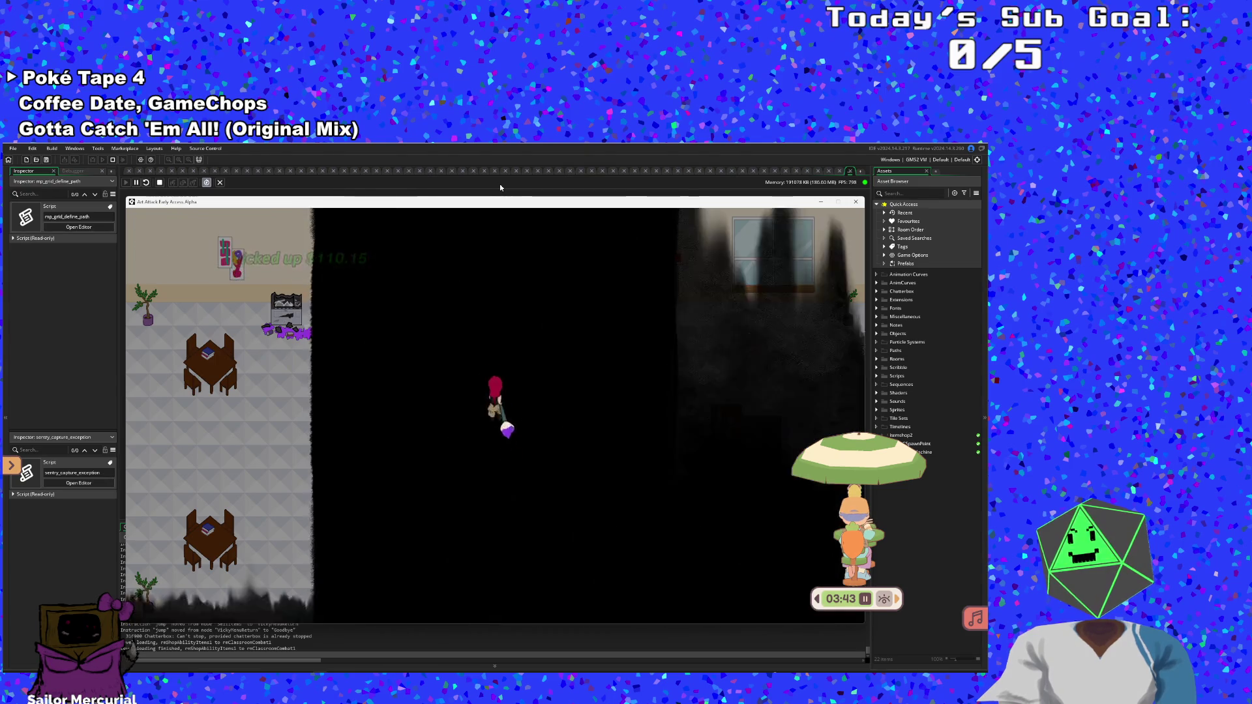
{"action": "key", "text": "Up"}
{"action": "key", "text": "space"}
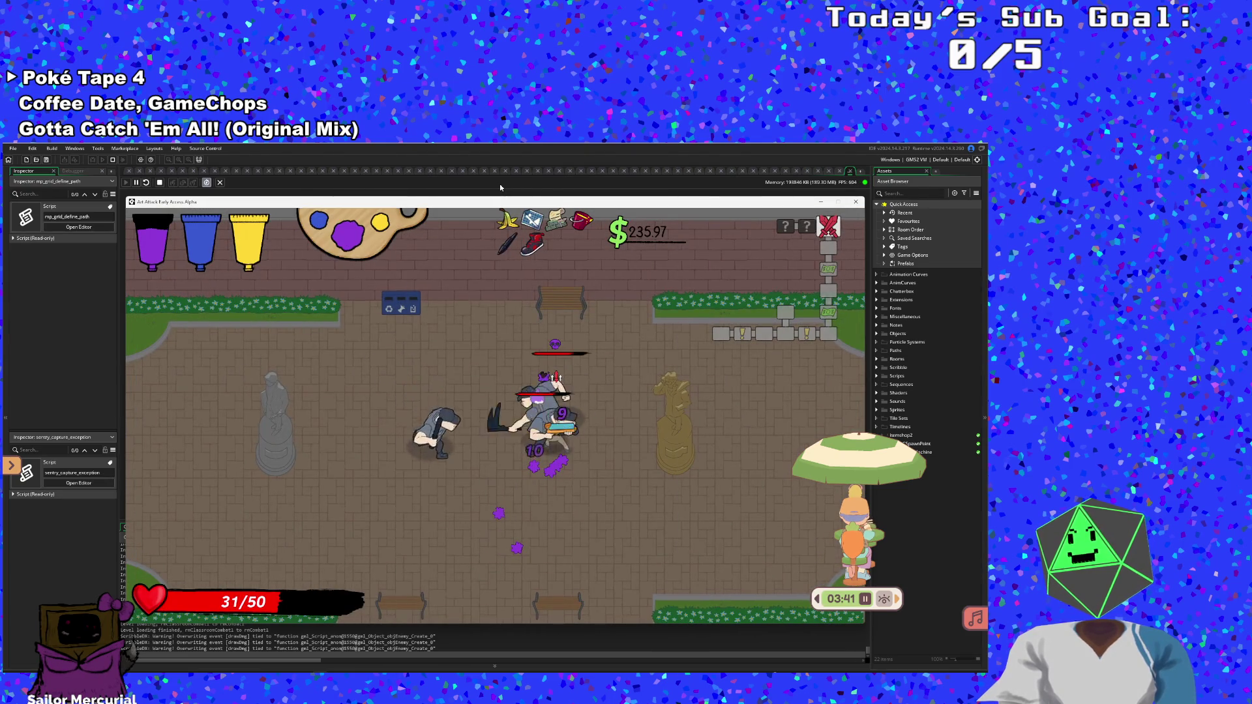
{"action": "key", "text": "Left"}
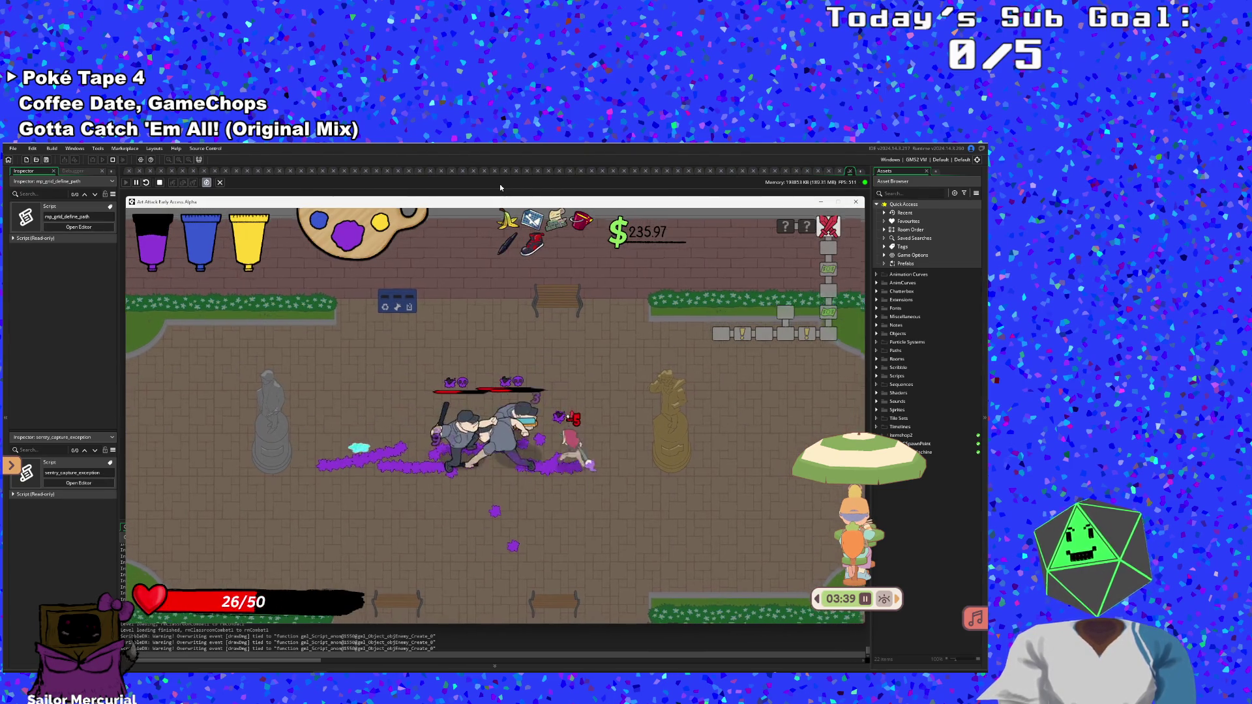
{"action": "key", "text": "Left"}
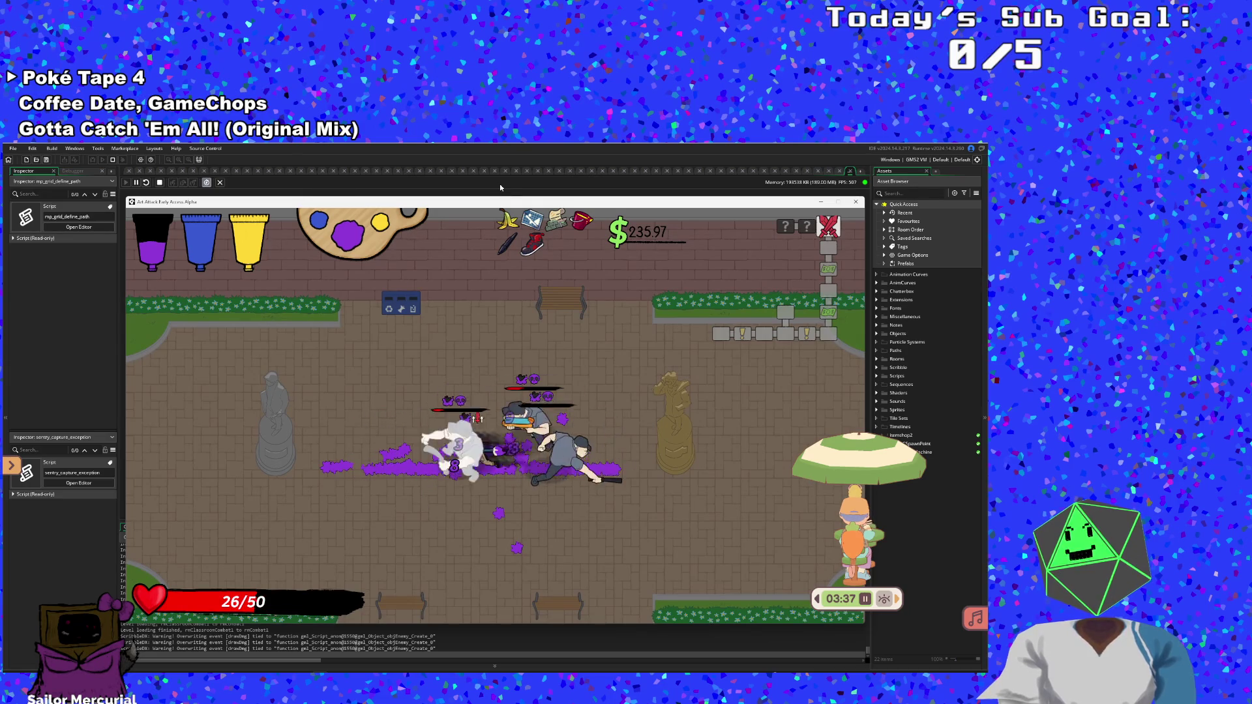
{"action": "key", "text": "Right"}
{"action": "key", "text": "Up"}
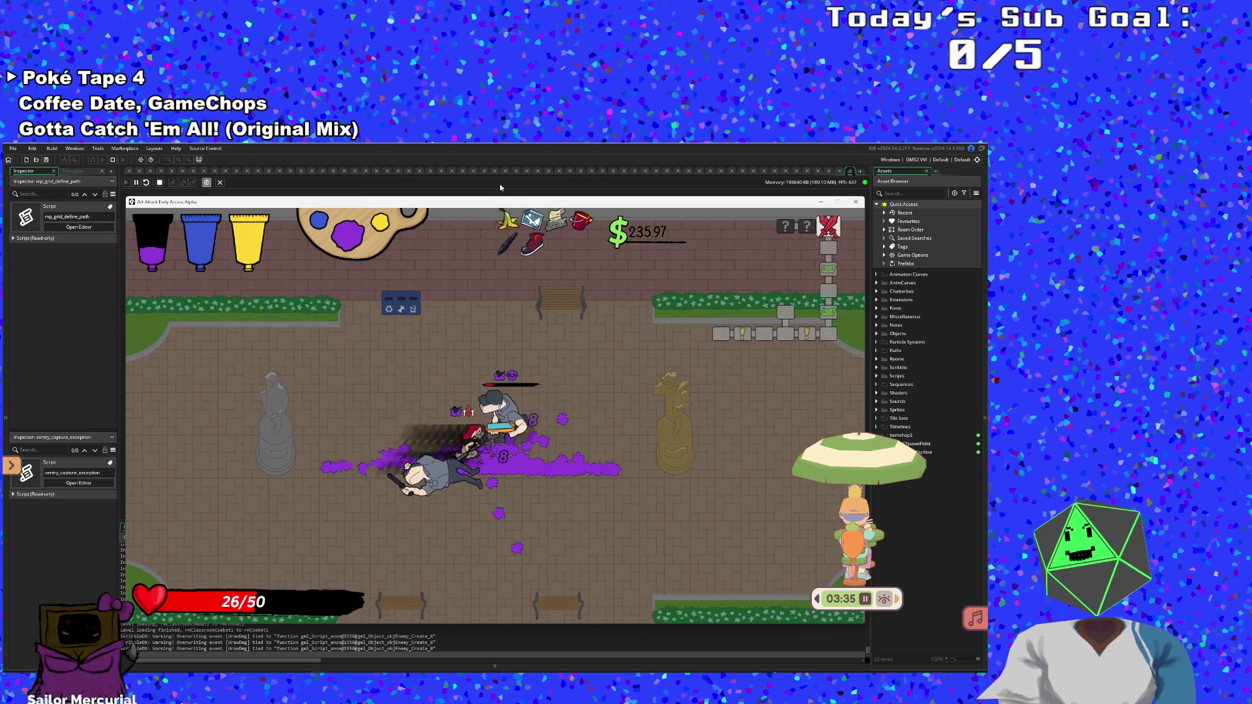
{"action": "key", "text": "Left"}
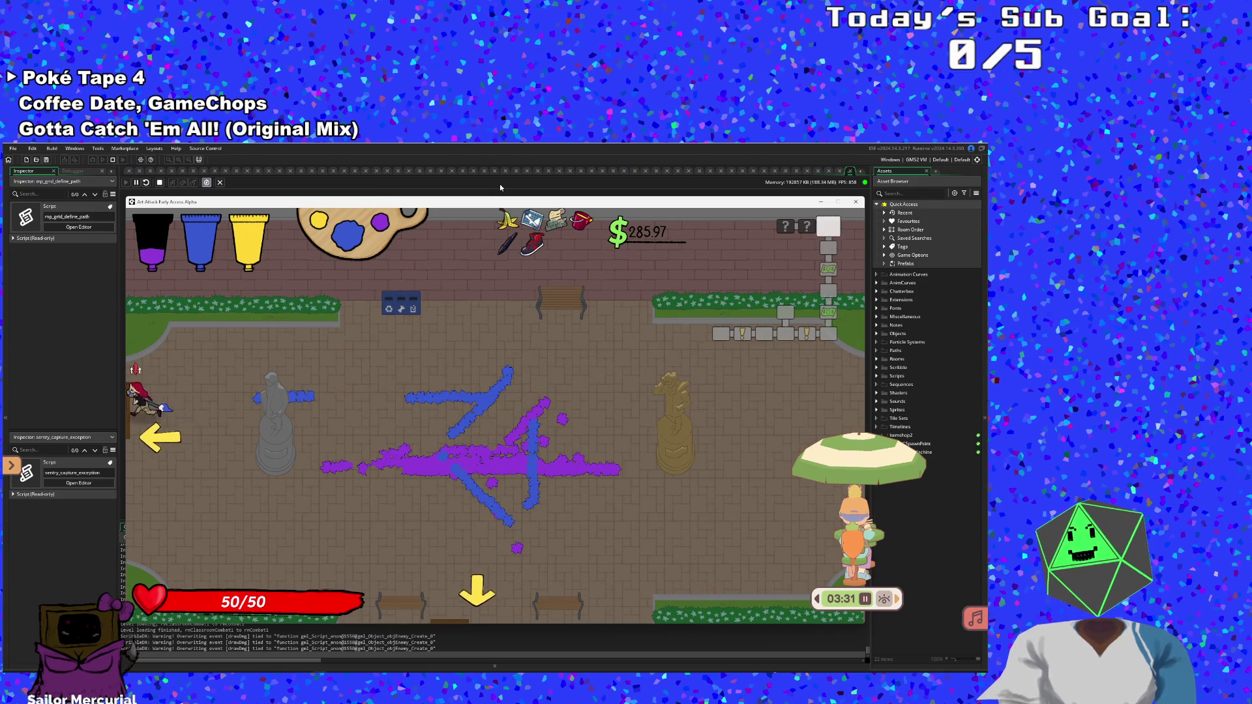
{"action": "key", "text": "Left"}
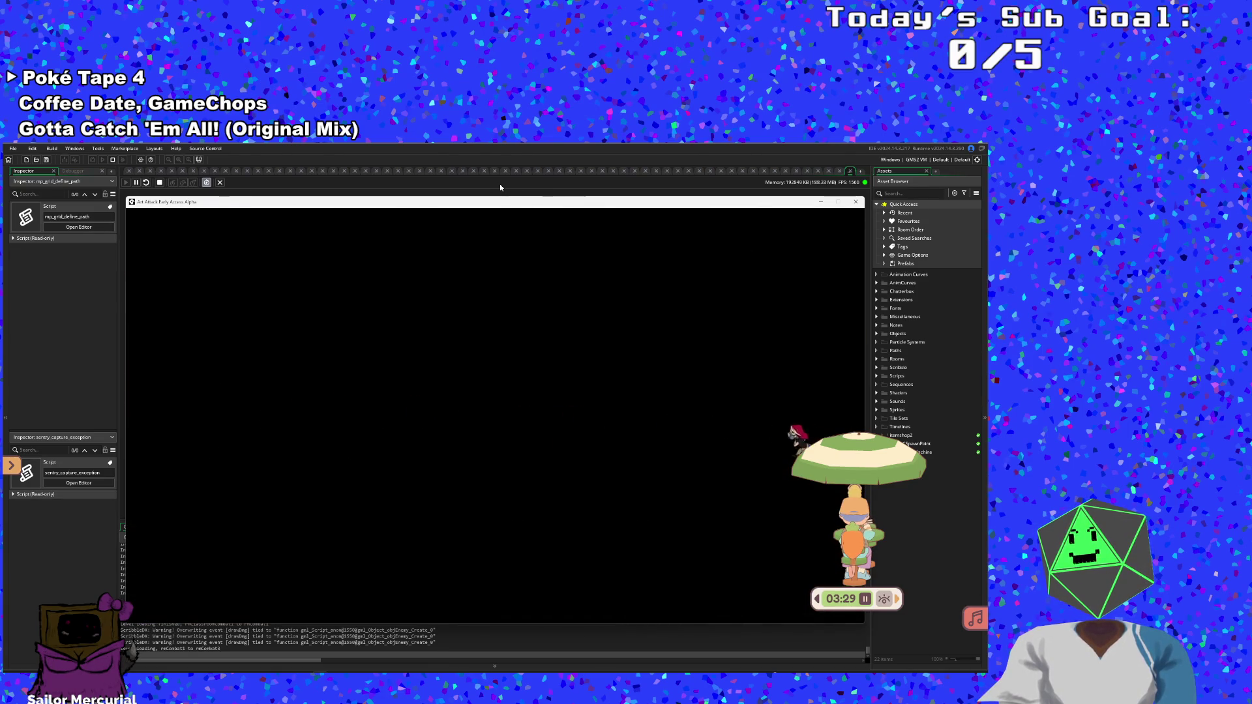
Fight the next room's enemies with blue paint strokes, then show the F1 debug collision overlay
{"action": "key", "text": "Down"}
{"action": "key", "text": "Left"}
{"action": "key", "text": "Up"}
{"action": "key", "text": "Right"}
{"action": "key", "text": "Left"}
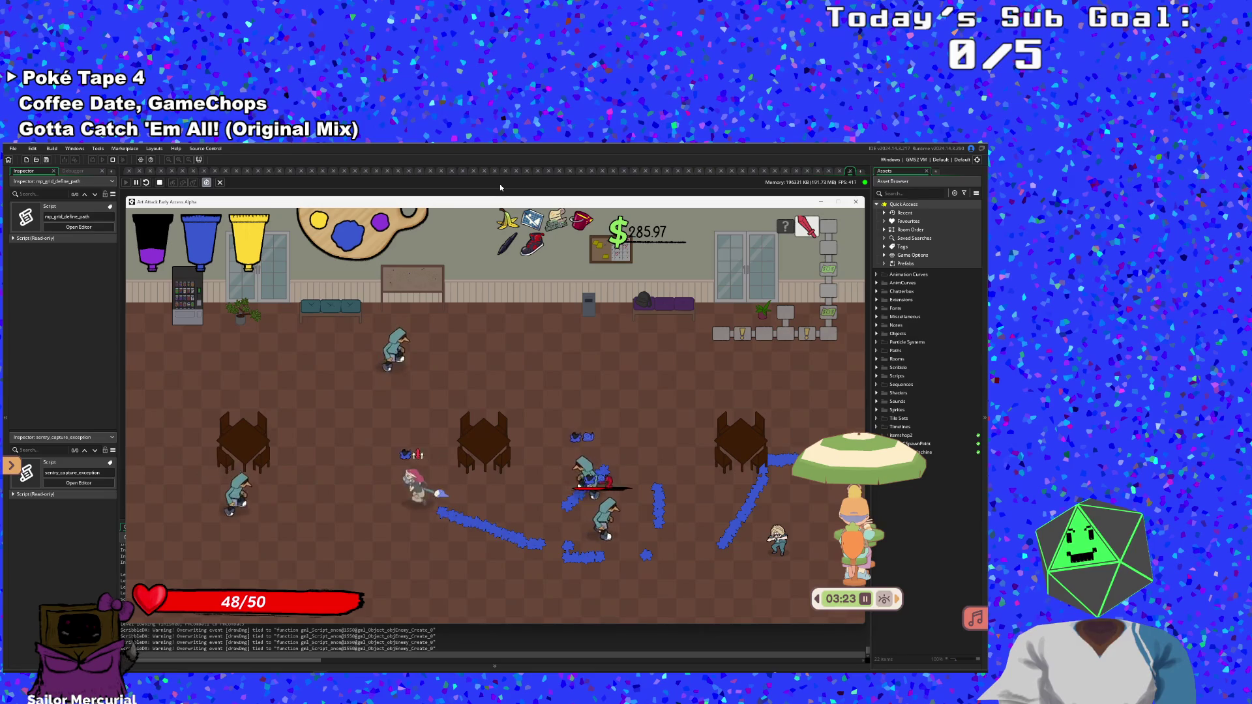
{"action": "key", "text": "Up"}
{"action": "key", "text": "Right"}
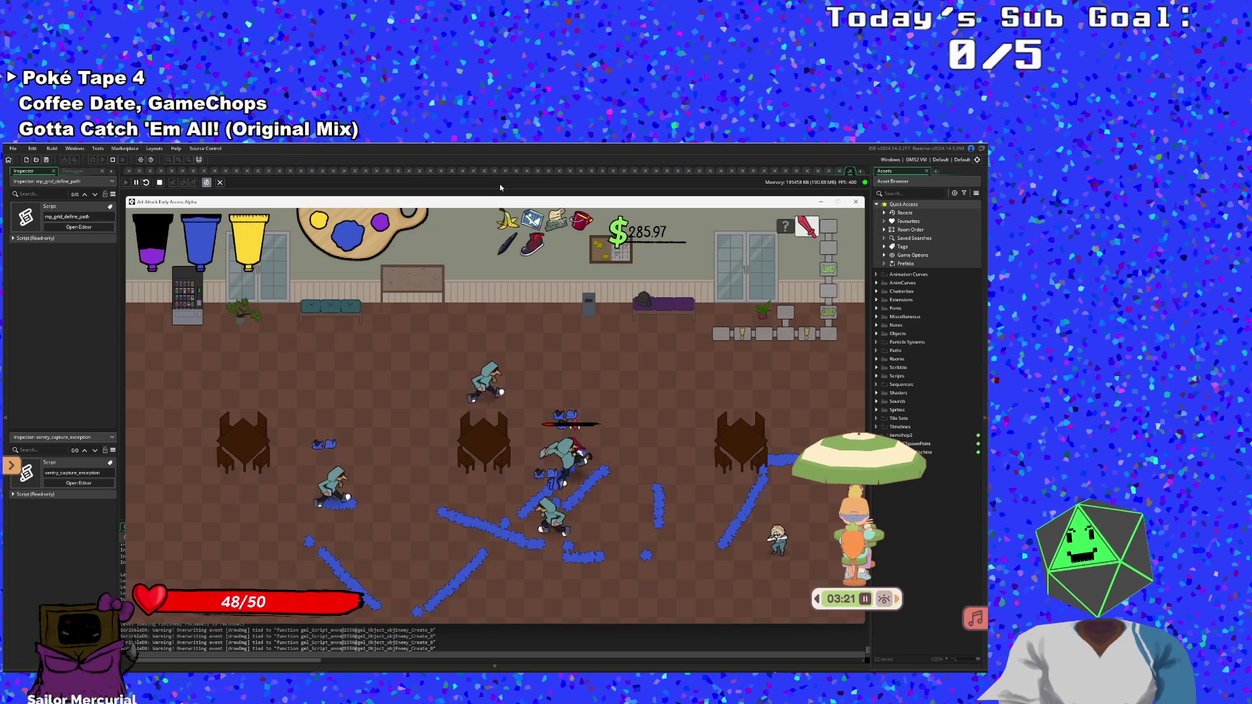
{"action": "key", "text": "Up"}
{"action": "key", "text": "Down"}
{"action": "key", "text": "Left"}
{"action": "key", "text": "Right"}
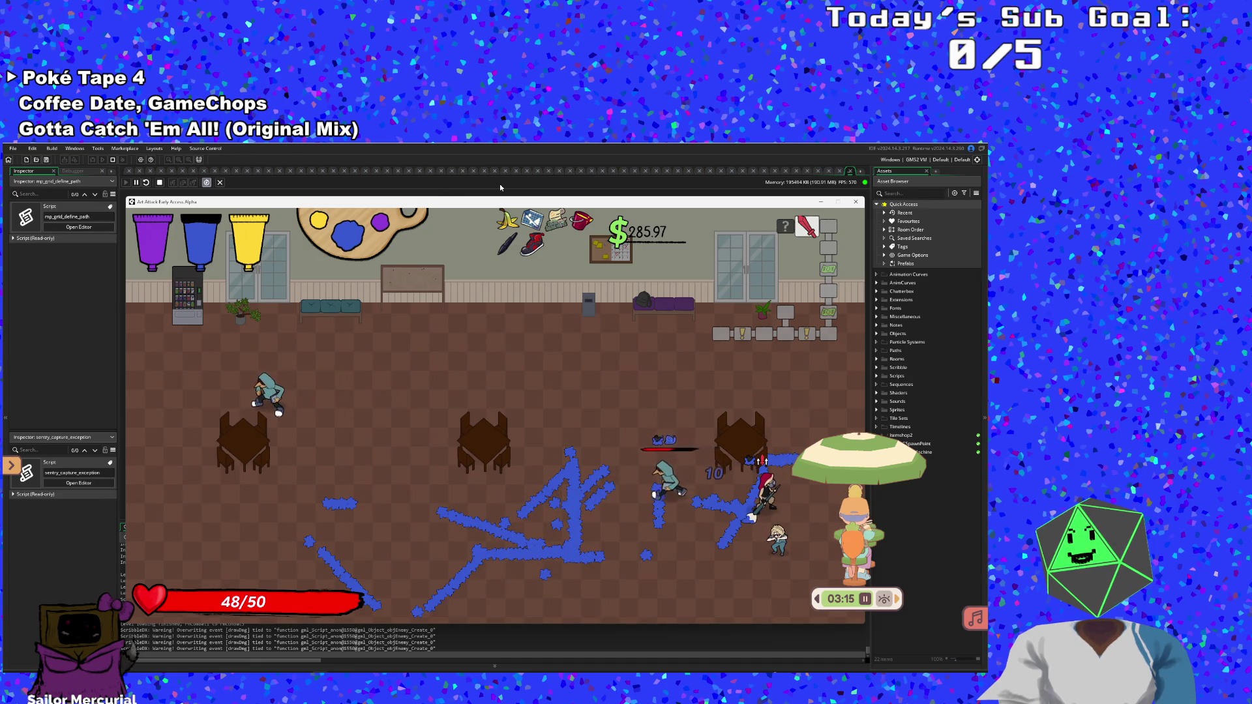
{"action": "key", "text": "F1"}
{"action": "key", "text": "Left"}
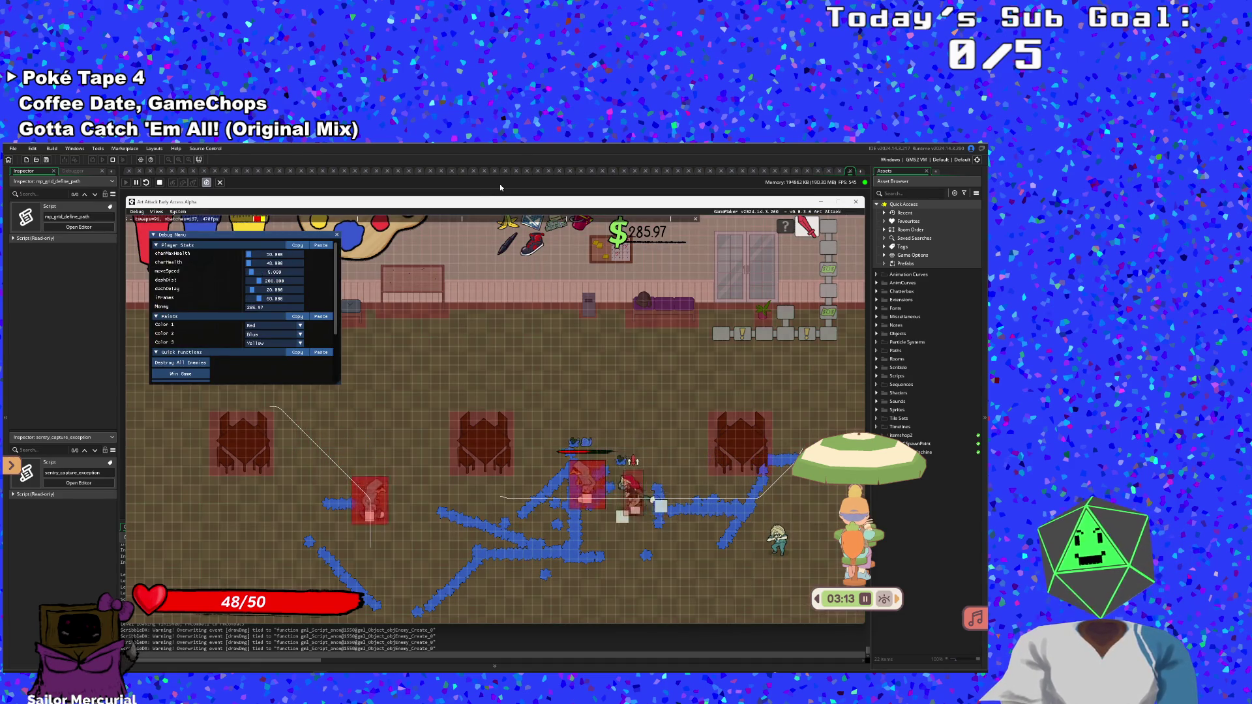
Collect the dropped $57.41 and strike the nearby enemy
{"action": "key", "text": "Up"}
{"action": "key", "text": "Down"}
{"action": "key", "text": "Left"}
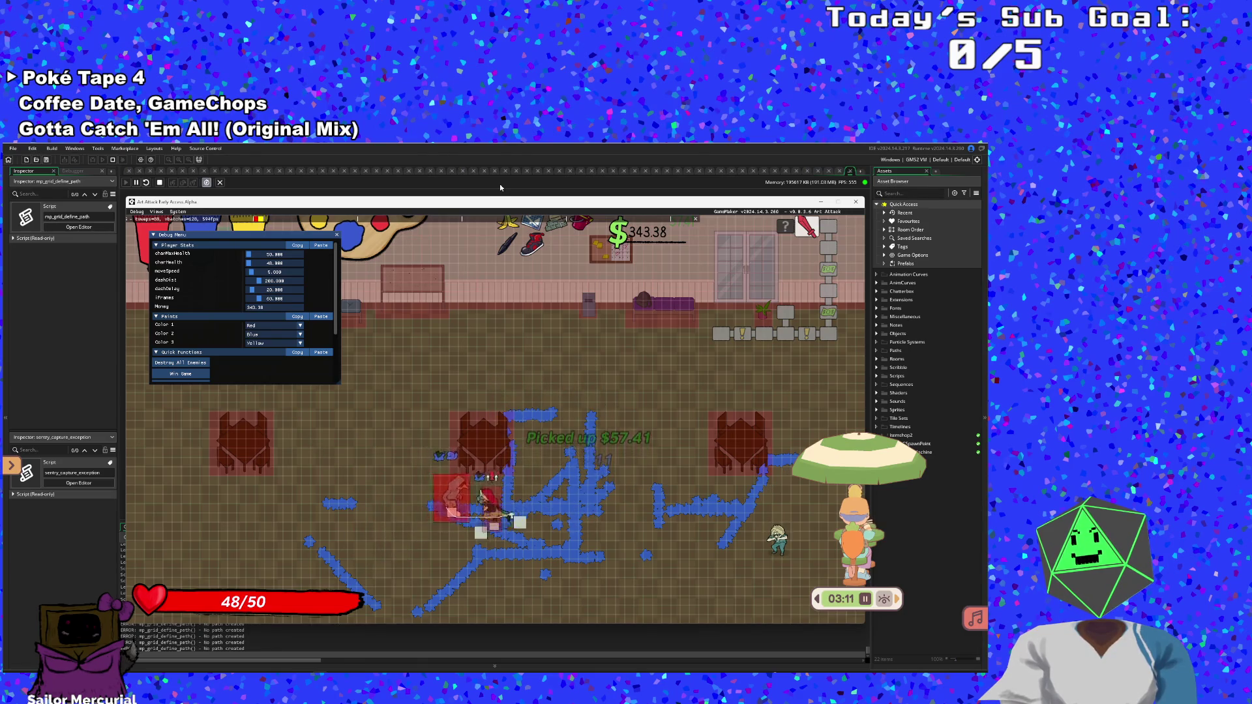
{"action": "key", "text": "Up"}
{"action": "key", "text": "Right"}
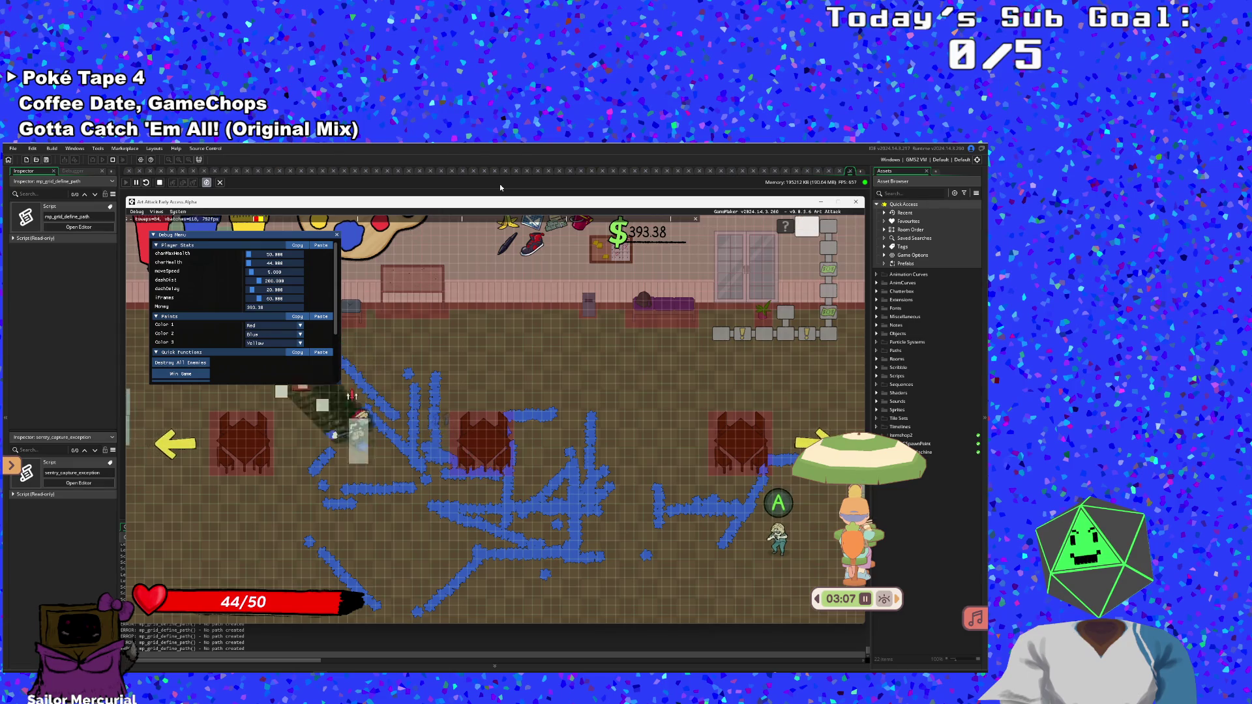
{"action": "key", "text": "Left"}
Hide the F1 debug overlay, talk through the character's conversation, and head left into the next room
{"action": "key", "text": "F1"}
{"action": "key", "text": "Right"}
{"action": "key", "text": "space"}
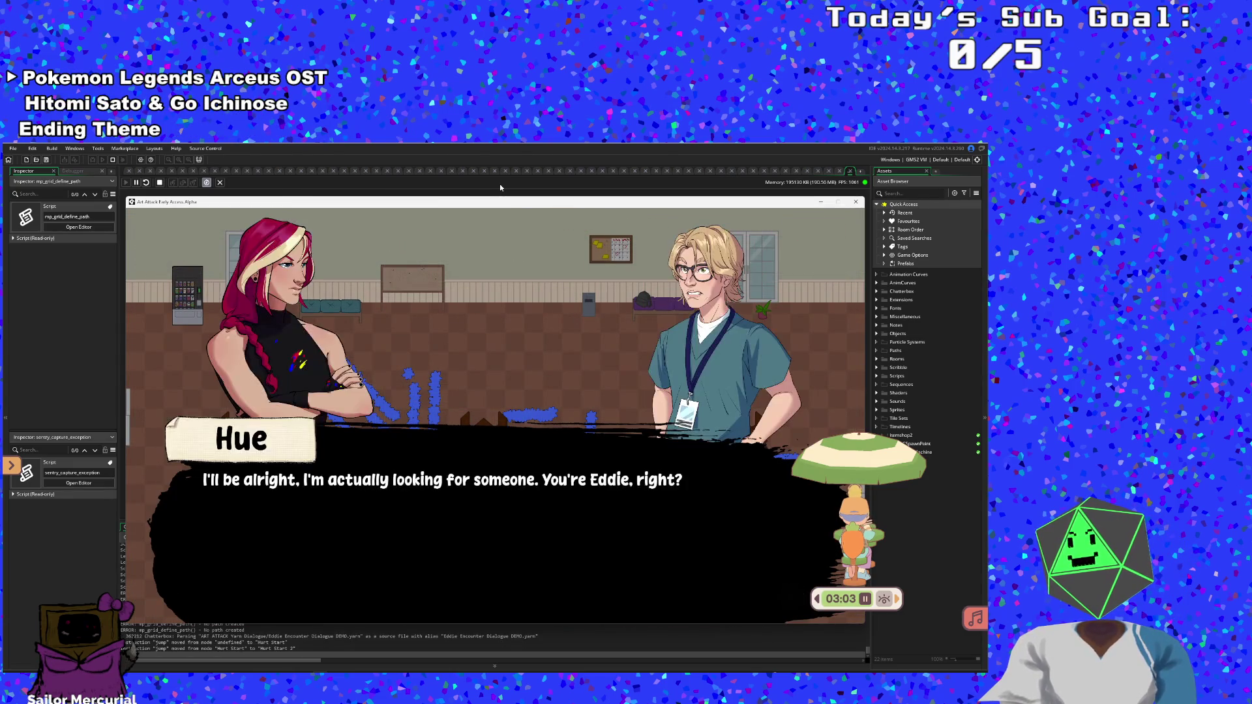
{"action": "key", "text": "space"}
{"action": "key", "text": "space"}
{"action": "key", "text": "space"}
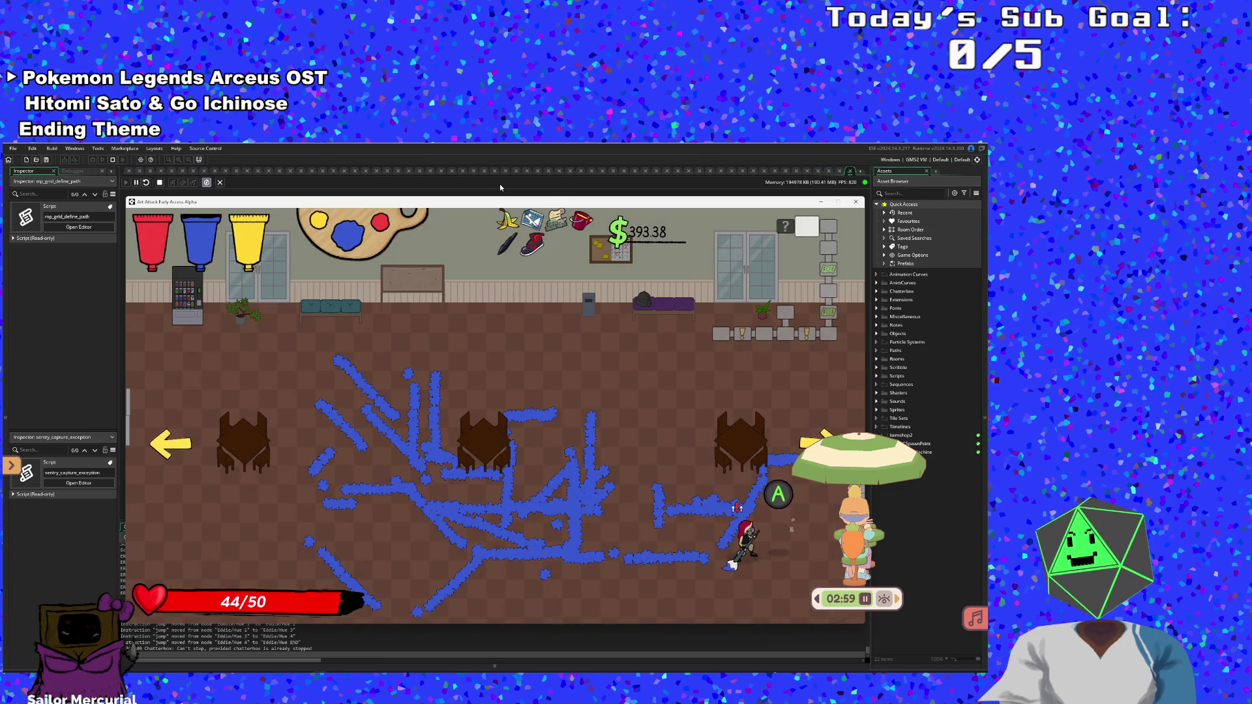
{"action": "key", "text": "Left"}
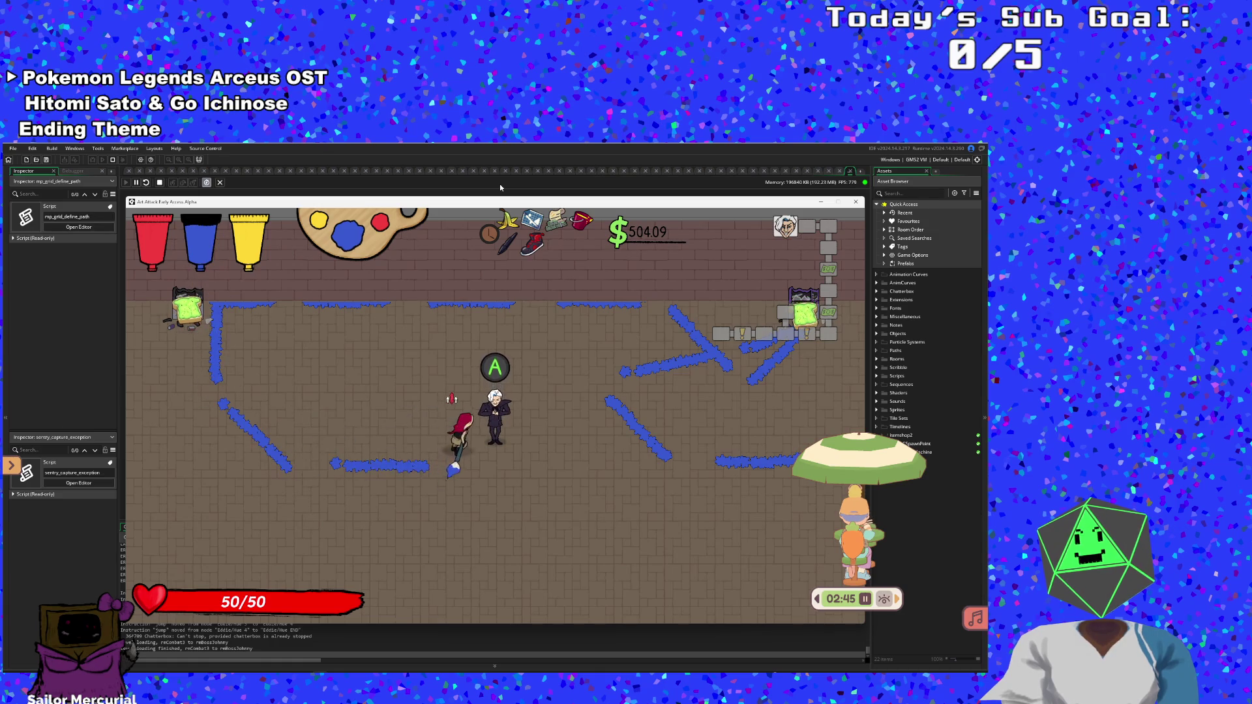
Advance through the suited character's new conversation
{"action": "key", "text": "space"}
{"action": "key", "text": "space"}
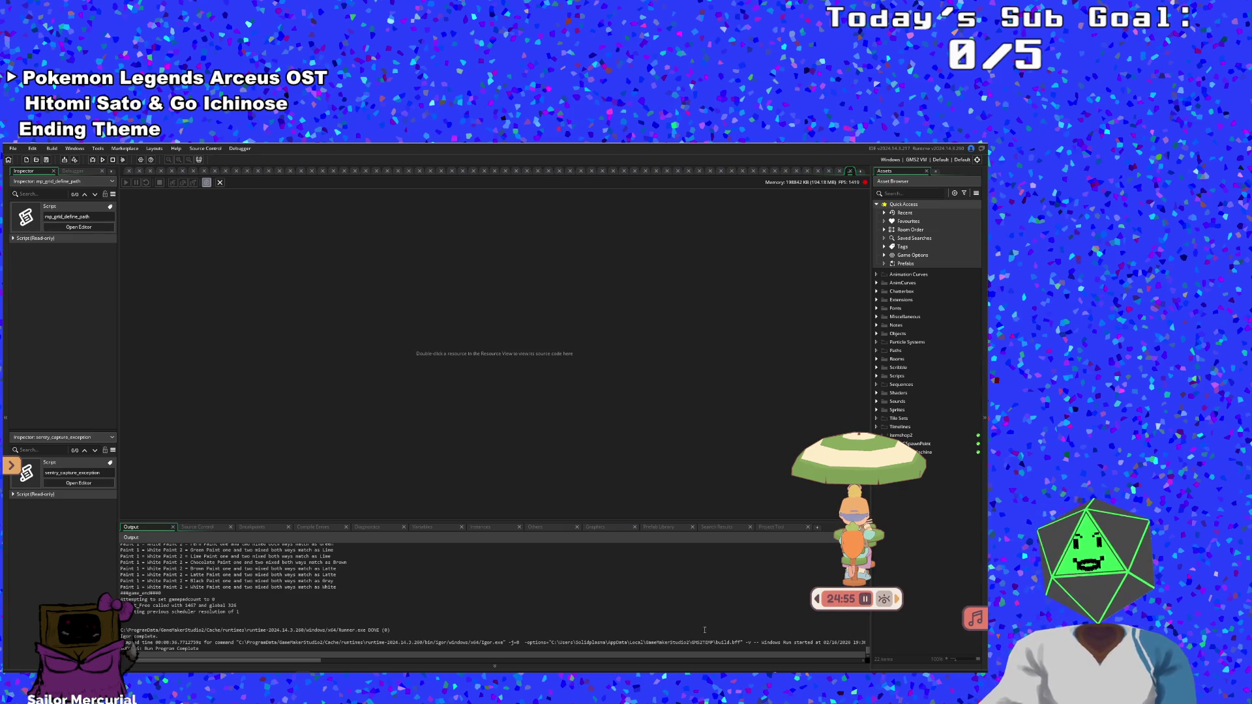
Expand the timer widget and switch the companion to its full-window terrace scene
{"action": "left_click", "coordinate": [817, 600]}
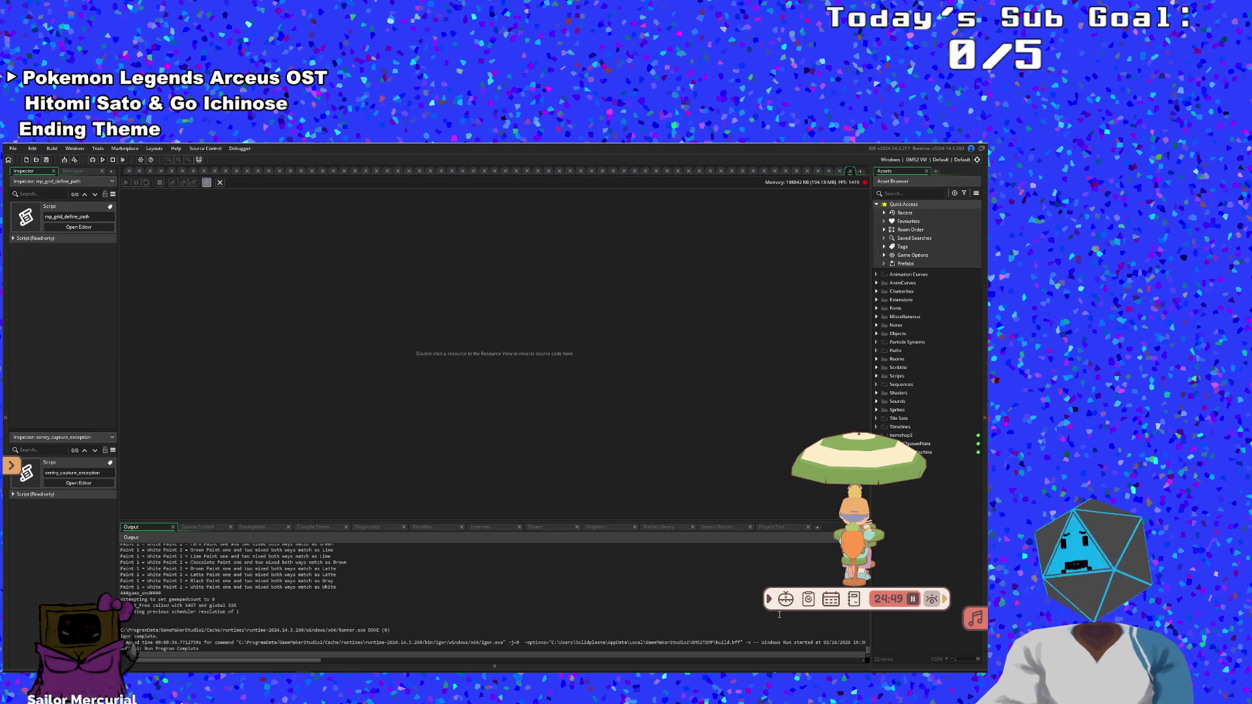
{"action": "left_click", "coordinate": [944, 599]}
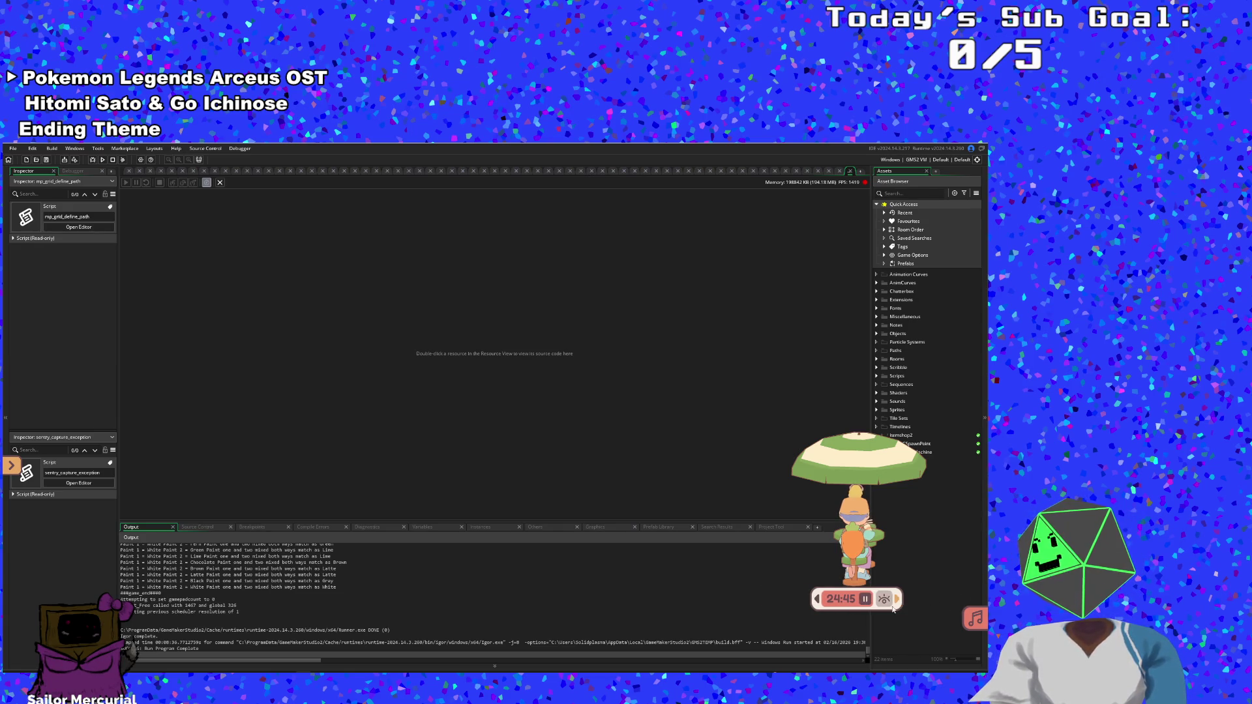
{"action": "left_click", "coordinate": [822, 605]}
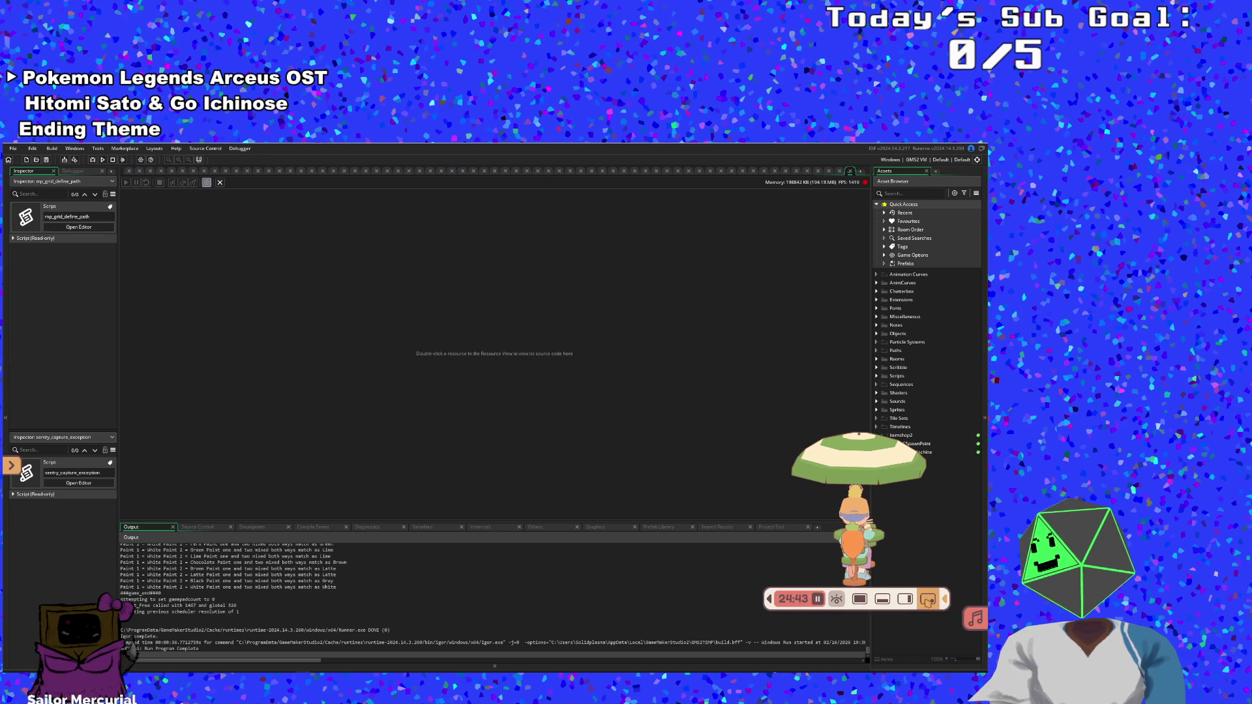
{"action": "left_click", "coordinate": [860, 599]}
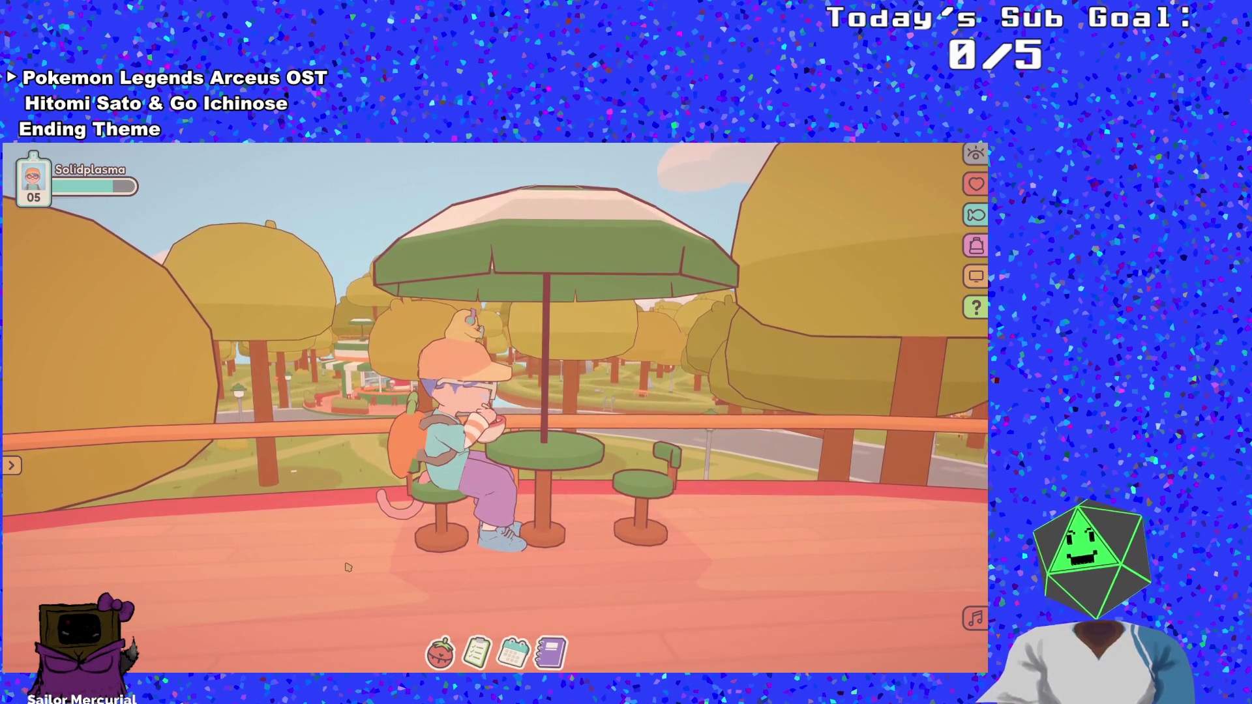
Open the customization panel and preview the locked pets, including Bunnyum
{"action": "left_click", "coordinate": [469, 321]}
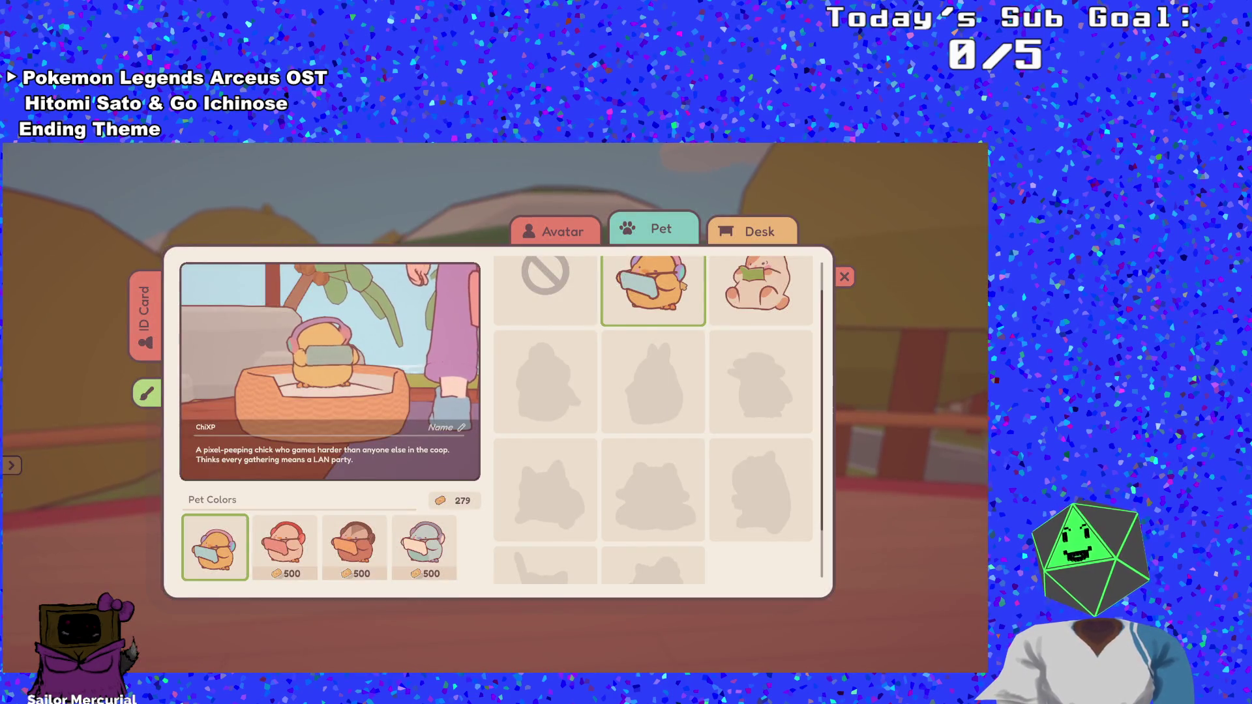
{"action": "left_click", "coordinate": [635, 380]}
{"action": "left_click", "coordinate": [650, 469]}
{"action": "left_click", "coordinate": [661, 399]}
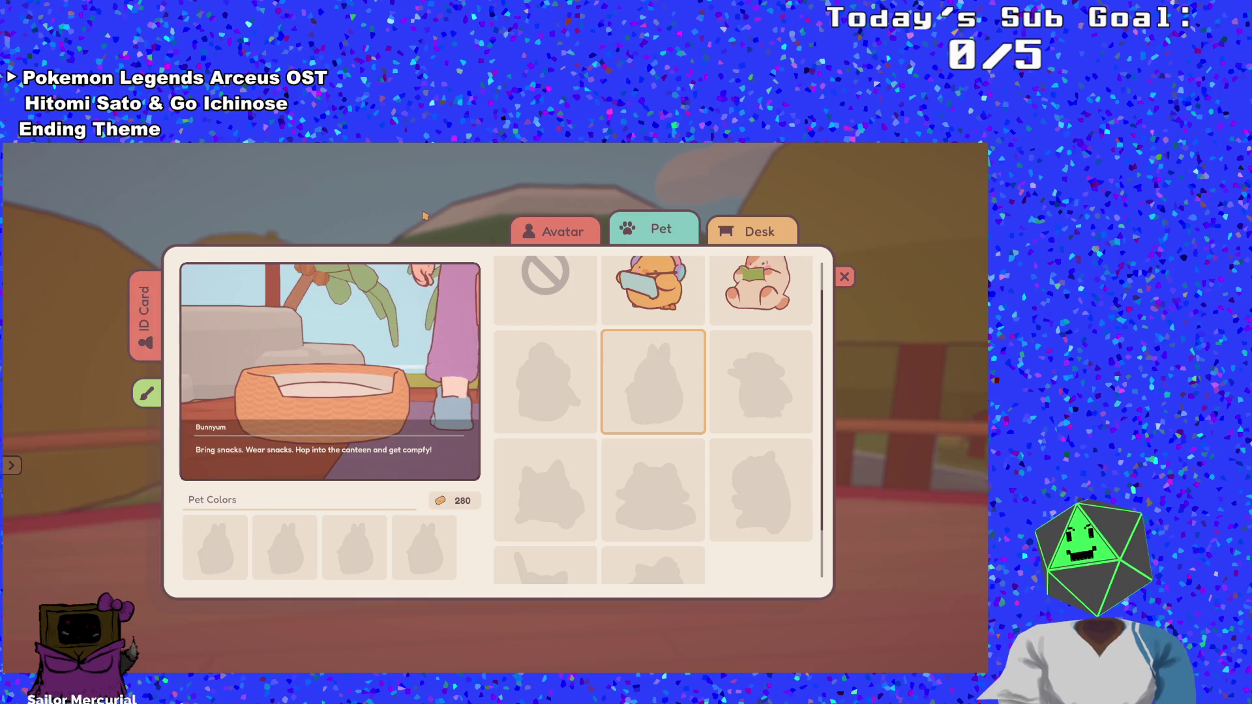
{"action": "left_click", "coordinate": [562, 241]}
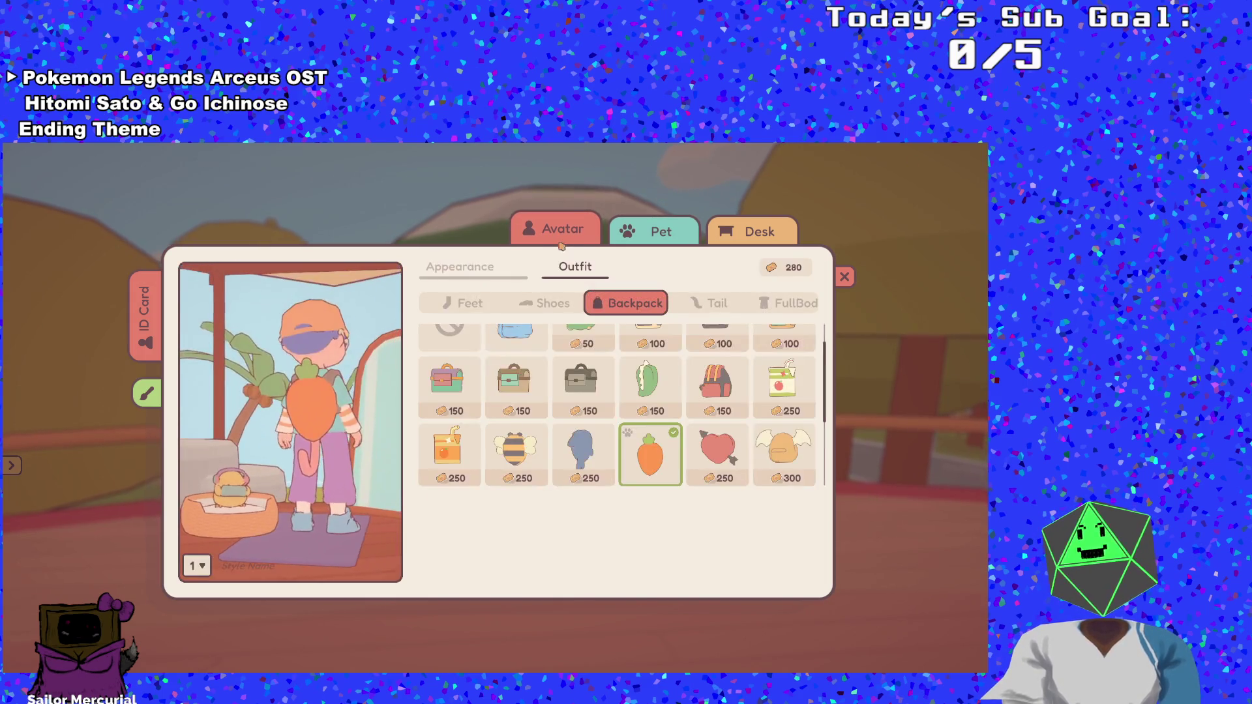
Try on several shoes, buy the 150-coin bunny slippers, and close the customization panel
{"action": "scroll", "coordinate": [613, 346], "scroll_direction": "up", "scroll_amount": 1}
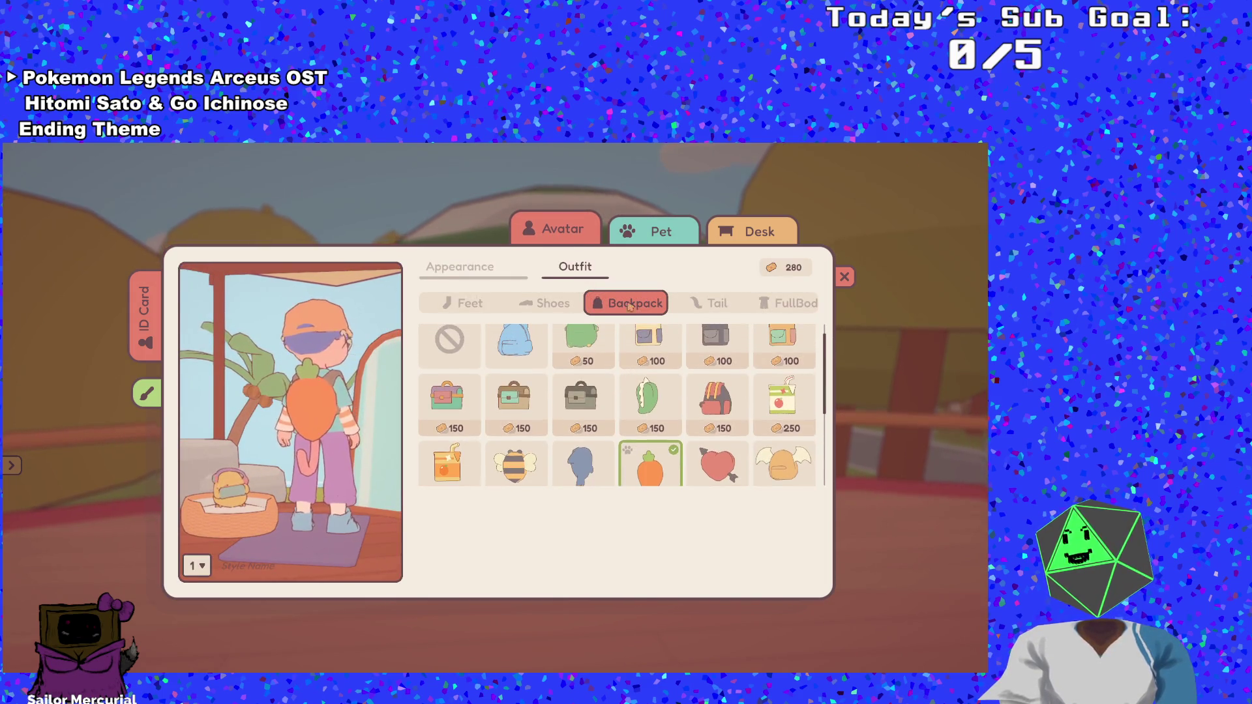
{"action": "left_click", "coordinate": [542, 310]}
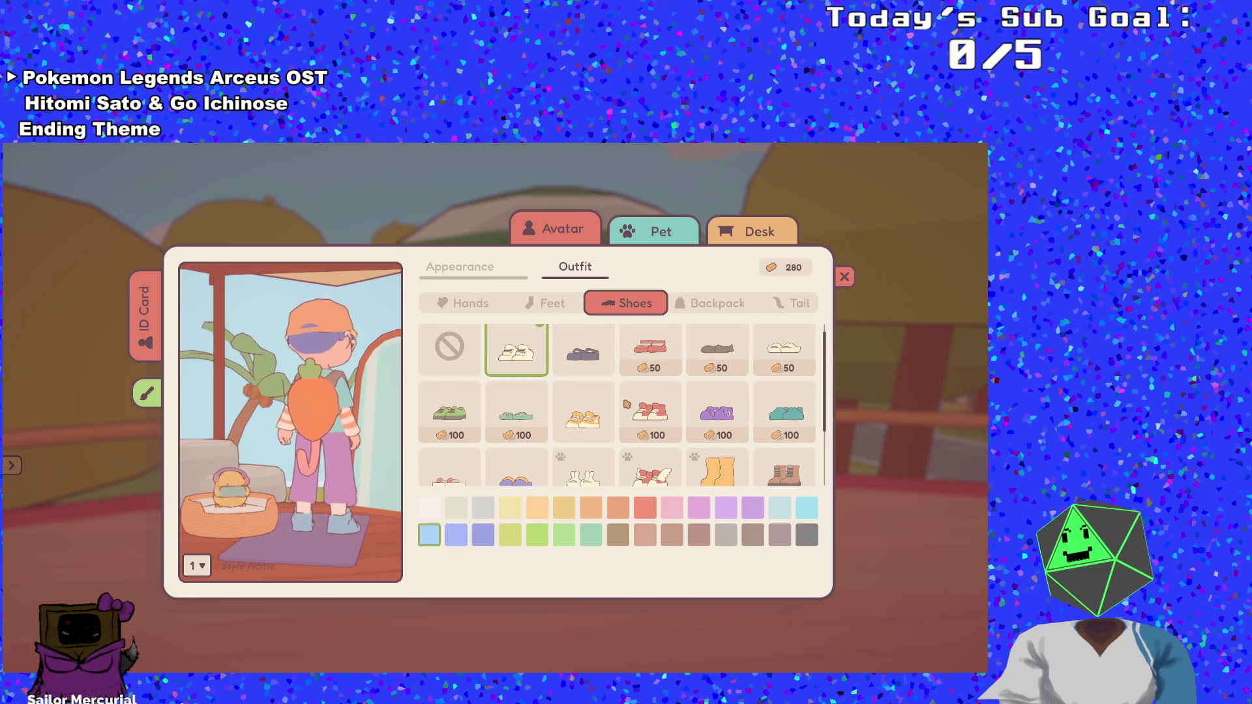
{"action": "scroll", "coordinate": [597, 431], "scroll_direction": "down", "scroll_amount": 1}
{"action": "left_click", "coordinate": [598, 431]}
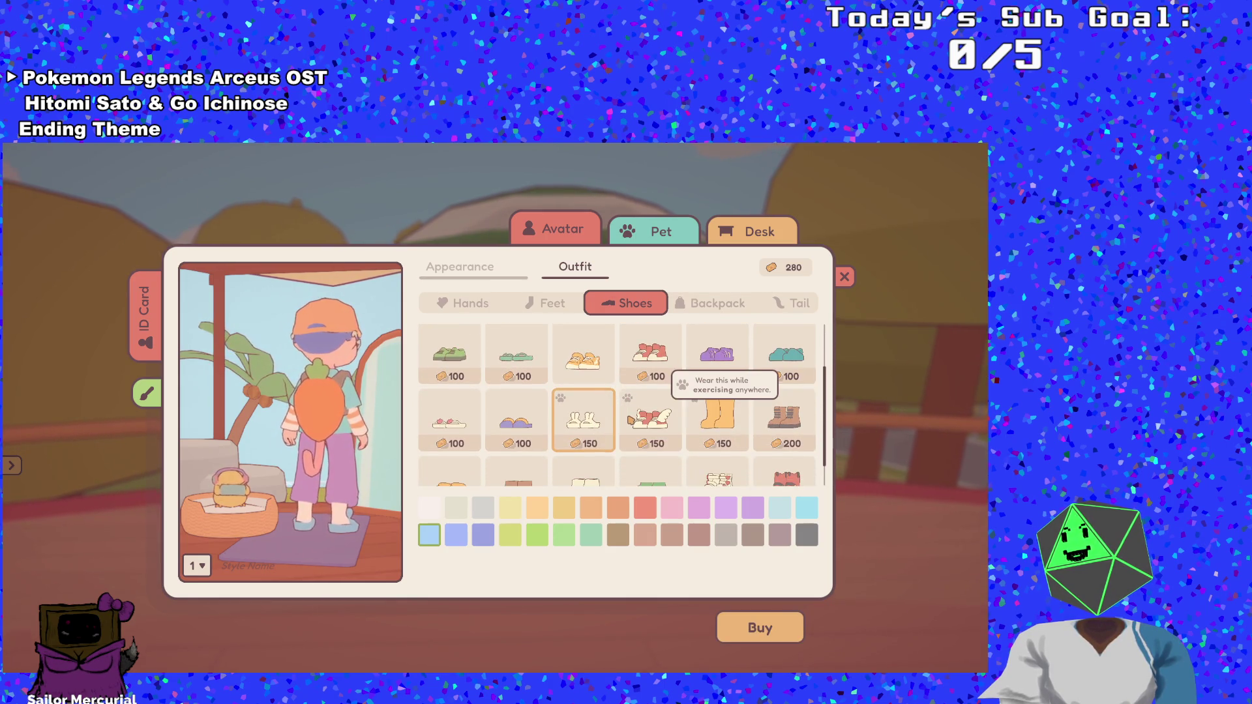
{"action": "left_click", "coordinate": [681, 426]}
{"action": "left_click", "coordinate": [717, 421]}
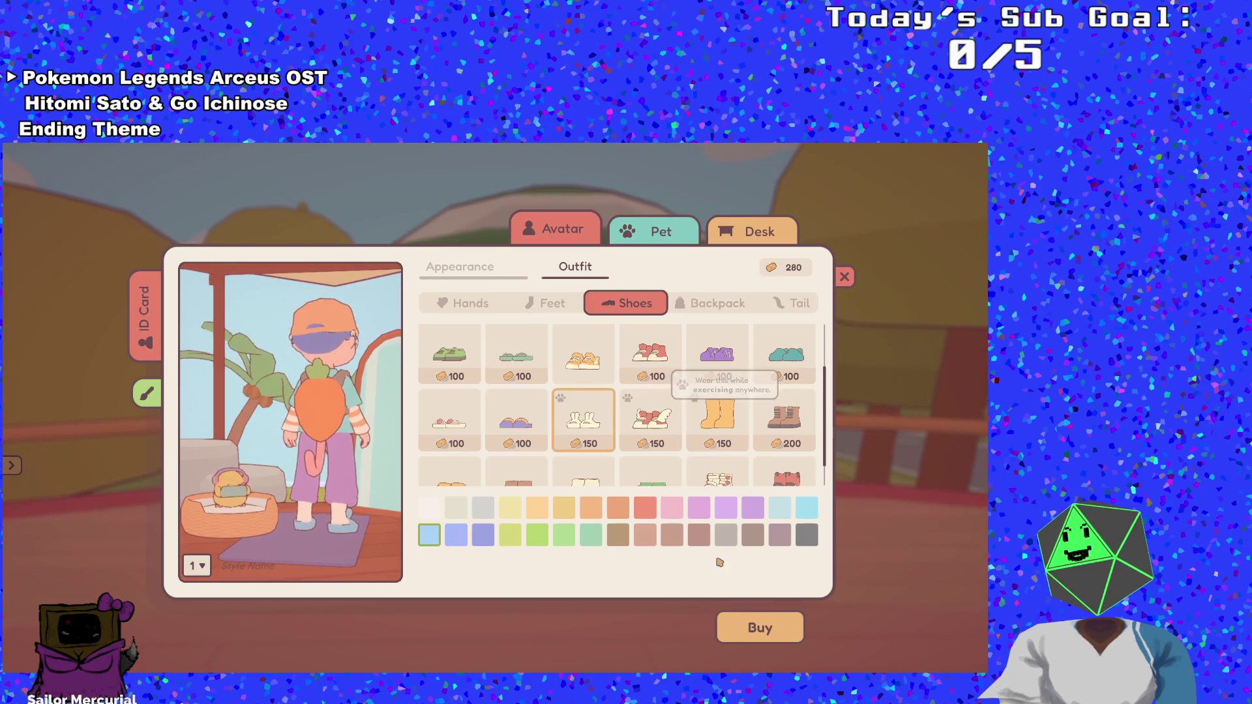
{"action": "left_click", "coordinate": [742, 618]}
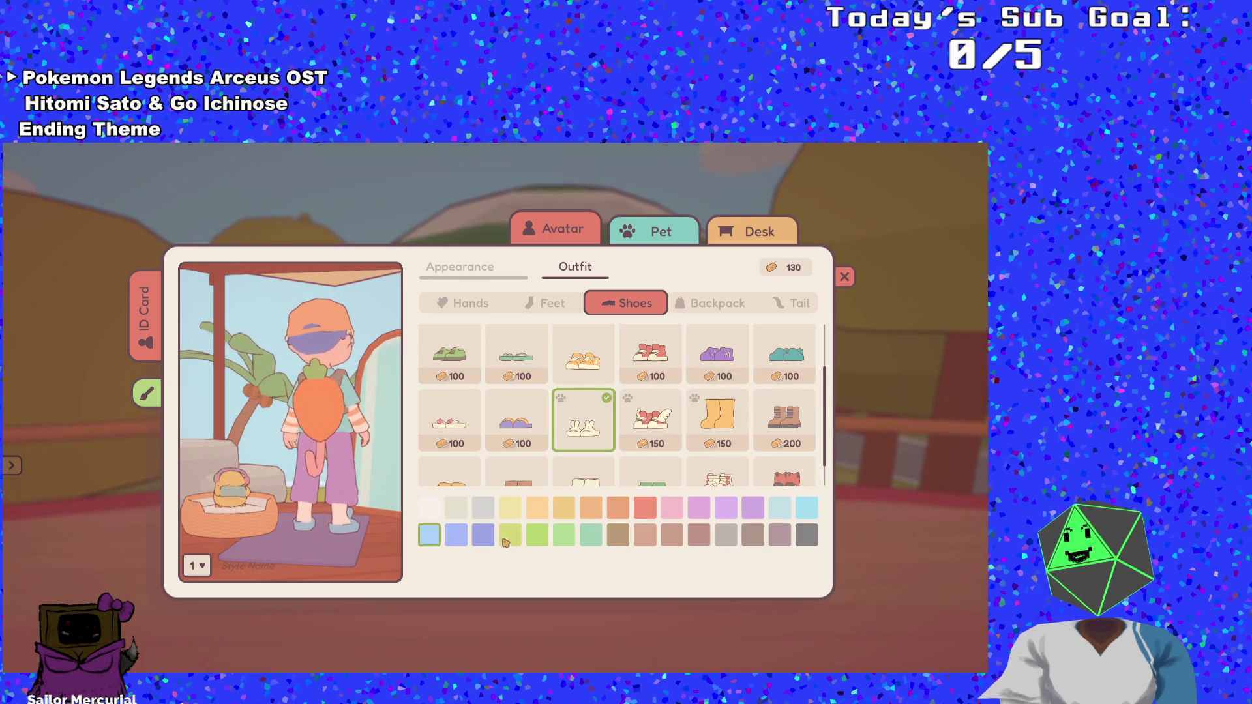
{"action": "left_click", "coordinate": [846, 277]}
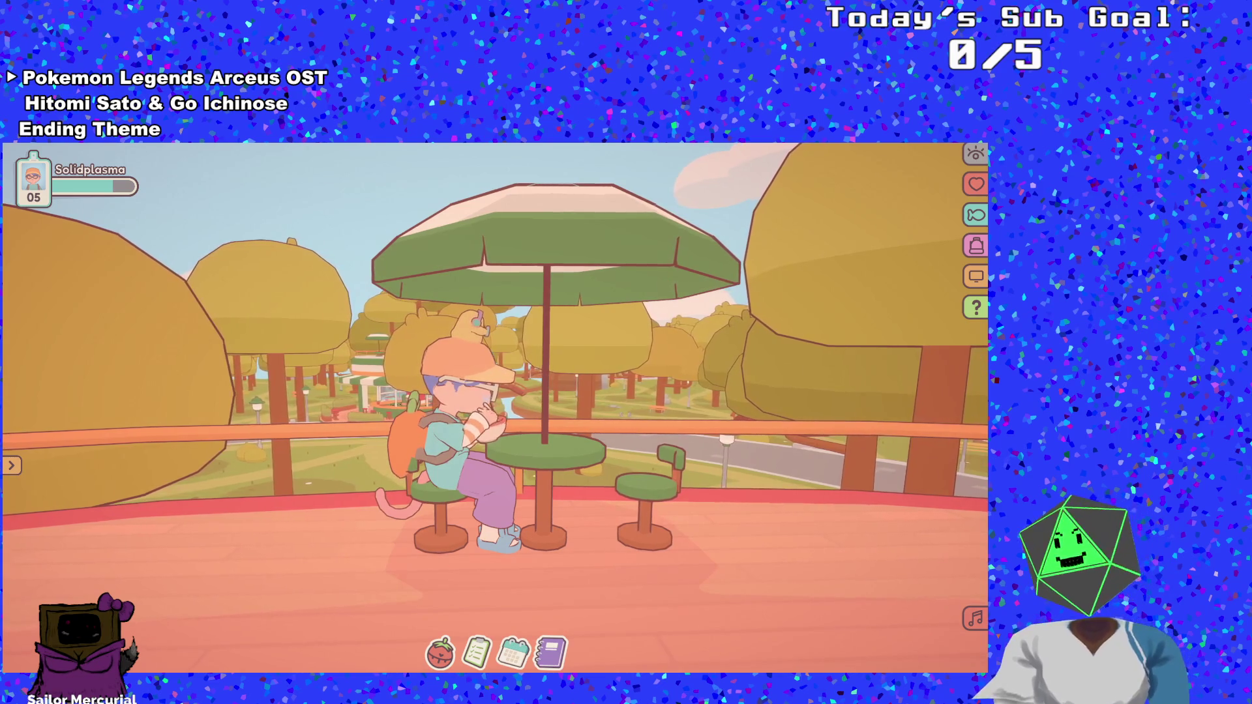
Look over the to-do list, then dismiss it and shrink the companion to its timer widget
{"action": "left_click", "coordinate": [477, 653]}
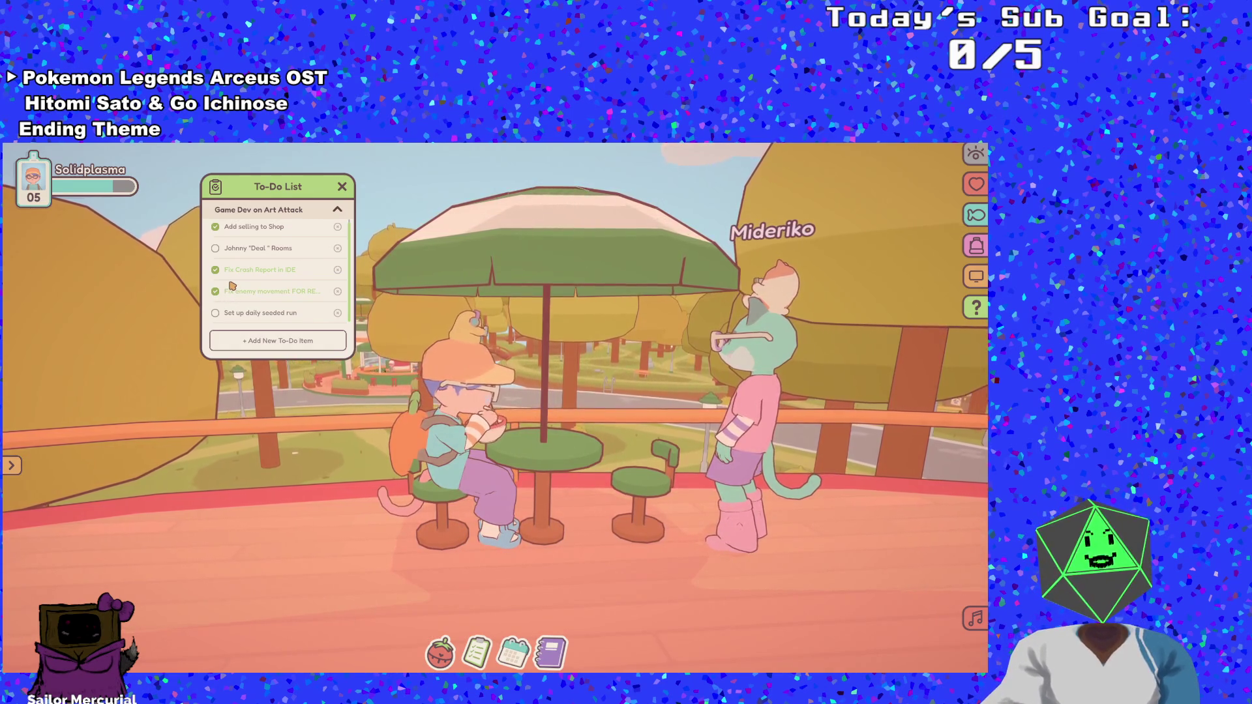
{"action": "scroll", "coordinate": [236, 312], "scroll_direction": "up", "scroll_amount": 1}
{"action": "scroll", "coordinate": [236, 312], "scroll_direction": "down", "scroll_amount": 1}
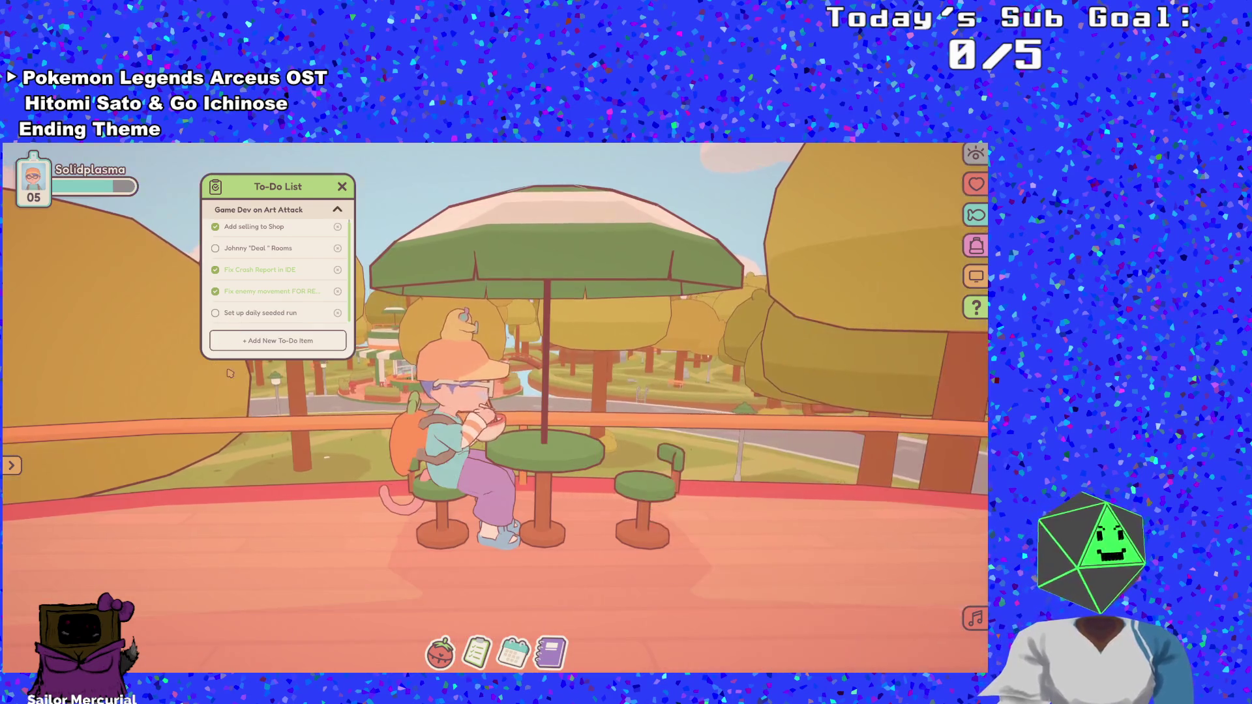
{"action": "scroll", "coordinate": [263, 304], "scroll_direction": "up", "scroll_amount": 1}
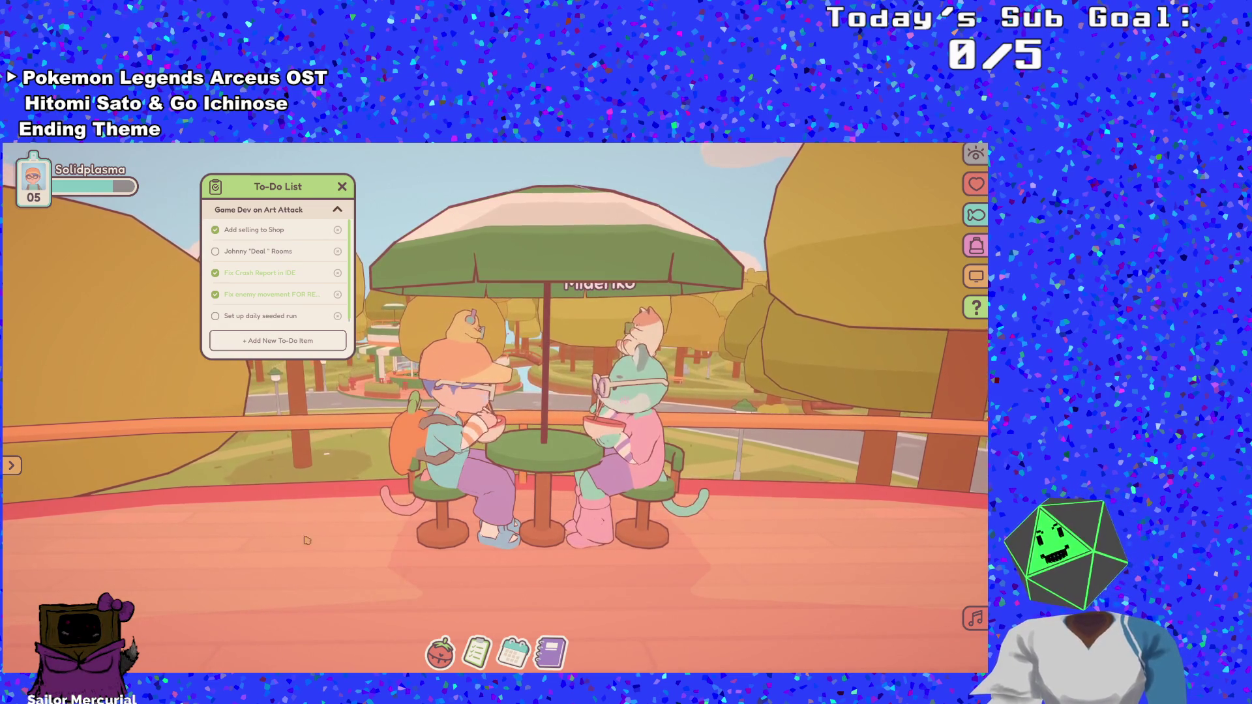
{"action": "key", "text": "Escape"}
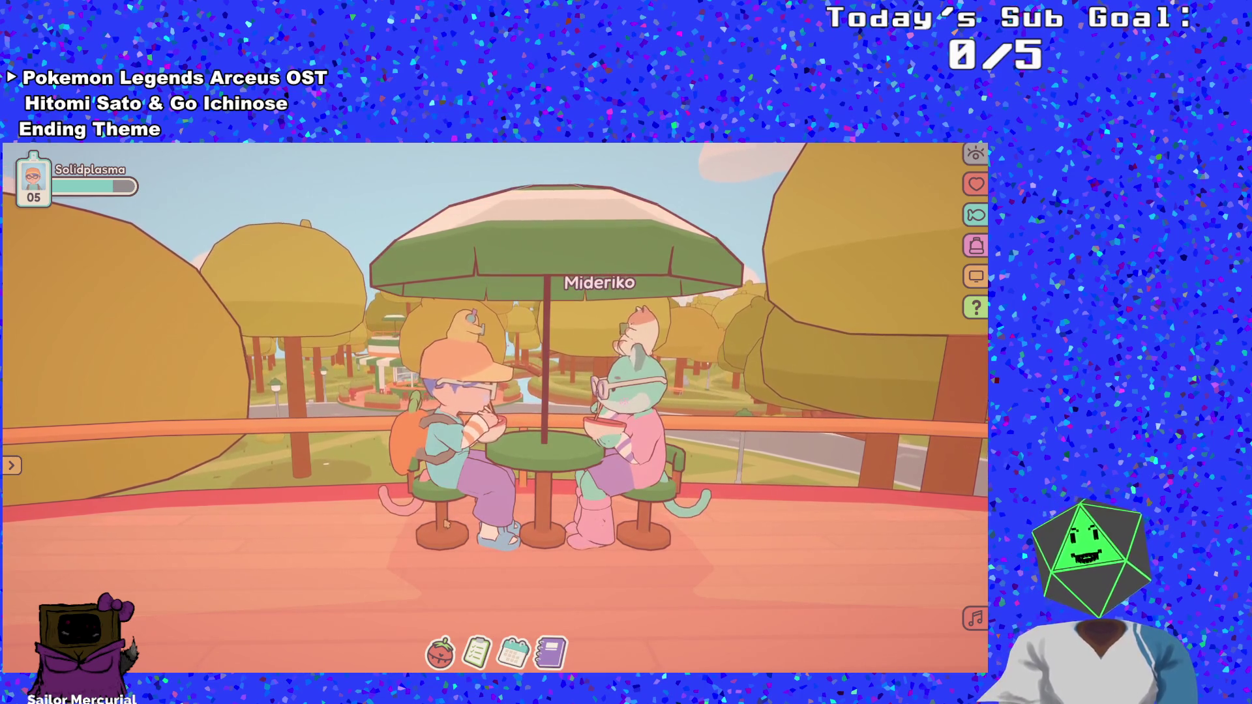
{"action": "key", "text": "Escape"}
Launch Paint.NET from the Start search with a blank canvas, then return to the browser's address bar
{"action": "key", "text": "super"}
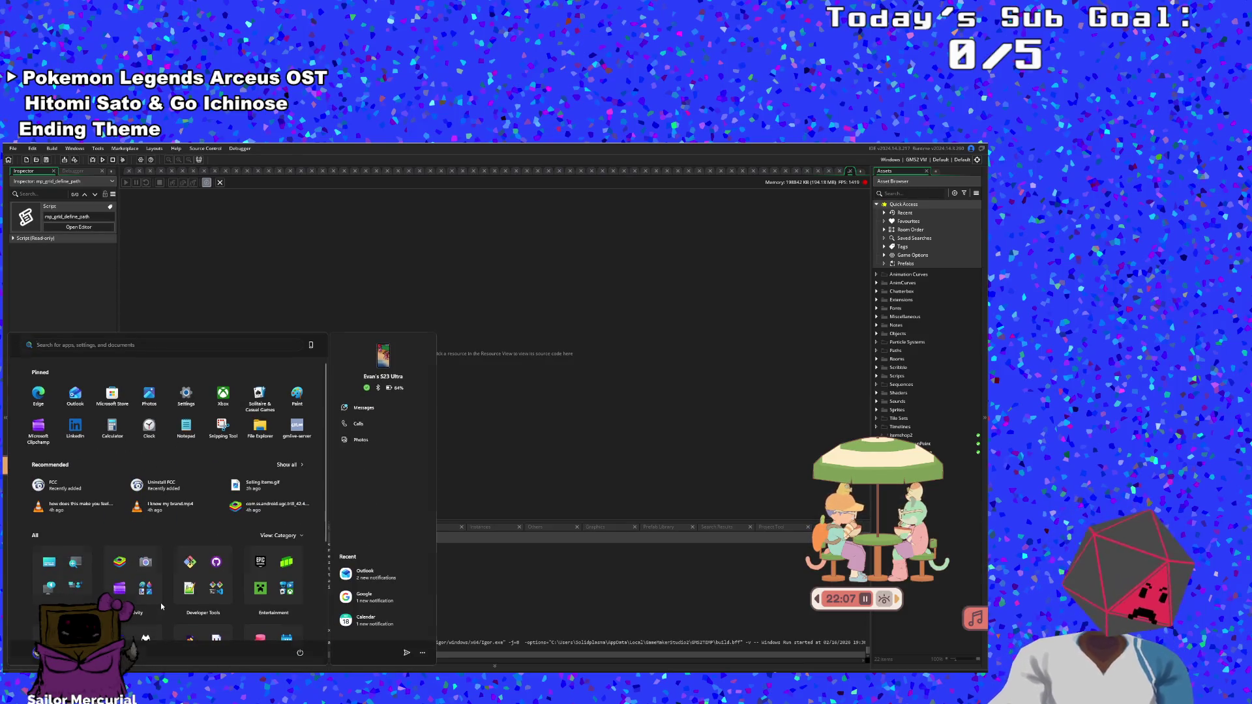
{"action": "type", "text": "Paint.NET"}
{"action": "key", "text": "Down"}
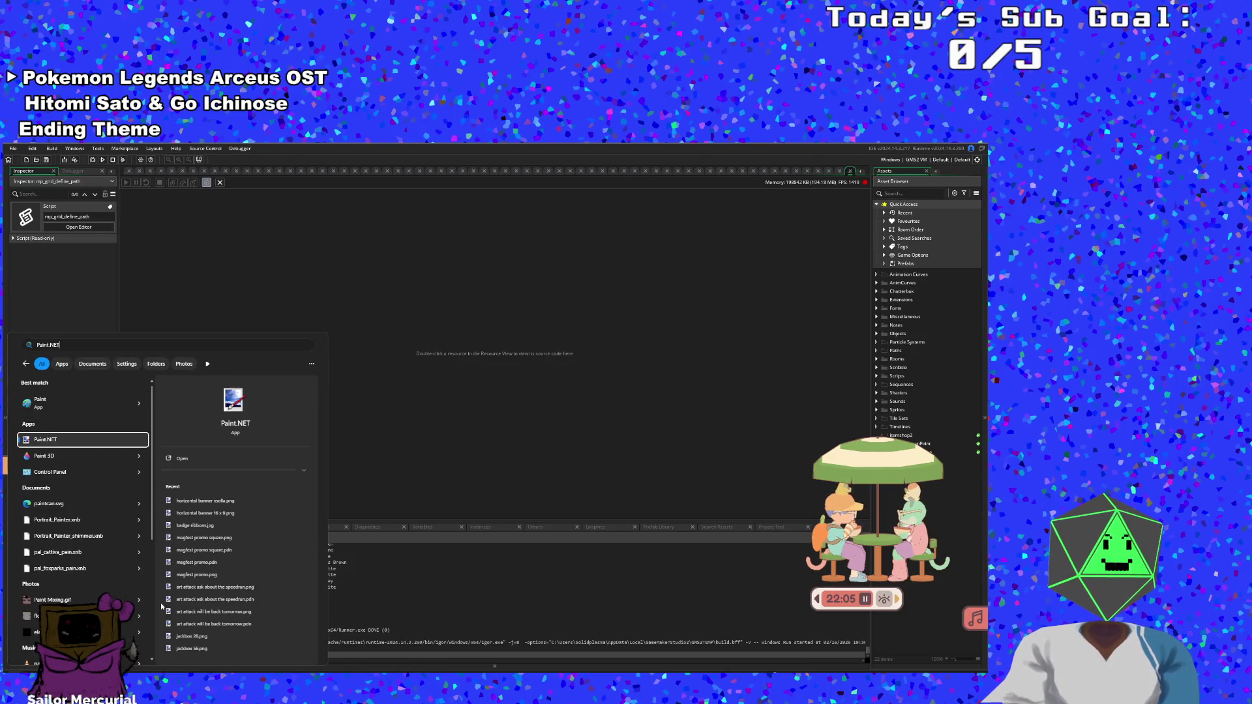
{"action": "key", "text": "Return"}
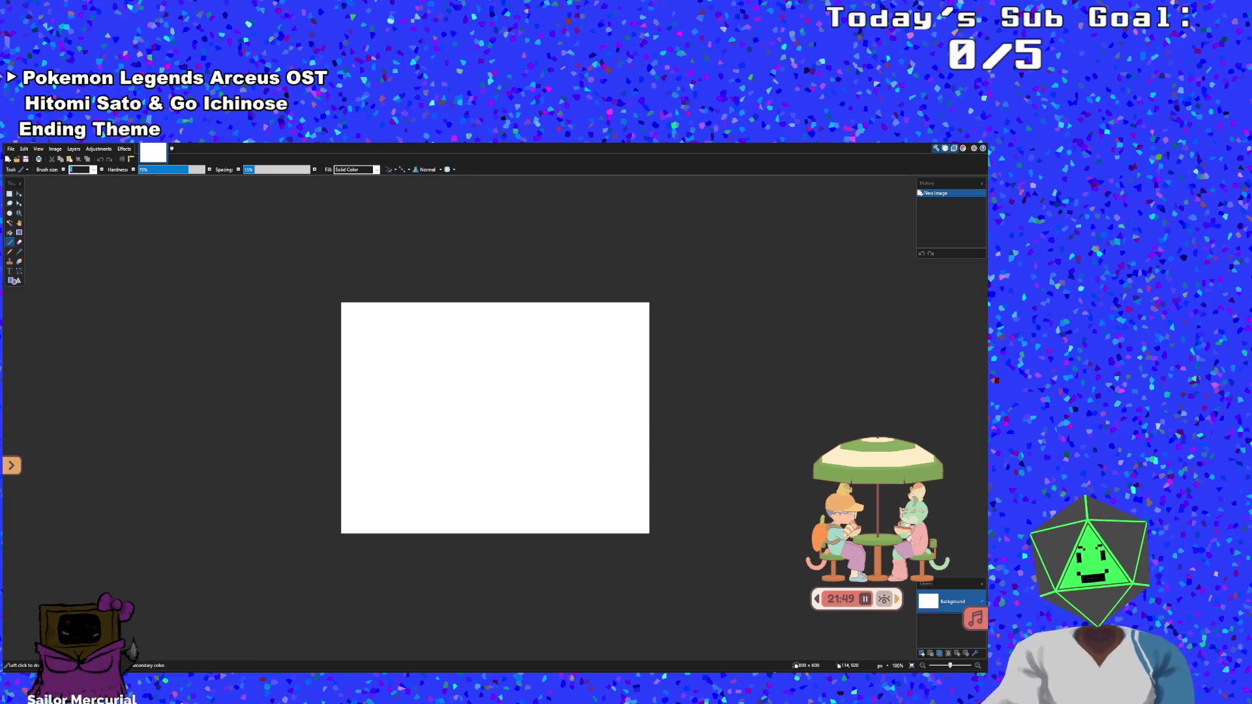
{"action": "key", "text": "alt+Tab"}
{"action": "left_click", "coordinate": [161, 158]}
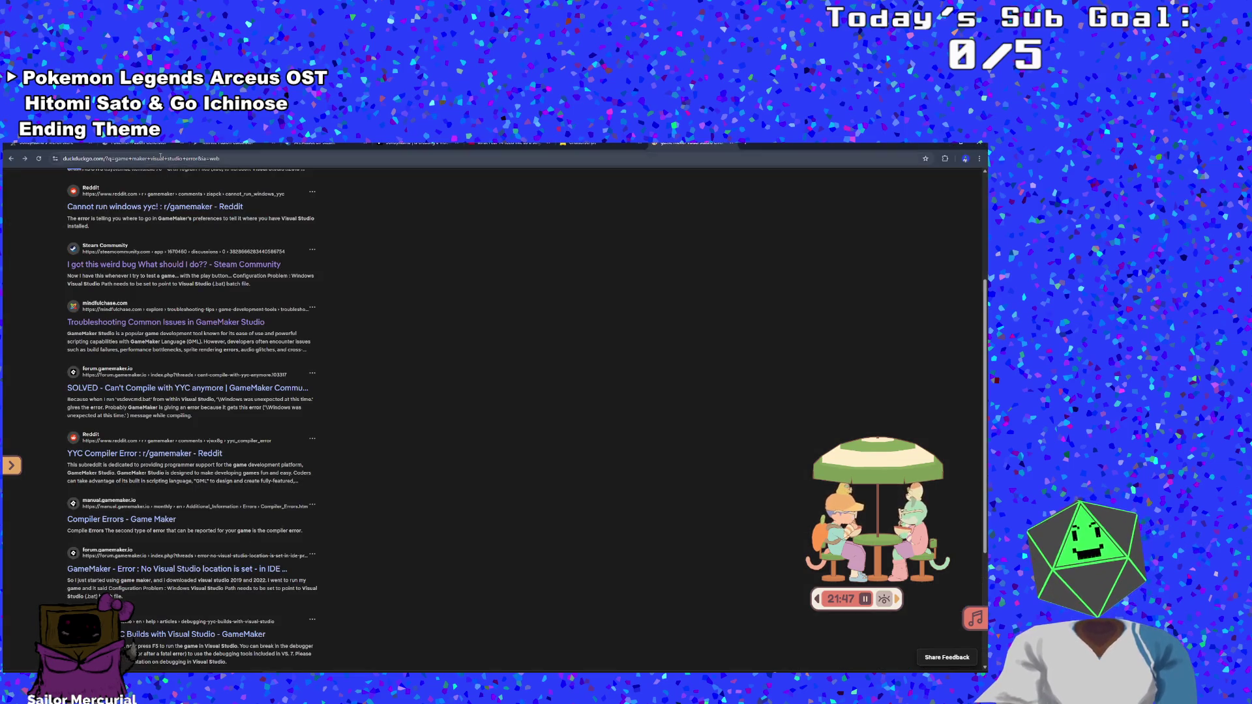
Search 'how to make a server architecture diagram', skim the GeeksforGeeks article, and return to the results
{"action": "type", "text": "how to"}
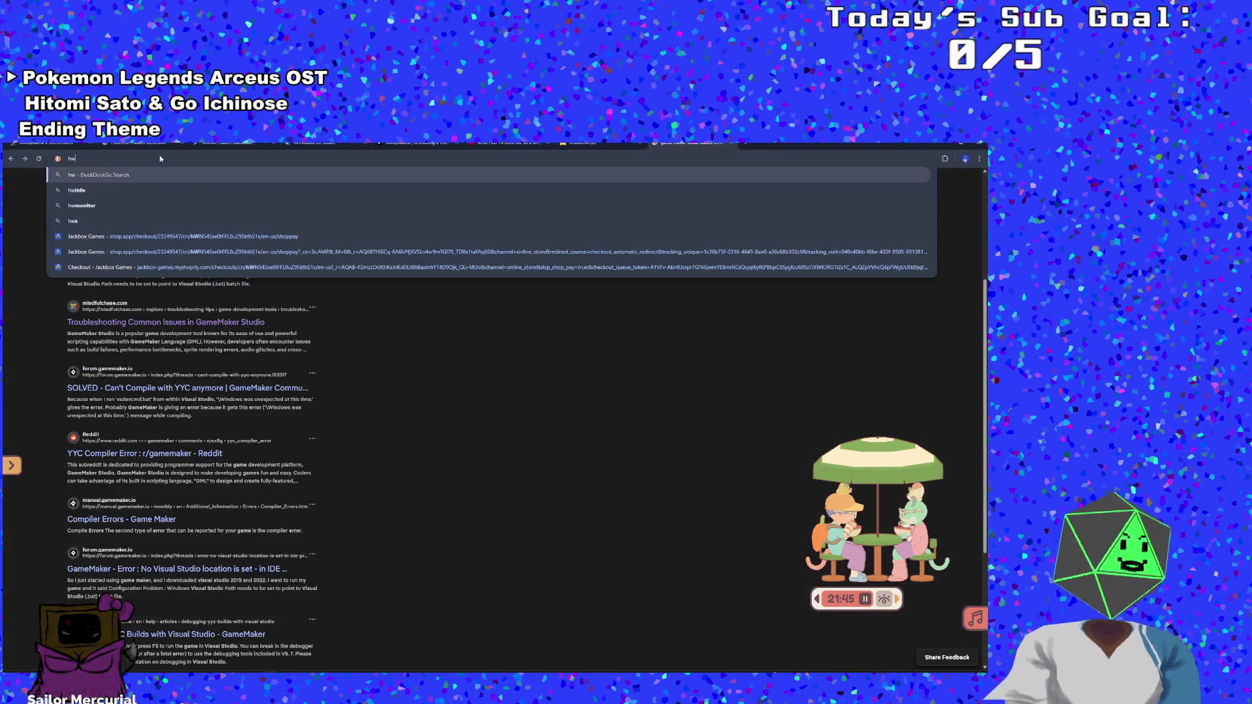
{"action": "type", "text": " make a s"}
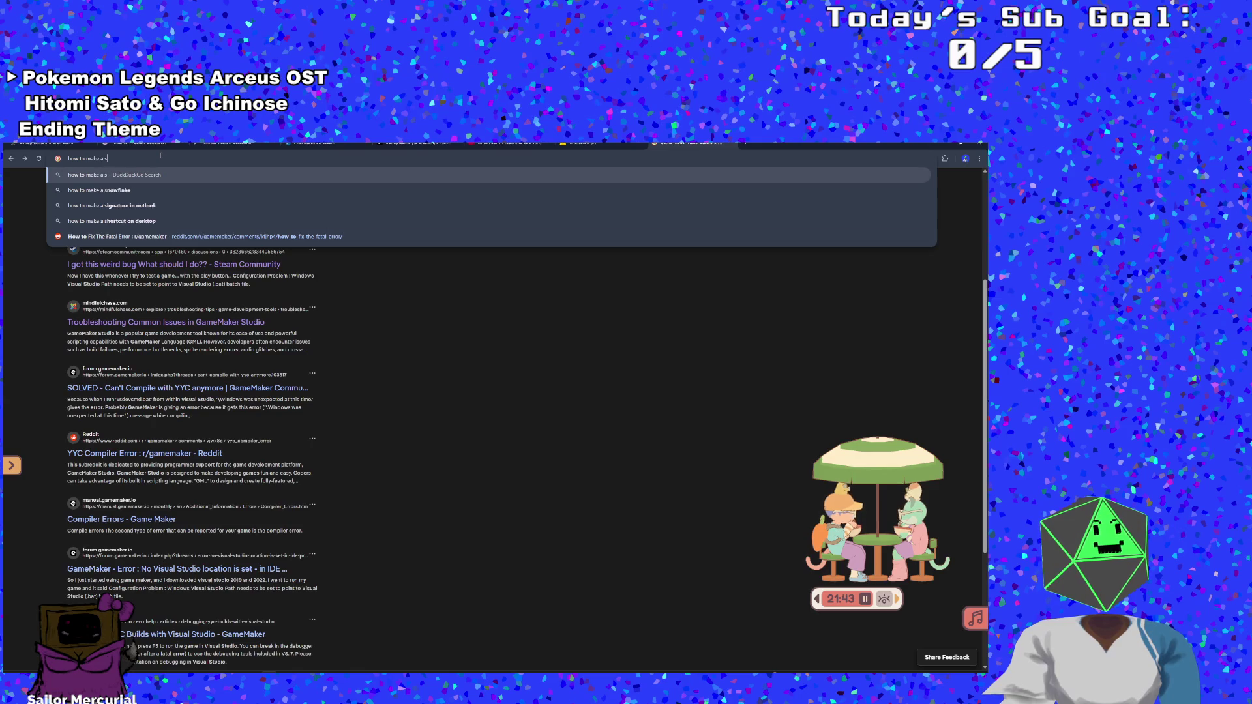
{"action": "type", "text": "erver archi"}
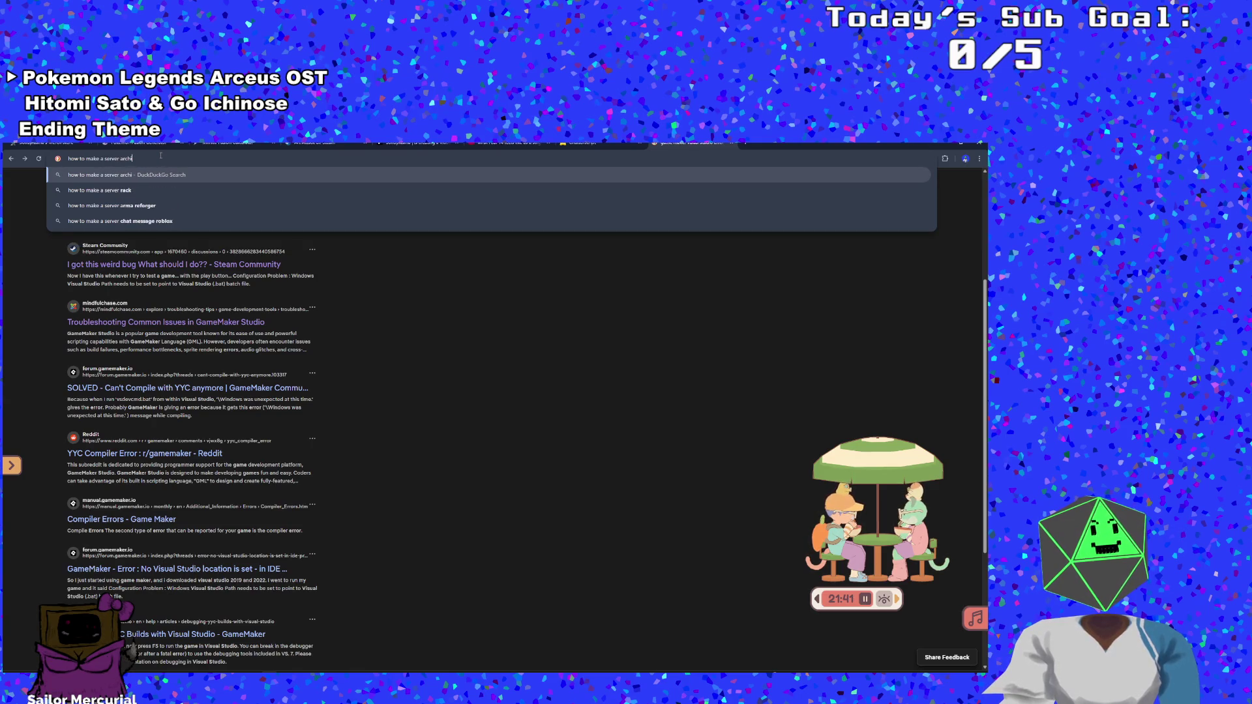
{"action": "type", "text": "tec"}
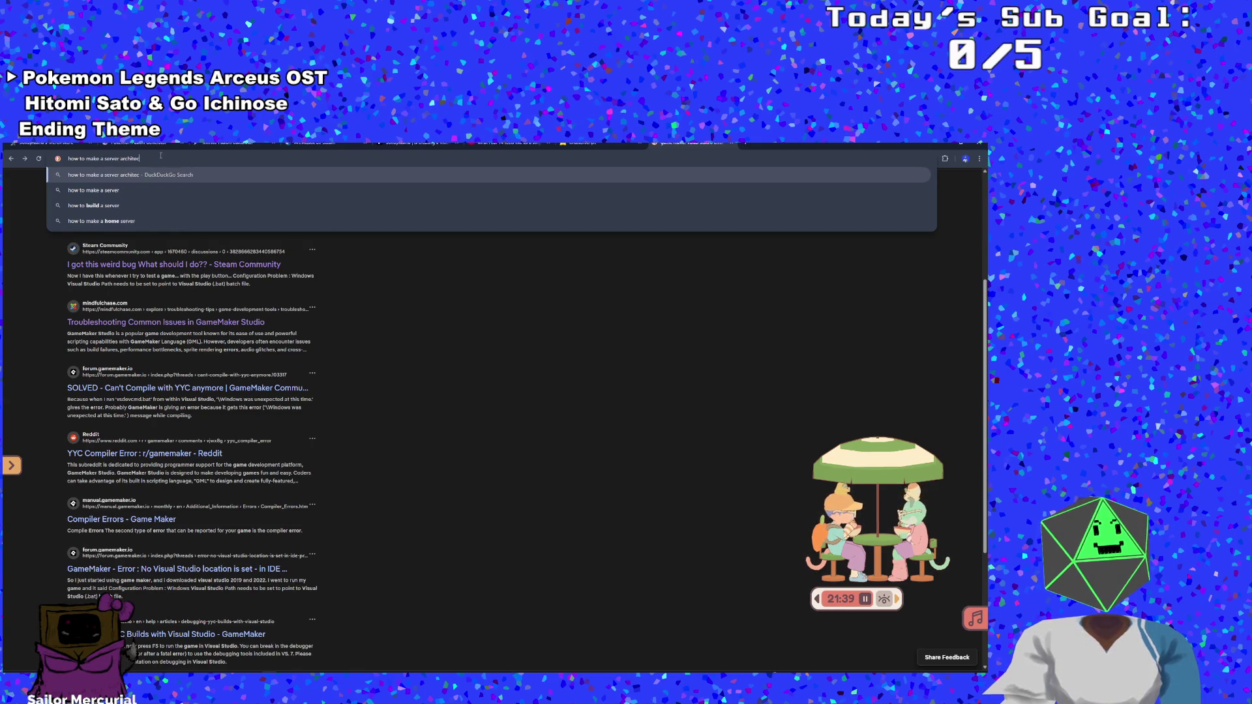
{"action": "type", "text": "ture diagram"}
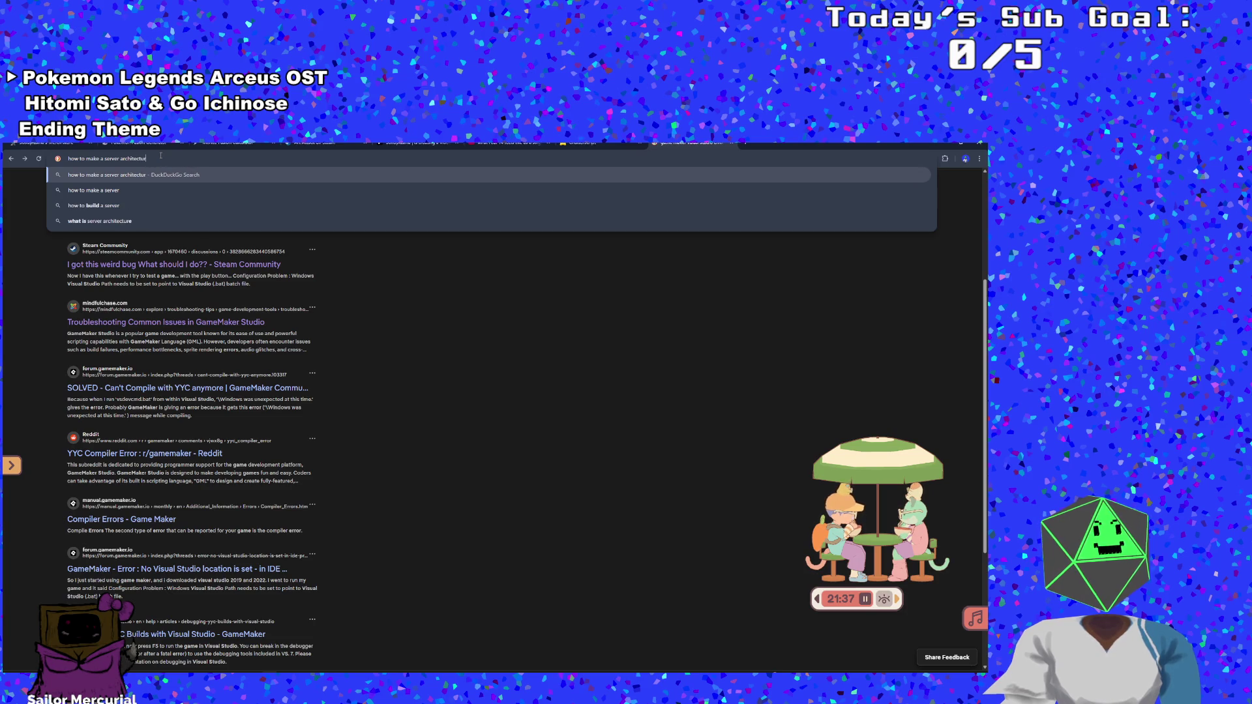
{"action": "key", "text": "Return"}
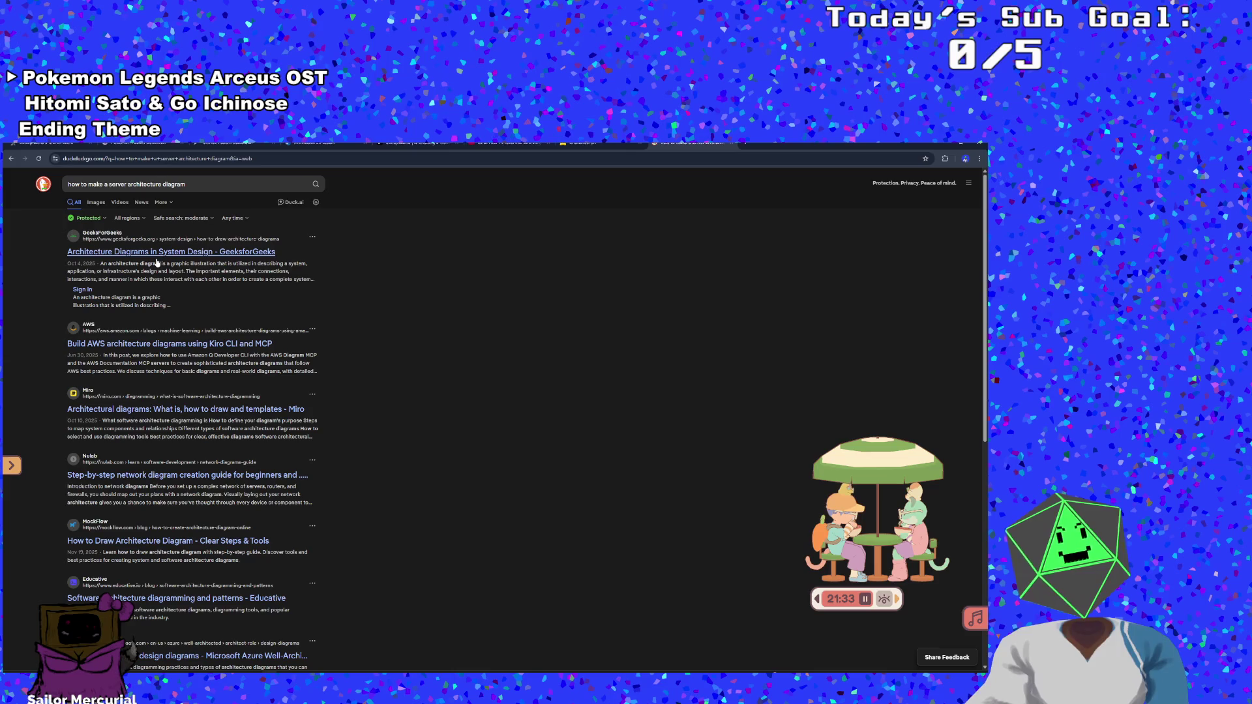
{"action": "left_click", "coordinate": [156, 252]}
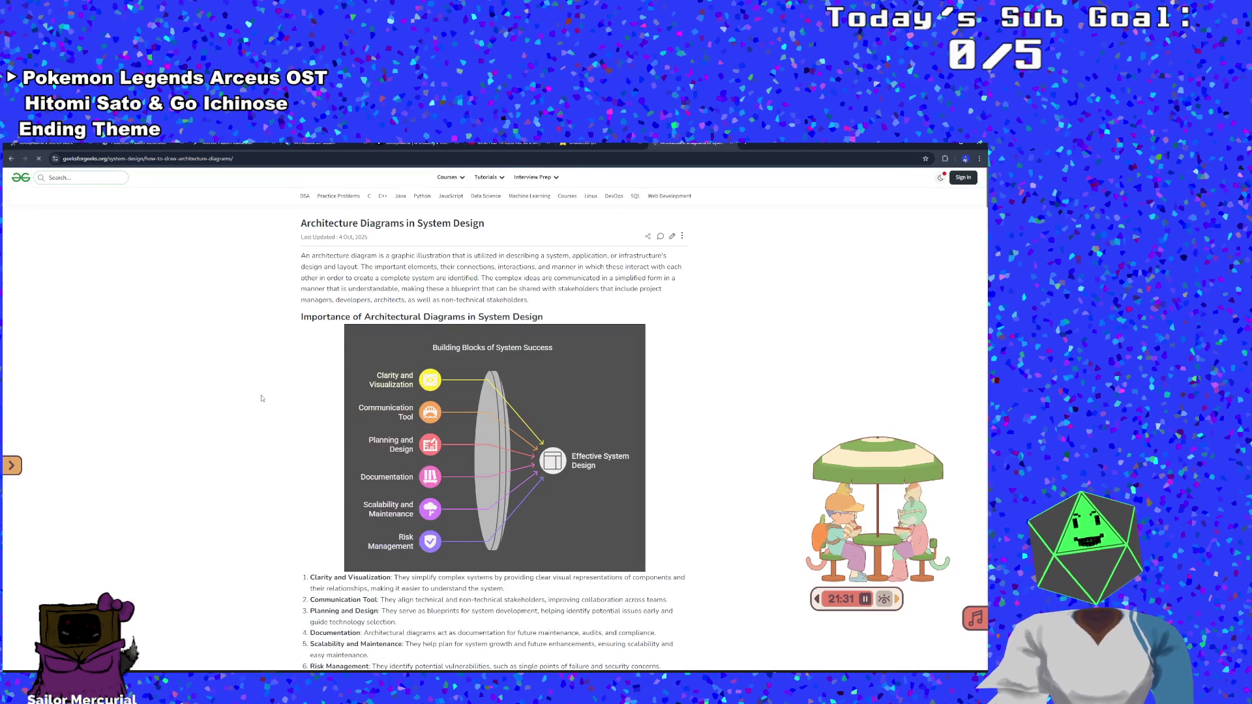
{"action": "scroll", "coordinate": [268, 393], "scroll_direction": "down", "scroll_amount": 2}
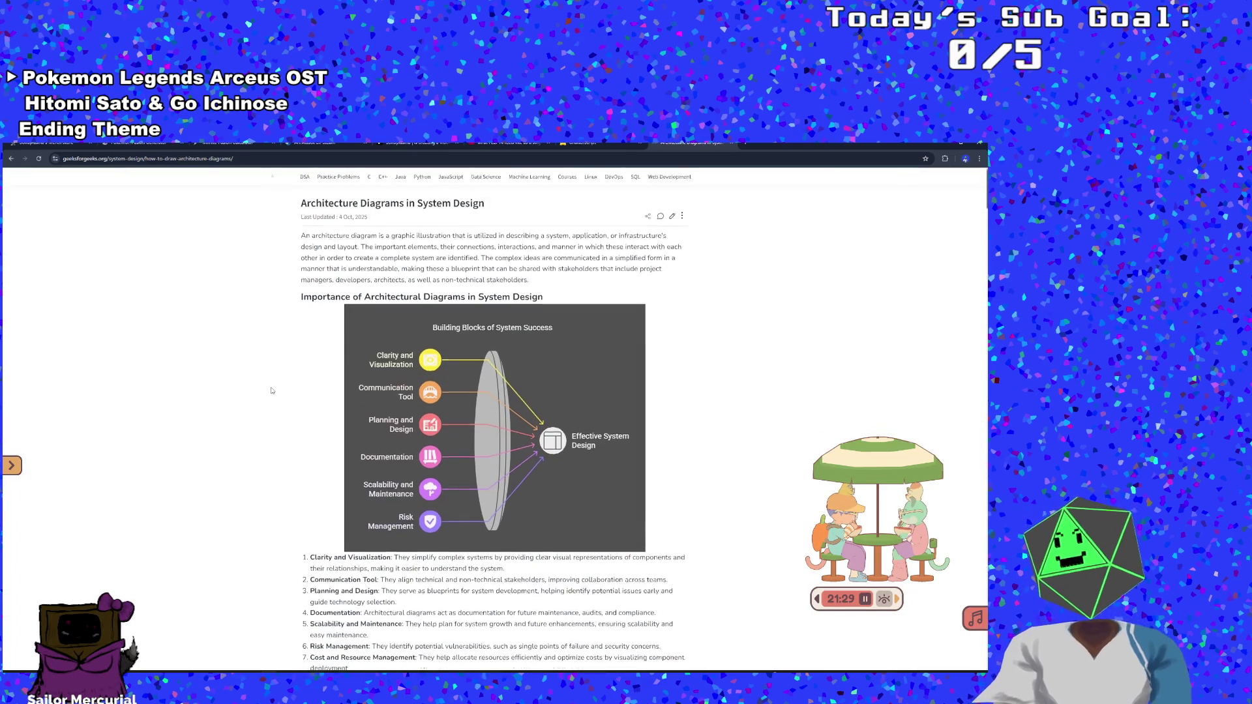
{"action": "left_click", "coordinate": [12, 159]}
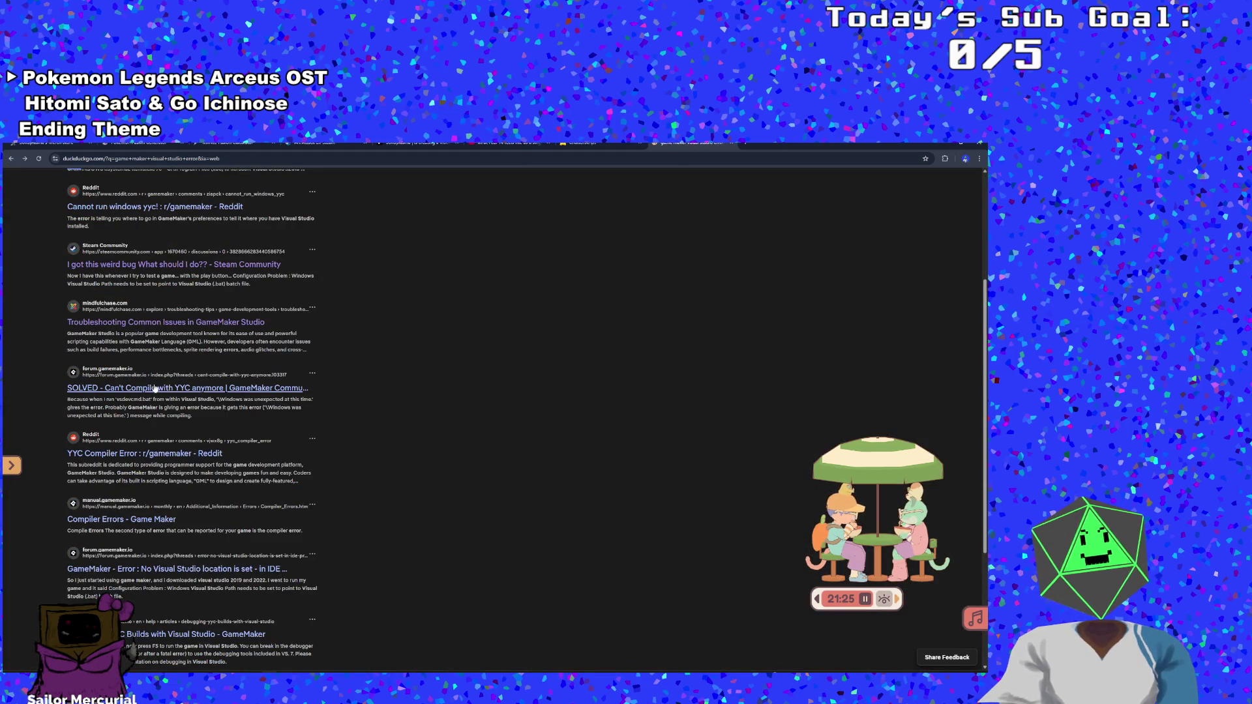
{"action": "scroll", "coordinate": [154, 386], "scroll_direction": "up", "scroll_amount": 2}
{"action": "left_click", "coordinate": [24, 158]}
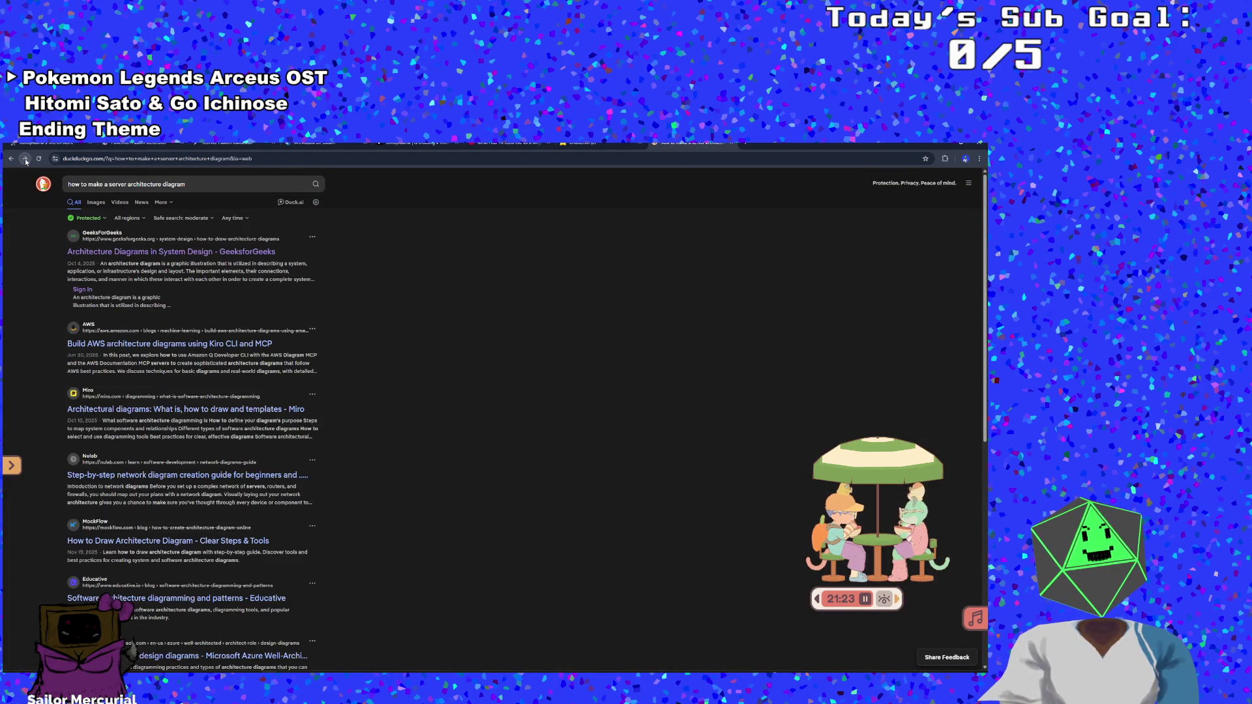
{"action": "scroll", "coordinate": [138, 395], "scroll_direction": "down", "scroll_amount": 1}
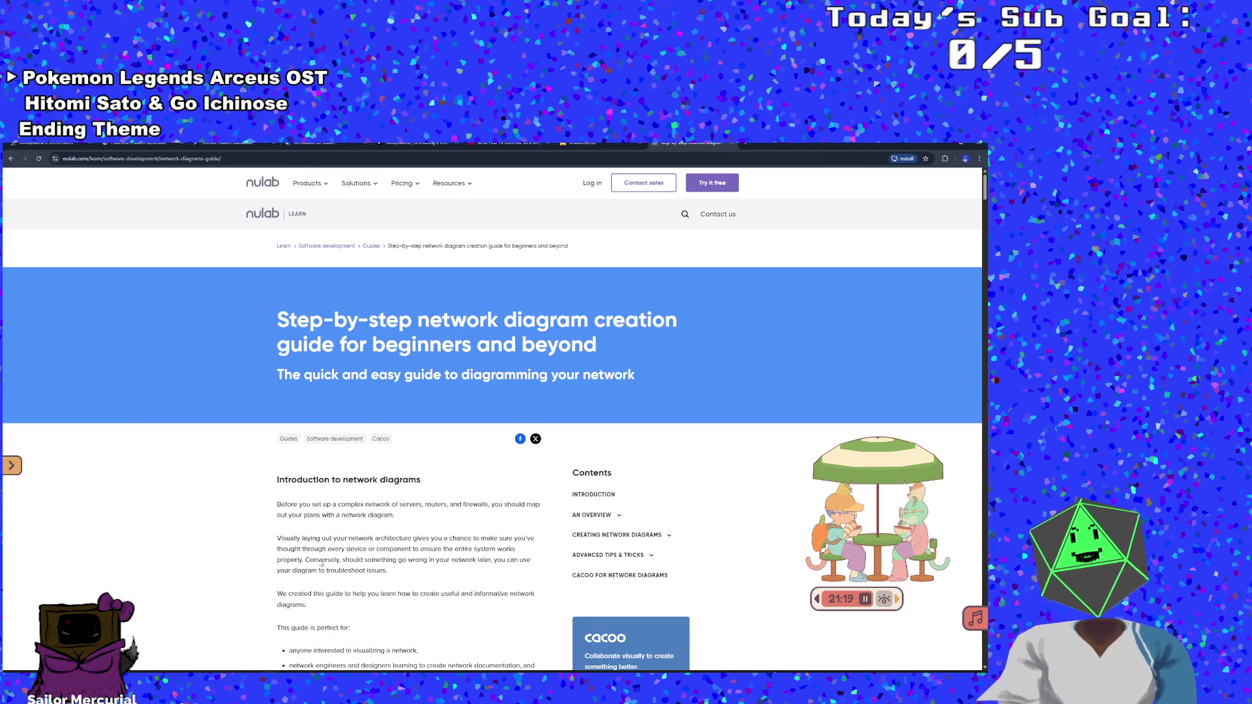
{"action": "scroll", "coordinate": [320, 562], "scroll_direction": "down", "scroll_amount": 4}
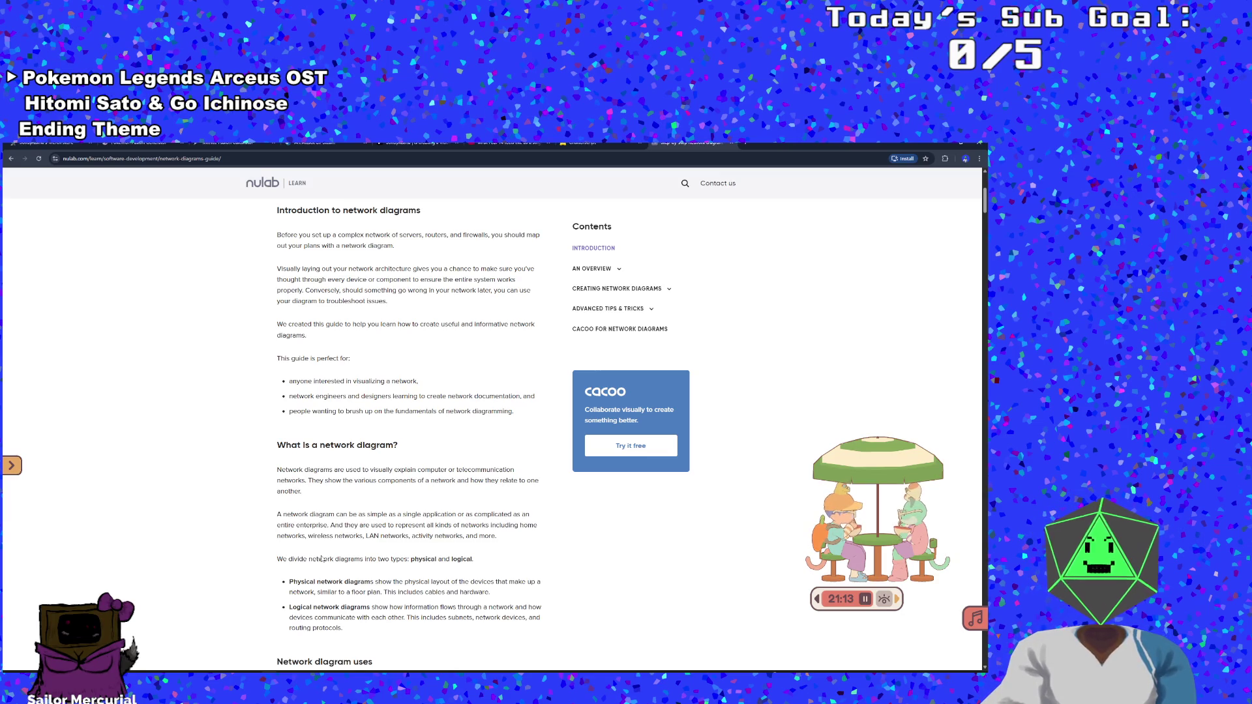
{"action": "scroll", "coordinate": [321, 559], "scroll_direction": "down", "scroll_amount": 5}
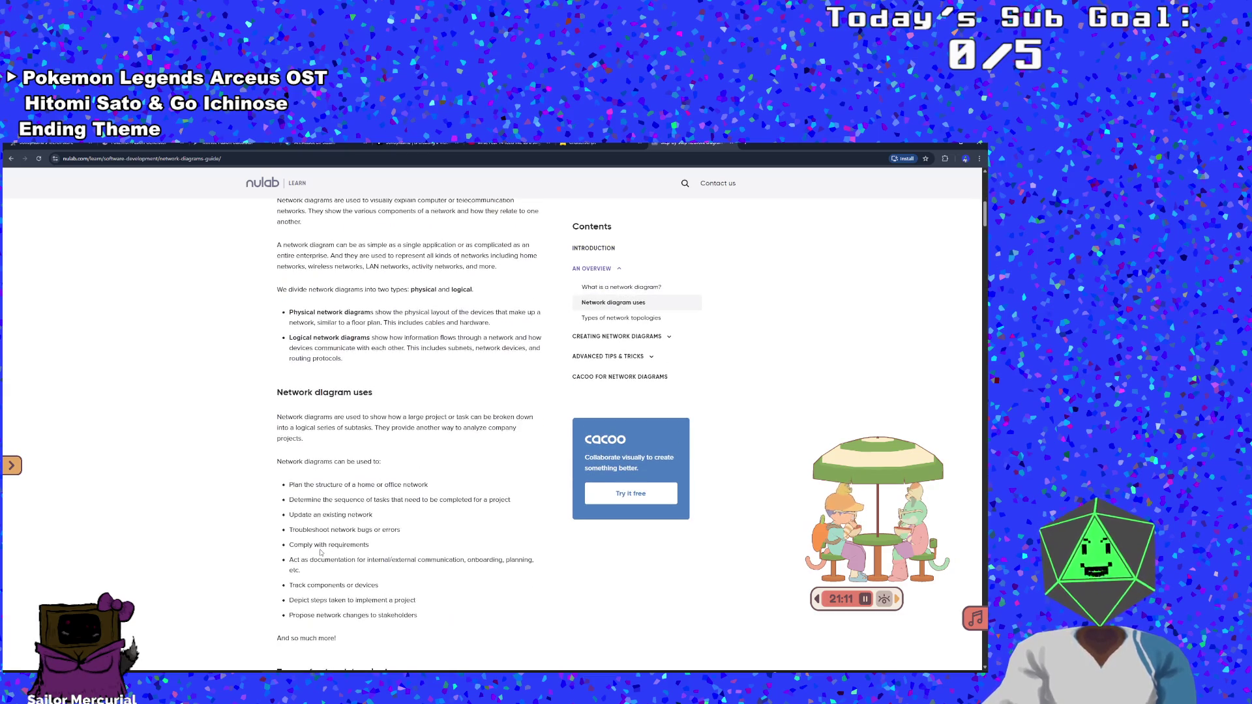
{"action": "scroll", "coordinate": [320, 553], "scroll_direction": "down", "scroll_amount": 3}
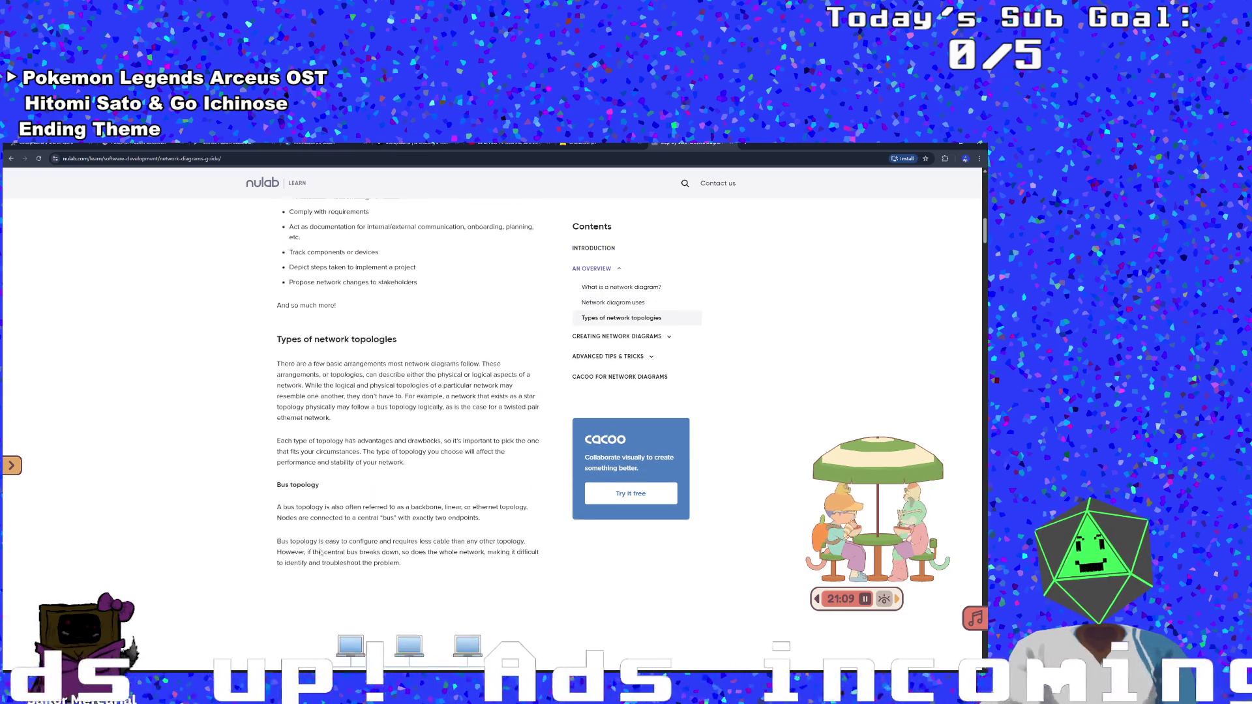
{"action": "scroll", "coordinate": [319, 547], "scroll_direction": "down", "scroll_amount": 5}
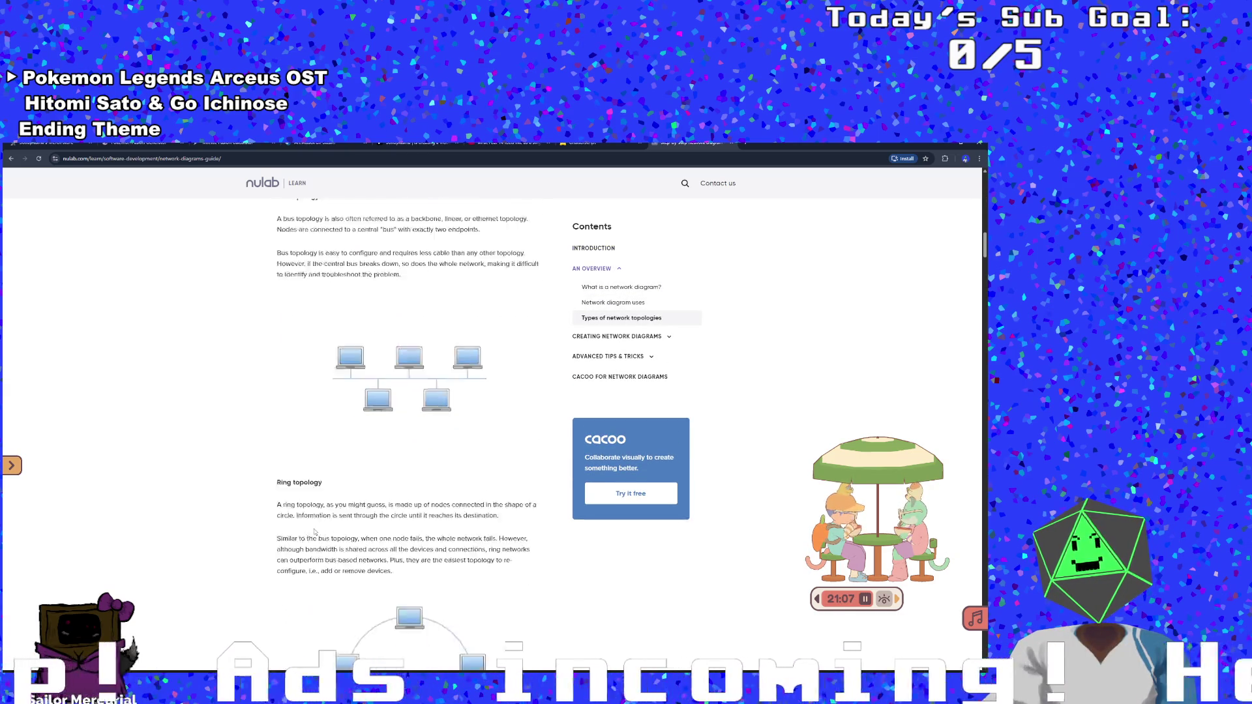
{"action": "scroll", "coordinate": [315, 532], "scroll_direction": "down", "scroll_amount": 1}
{"action": "scroll", "coordinate": [313, 525], "scroll_direction": "up", "scroll_amount": 5}
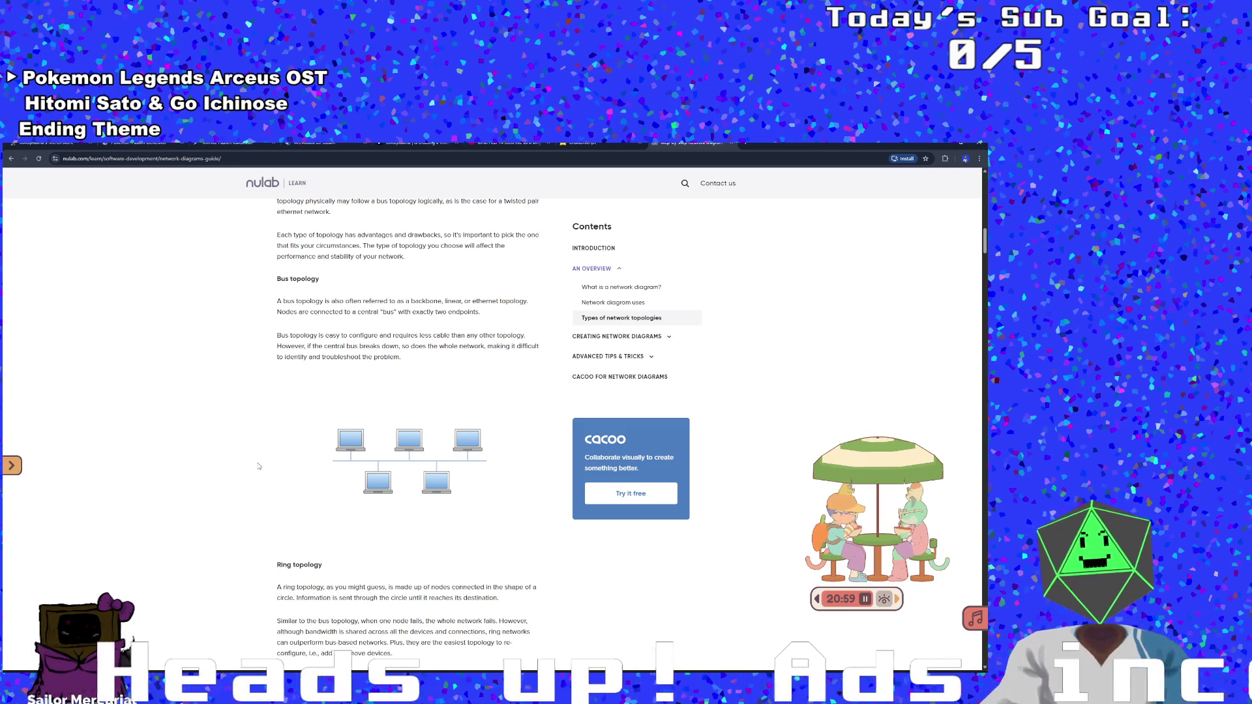
{"action": "scroll", "coordinate": [258, 466], "scroll_direction": "down", "scroll_amount": 3}
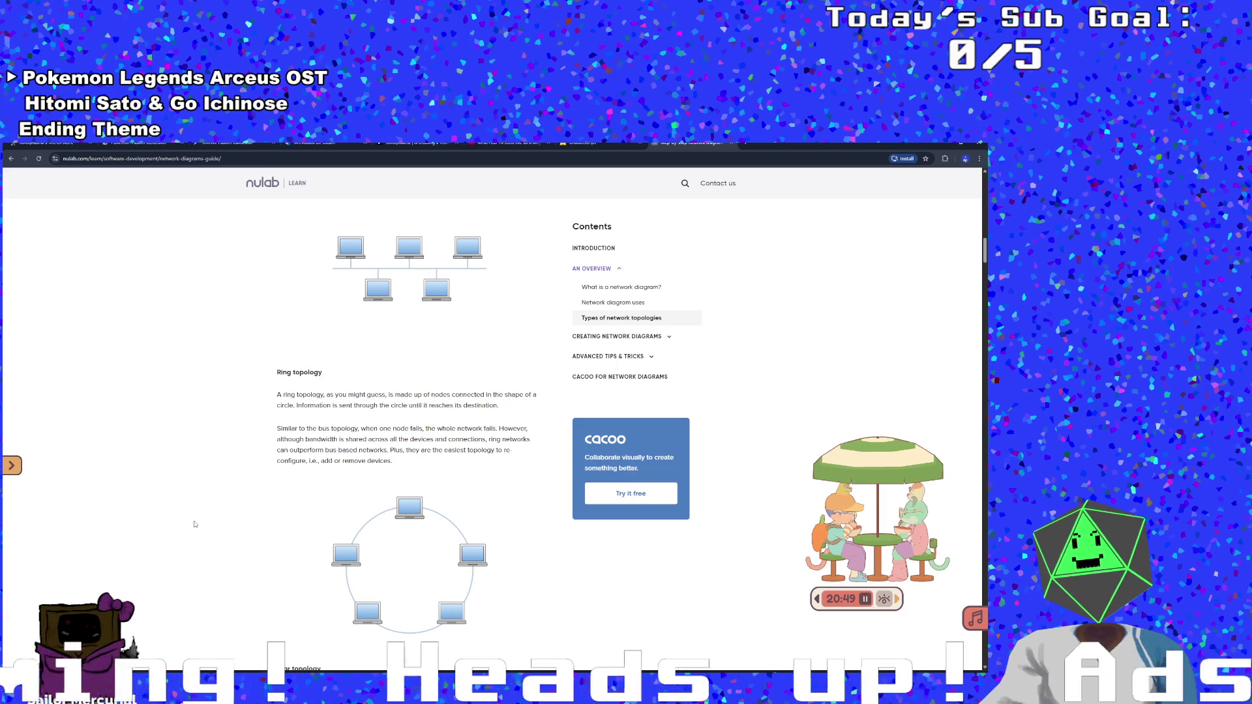
{"action": "scroll", "coordinate": [194, 524], "scroll_direction": "down", "scroll_amount": 5}
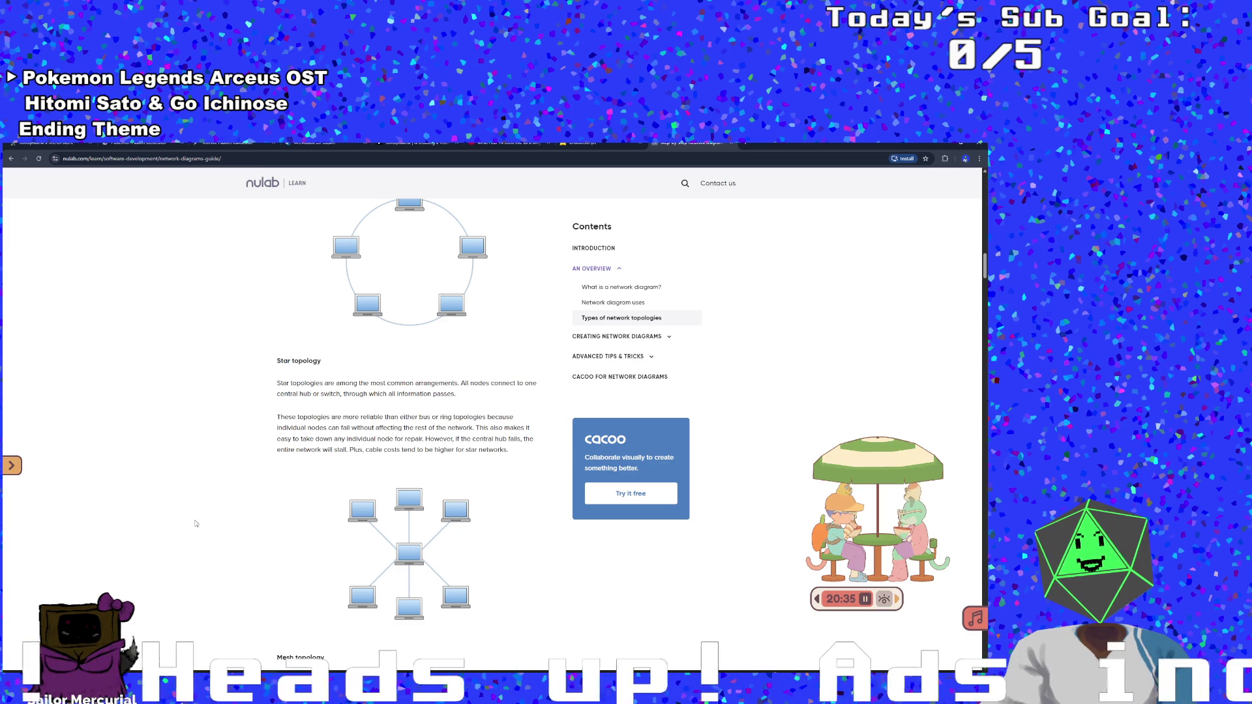
{"action": "scroll", "coordinate": [196, 524], "scroll_direction": "down", "scroll_amount": 5}
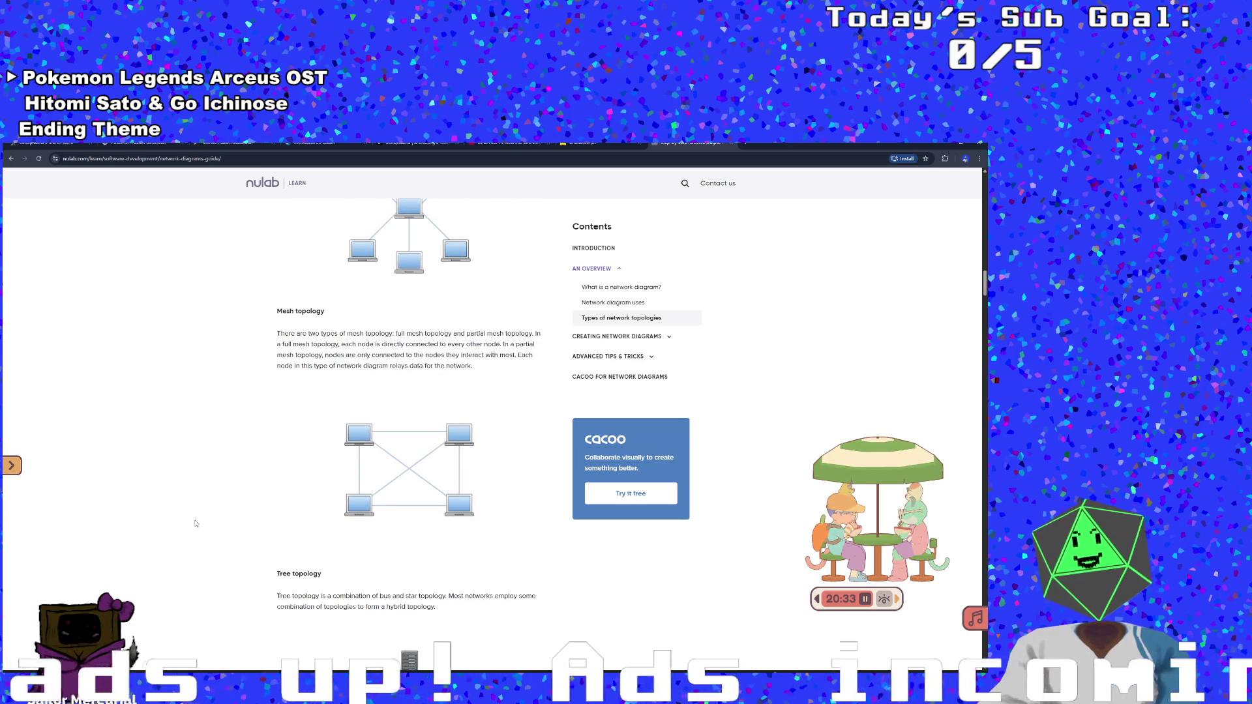
{"action": "double_click", "coordinate": [196, 524]}
{"action": "left_click", "coordinate": [196, 524]}
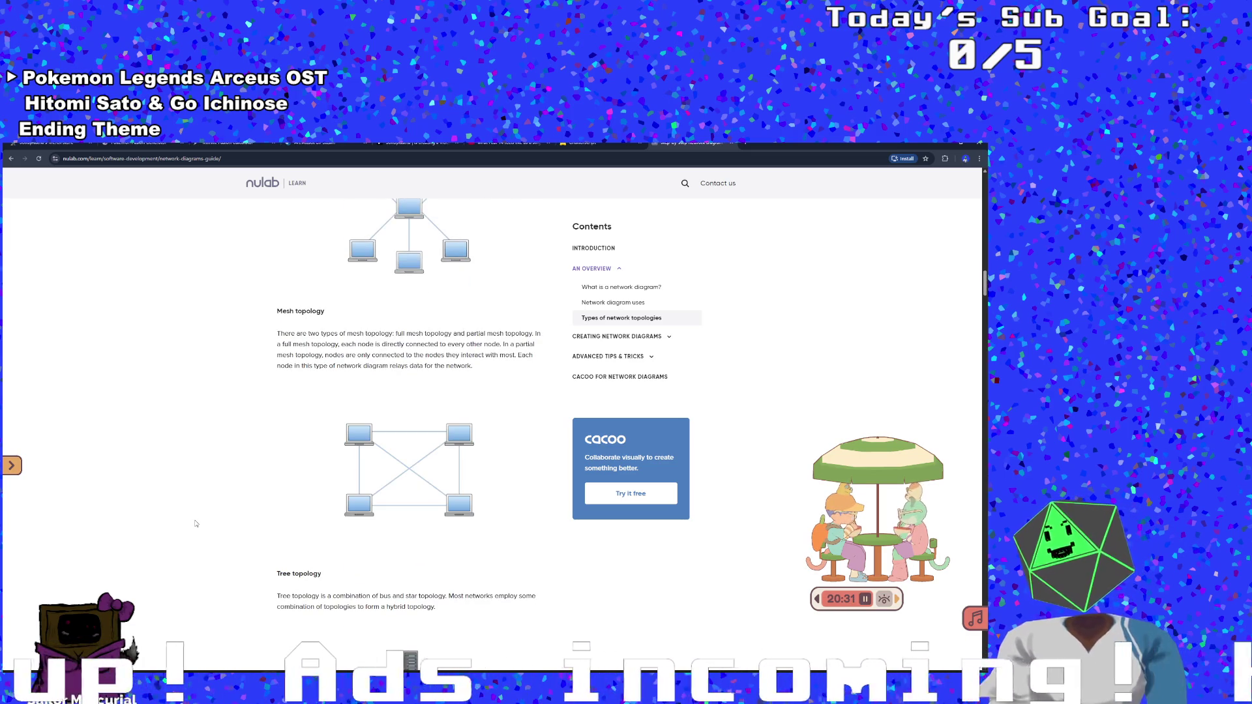
{"action": "double_click", "coordinate": [179, 507]}
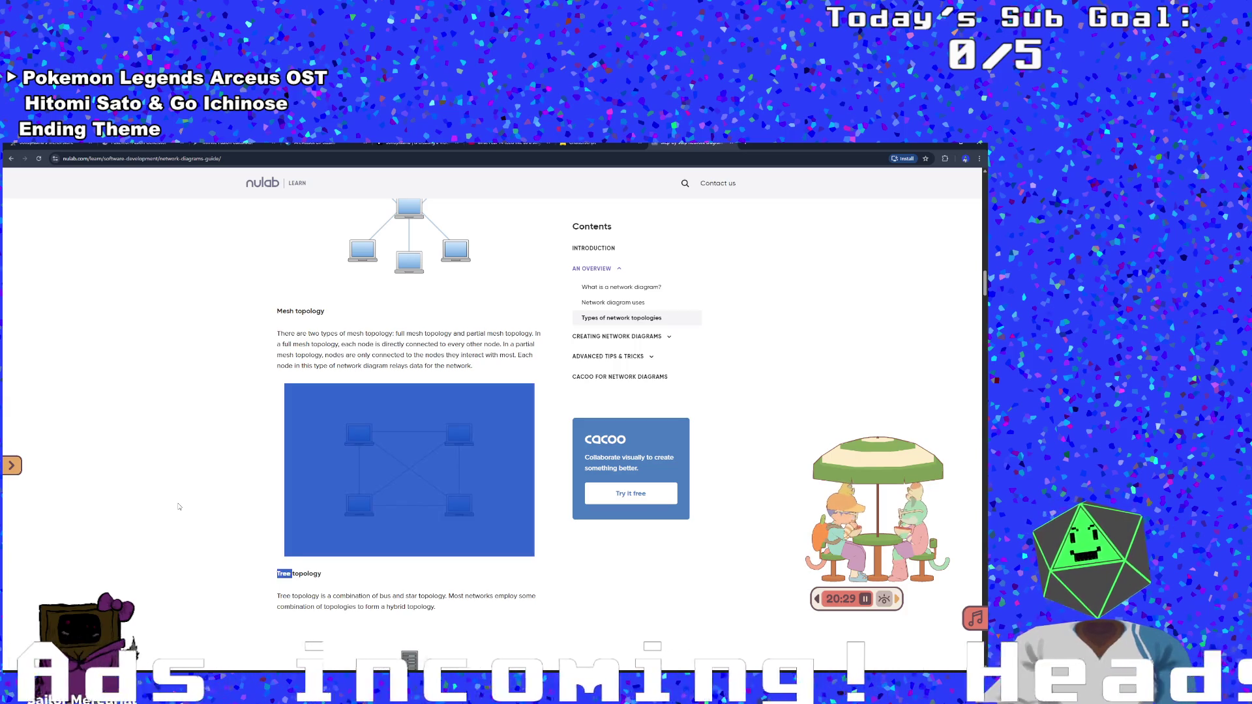
{"action": "left_click", "coordinate": [202, 488]}
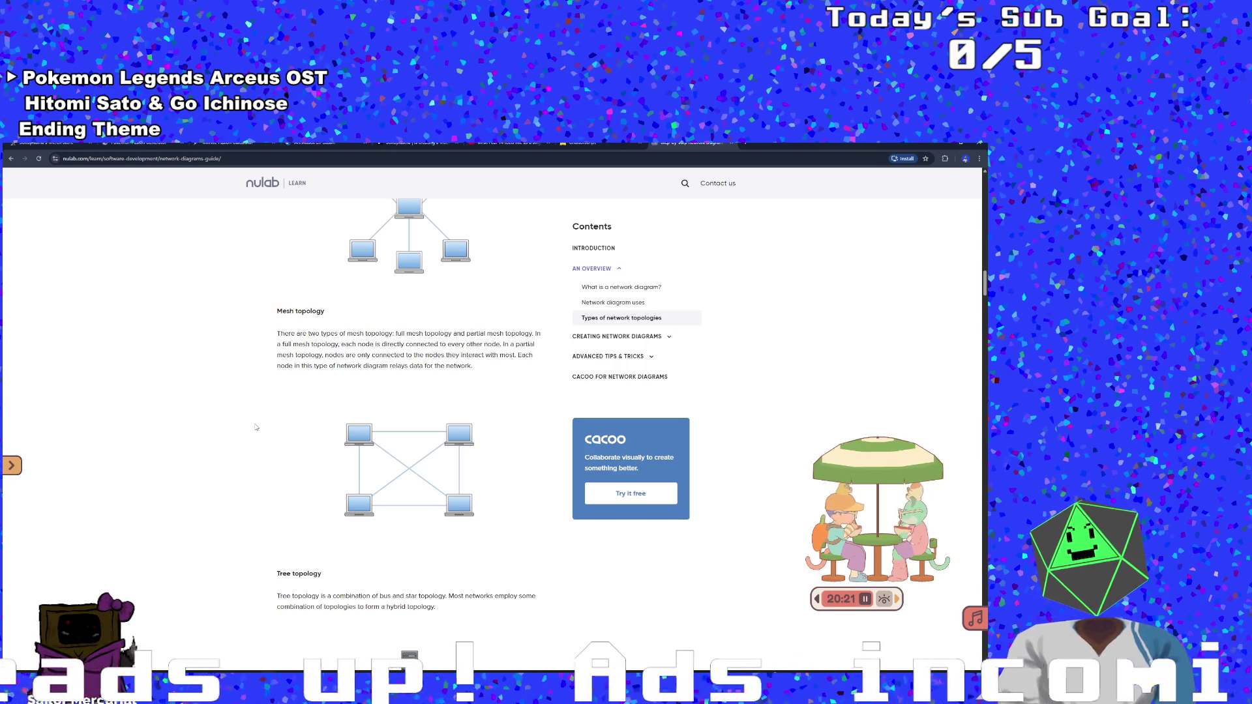
{"action": "scroll", "coordinate": [256, 338], "scroll_direction": "down", "scroll_amount": 3}
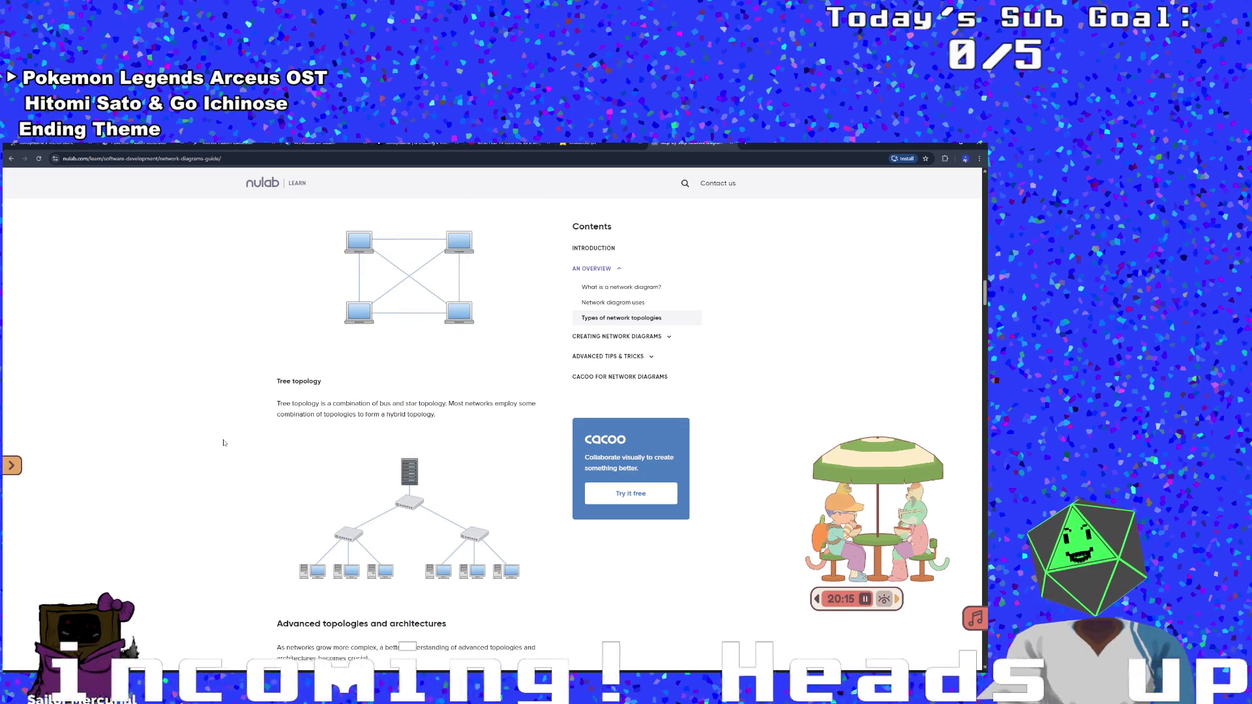
{"action": "scroll", "coordinate": [224, 443], "scroll_direction": "down", "scroll_amount": 4}
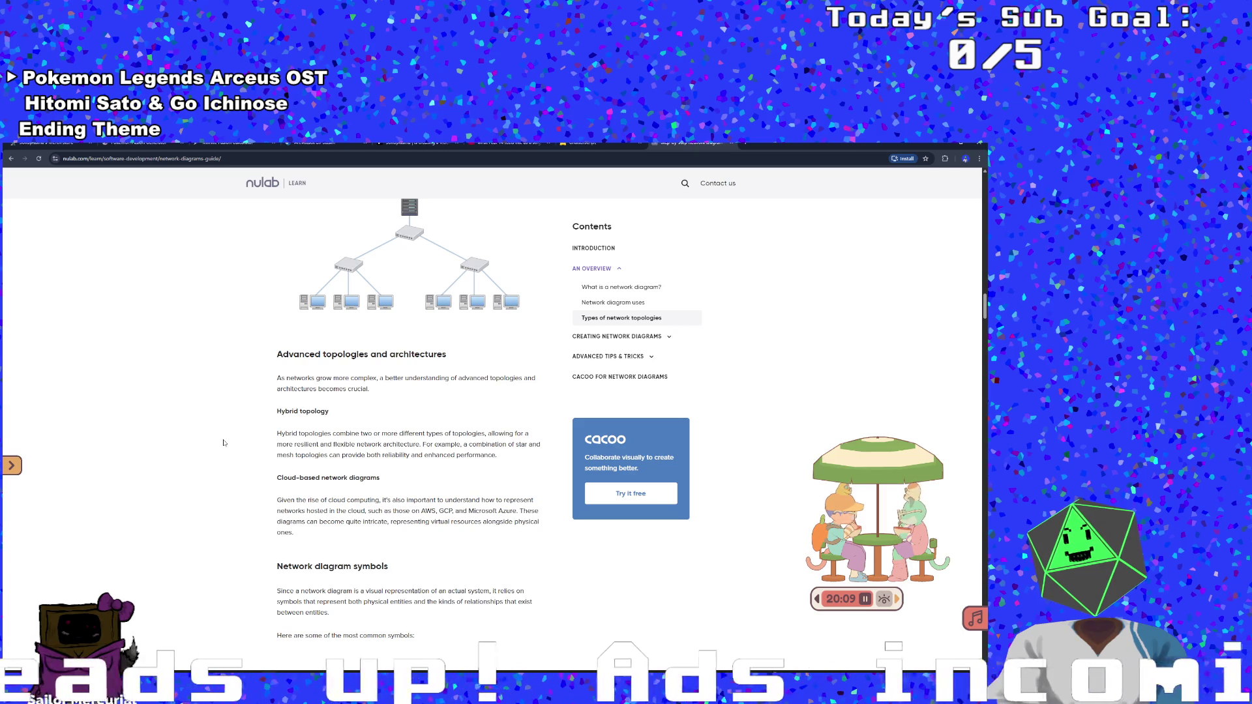
{"action": "scroll", "coordinate": [223, 443], "scroll_direction": "down", "scroll_amount": 5}
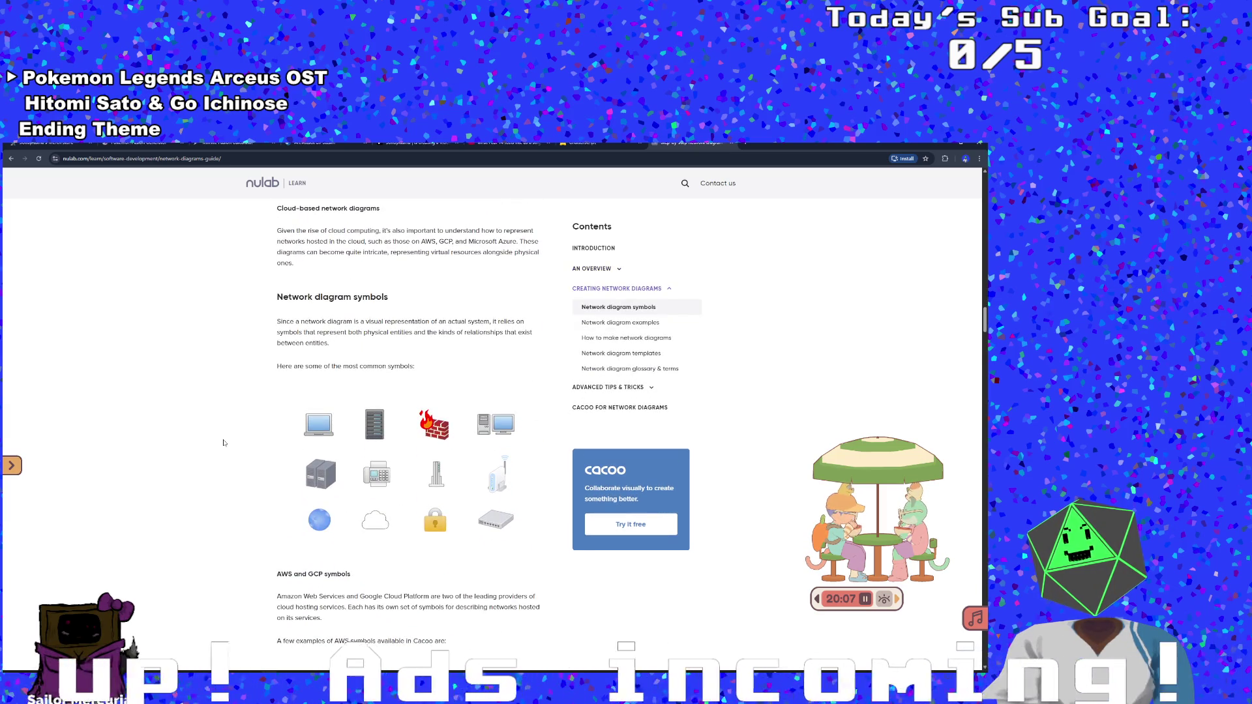
{"action": "scroll", "coordinate": [223, 442], "scroll_direction": "down", "scroll_amount": 1}
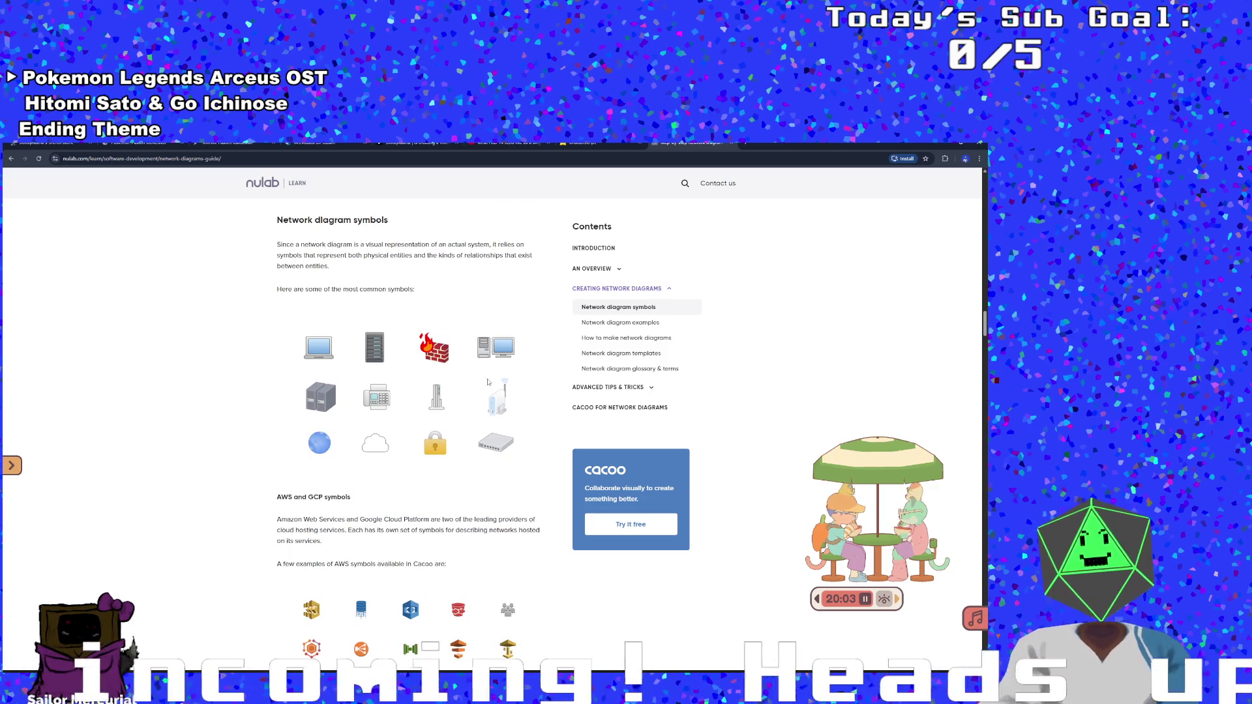
{"action": "scroll", "coordinate": [483, 387], "scroll_direction": "down", "scroll_amount": 6}
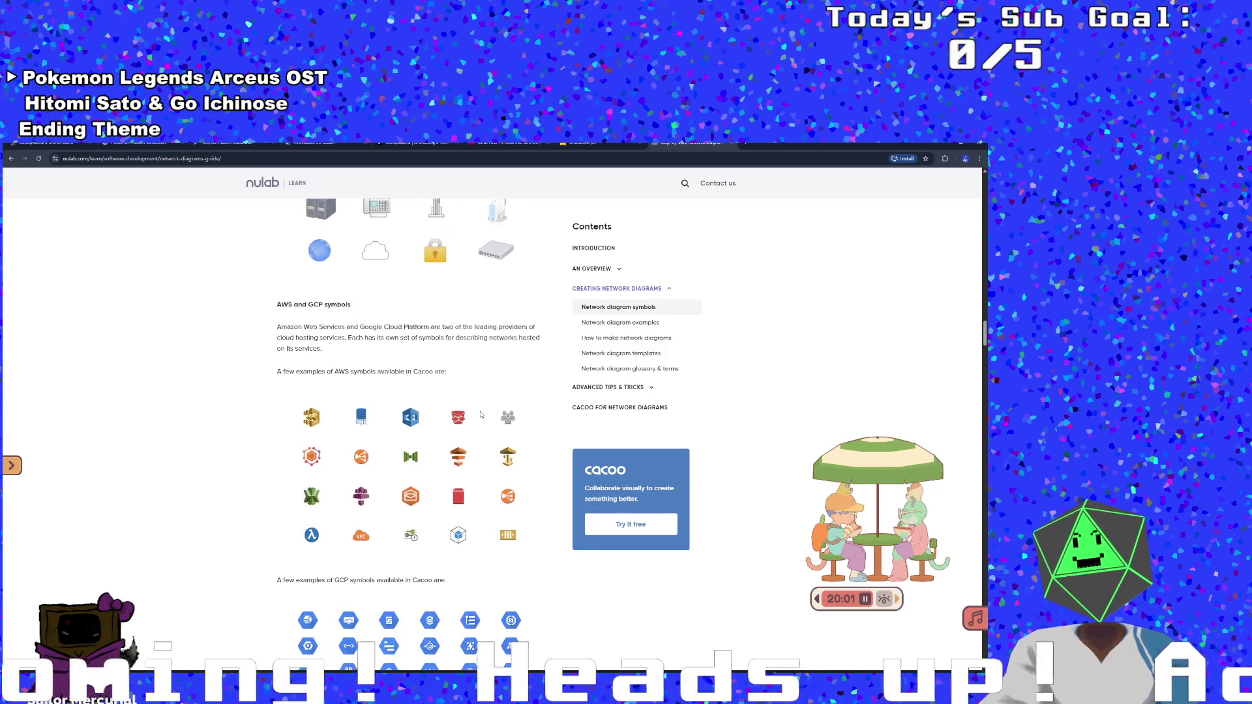
{"action": "scroll", "coordinate": [478, 439], "scroll_direction": "down", "scroll_amount": 3}
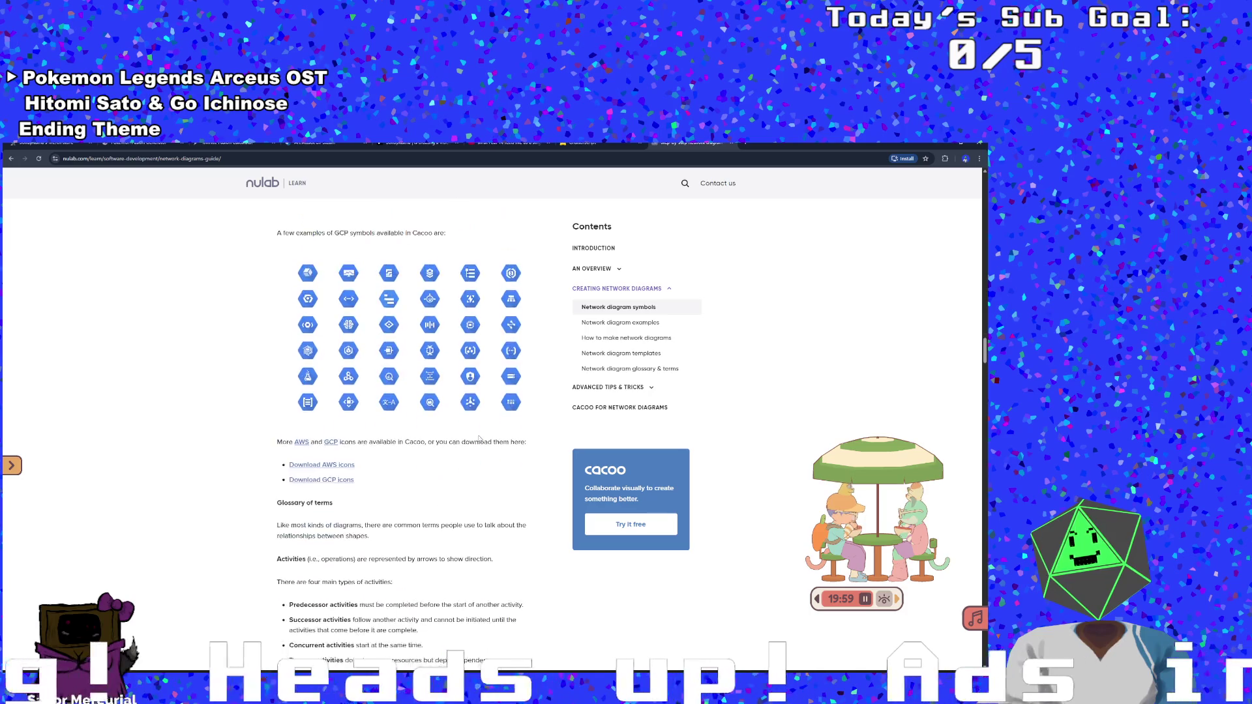
{"action": "scroll", "coordinate": [478, 439], "scroll_direction": "down", "scroll_amount": 2}
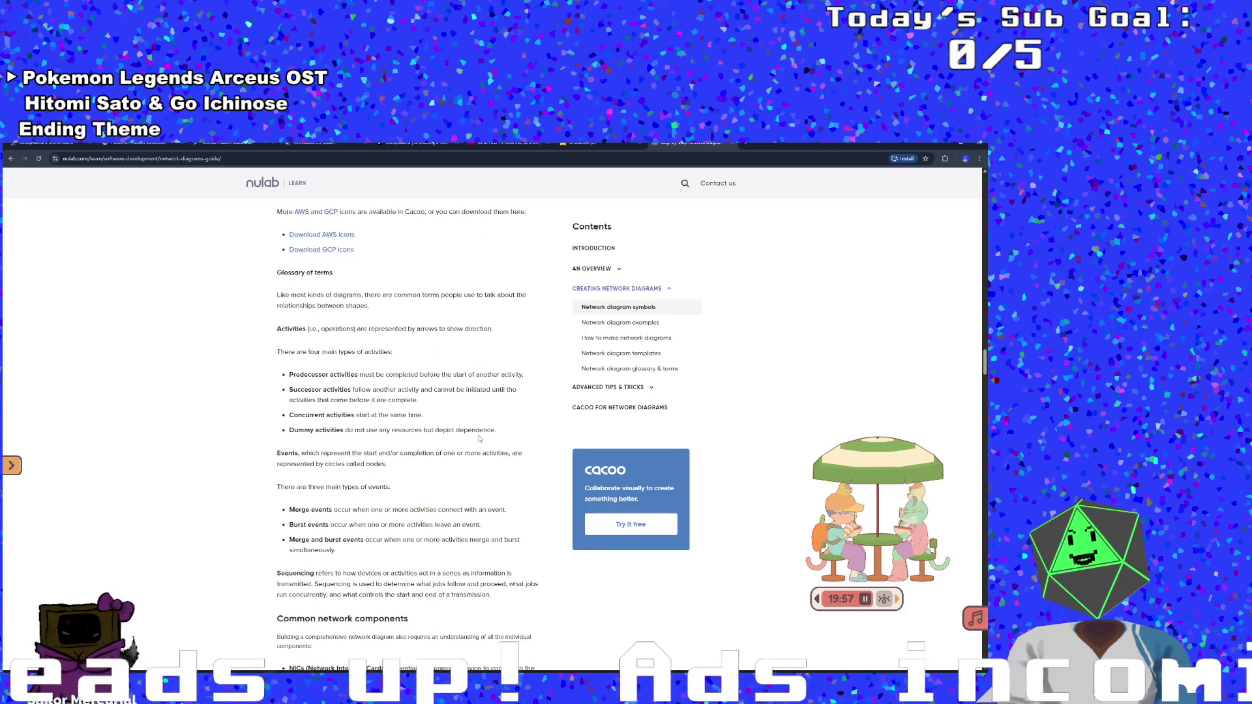
{"action": "scroll", "coordinate": [480, 439], "scroll_direction": "down", "scroll_amount": 6}
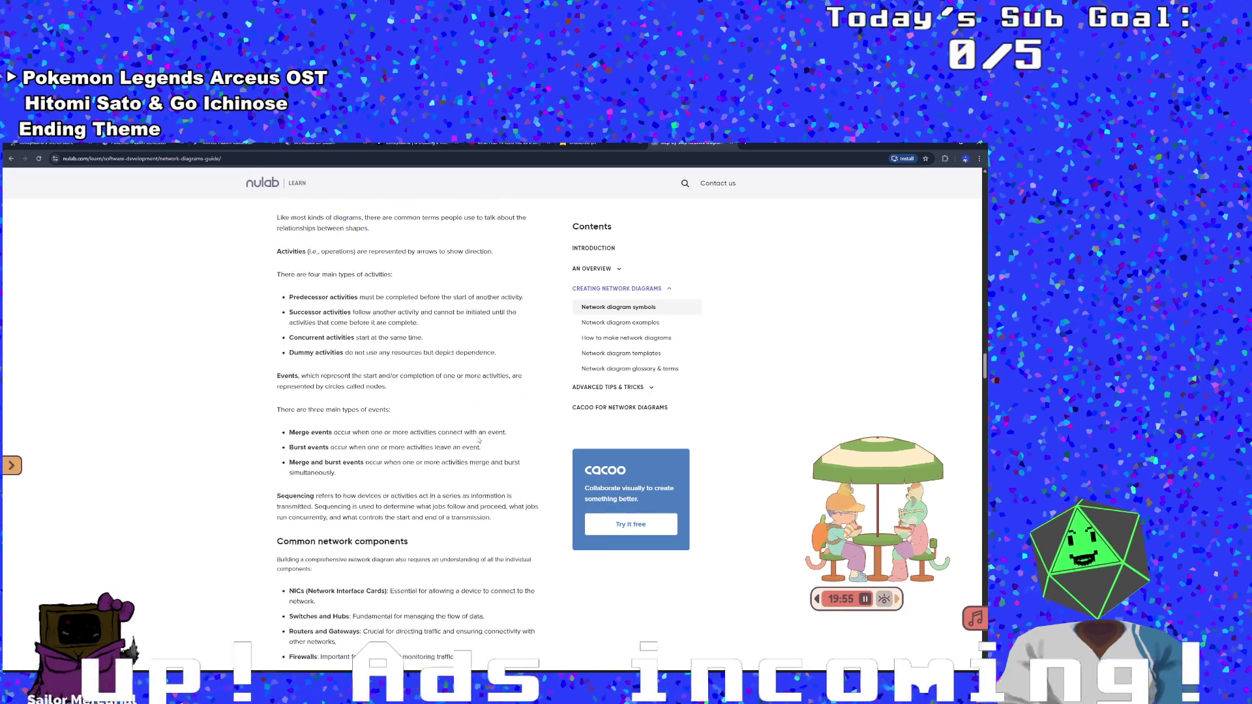
{"action": "scroll", "coordinate": [460, 441], "scroll_direction": "down", "scroll_amount": 1}
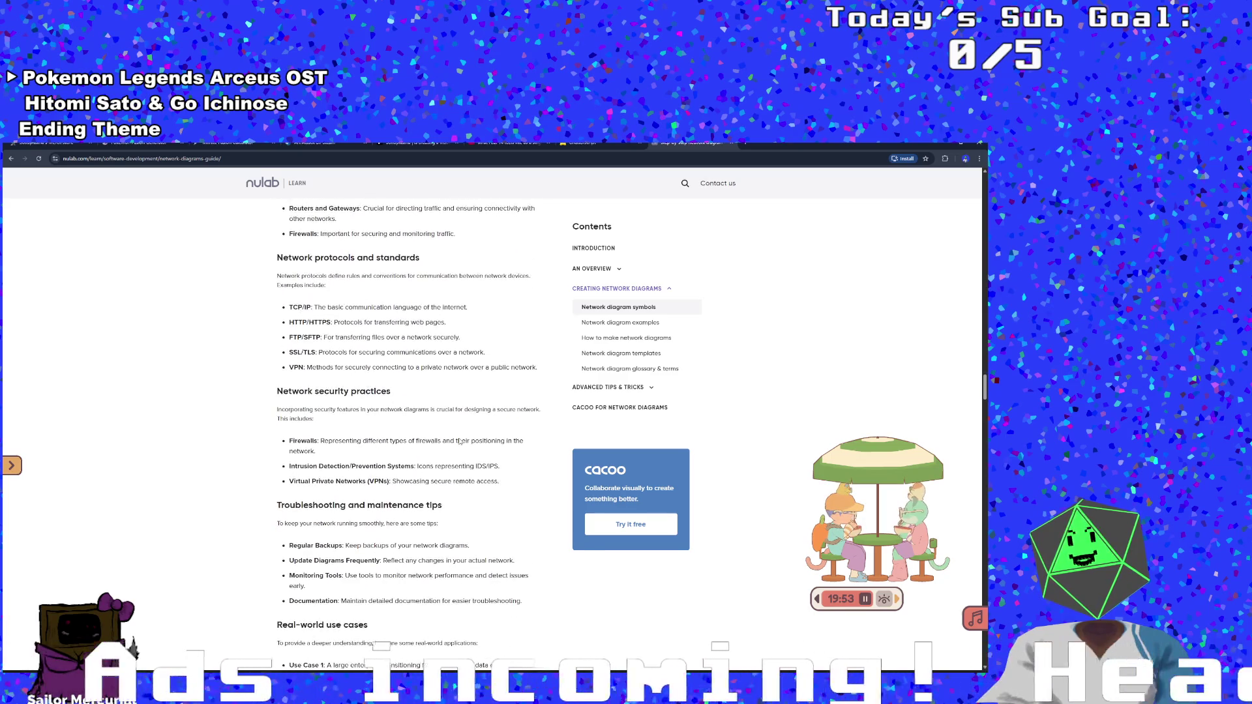
{"action": "scroll", "coordinate": [460, 441], "scroll_direction": "down", "scroll_amount": 6}
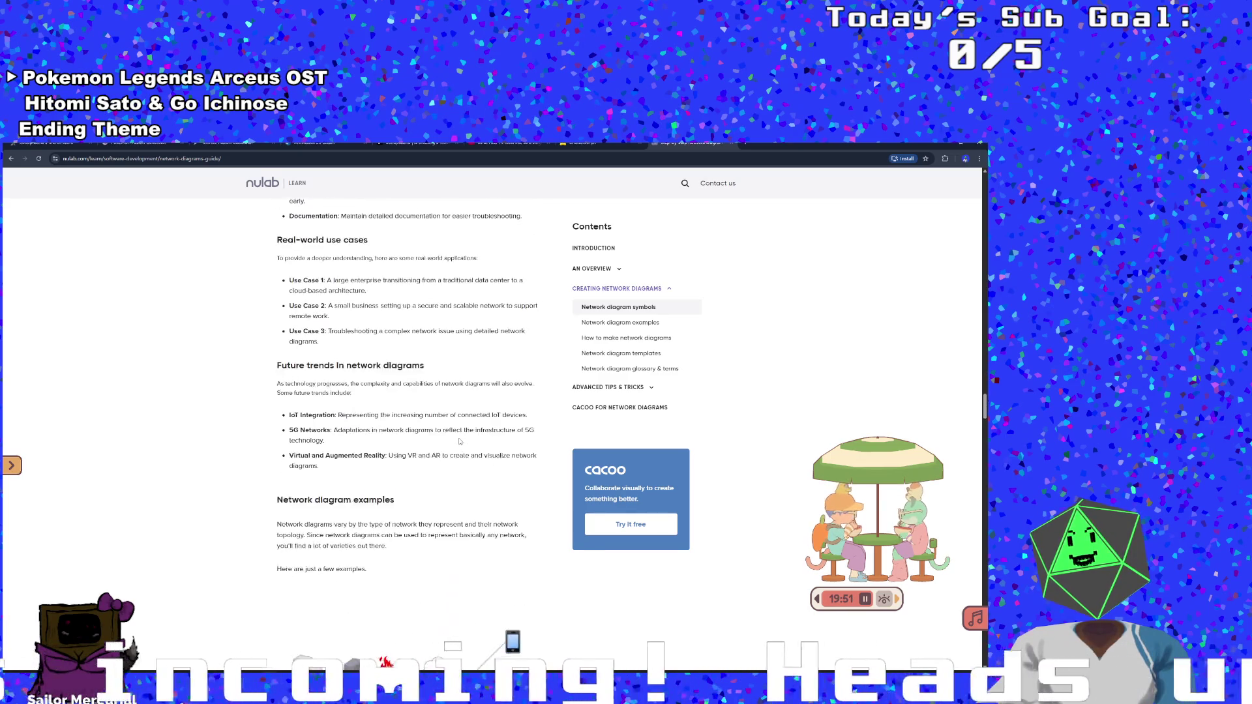
{"action": "scroll", "coordinate": [460, 442], "scroll_direction": "down", "scroll_amount": 2}
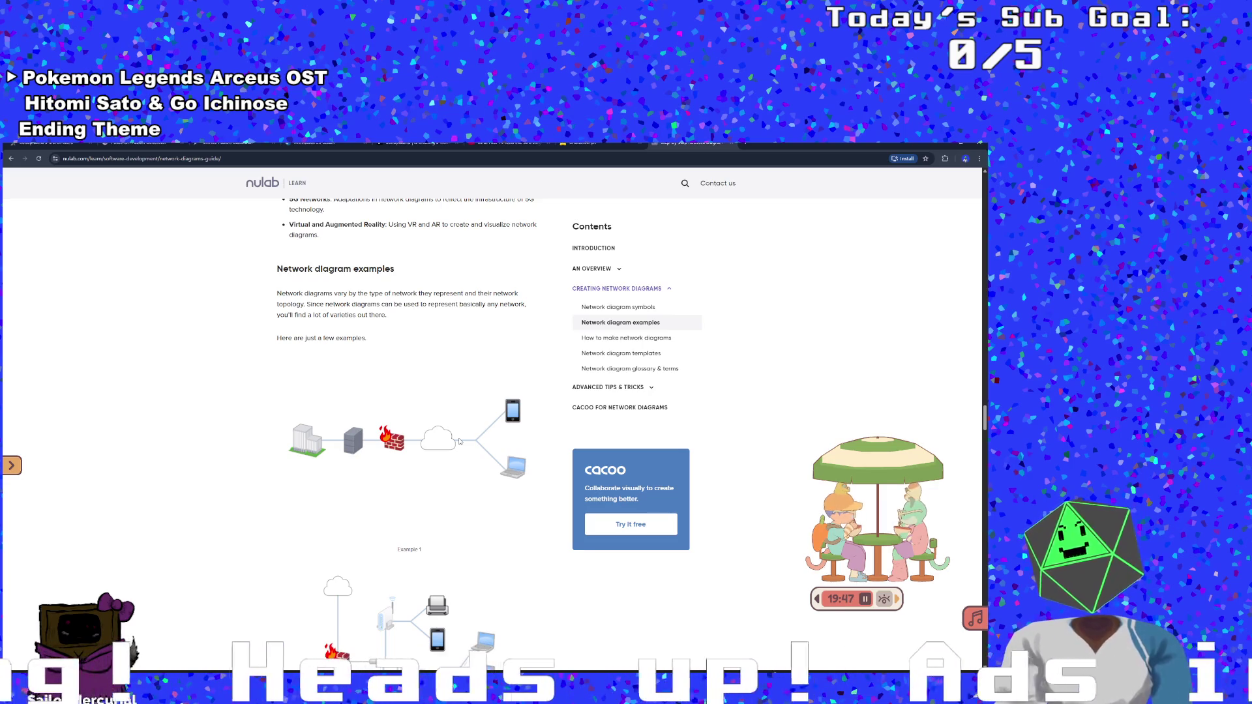
{"action": "scroll", "coordinate": [460, 442], "scroll_direction": "down", "scroll_amount": 3}
{"action": "scroll", "coordinate": [452, 427], "scroll_direction": "down", "scroll_amount": 7}
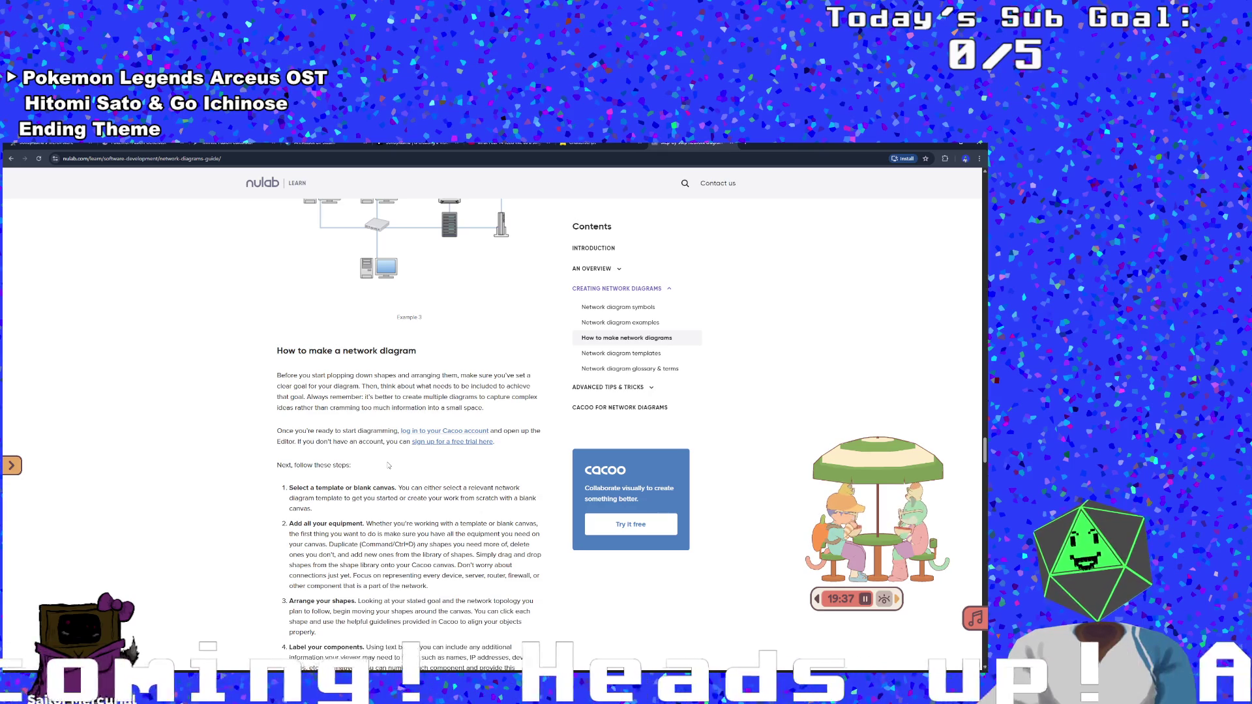
{"action": "scroll", "coordinate": [388, 465], "scroll_direction": "down", "scroll_amount": 4}
{"action": "scroll", "coordinate": [388, 465], "scroll_direction": "down", "scroll_amount": 5}
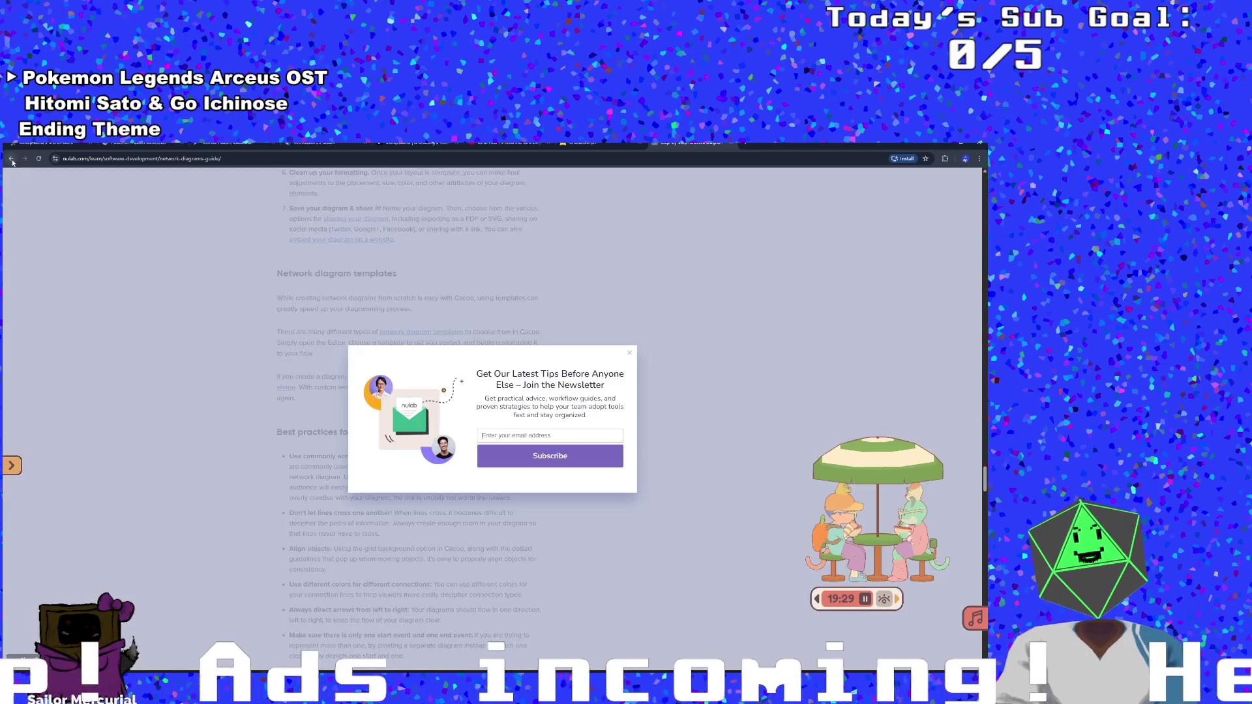
{"action": "left_click", "coordinate": [12, 160]}
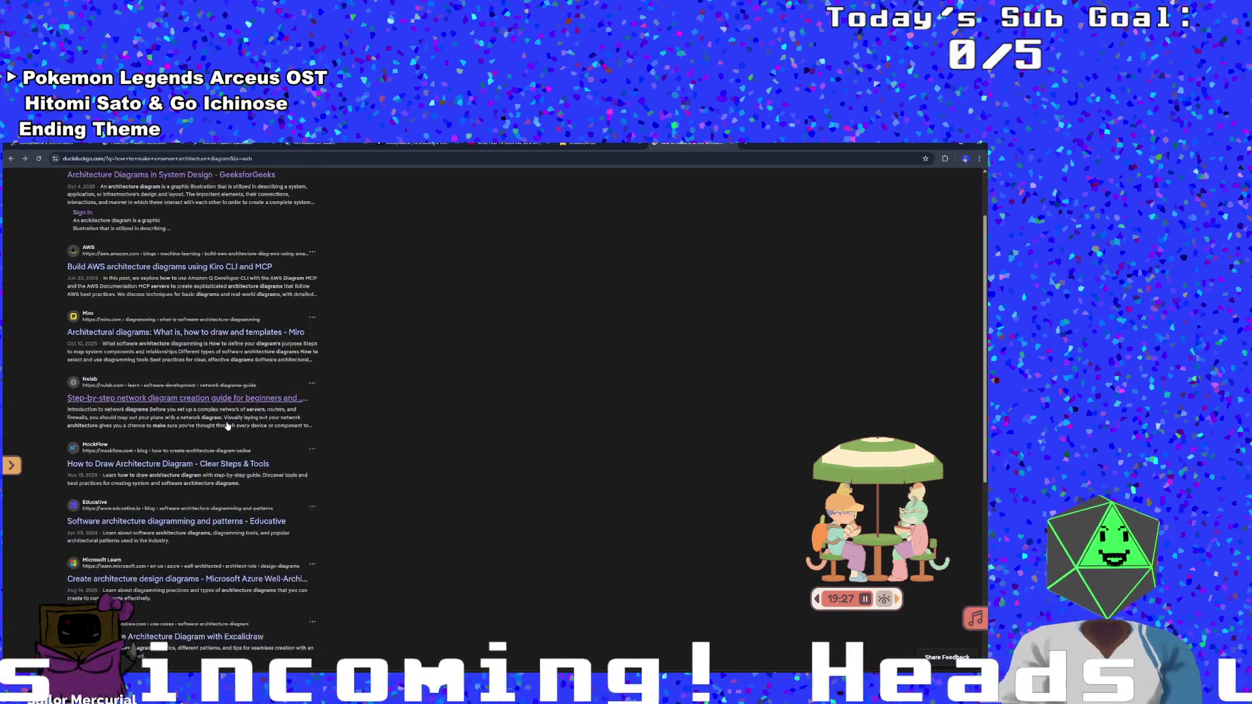
Replace the search query with 'network diagram pngs' and run the search
{"action": "triple_click", "coordinate": [196, 185]}
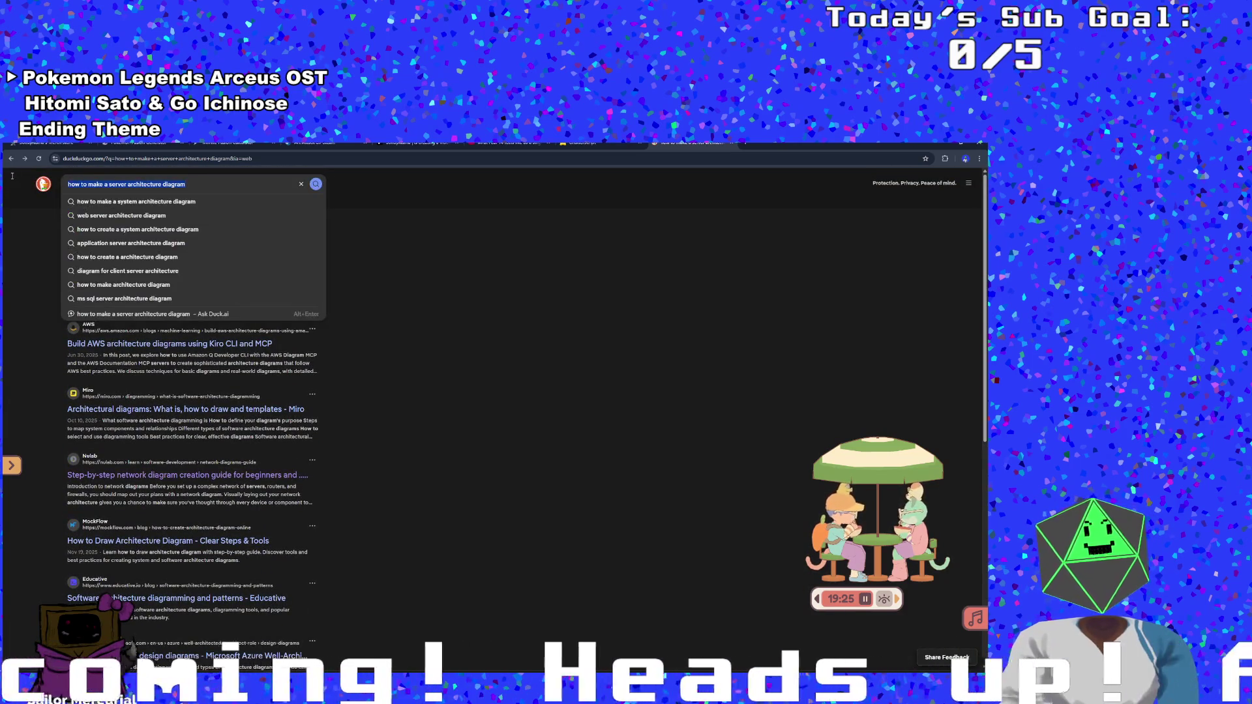
{"action": "type", "text": "ntt"}
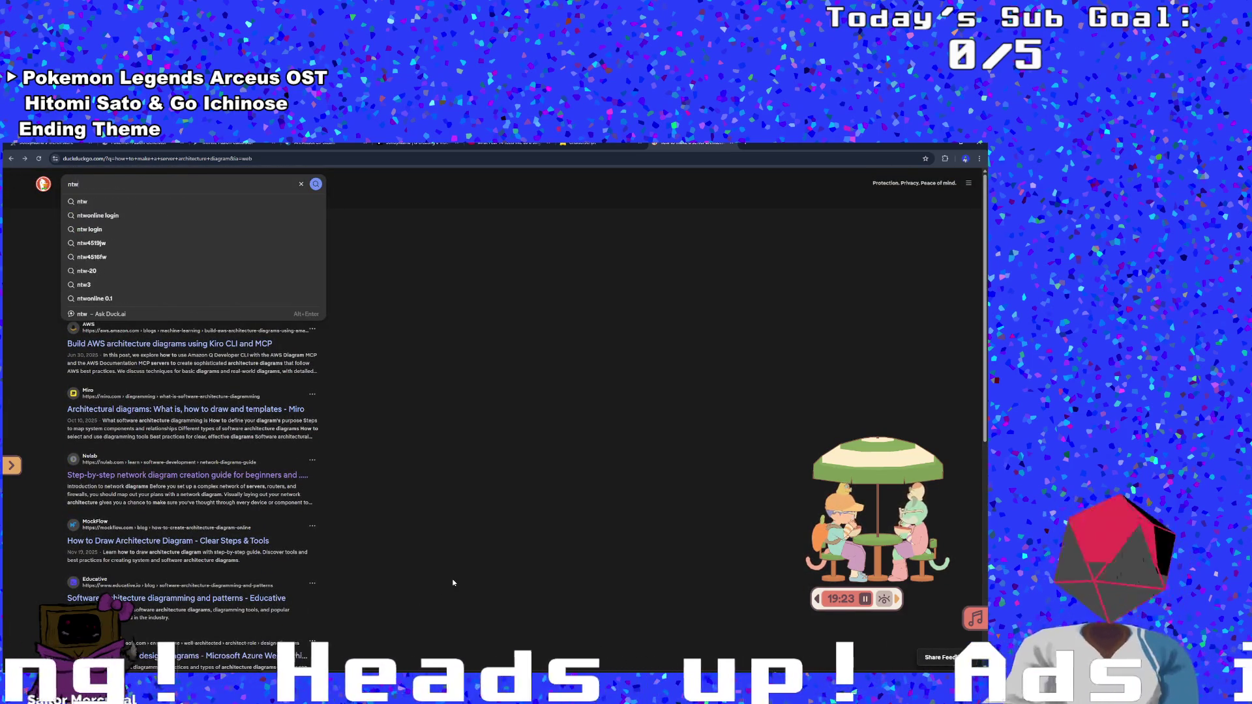
{"action": "key", "text": "BackSpace"}
{"action": "type", "text": "etwork di"}
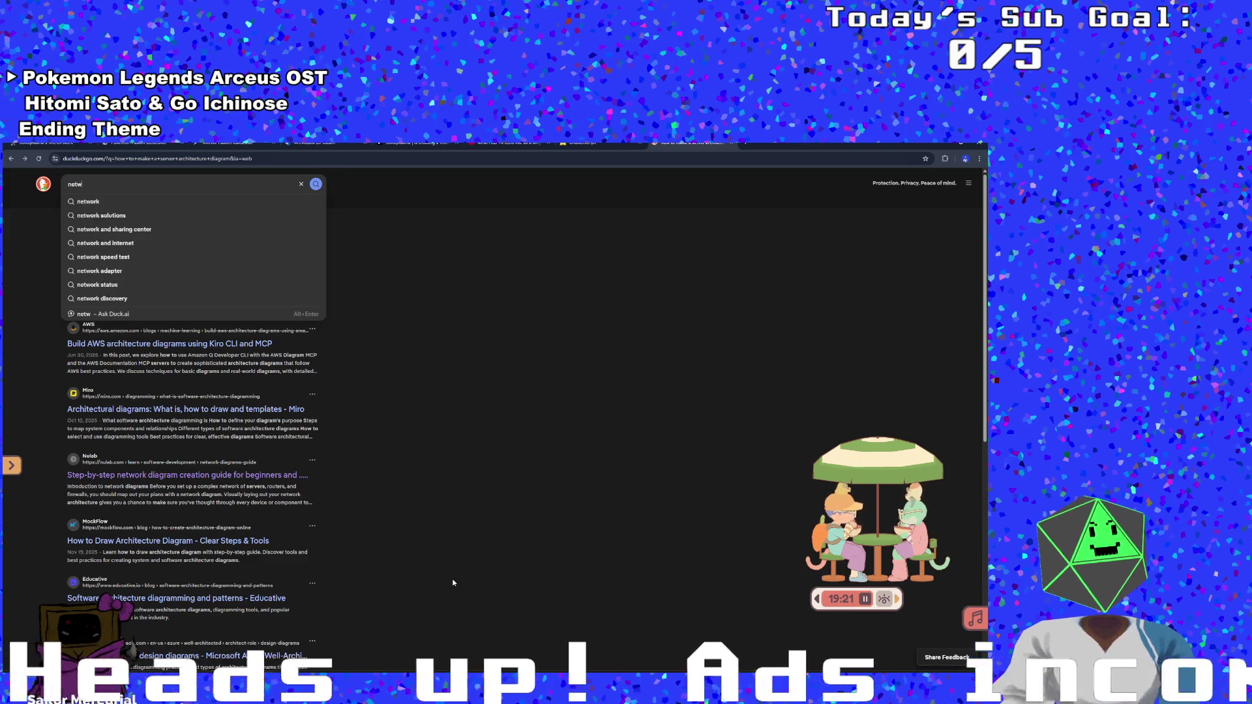
{"action": "type", "text": "agram pngs"}
{"action": "key", "text": "Return"}
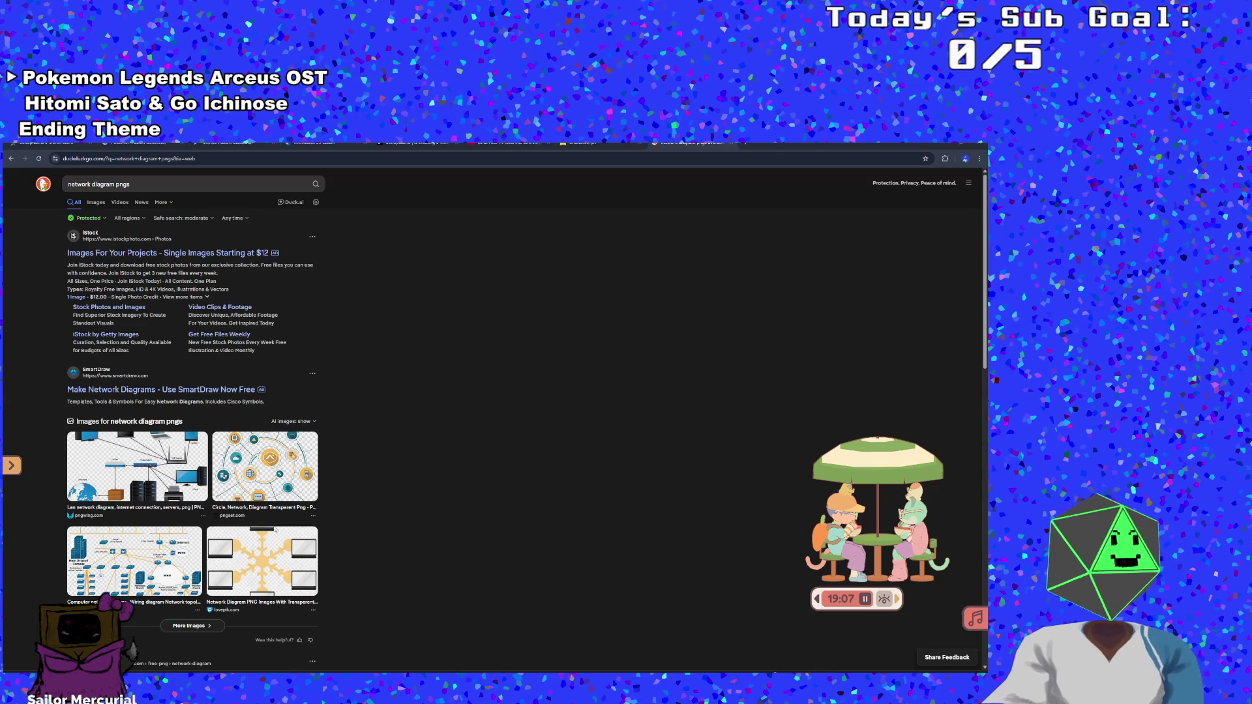
Refine the DuckDuckGo image search to 'laptop icon png'
{"action": "scroll", "coordinate": [183, 437], "scroll_direction": "down", "scroll_amount": 1}
{"action": "scroll", "coordinate": [182, 437], "scroll_direction": "down", "scroll_amount": 2}
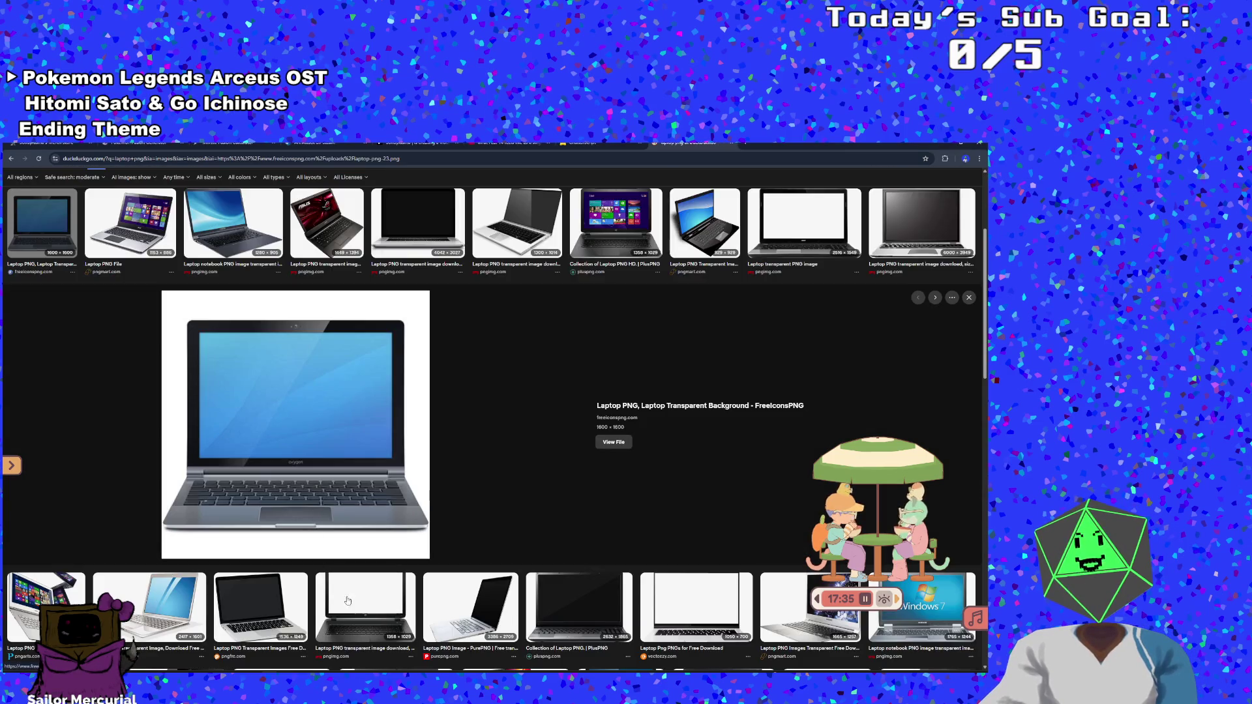
{"action": "scroll", "coordinate": [591, 596], "scroll_direction": "up", "scroll_amount": 3}
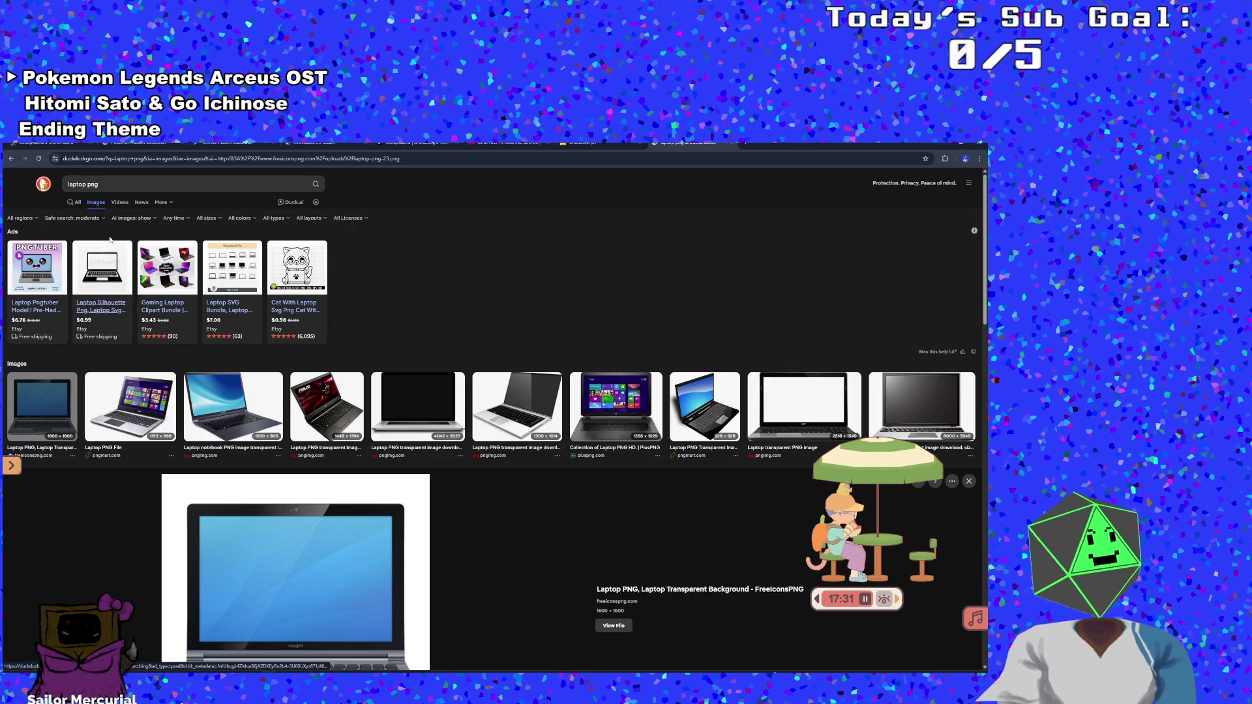
{"action": "left_click", "coordinate": [90, 185]}
{"action": "type", "text": "icon"}
{"action": "key", "text": "Return"}
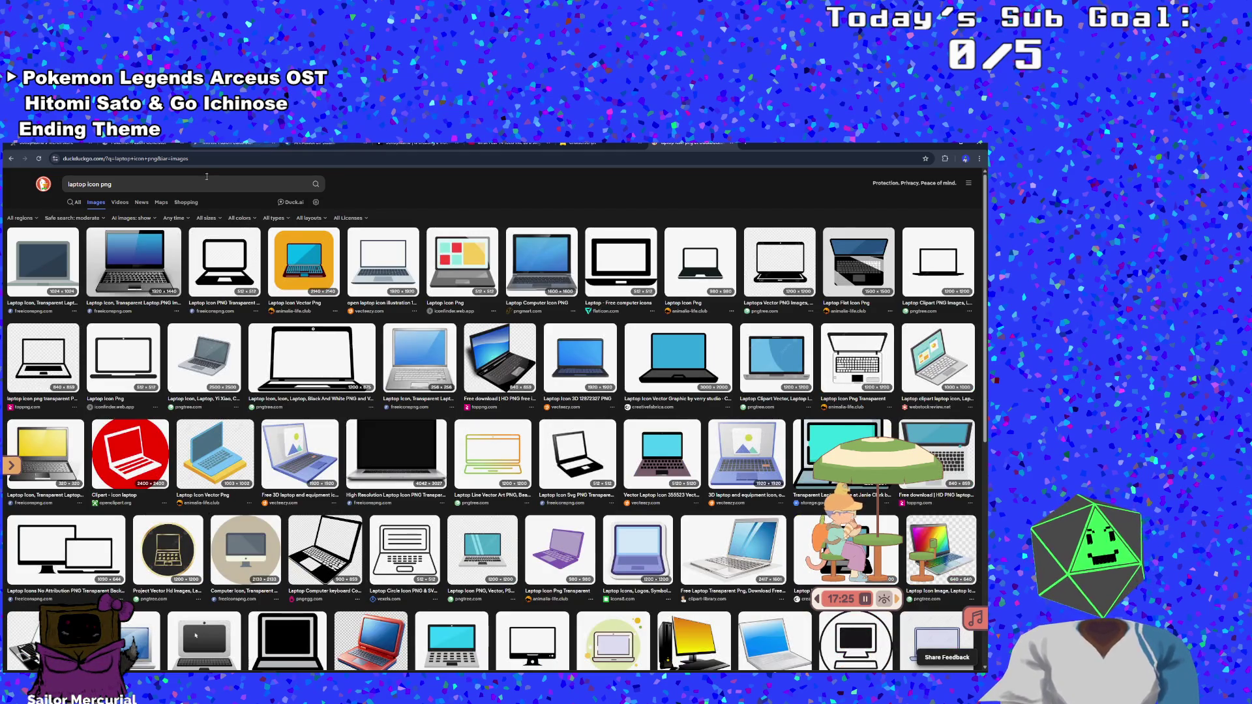
Save the flat grey laptop icon image from the results to disk
{"action": "left_click", "coordinate": [43, 261]}
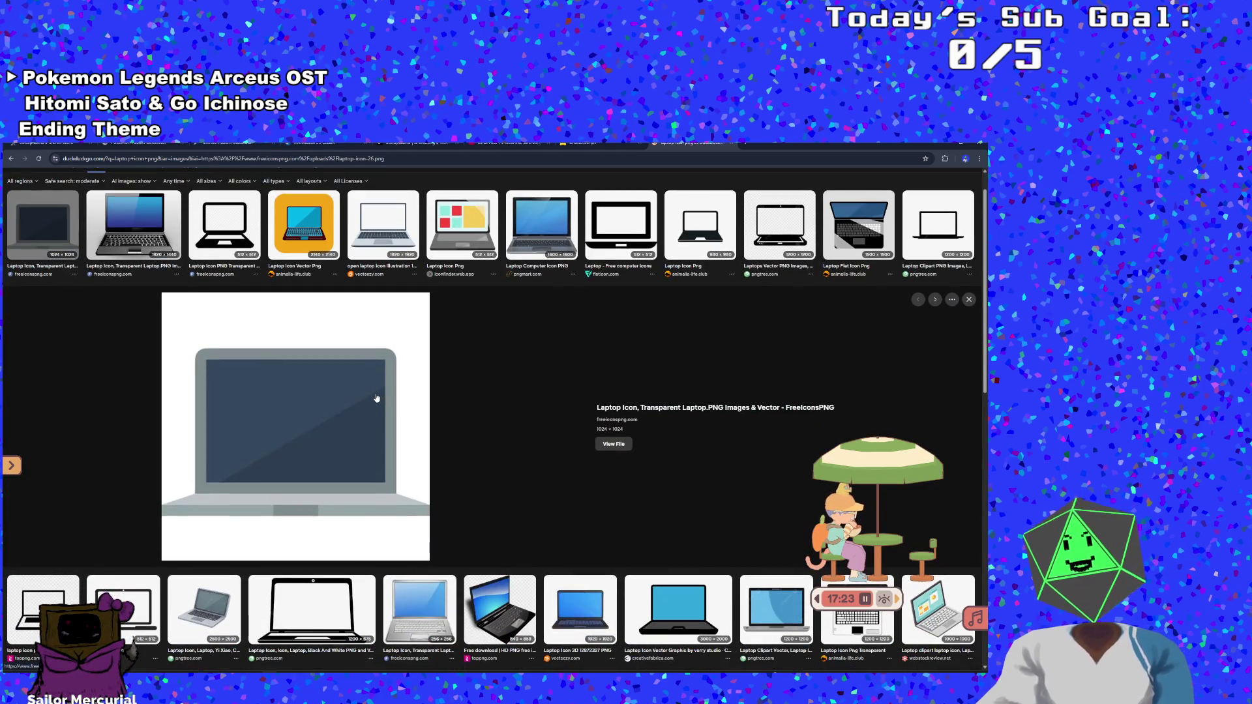
{"action": "scroll", "coordinate": [353, 388], "scroll_direction": "up", "scroll_amount": 1}
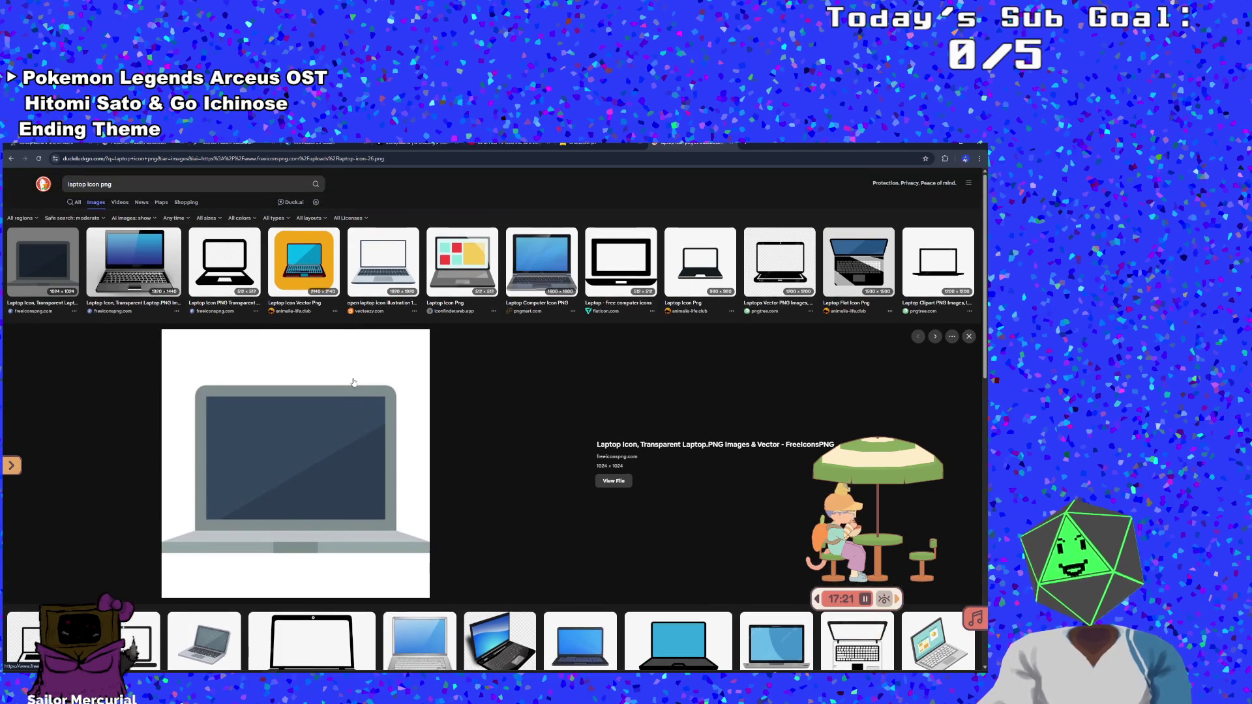
{"action": "left_click", "coordinate": [236, 272]}
{"action": "key", "text": "Left"}
{"action": "key", "text": "Left"}
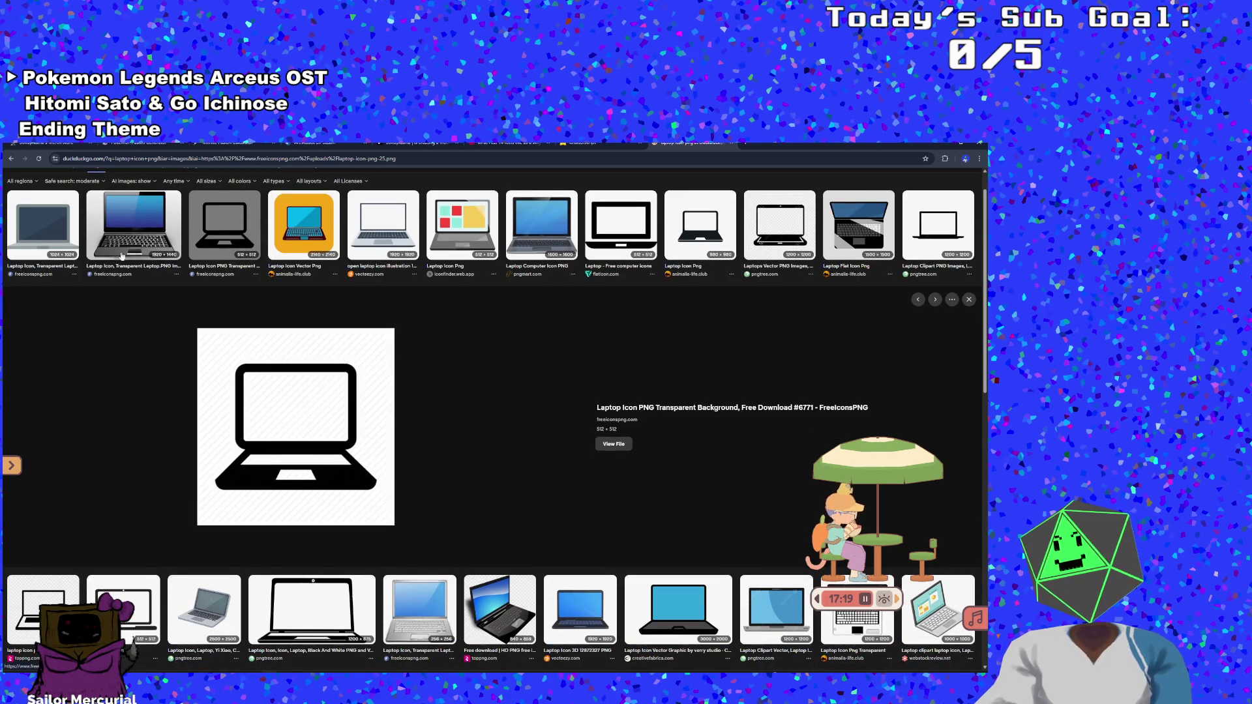
{"action": "right_click", "coordinate": [249, 388]}
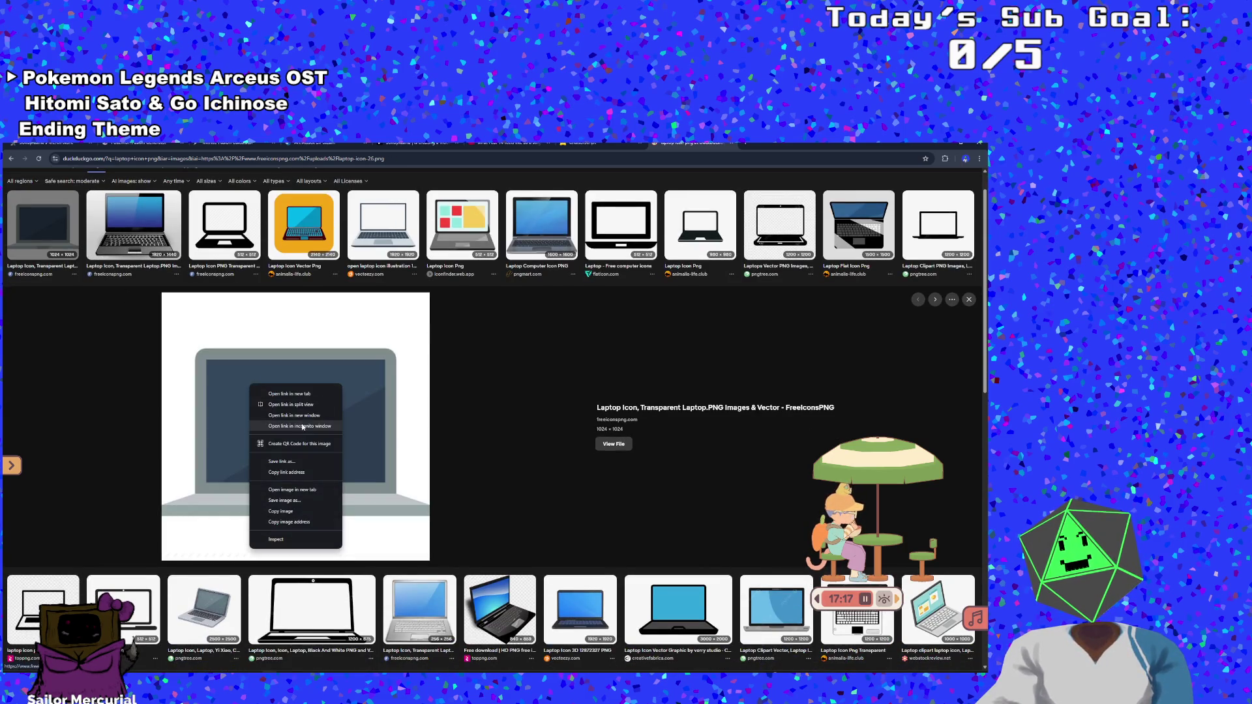
{"action": "left_click", "coordinate": [287, 501]}
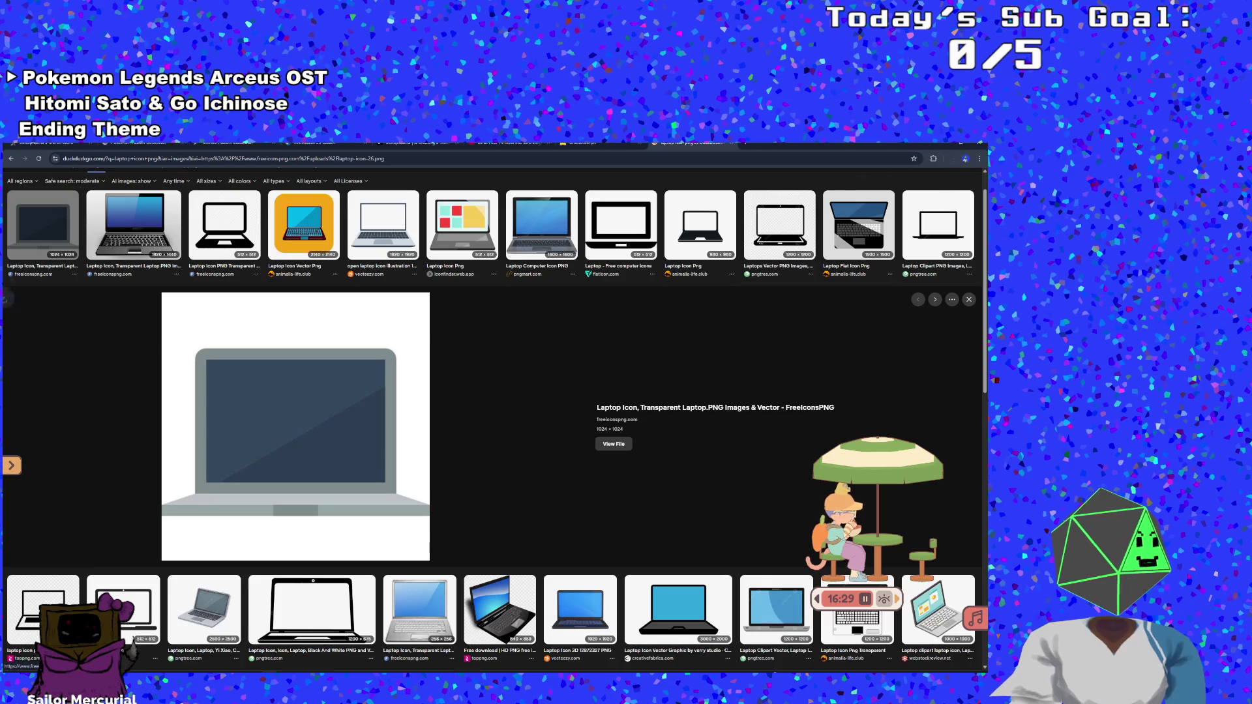
Change the image search to 'server icon png'
{"action": "scroll", "coordinate": [265, 395], "scroll_direction": "up", "scroll_amount": 1}
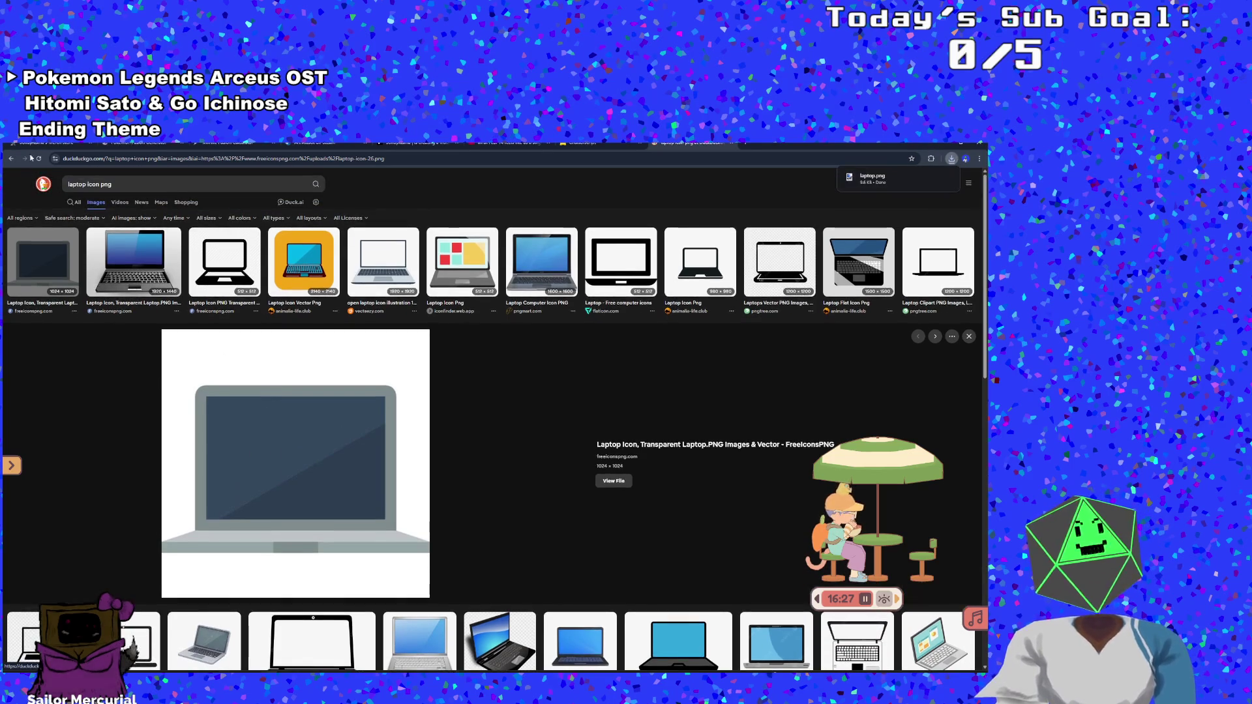
{"action": "double_click", "coordinate": [76, 184]}
{"action": "type", "text": "ser"}
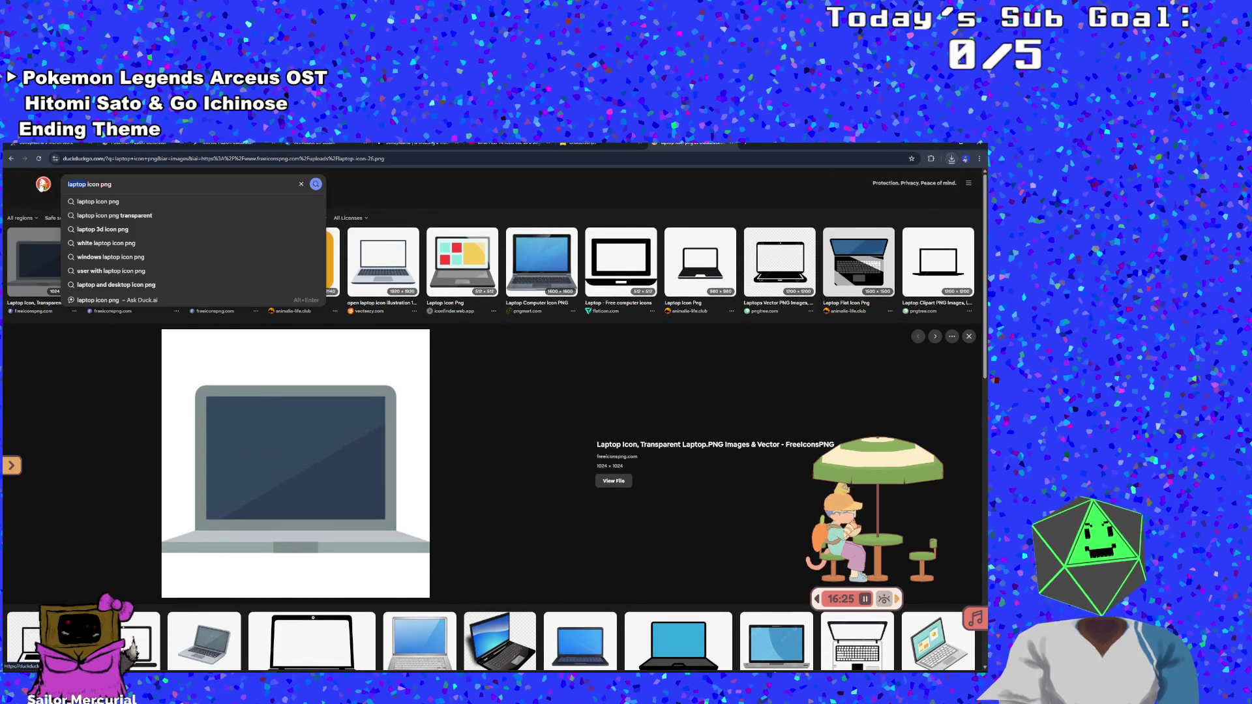
{"action": "type", "text": "ver"}
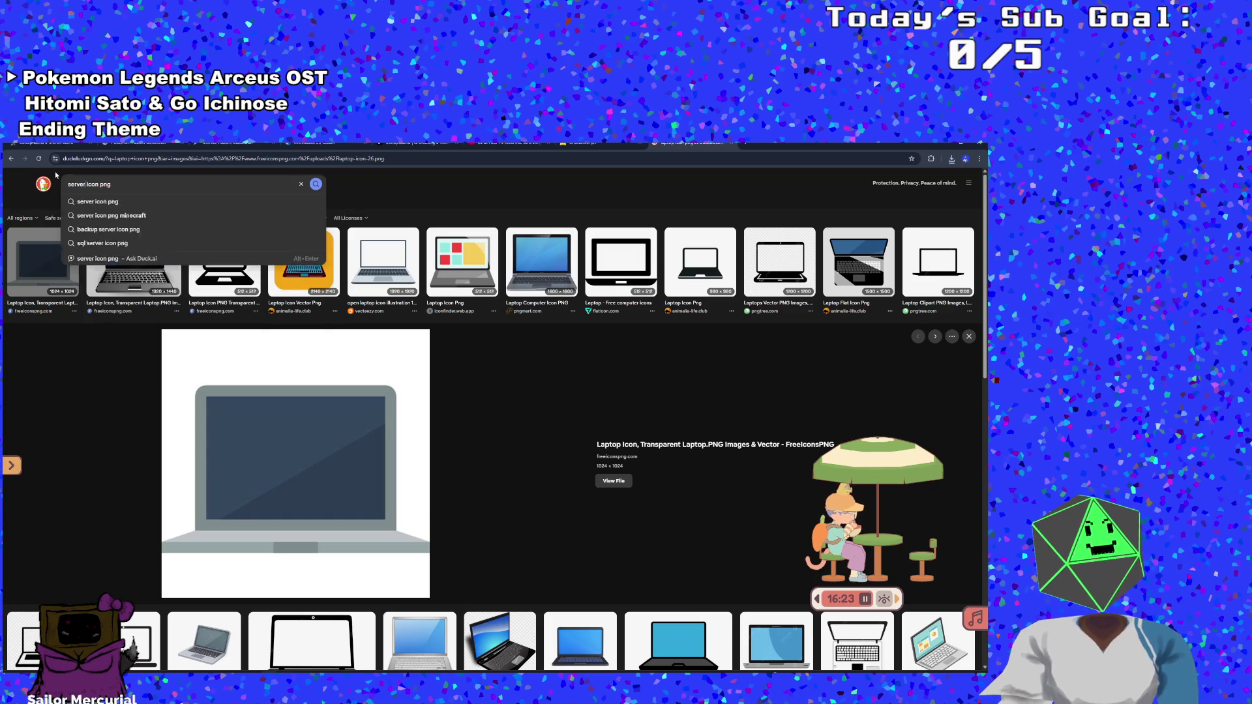
{"action": "key", "text": "Return"}
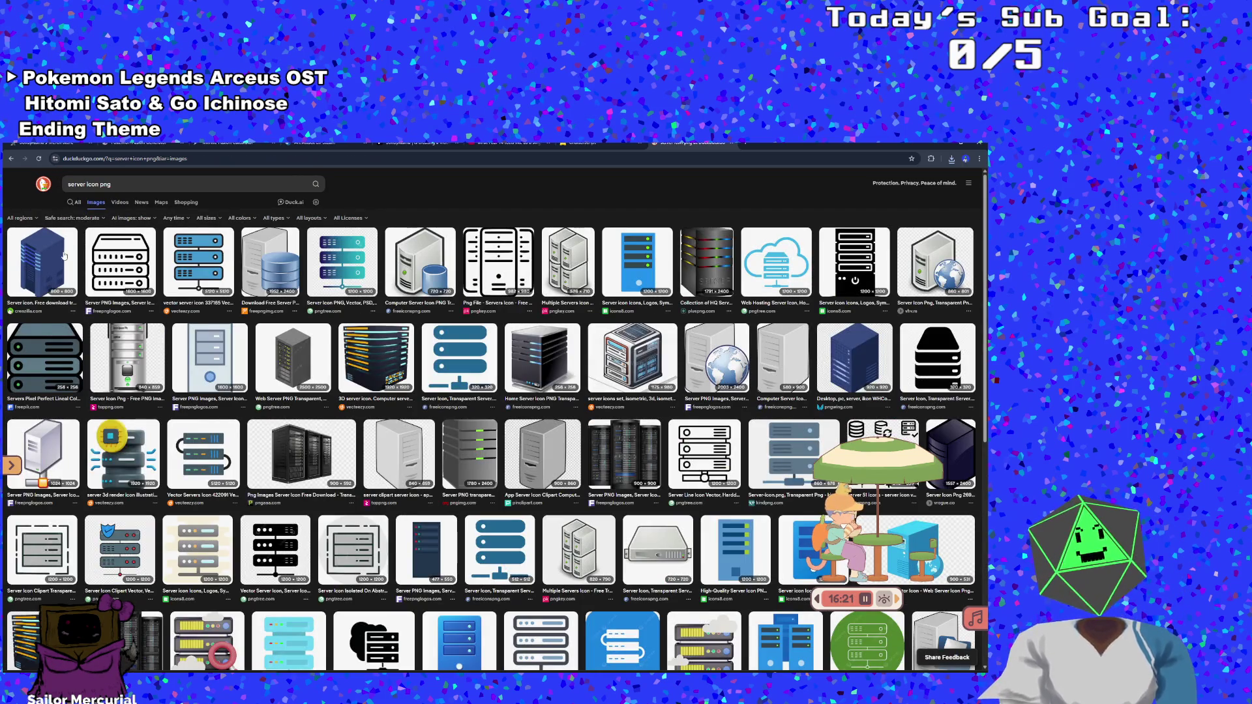
Save the blue Creazilla server tower icon image to disk
{"action": "left_click", "coordinate": [50, 372]}
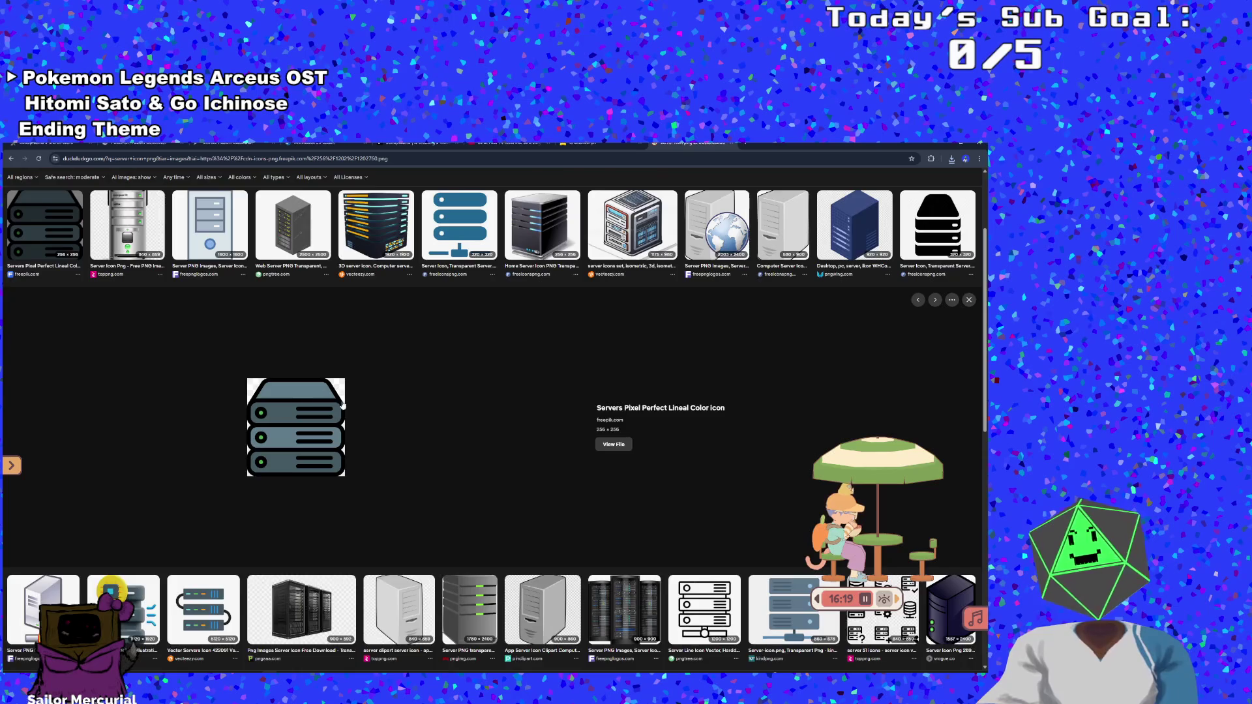
{"action": "scroll", "coordinate": [341, 404], "scroll_direction": "up", "scroll_amount": 2}
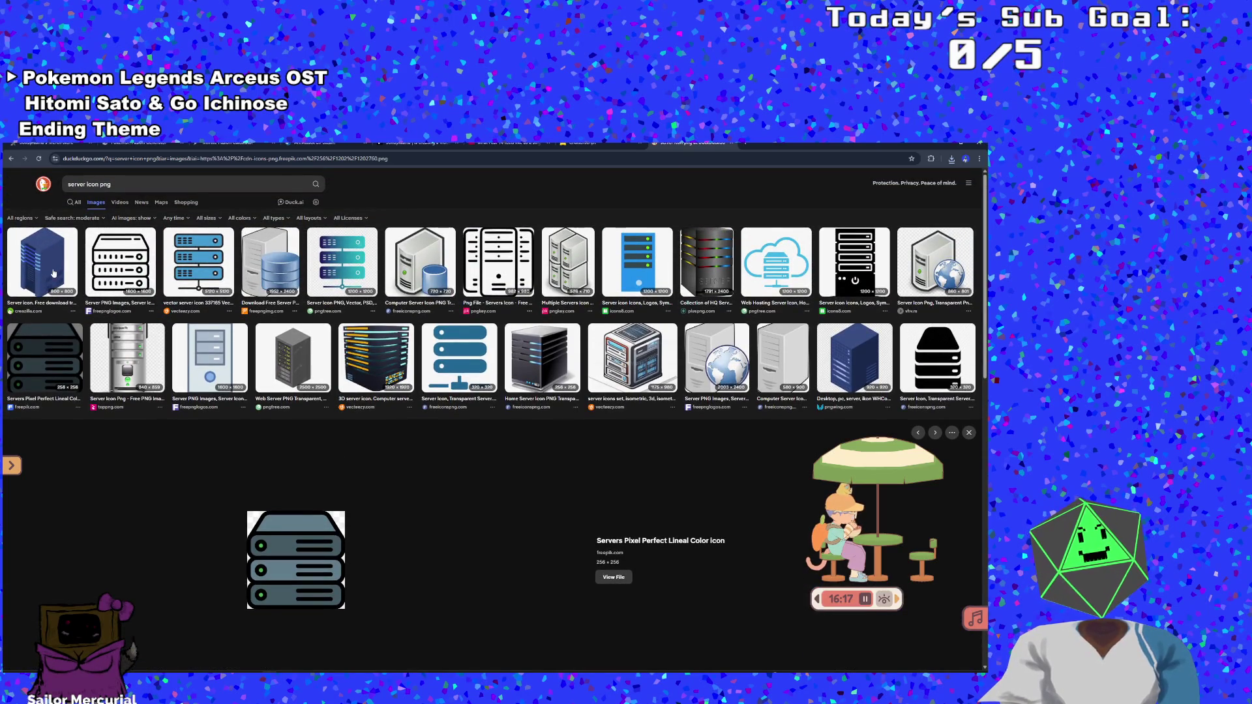
{"action": "left_click", "coordinate": [54, 273]}
{"action": "right_click", "coordinate": [336, 422]}
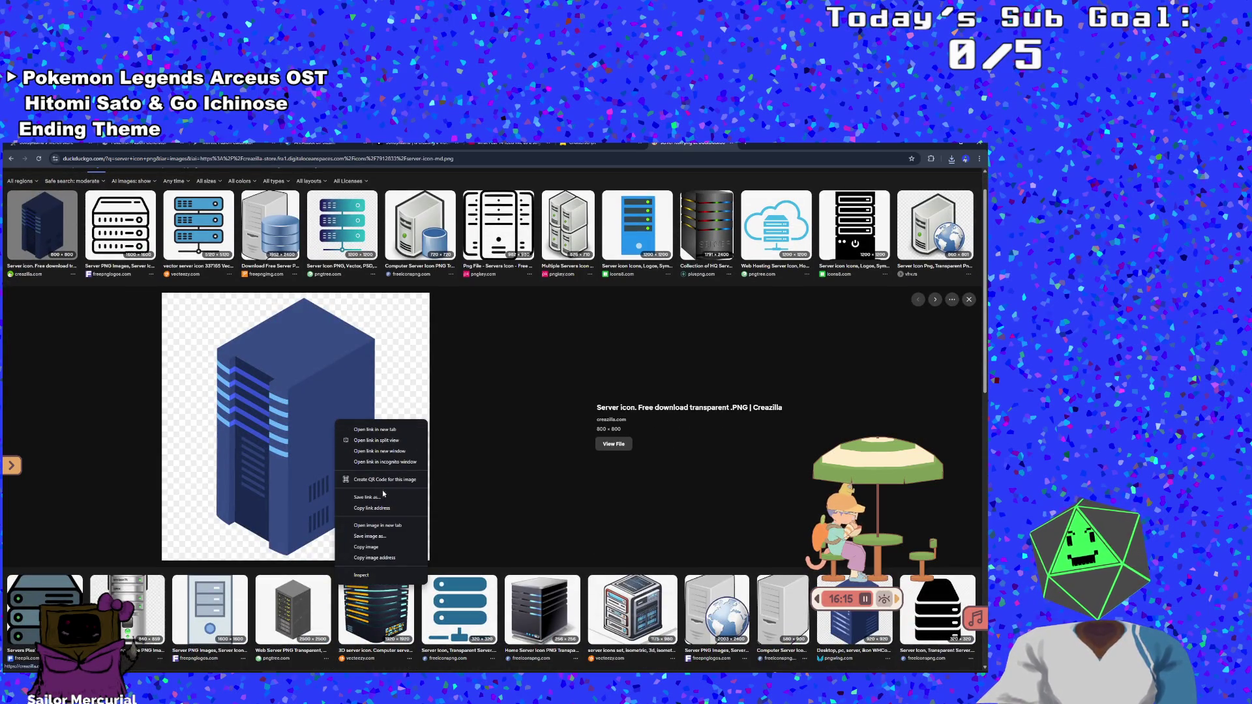
{"action": "left_click", "coordinate": [370, 537]}
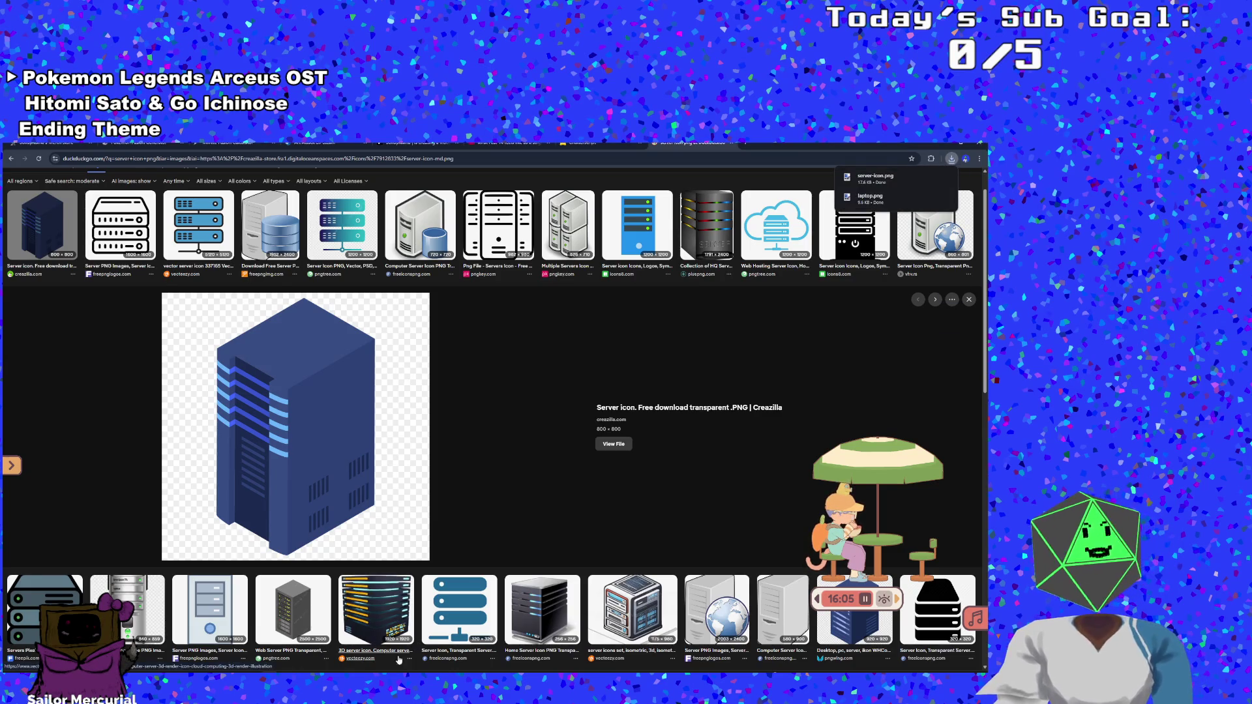
{"action": "key", "text": "alt+Tab"}
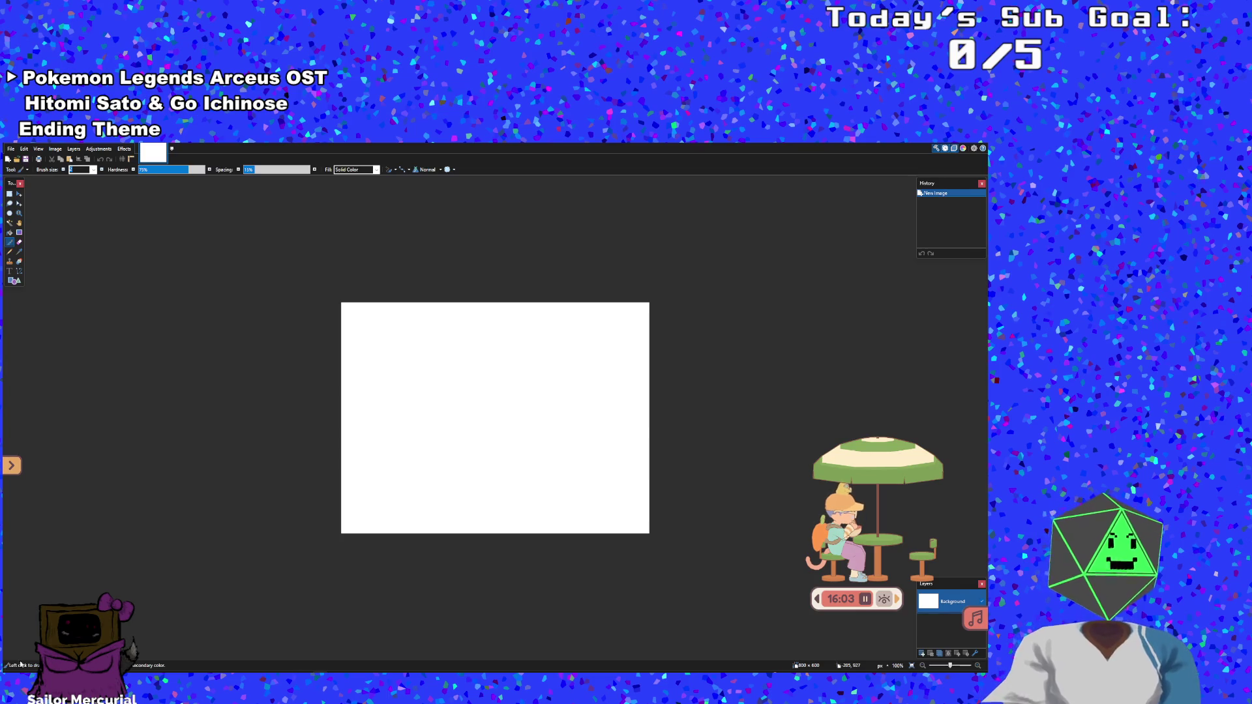
Load laptop.png from the Downloads folder into Paint.NET by dragging it onto the window
{"action": "key", "text": "alt+Tab"}
{"action": "key", "text": "alt+Tab"}
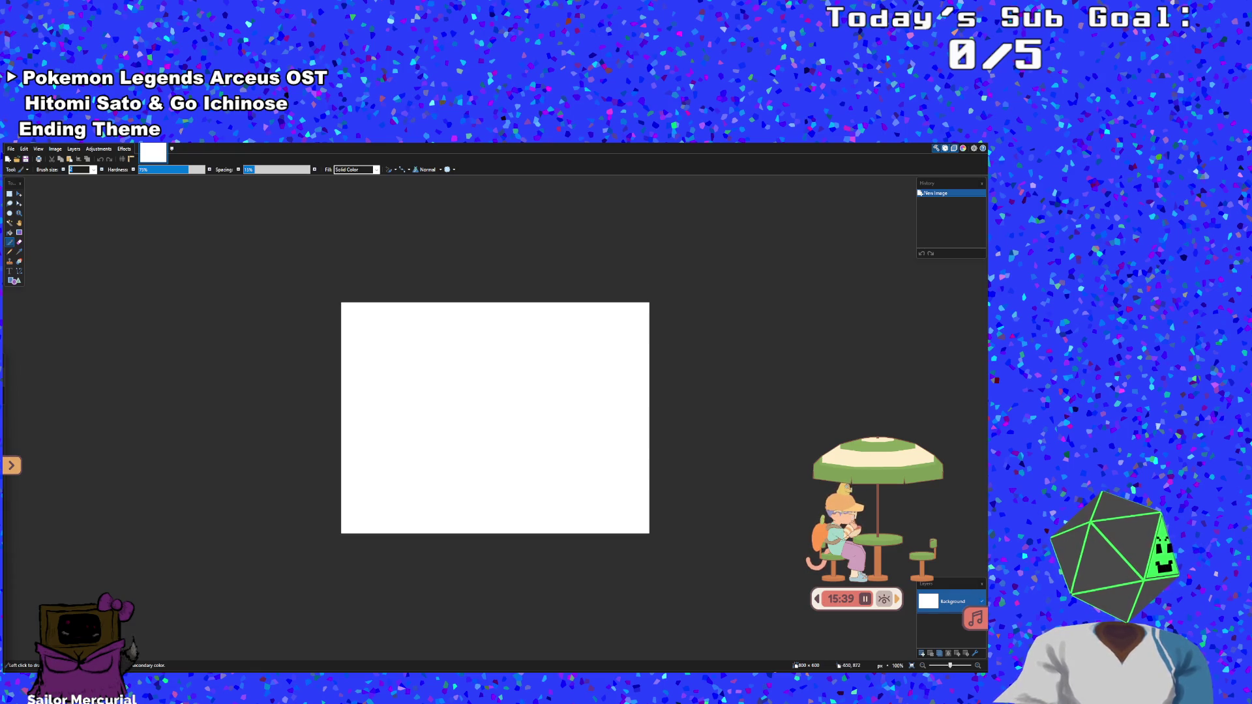
{"action": "left_click_drag", "start_coordinate": [20, 425], "coordinate": [341, 390]}
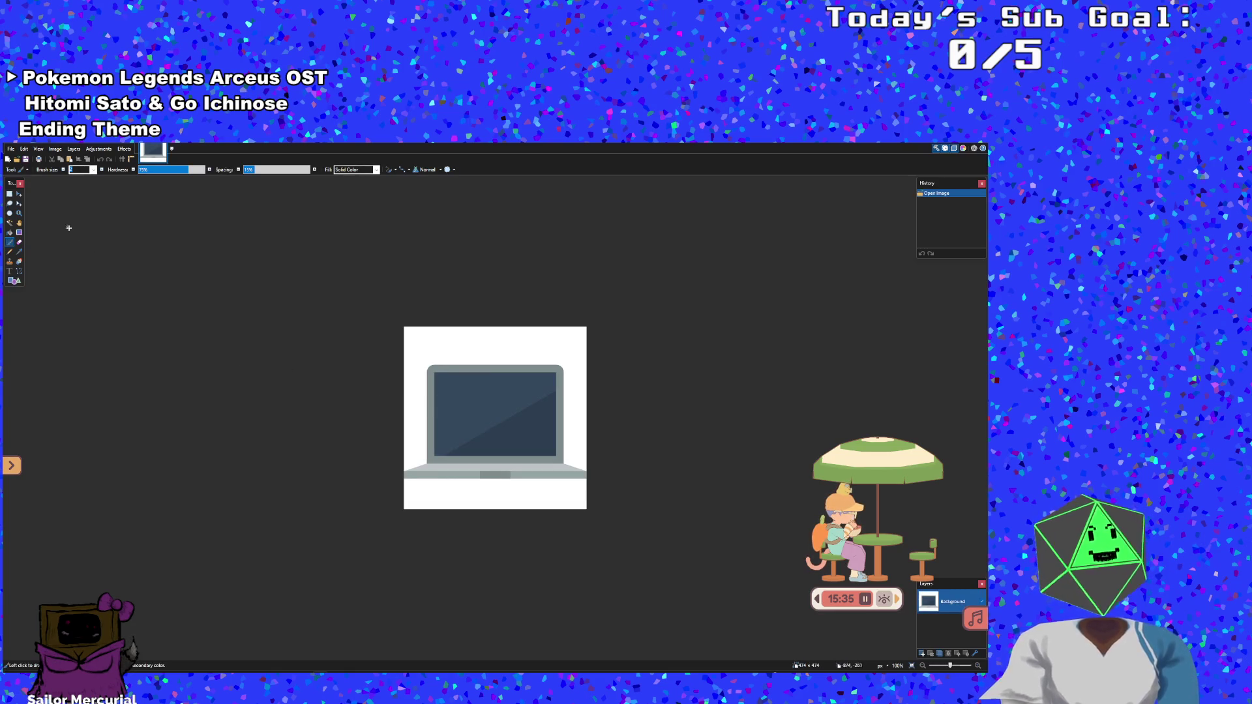
Select the white background around the laptop with the Magic Wand and delete it
{"action": "left_click", "coordinate": [11, 148]}
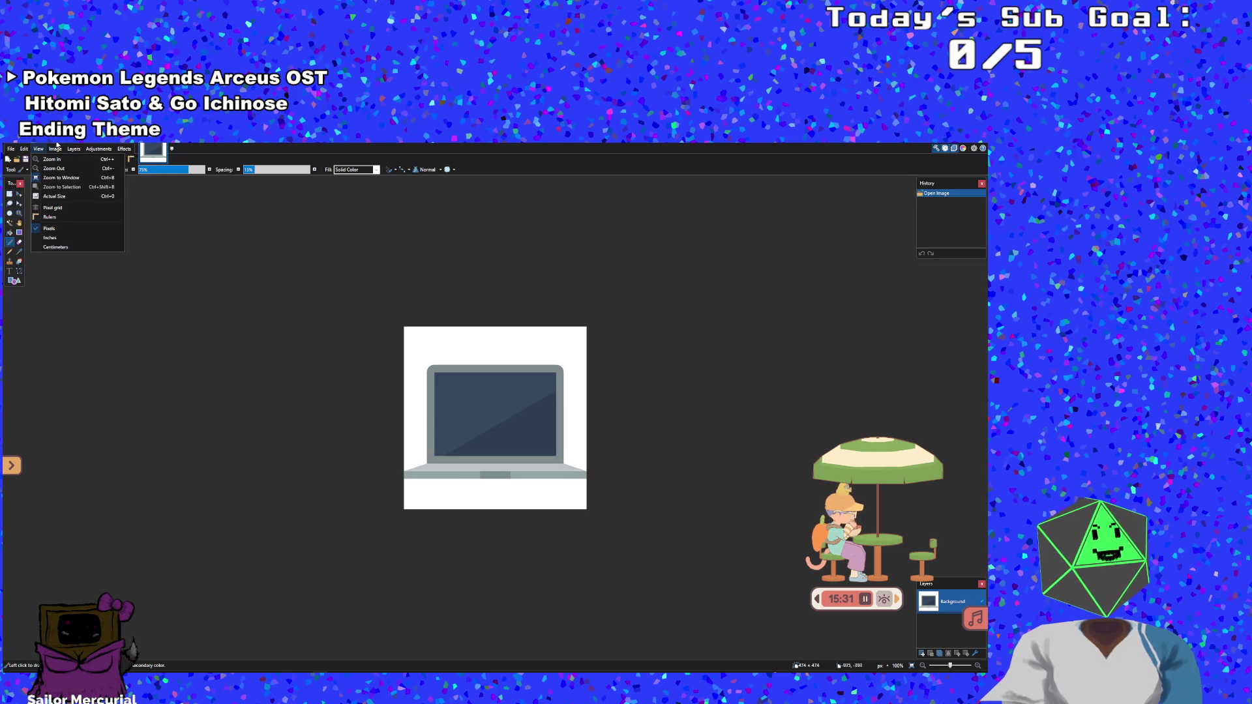
{"action": "mouse_move", "coordinate": [55, 149]}
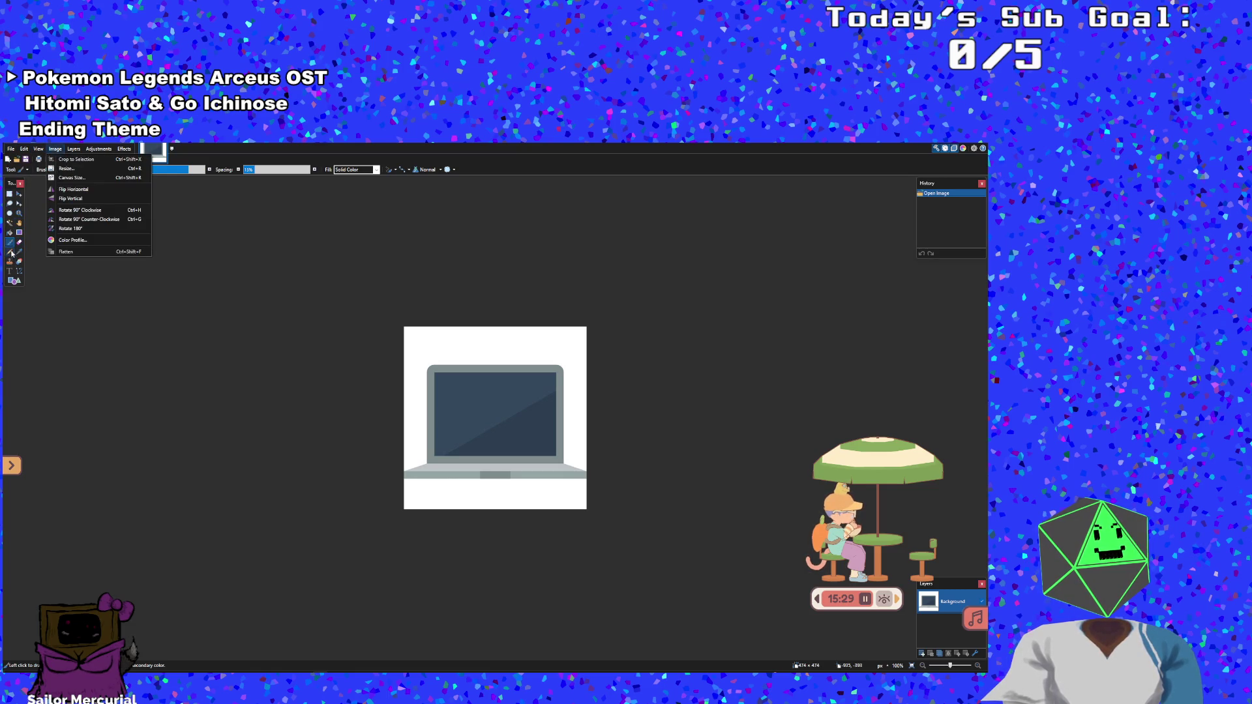
{"action": "left_click", "coordinate": [10, 223]}
{"action": "left_click", "coordinate": [410, 387]}
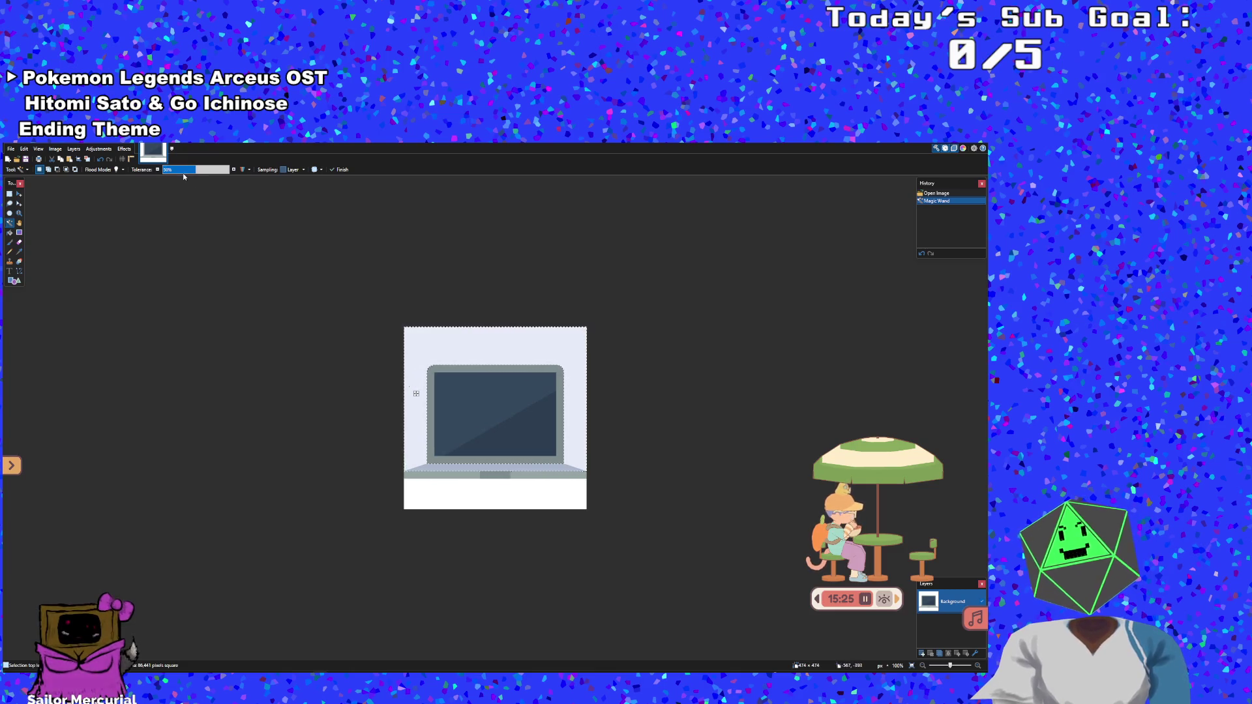
{"action": "left_click_drag", "start_coordinate": [182, 171], "coordinate": [169, 170]}
{"action": "key", "text": "Delete"}
Delete the white strip below the laptop and the leftover white beside it
{"action": "left_click", "coordinate": [470, 512]}
{"action": "left_click", "coordinate": [461, 502]}
{"action": "key", "text": "Delete"}
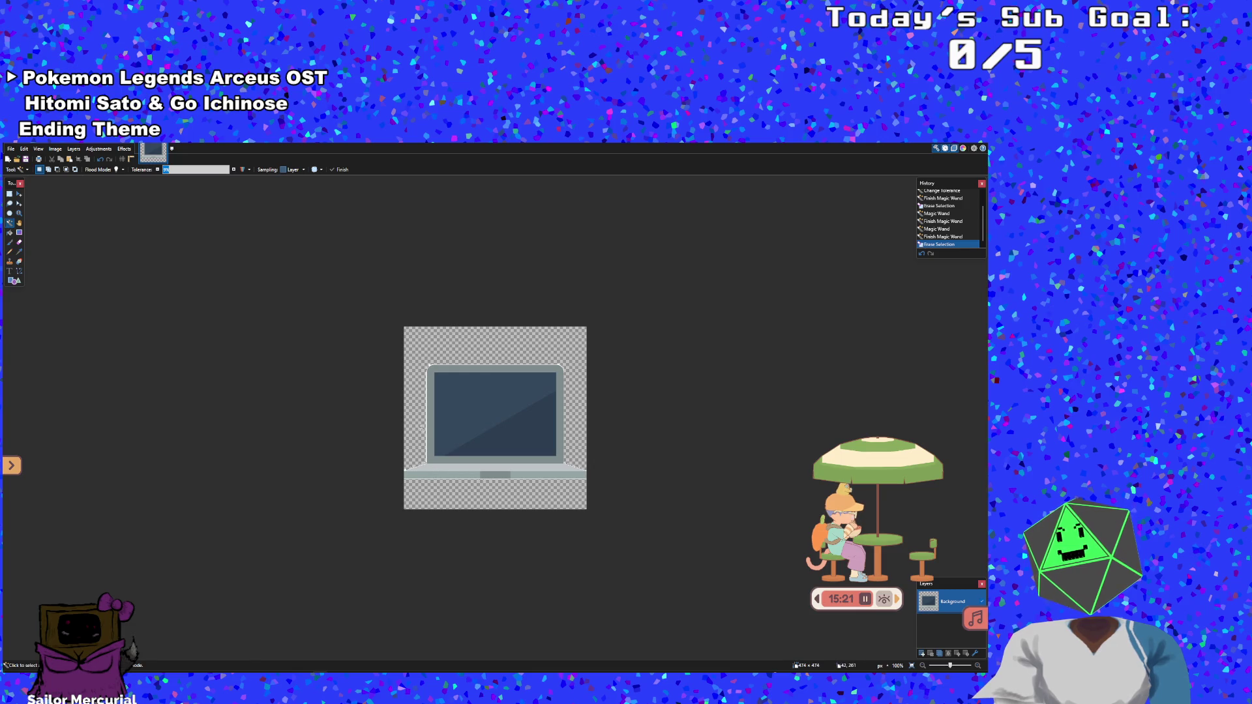
{"action": "left_click", "coordinate": [423, 426]}
{"action": "key", "text": "Delete"}
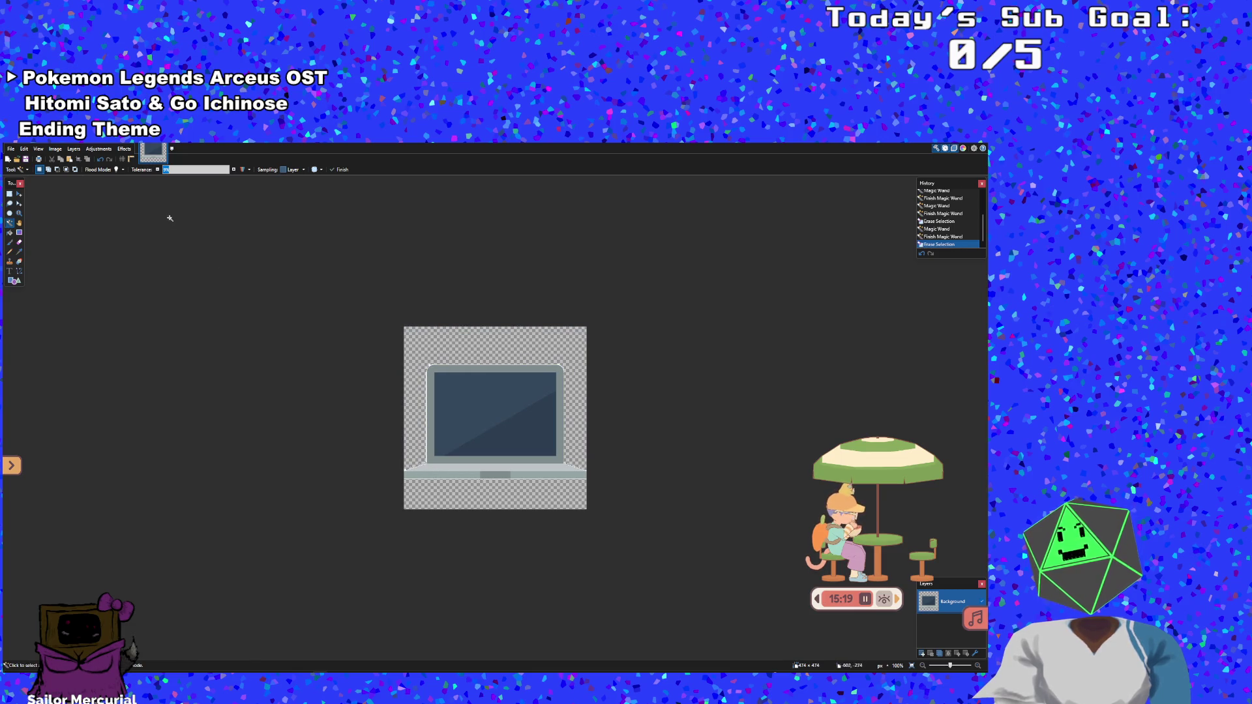
Raise Magic Wand tolerance to 16% and erase the remaining white around the laptop
{"action": "left_click", "coordinate": [235, 170]}
{"action": "left_click", "coordinate": [235, 170]}
{"action": "left_click", "coordinate": [234, 169]}
{"action": "left_click", "coordinate": [235, 170]}
{"action": "left_click", "coordinate": [234, 170]}
{"action": "left_click", "coordinate": [235, 169]}
{"action": "left_click", "coordinate": [234, 169]}
{"action": "left_click", "coordinate": [412, 417]}
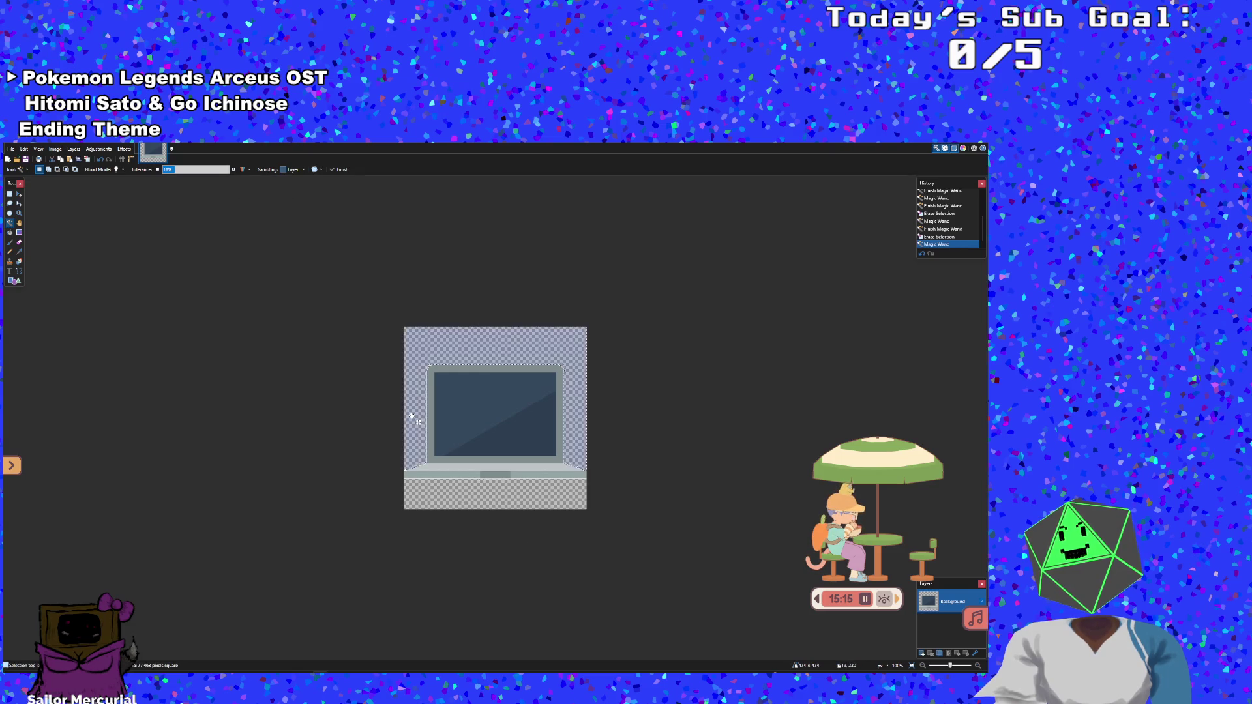
{"action": "key", "text": "Delete"}
{"action": "left_click", "coordinate": [412, 416]}
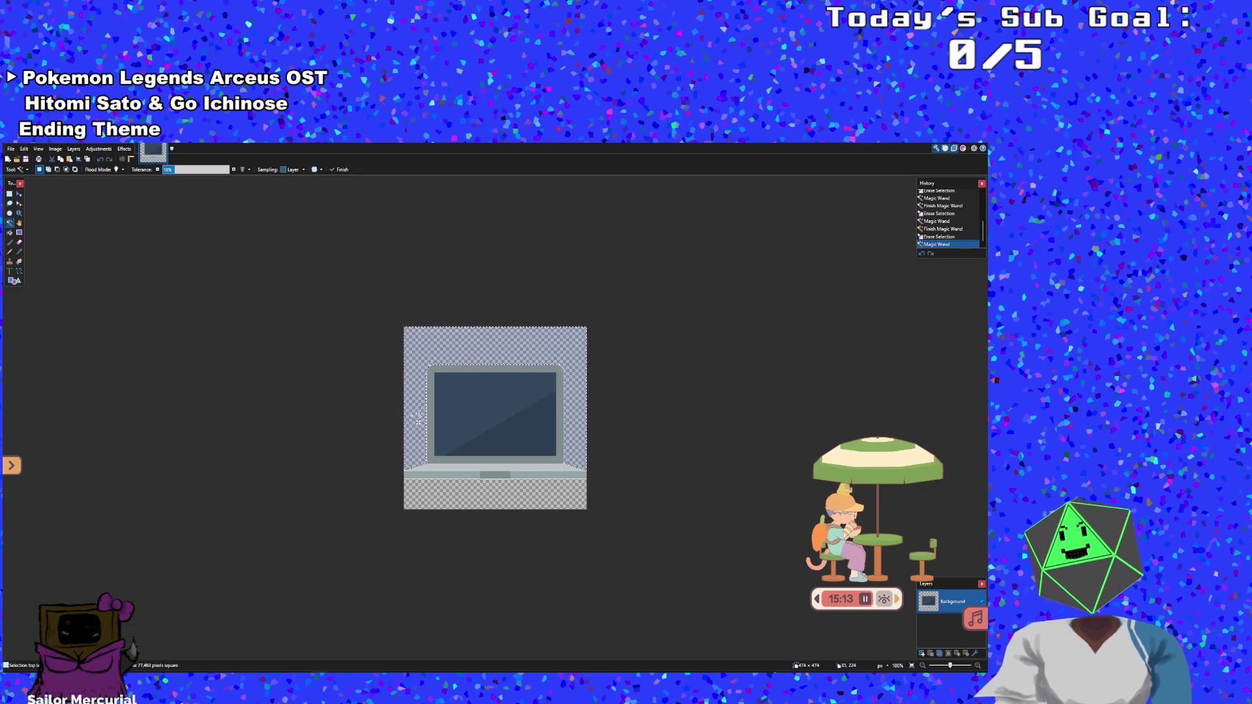
{"action": "left_click", "coordinate": [125, 247]}
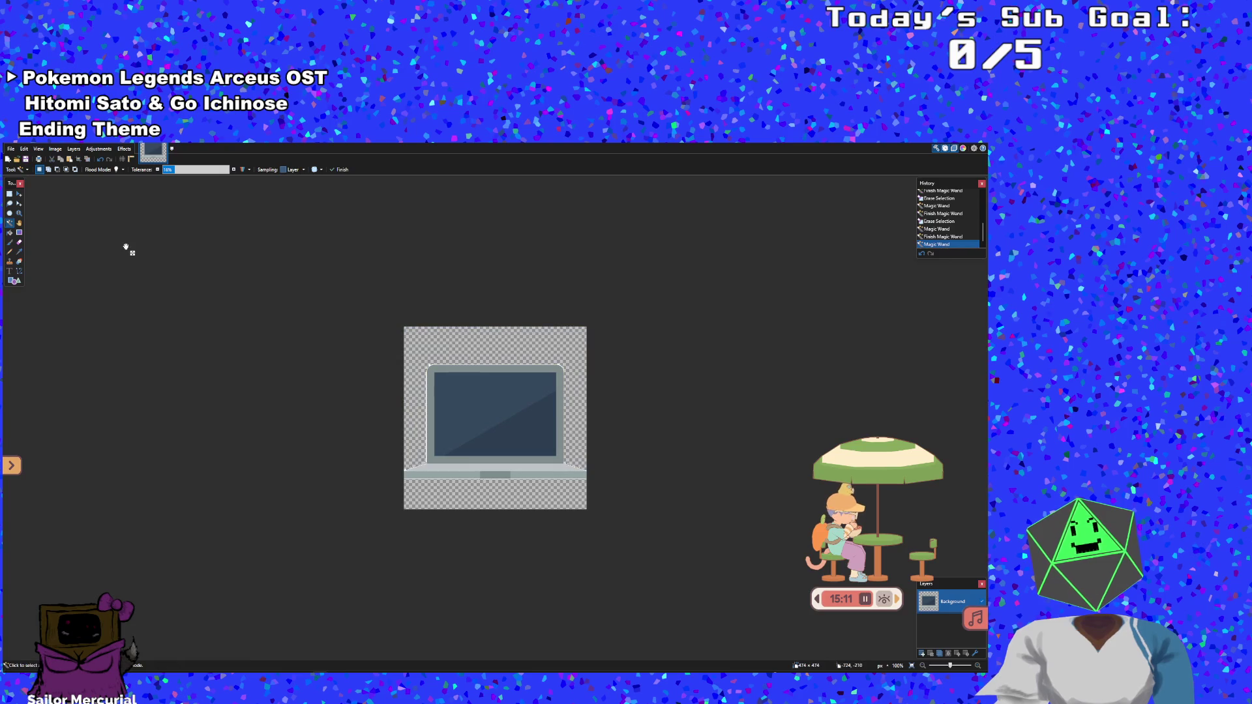
{"action": "scroll", "coordinate": [72, 183], "scroll_direction": "up", "scroll_amount": 2, "text": "ctrl"}
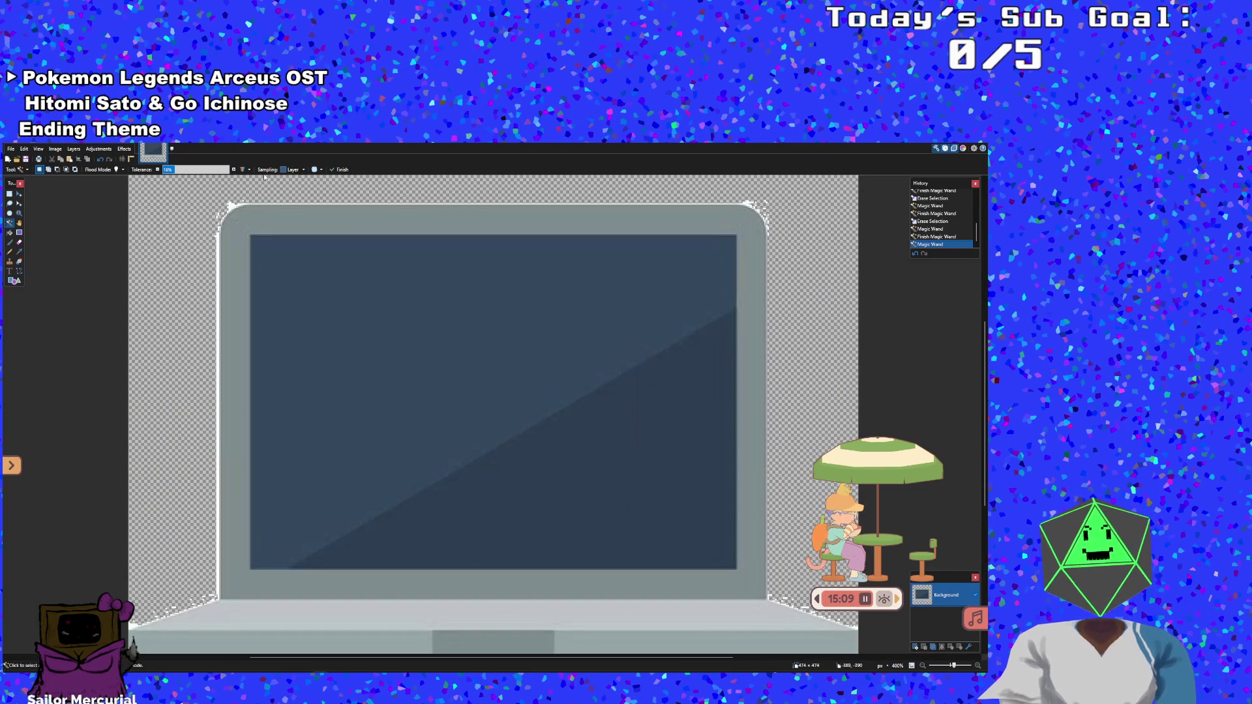
At 42–65% tolerance, delete the white fringe on the laptop edges and near the top-right corner
{"action": "left_click", "coordinate": [214, 170]}
{"action": "left_click", "coordinate": [190, 169]}
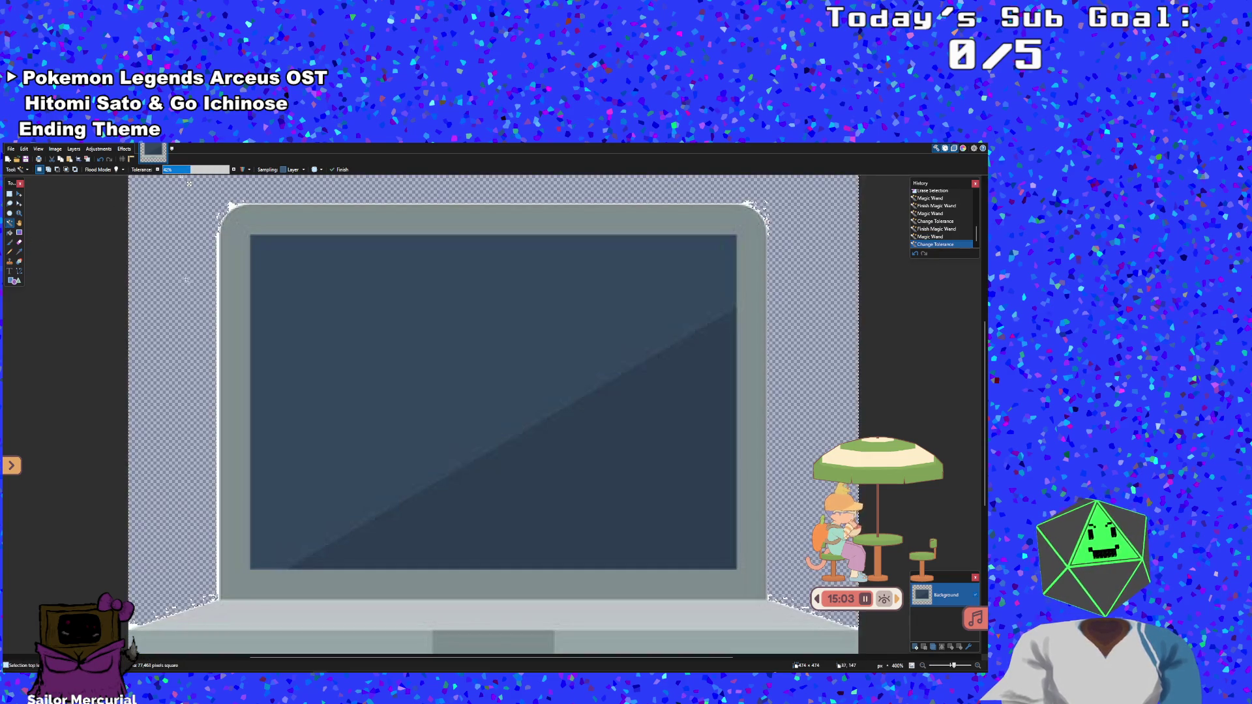
{"action": "left_click", "coordinate": [224, 268]}
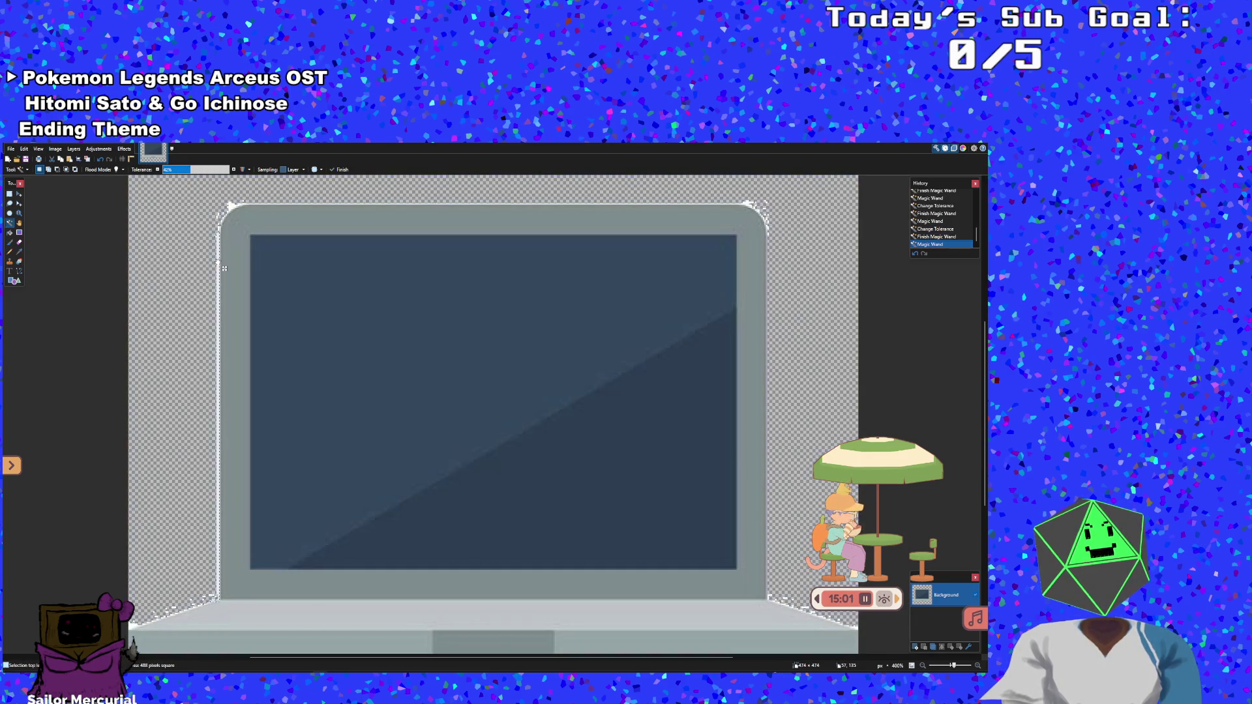
{"action": "key", "text": "Delete"}
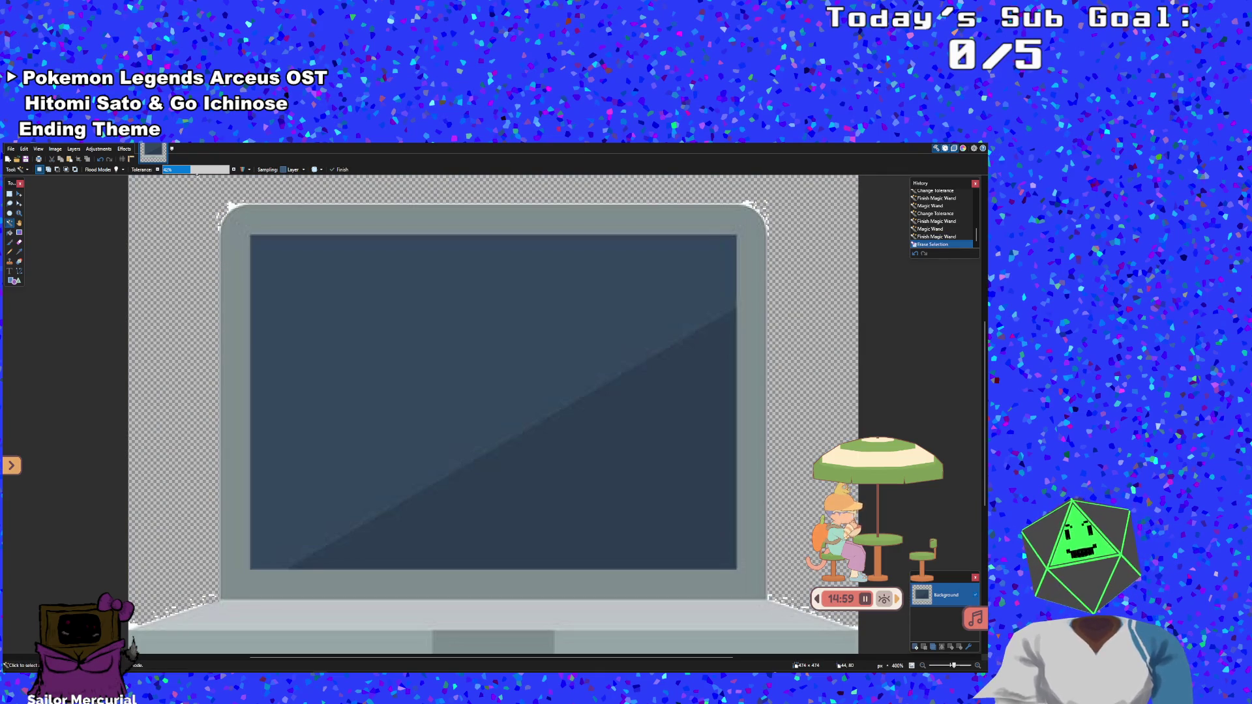
{"action": "left_click", "coordinate": [236, 215]}
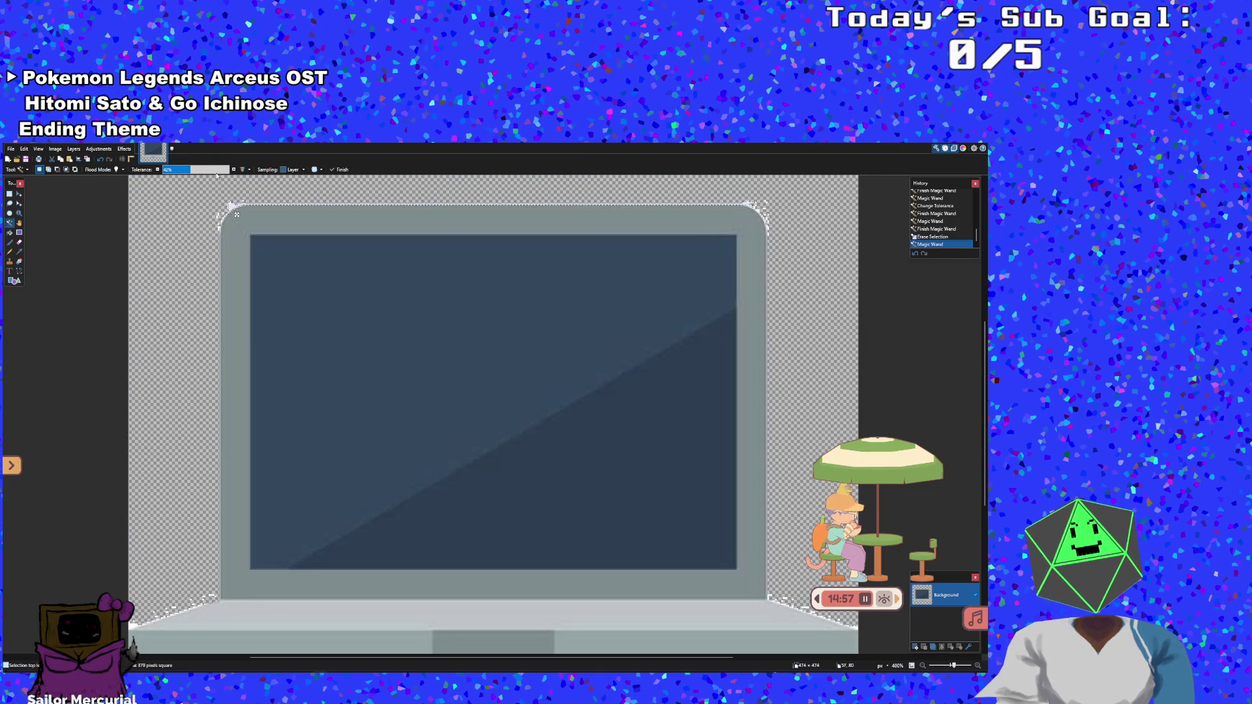
{"action": "left_click_drag", "start_coordinate": [199, 170], "coordinate": [201, 170]}
{"action": "key", "text": "Delete"}
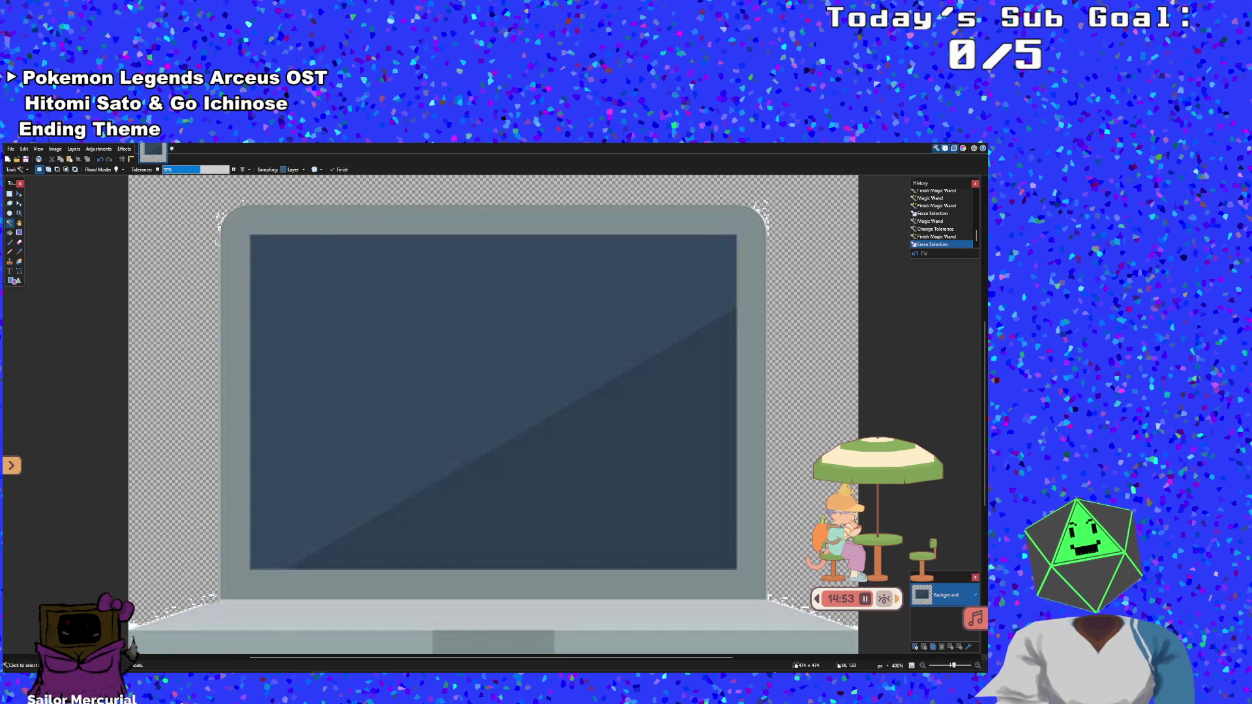
{"action": "left_click", "coordinate": [762, 213]}
{"action": "key", "text": "Delete"}
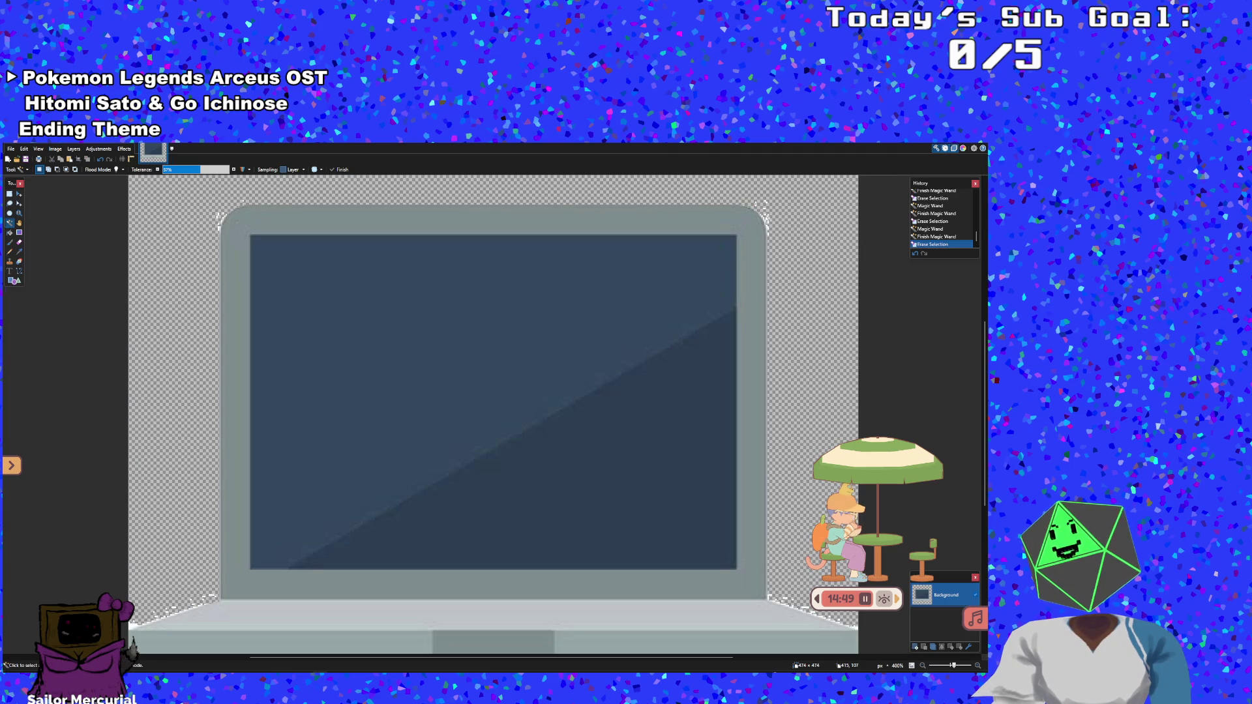
{"action": "scroll", "coordinate": [702, 384], "scroll_direction": "down", "scroll_amount": 3}
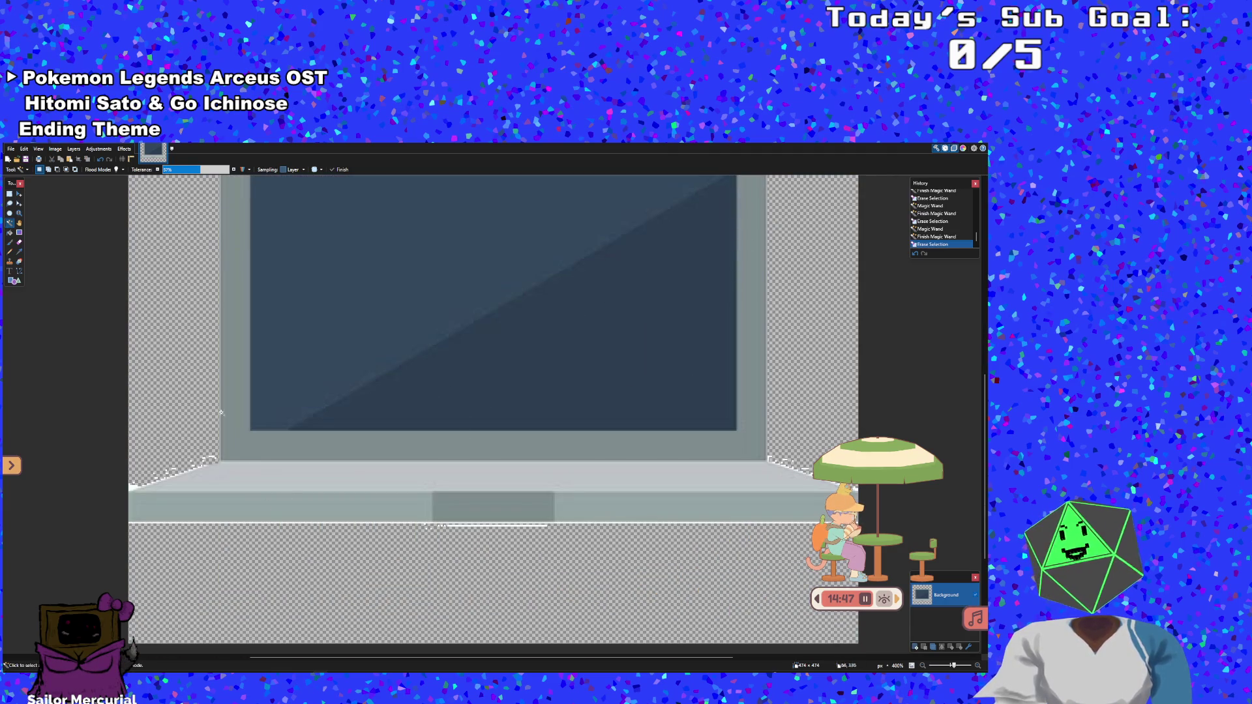
With an enlarged Eraser brush, wipe the white line under the laptop base, undoing the final stroke
{"action": "left_click", "coordinate": [19, 242]}
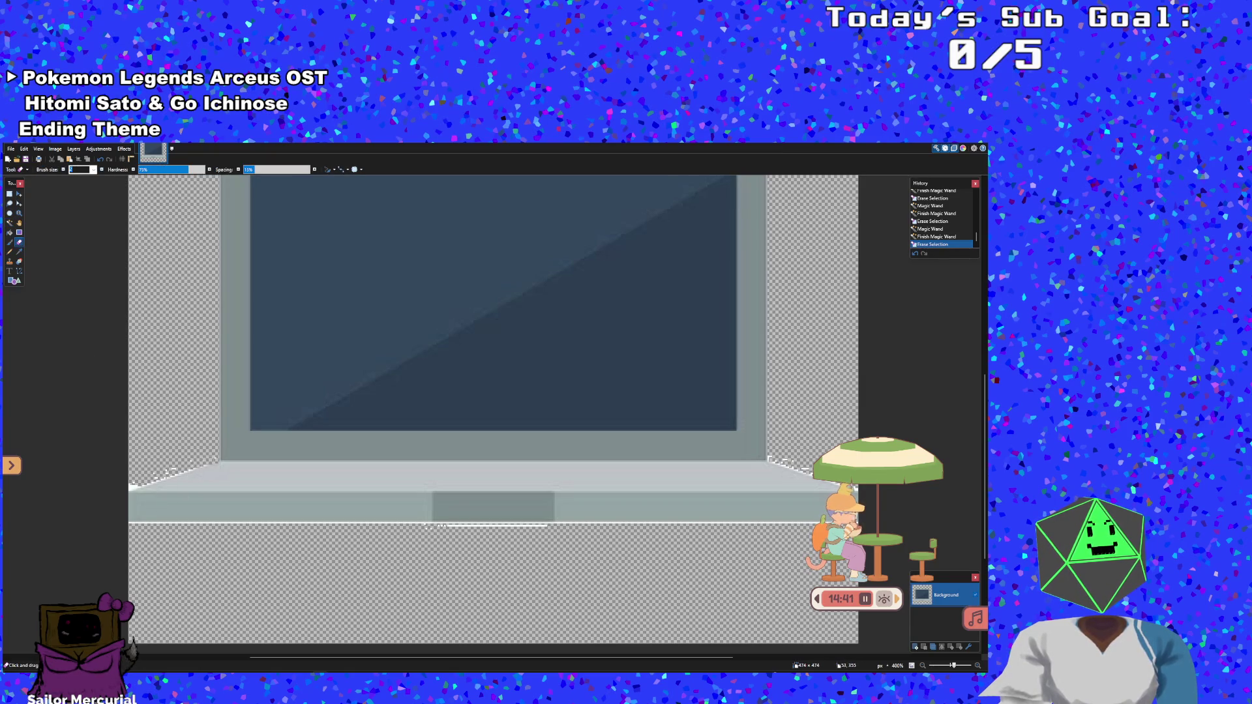
{"action": "left_click", "coordinate": [170, 206]}
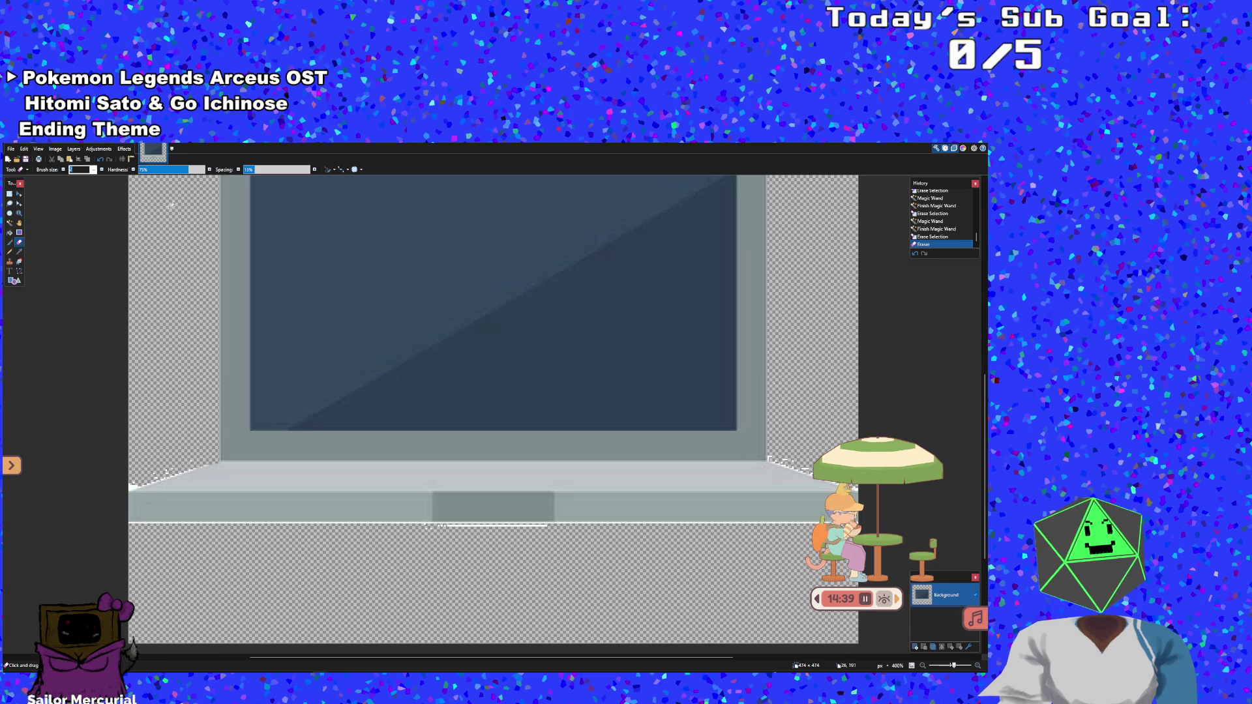
{"action": "left_click", "coordinate": [102, 170]}
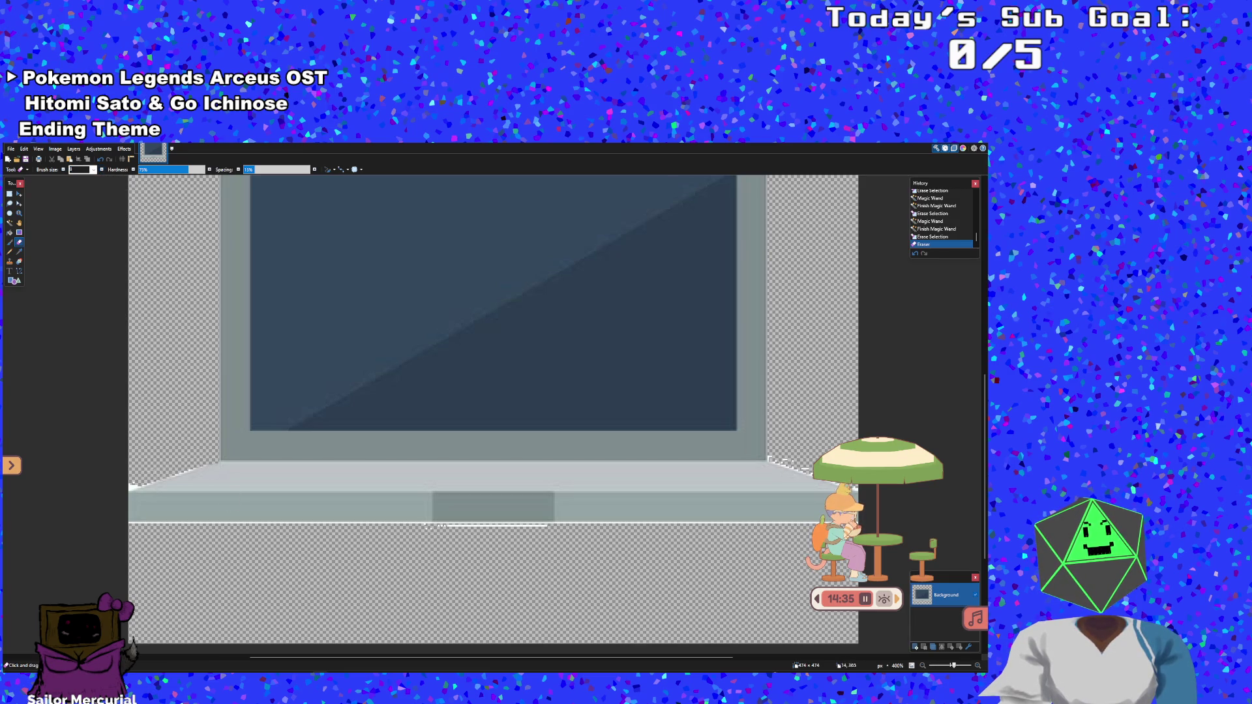
{"action": "left_click", "coordinate": [123, 484]}
{"action": "left_click_drag", "start_coordinate": [133, 526], "coordinate": [181, 525]}
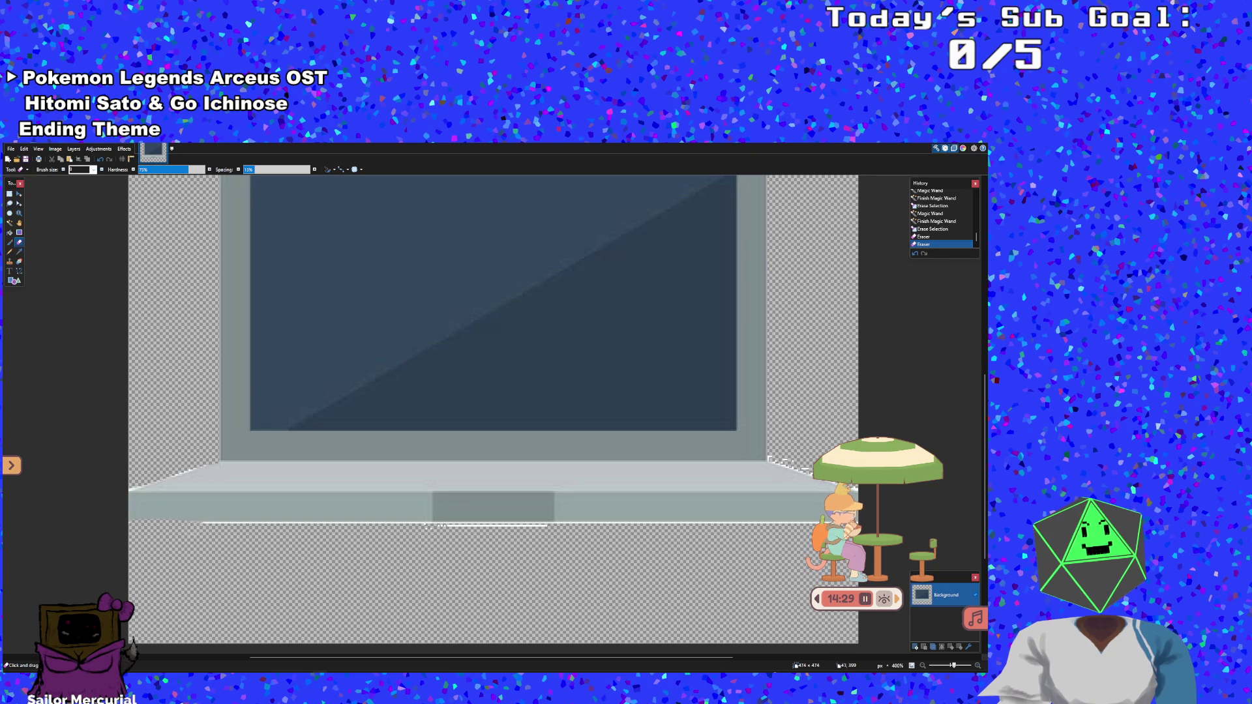
{"action": "left_click", "coordinate": [189, 525]}
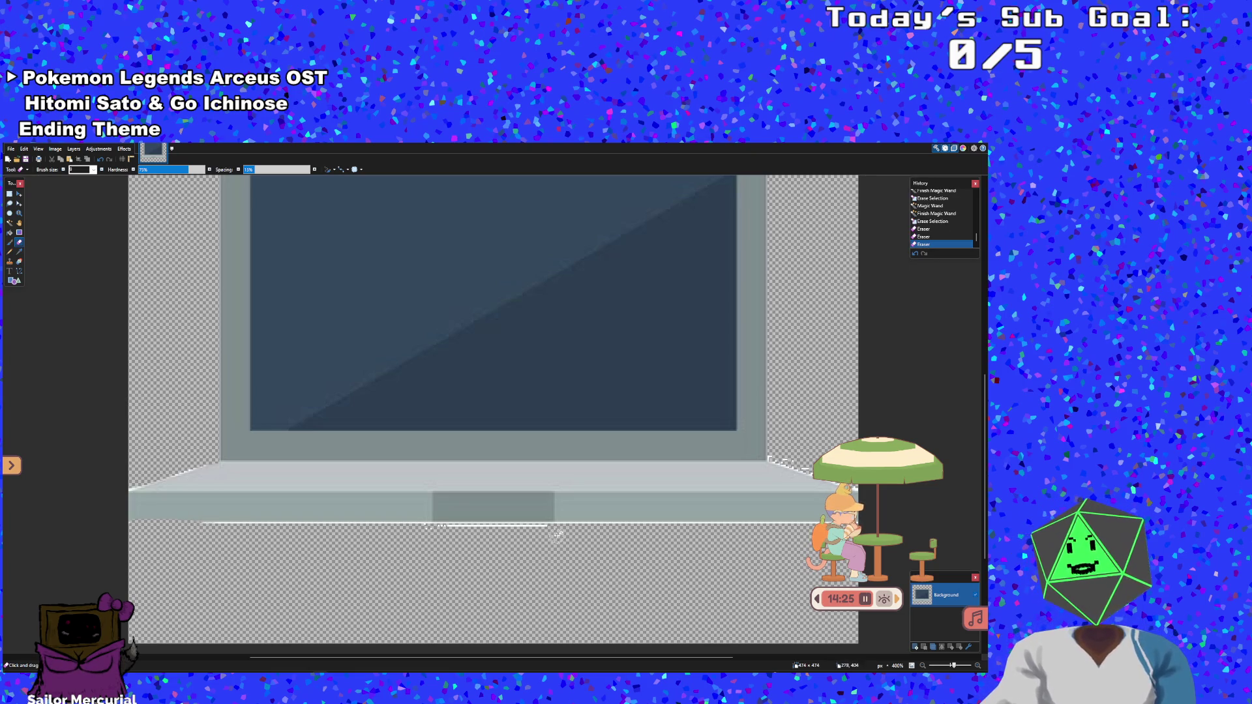
{"action": "mouse_move", "coordinate": [558, 525]}
{"action": "left_mouse_down"}
{"action": "mouse_move", "coordinate": [449, 525]}
{"action": "mouse_move", "coordinate": [506, 526]}
{"action": "left_mouse_up"}
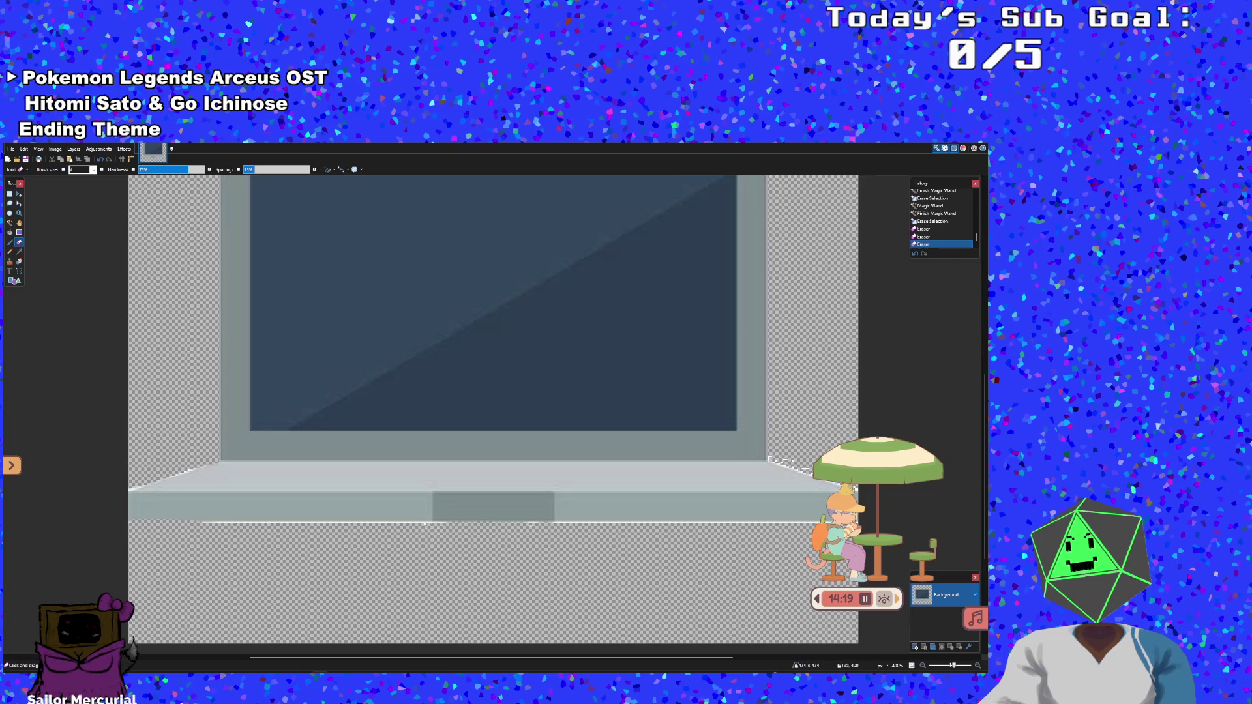
{"action": "left_click_drag", "start_coordinate": [398, 523], "coordinate": [281, 522]}
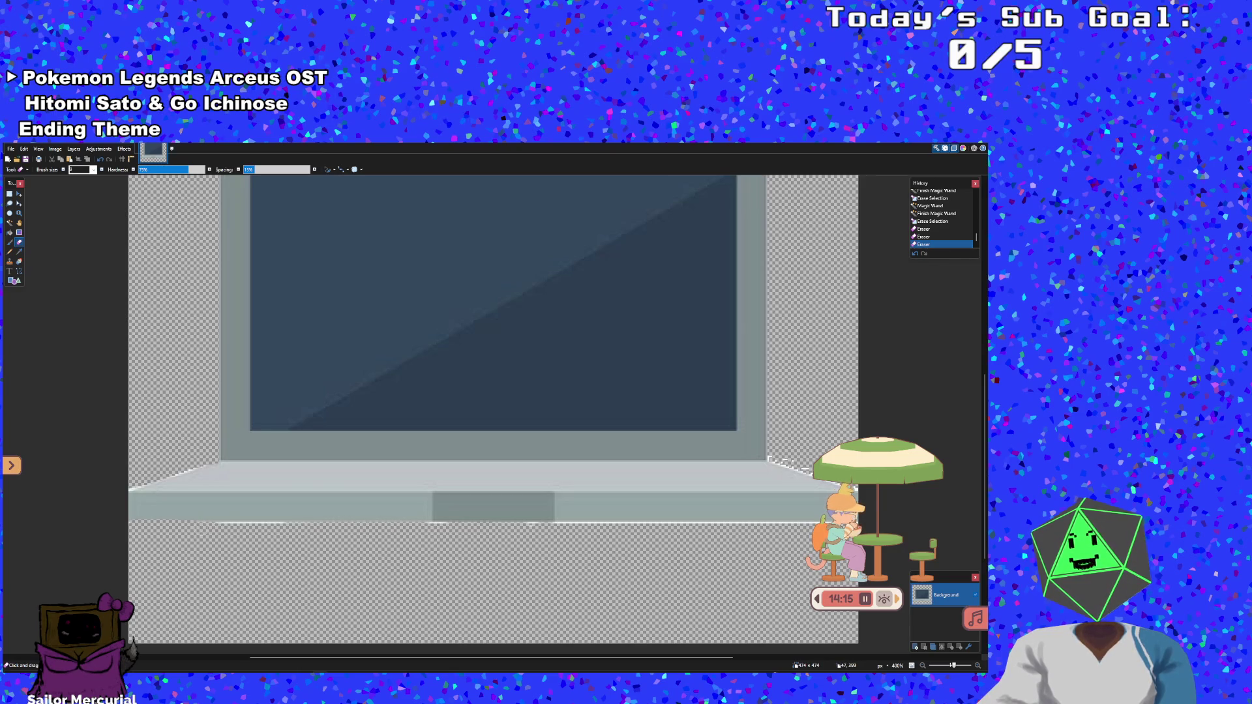
{"action": "left_click_drag", "start_coordinate": [313, 521], "coordinate": [225, 522]}
{"action": "key", "text": "ctrl+z"}
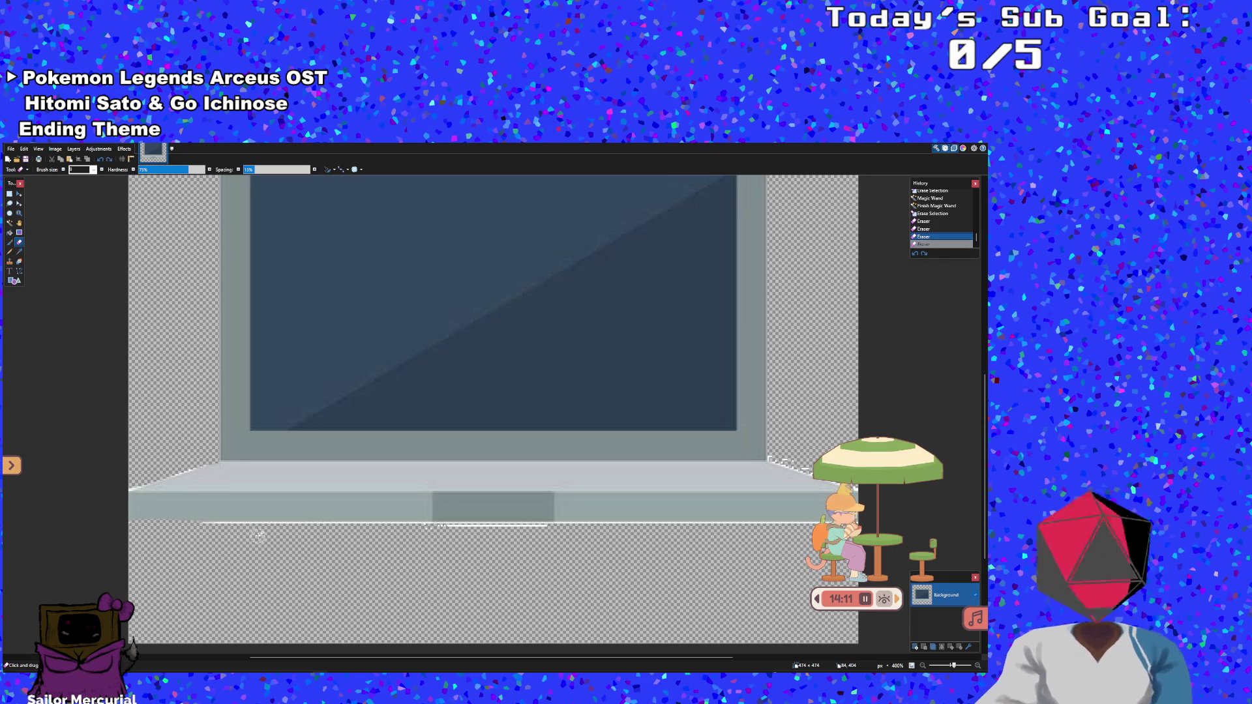
{"action": "left_click", "coordinate": [9, 222]}
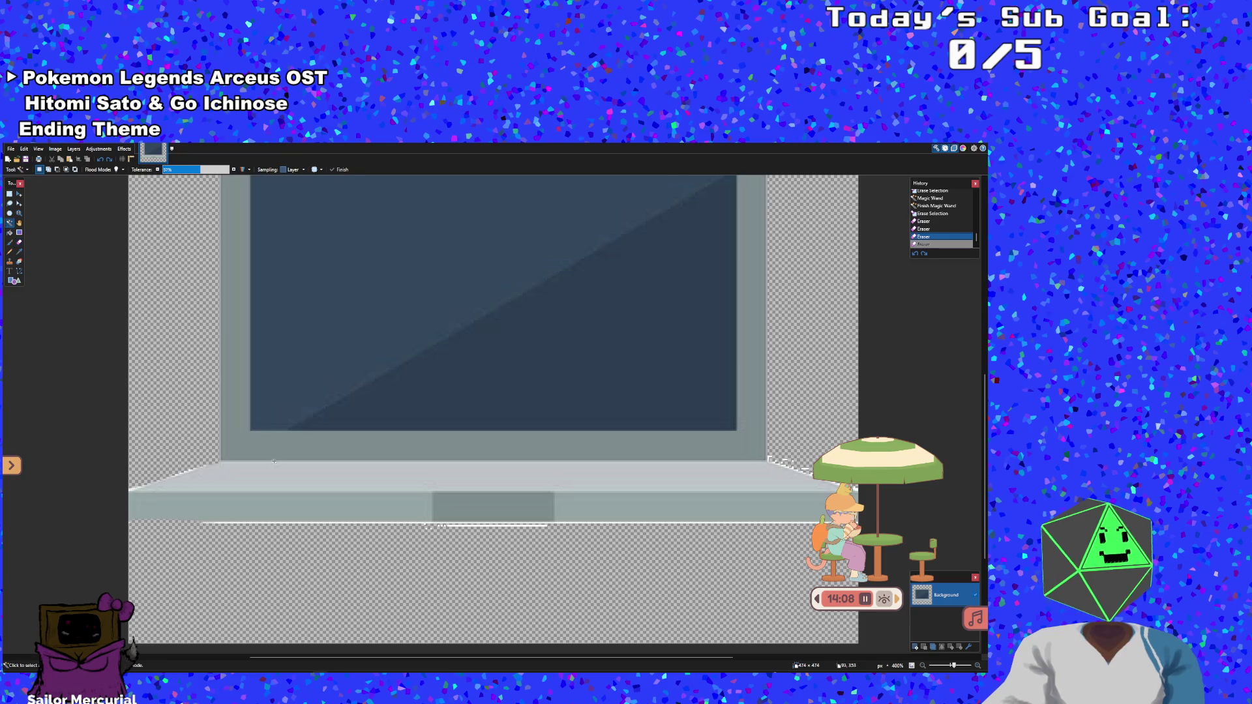
Set Magic Wand tolerance to about 22% and delete the thin white line under the base
{"action": "left_click", "coordinate": [273, 523]}
{"action": "left_click", "coordinate": [178, 171]}
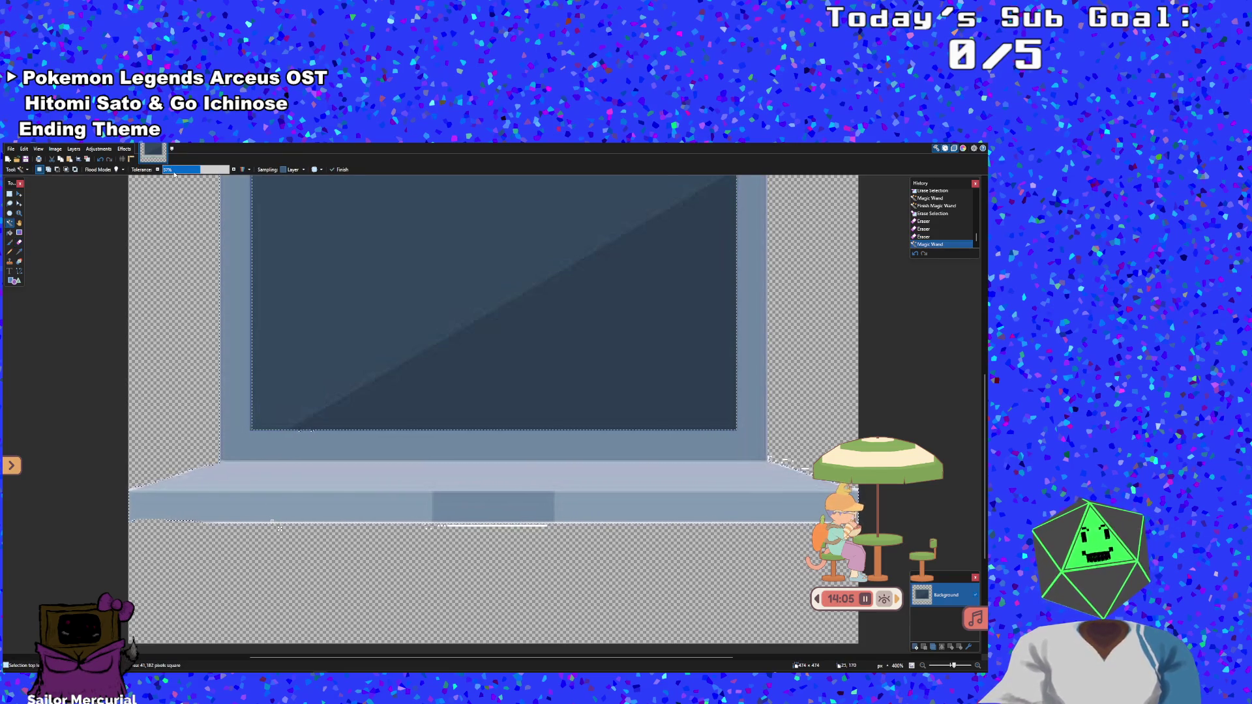
{"action": "left_click", "coordinate": [167, 171]}
{"action": "left_click", "coordinate": [168, 173]}
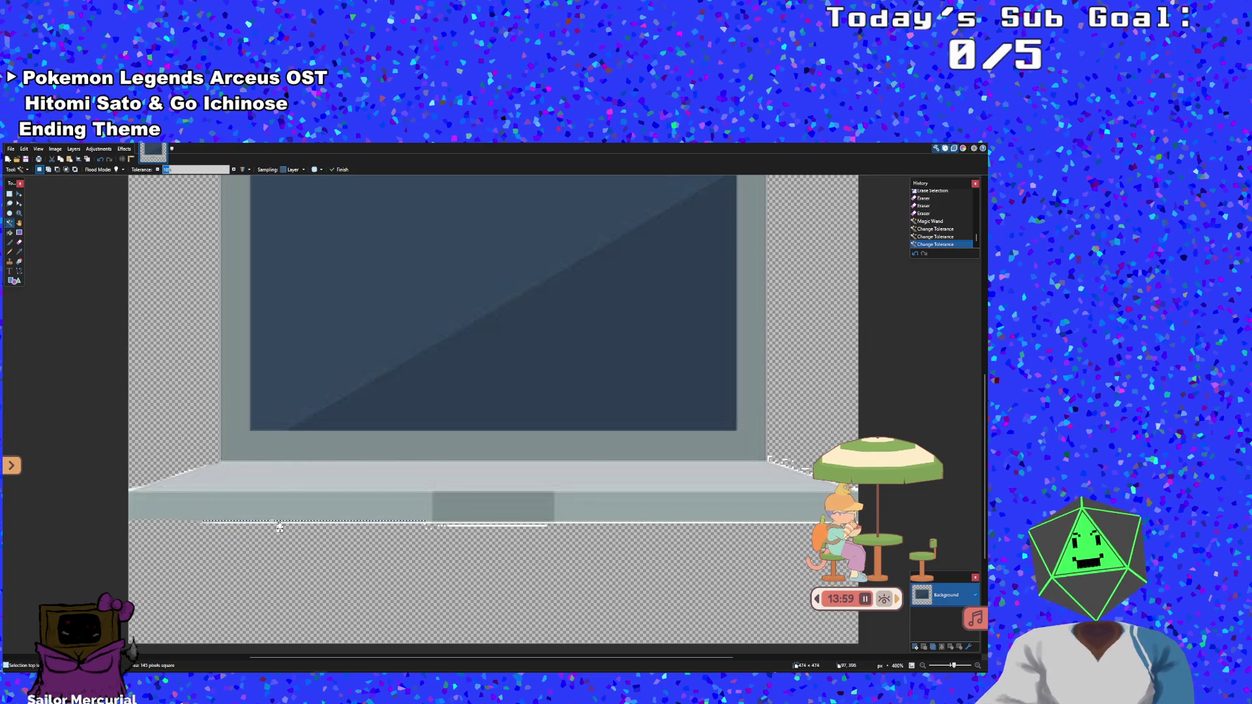
{"action": "scroll", "coordinate": [279, 527], "scroll_direction": "up", "scroll_amount": 5}
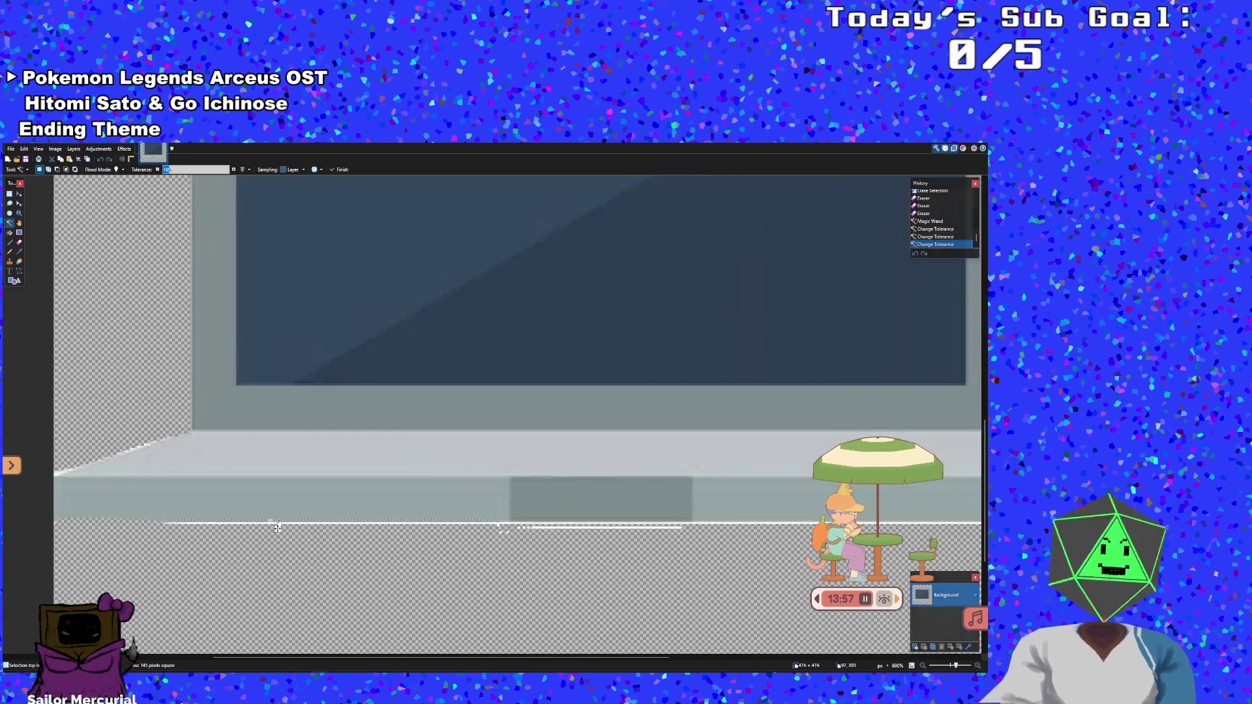
{"action": "left_click", "coordinate": [304, 531]}
{"action": "left_click", "coordinate": [178, 170]}
{"action": "key", "text": "Delete"}
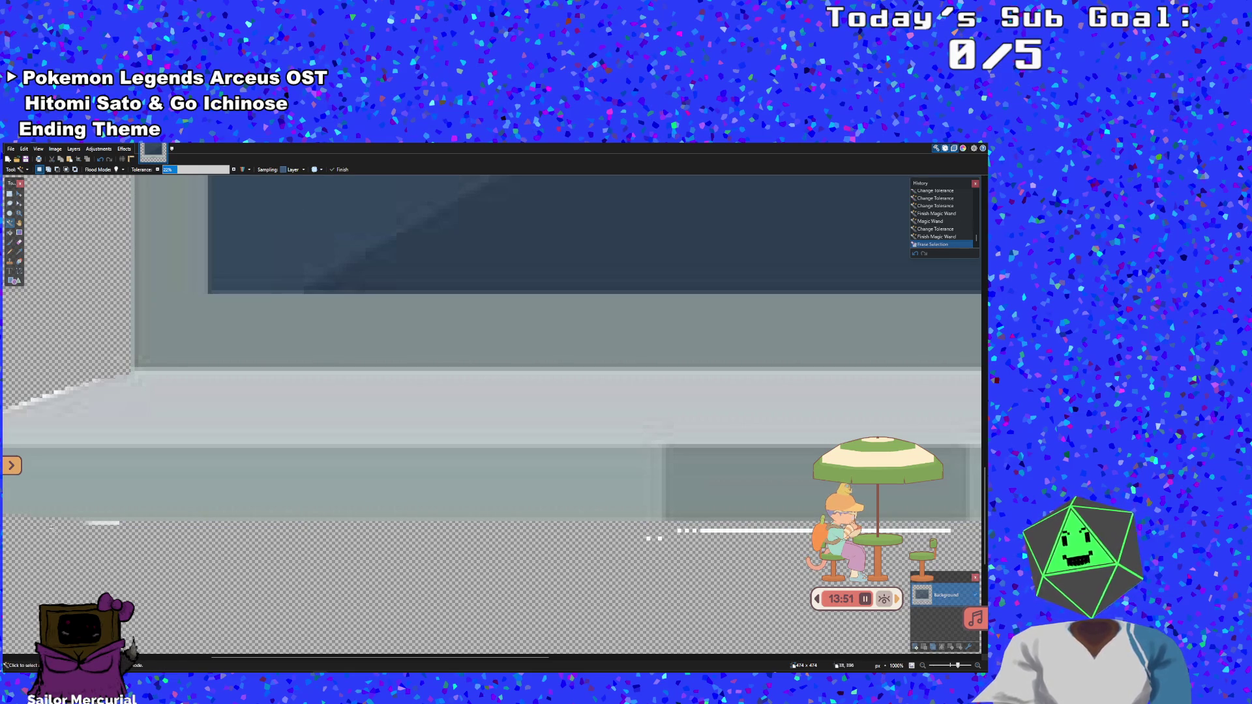
Delete the short left white segment, the long right line and leftover white by the edge
{"action": "left_click", "coordinate": [111, 531]}
{"action": "key", "text": "Delete"}
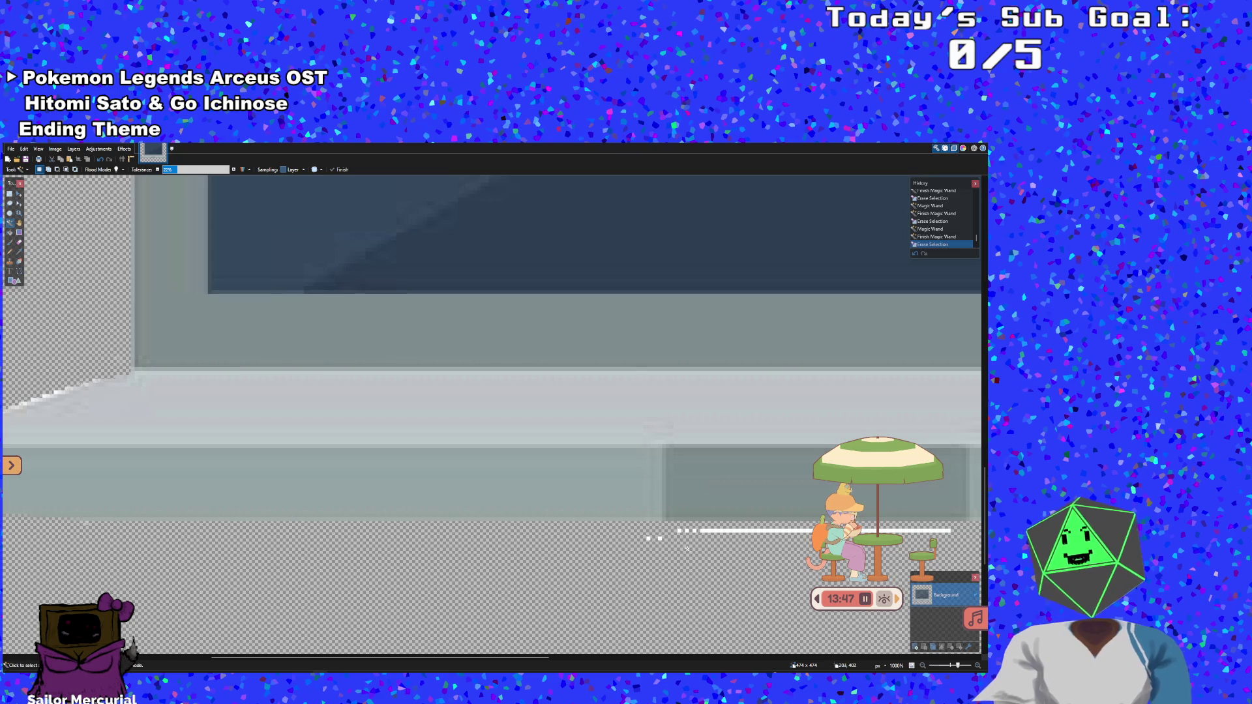
{"action": "left_click", "coordinate": [706, 532]}
{"action": "key", "text": "Delete"}
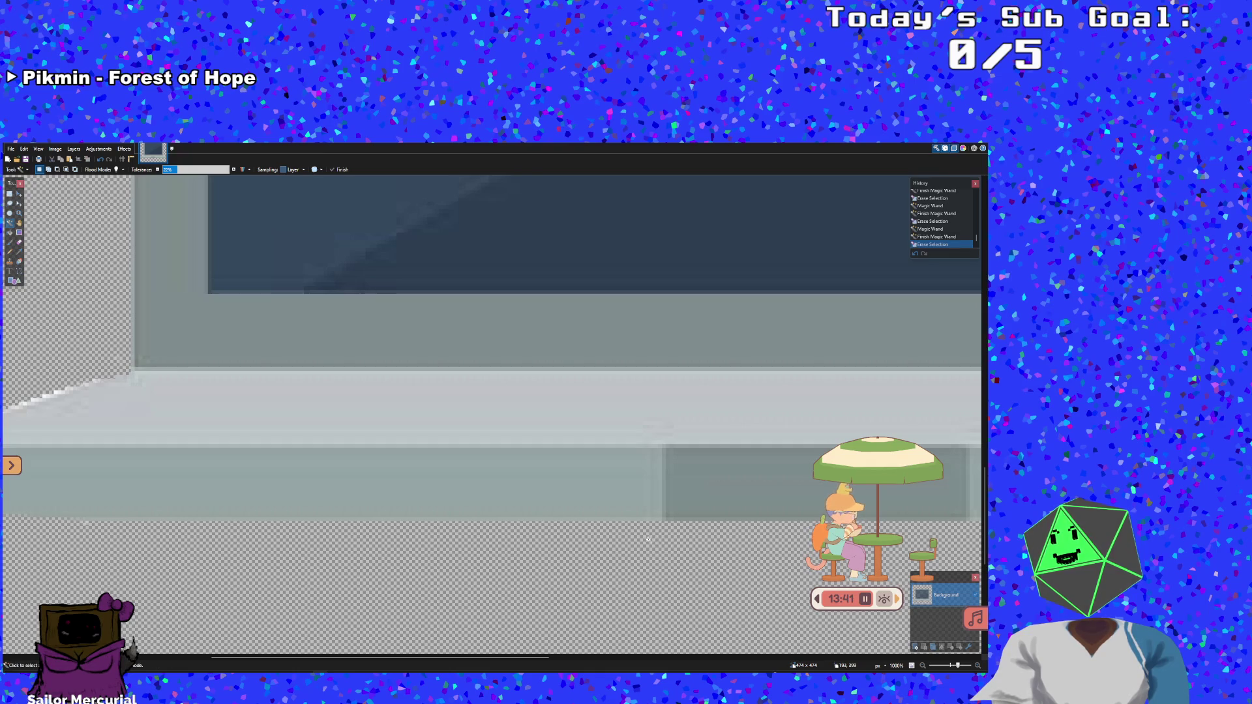
{"action": "left_click", "coordinate": [86, 524]}
{"action": "key", "text": "Delete"}
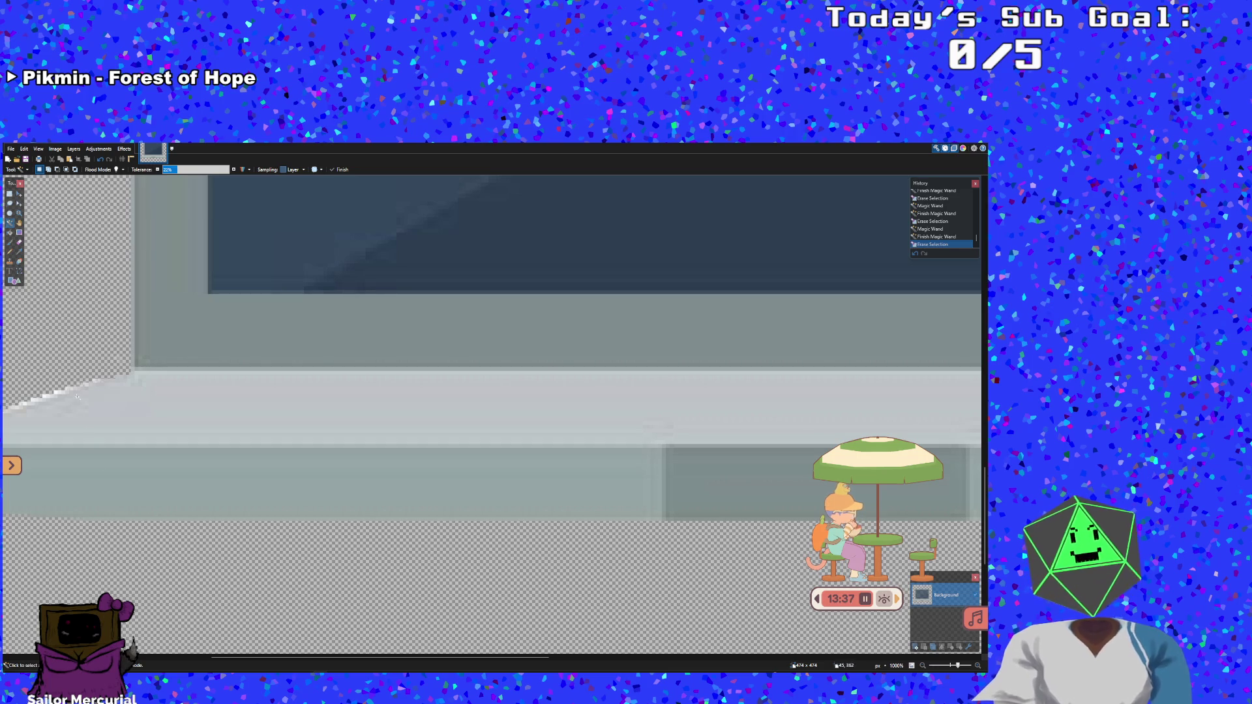
Brush the Eraser over the light fringe along the left end of the base's slope
{"action": "scroll", "coordinate": [207, 663], "scroll_direction": "left", "scroll_amount": 3}
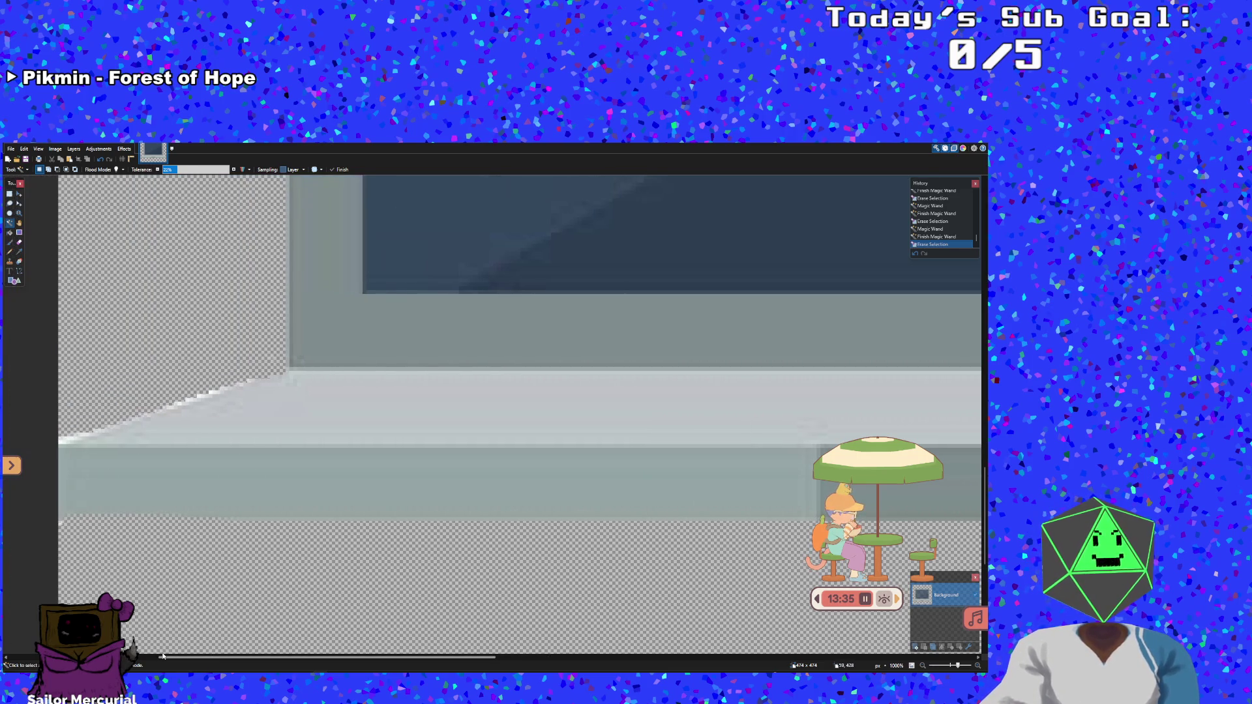
{"action": "left_click", "coordinate": [19, 242]}
{"action": "mouse_move", "coordinate": [56, 427]}
{"action": "left_mouse_down"}
{"action": "mouse_move", "coordinate": [104, 430]}
{"action": "mouse_move", "coordinate": [267, 379]}
{"action": "mouse_move", "coordinate": [273, 363]}
{"action": "left_mouse_up"}
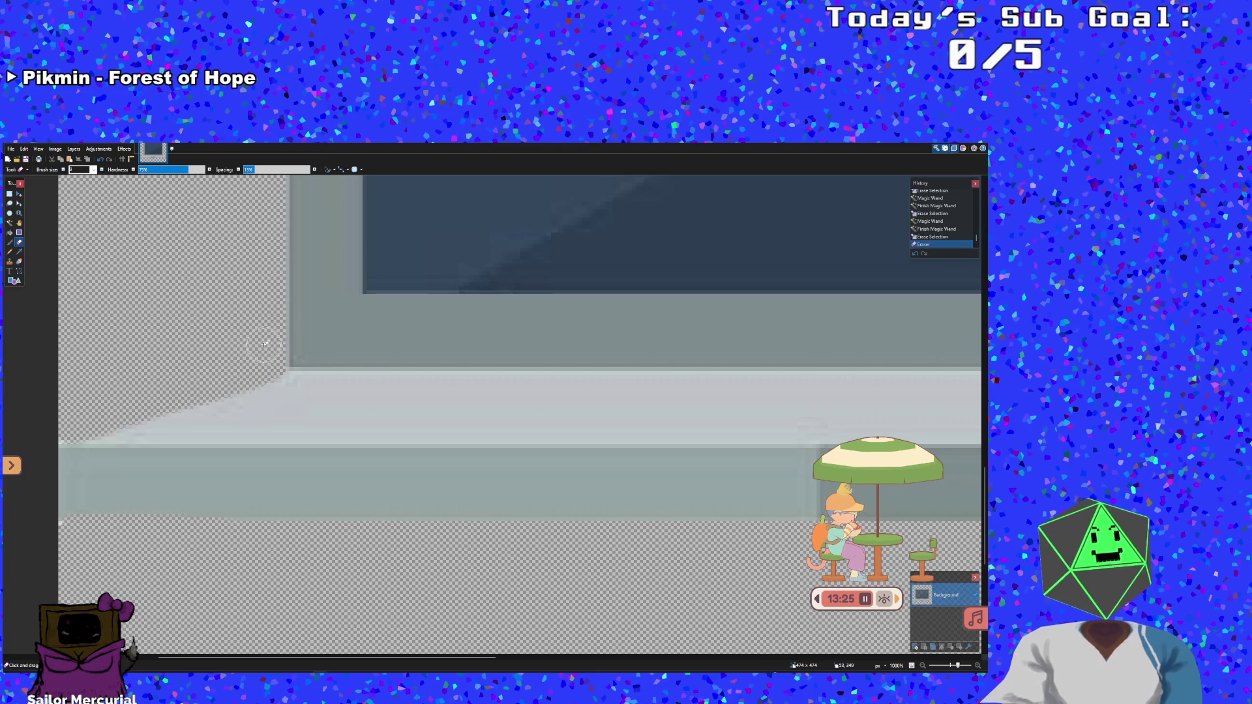
{"action": "left_click_drag", "start_coordinate": [205, 658], "coordinate": [612, 657]}
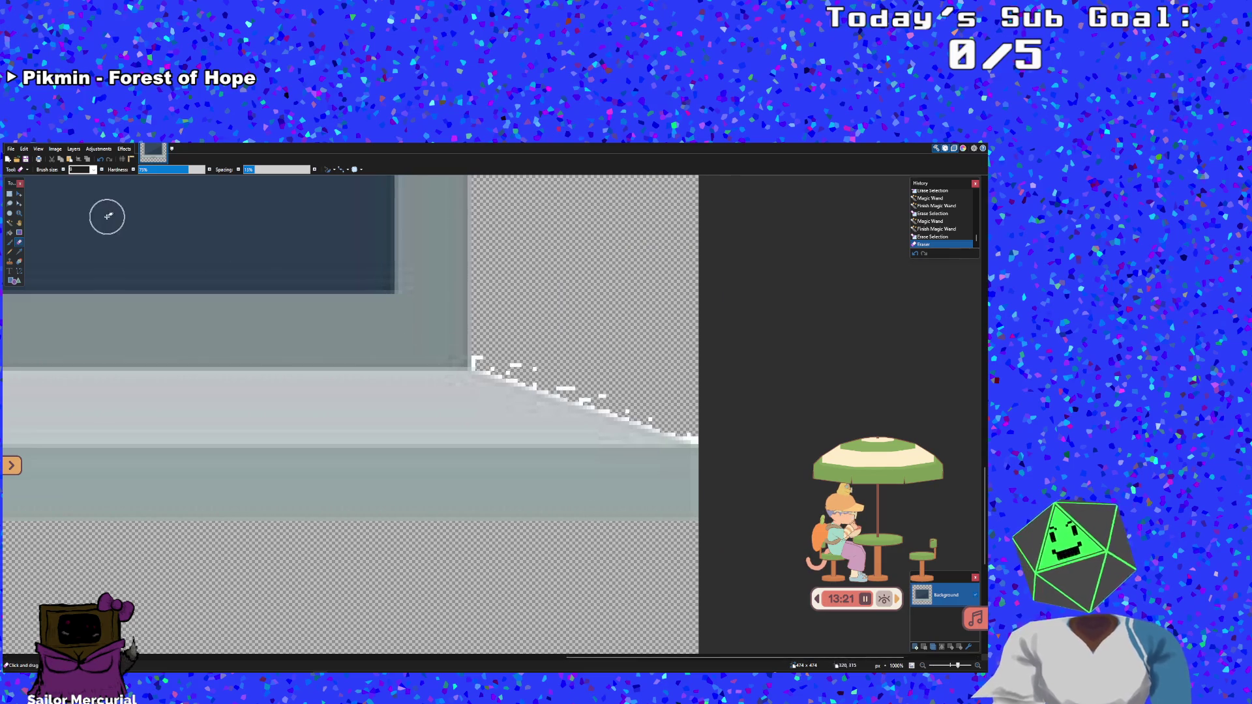
Magic Wand the area right of the laptop near the image edge and delete the selection
{"action": "left_click", "coordinate": [11, 223]}
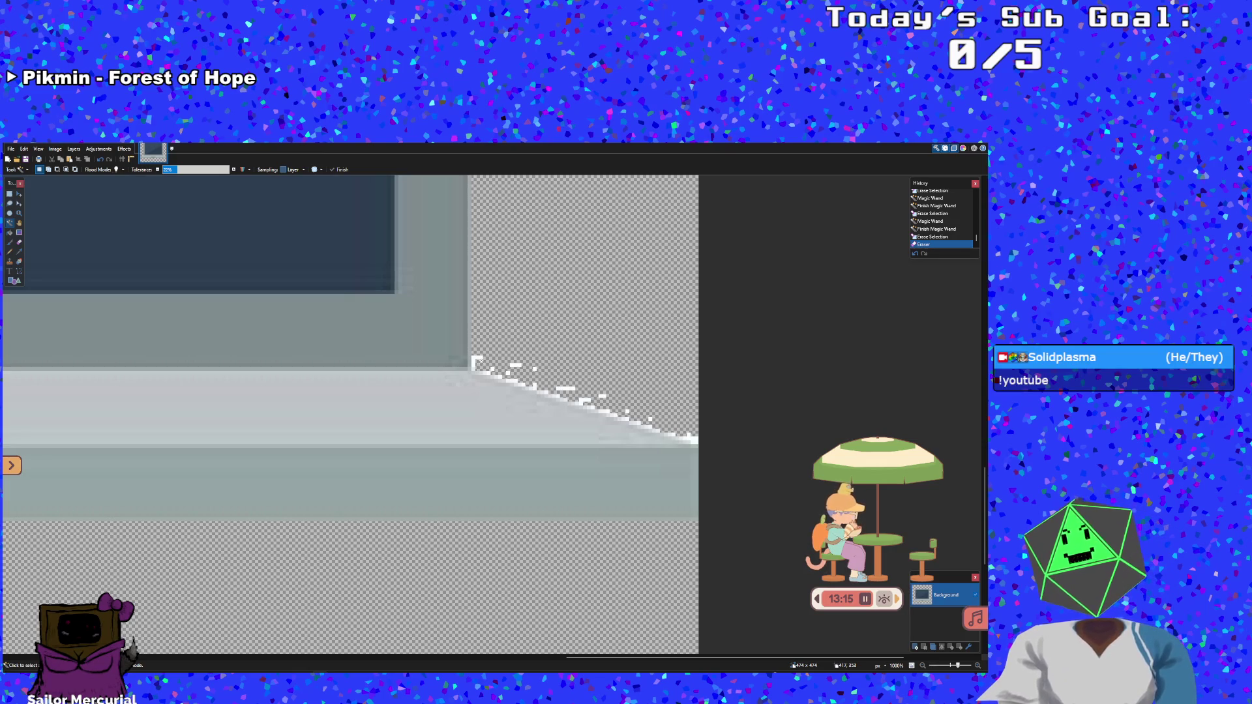
{"action": "left_click", "coordinate": [493, 363]}
{"action": "left_click", "coordinate": [478, 366]}
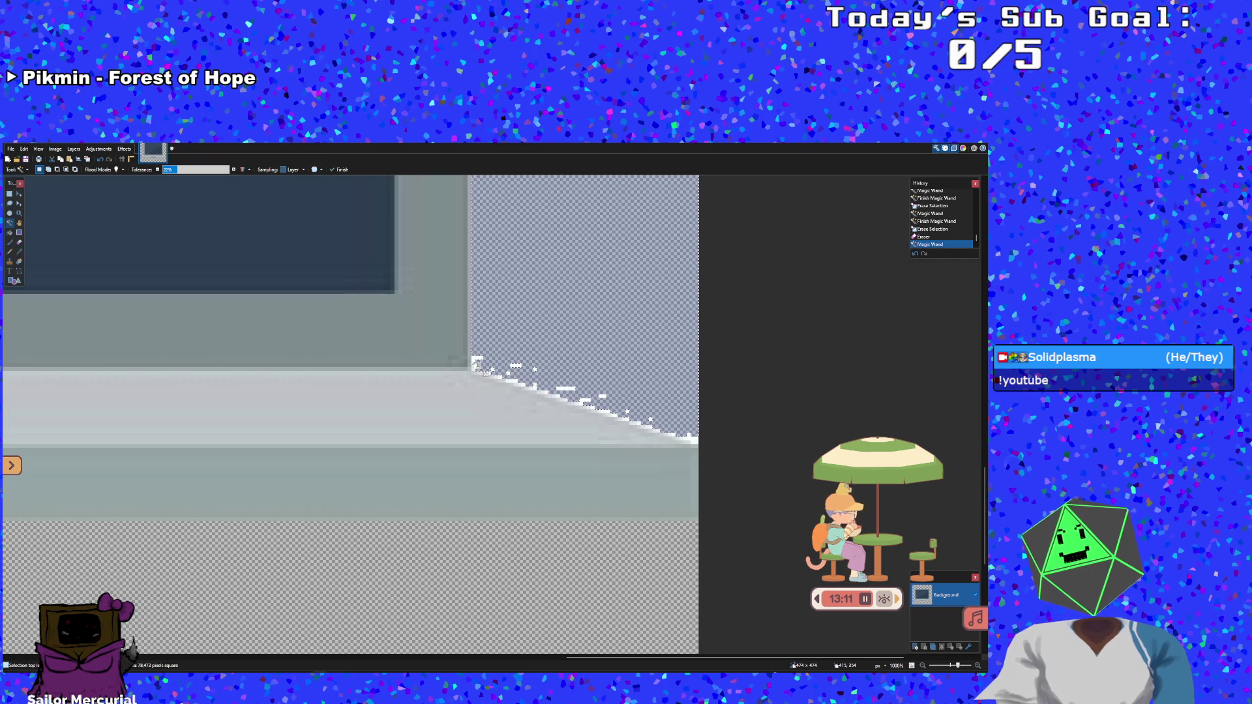
{"action": "left_click", "coordinate": [477, 364]}
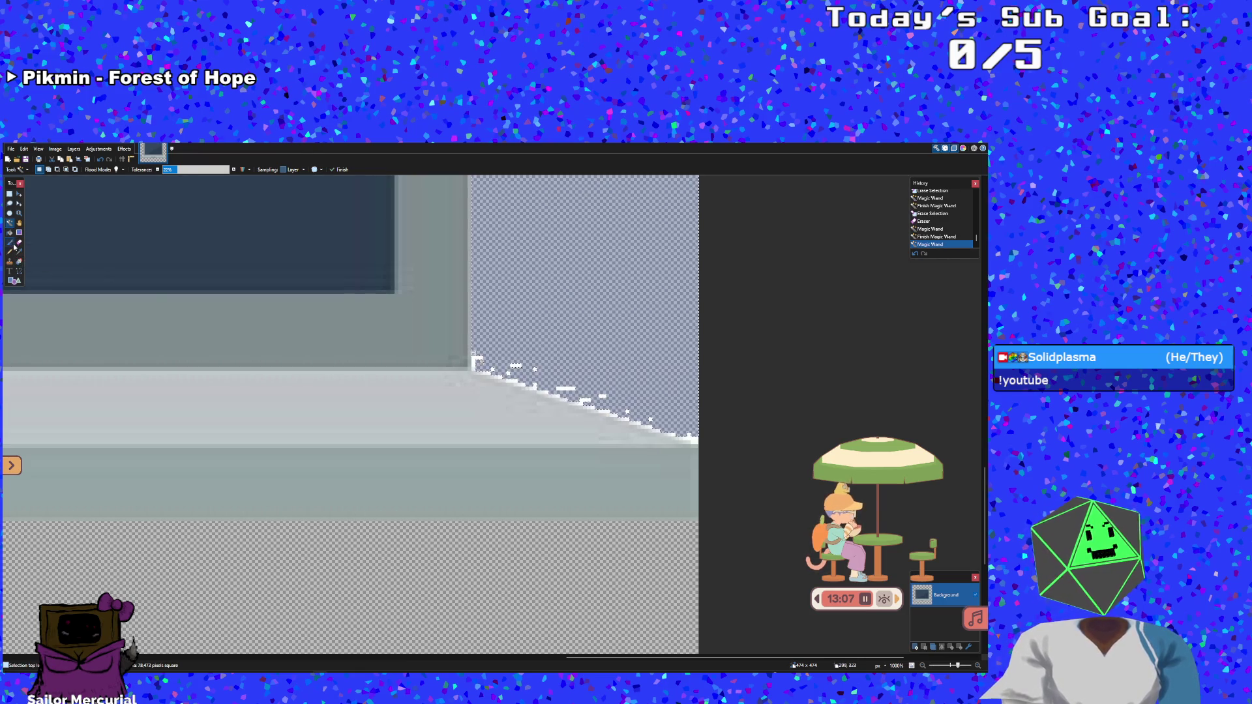
{"action": "left_click", "coordinate": [9, 222]}
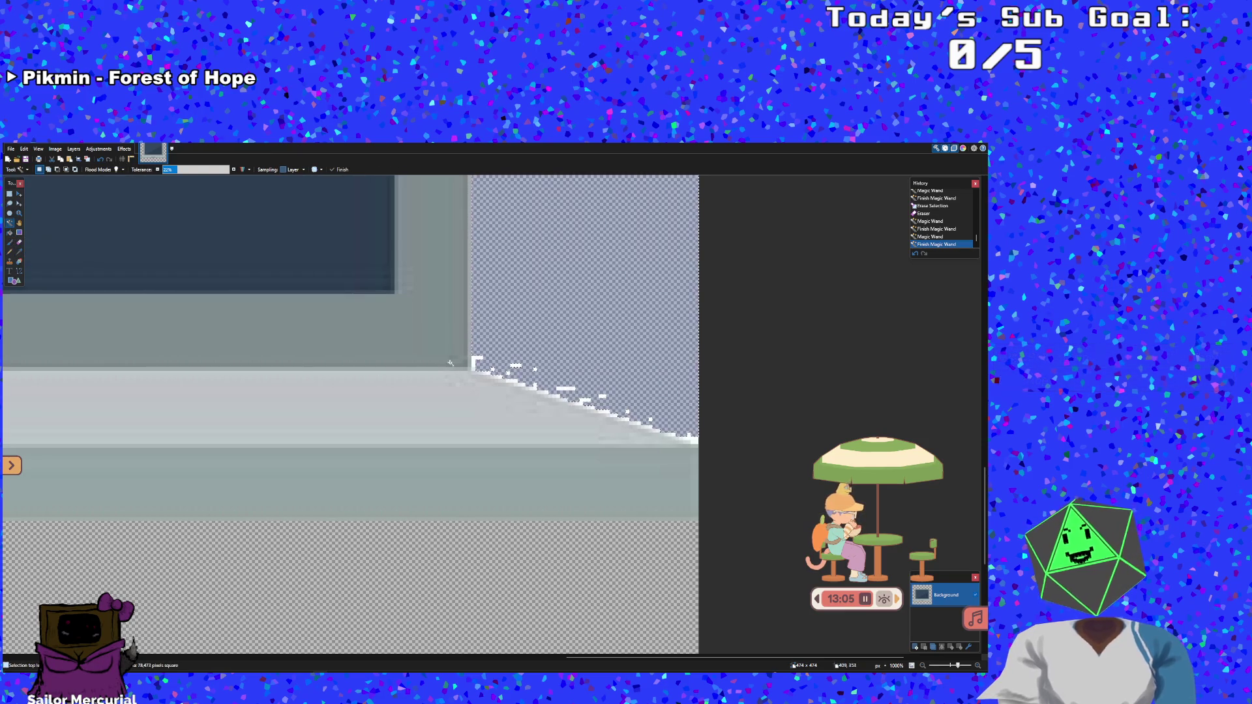
{"action": "key", "text": "Delete"}
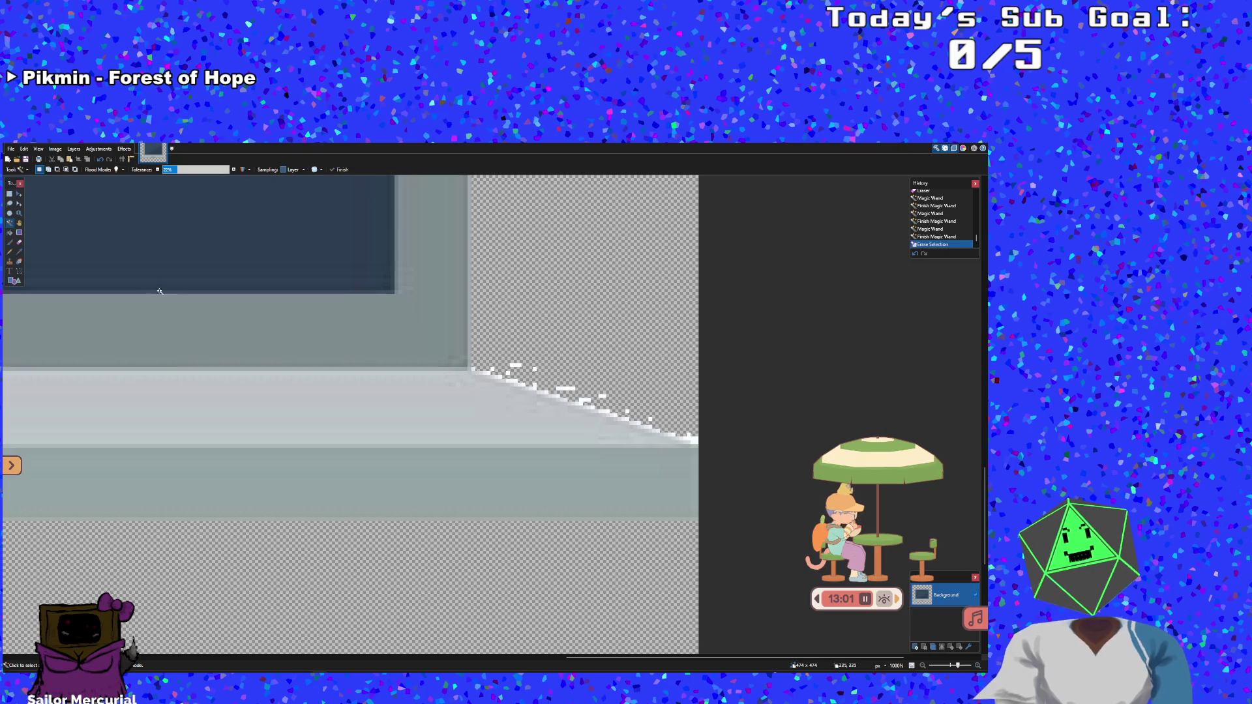
Erase the white stair-step pixels along the base's right slope
{"action": "left_click", "coordinate": [19, 233]}
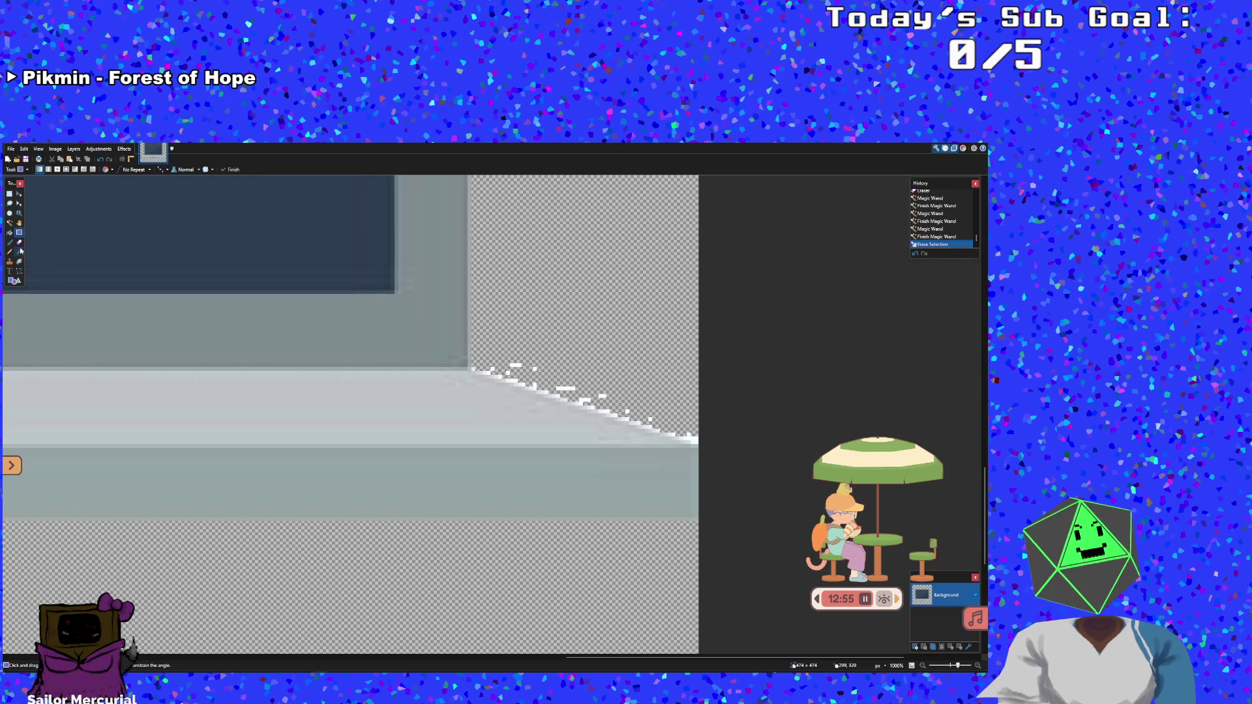
{"action": "left_click", "coordinate": [19, 242]}
{"action": "mouse_move", "coordinate": [710, 431]}
{"action": "left_mouse_down"}
{"action": "mouse_move", "coordinate": [646, 430]}
{"action": "mouse_move", "coordinate": [496, 370]}
{"action": "left_mouse_up"}
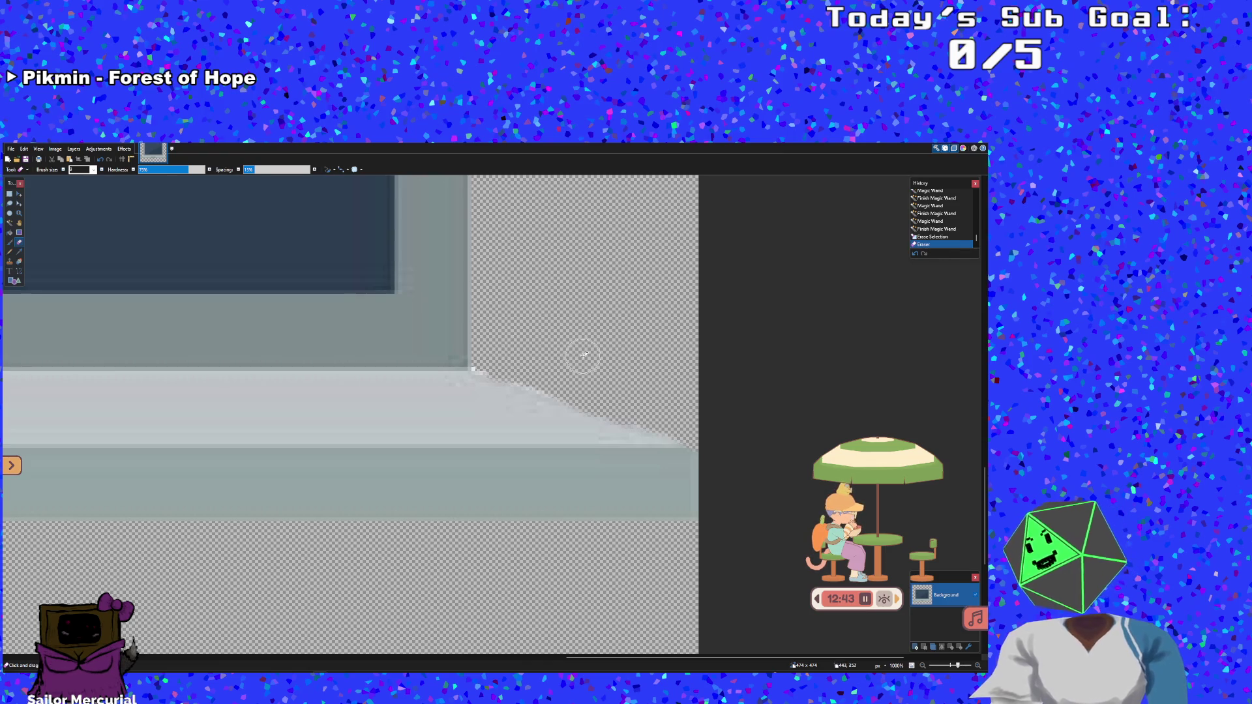
{"action": "scroll", "coordinate": [797, 261], "scroll_direction": "down", "scroll_amount": 6}
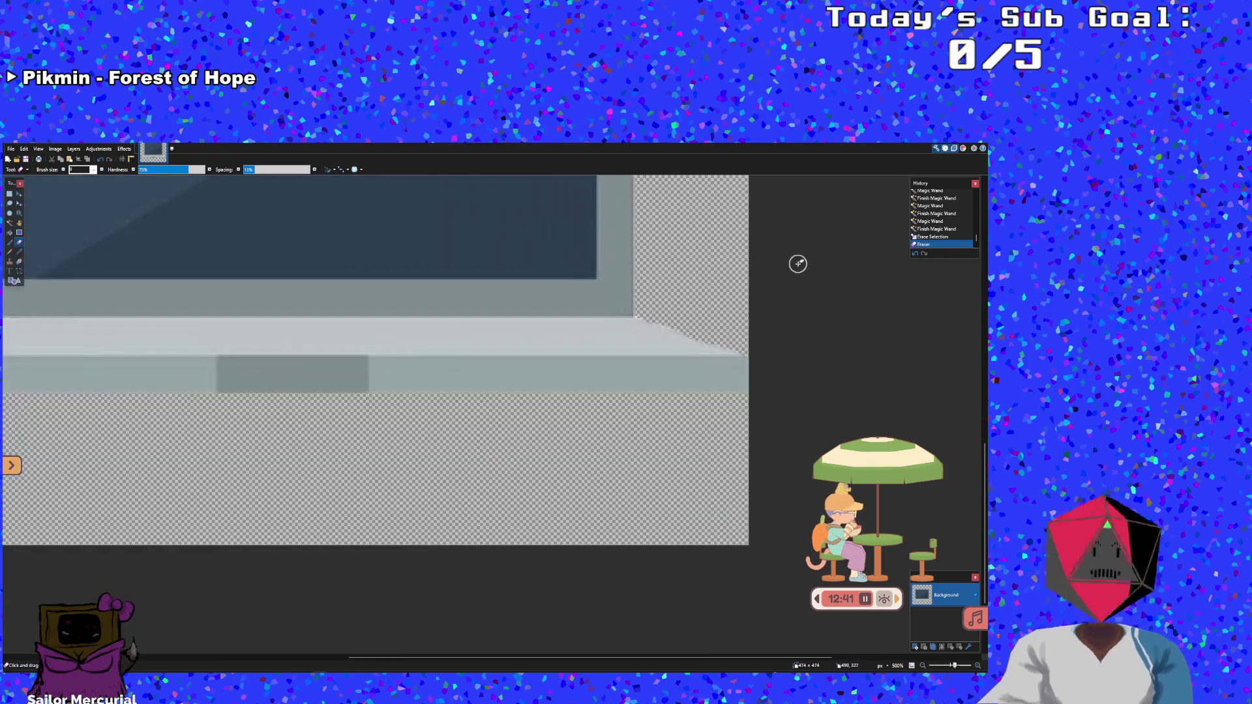
Undo the last eraser stroke, then delete a Magic Wand selection beside the laptop
{"action": "scroll", "coordinate": [797, 268], "scroll_direction": "up", "scroll_amount": 3}
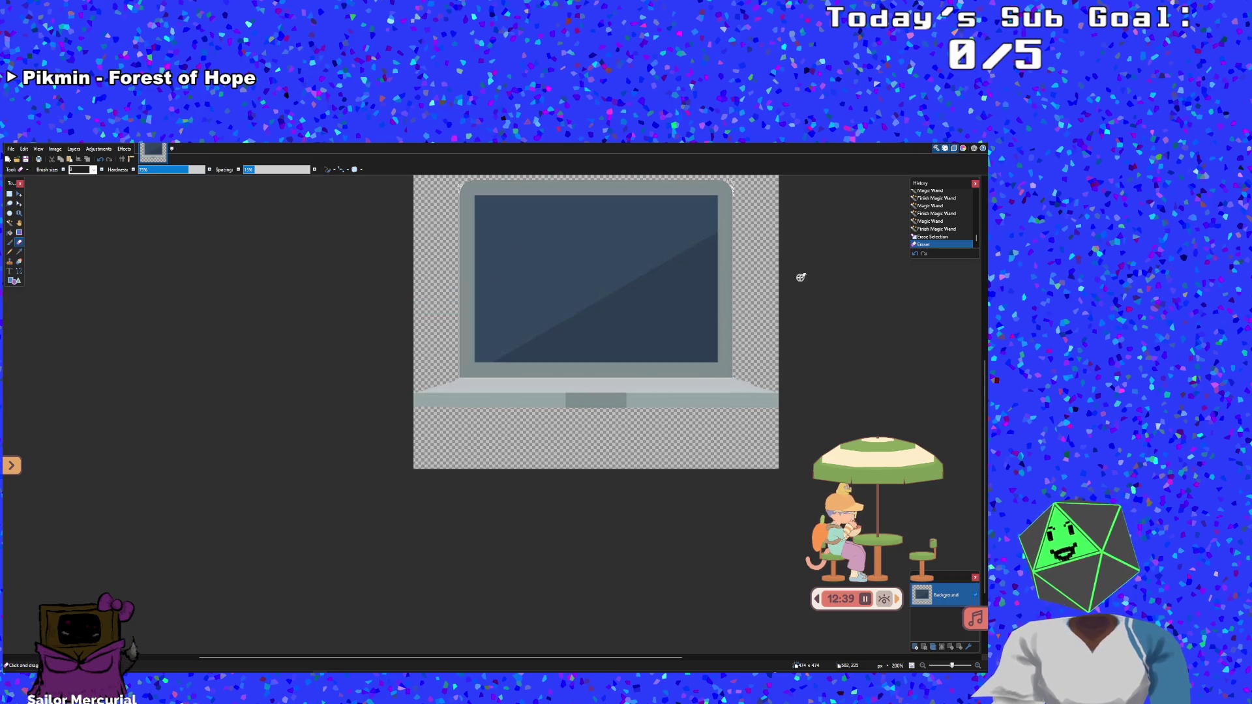
{"action": "key", "text": "ctrl+z"}
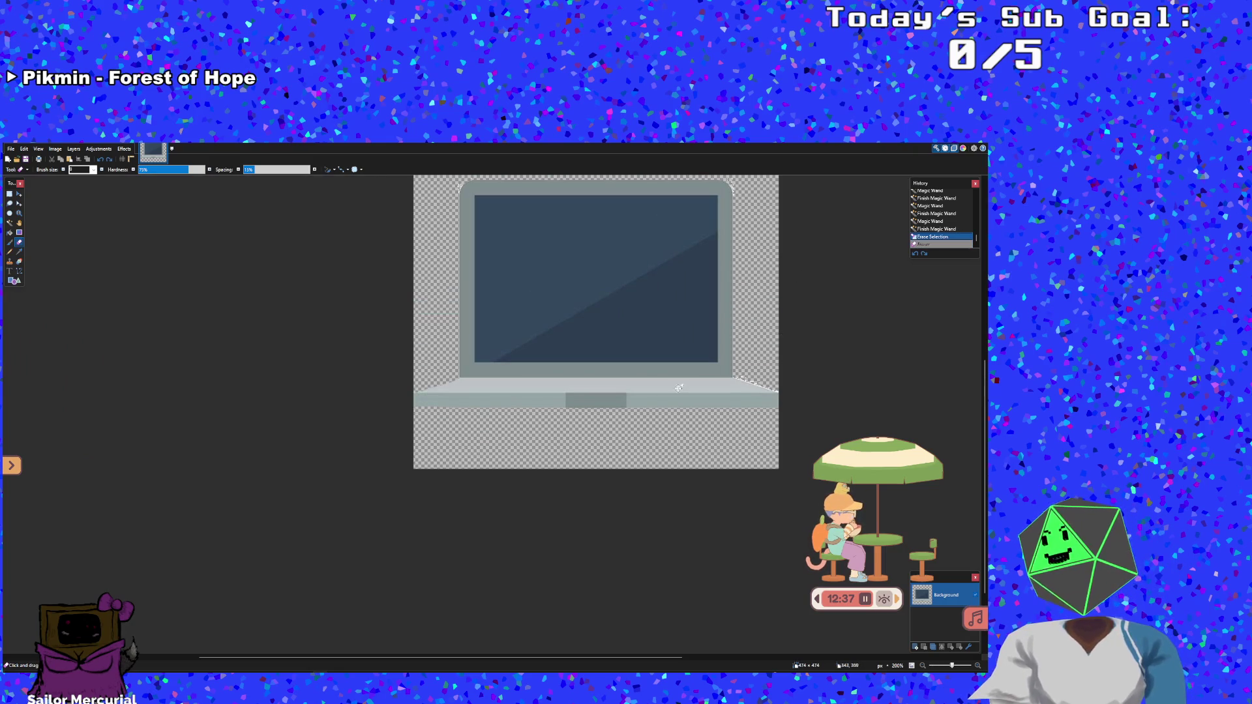
{"action": "left_click", "coordinate": [10, 222]}
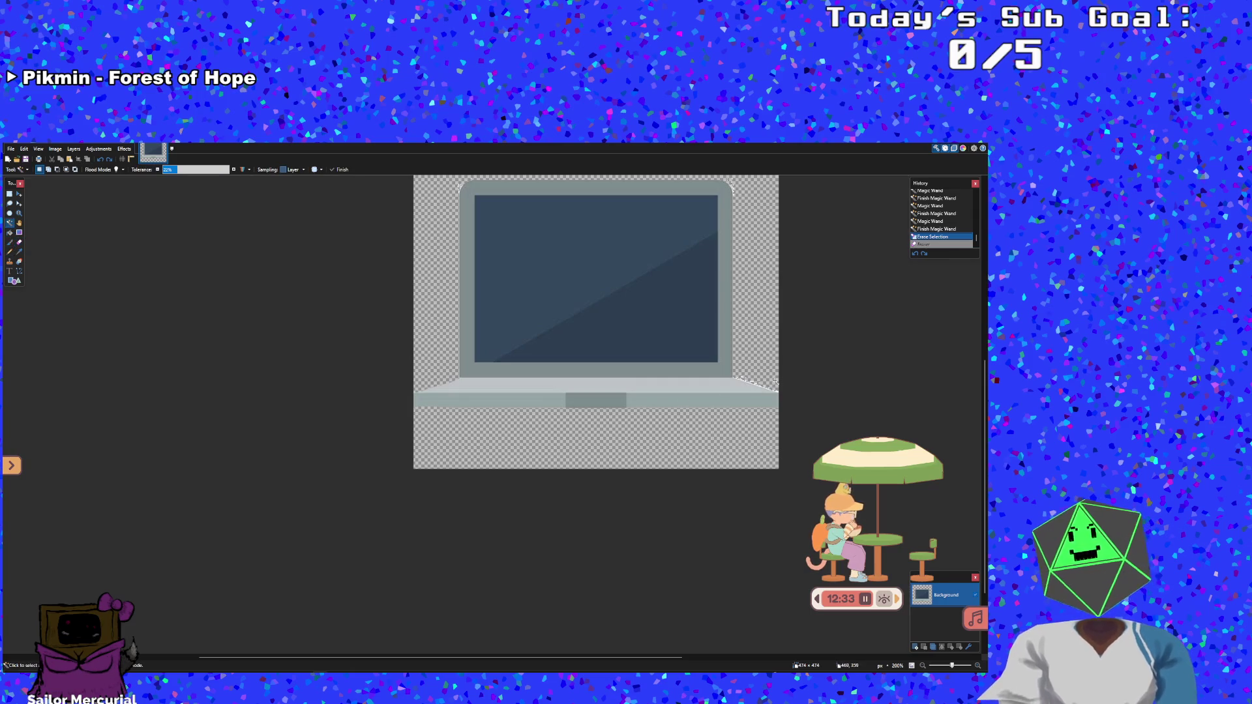
{"action": "scroll", "coordinate": [758, 370], "scroll_direction": "up", "scroll_amount": 7}
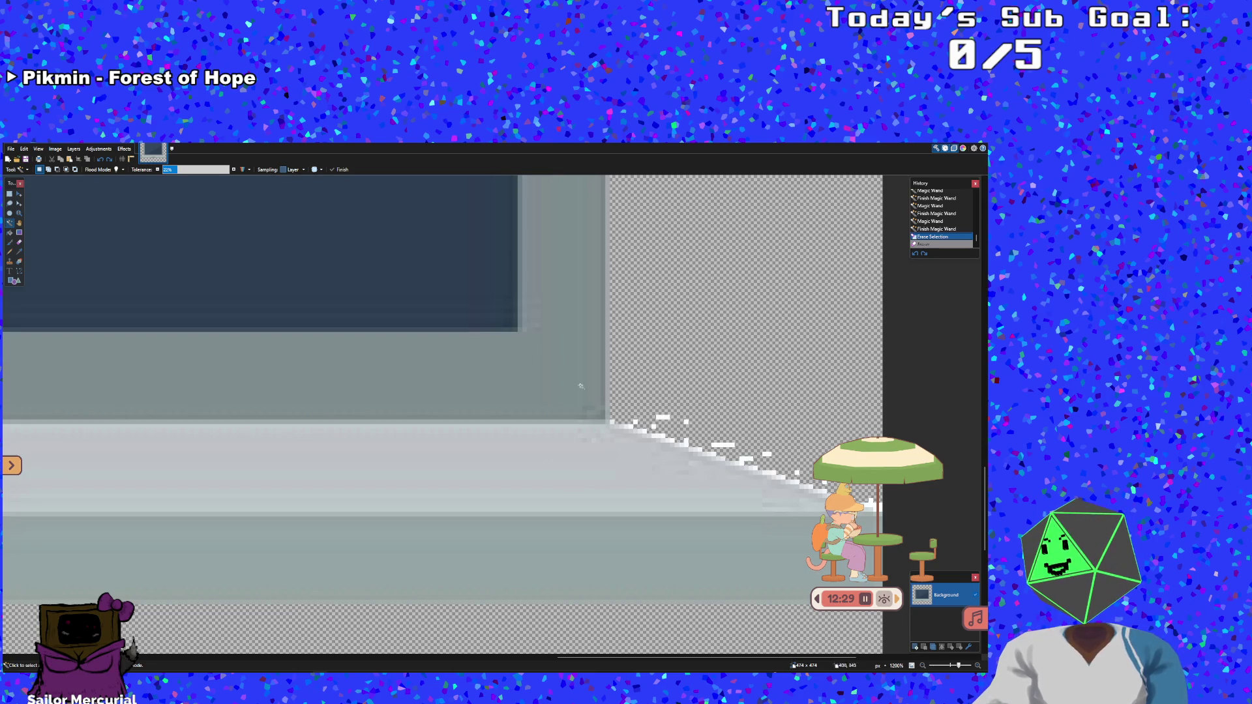
{"action": "left_click", "coordinate": [674, 416]}
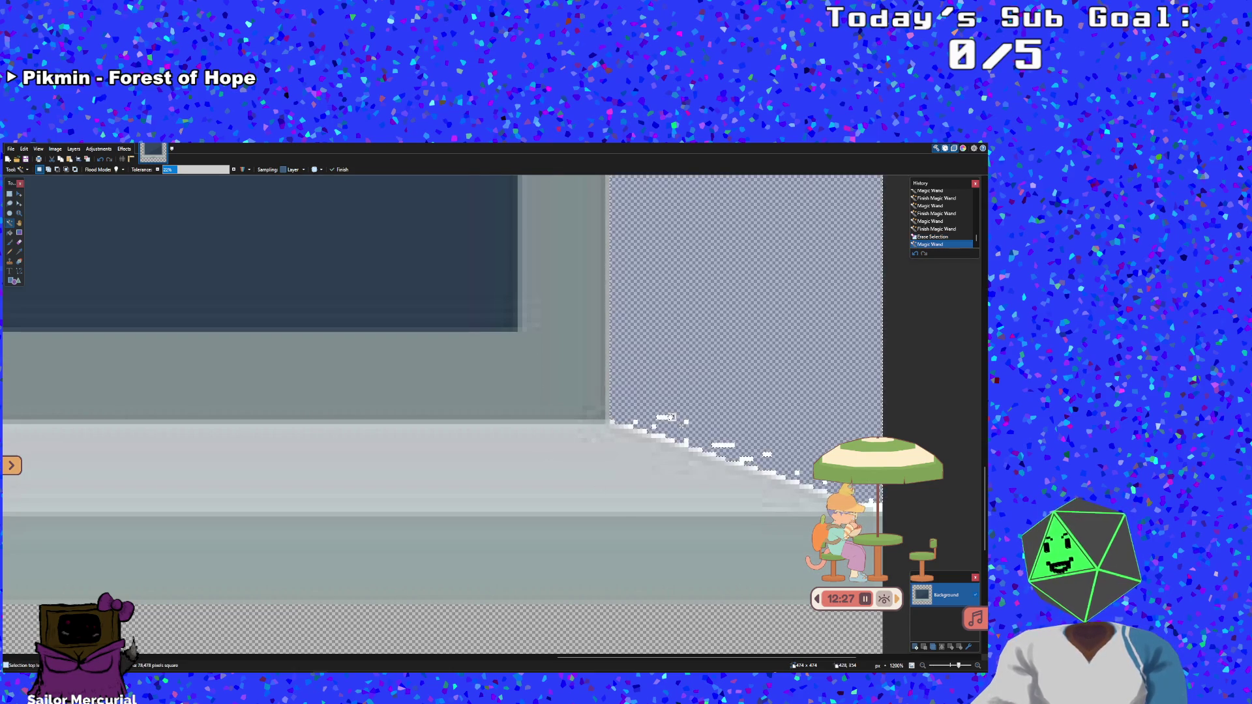
{"action": "key", "text": "Delete"}
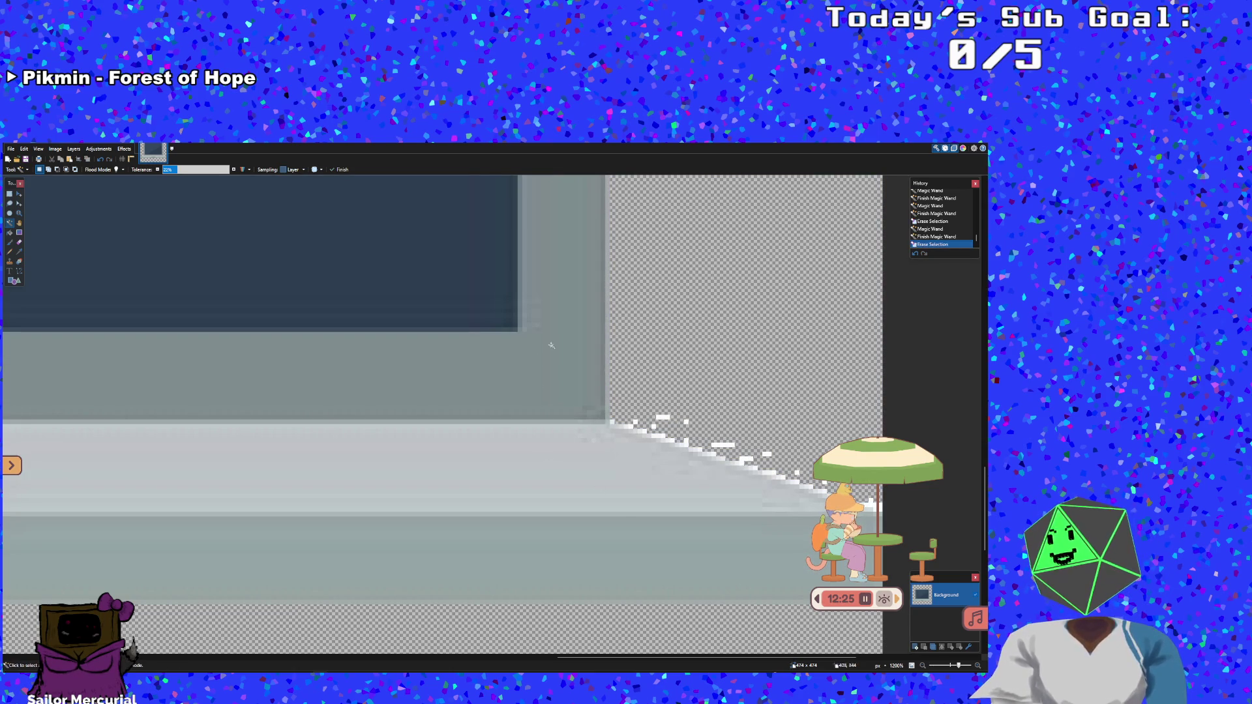
Select the white fringe on the slope, widening it with higher tolerance, and delete it
{"action": "left_click", "coordinate": [663, 436]}
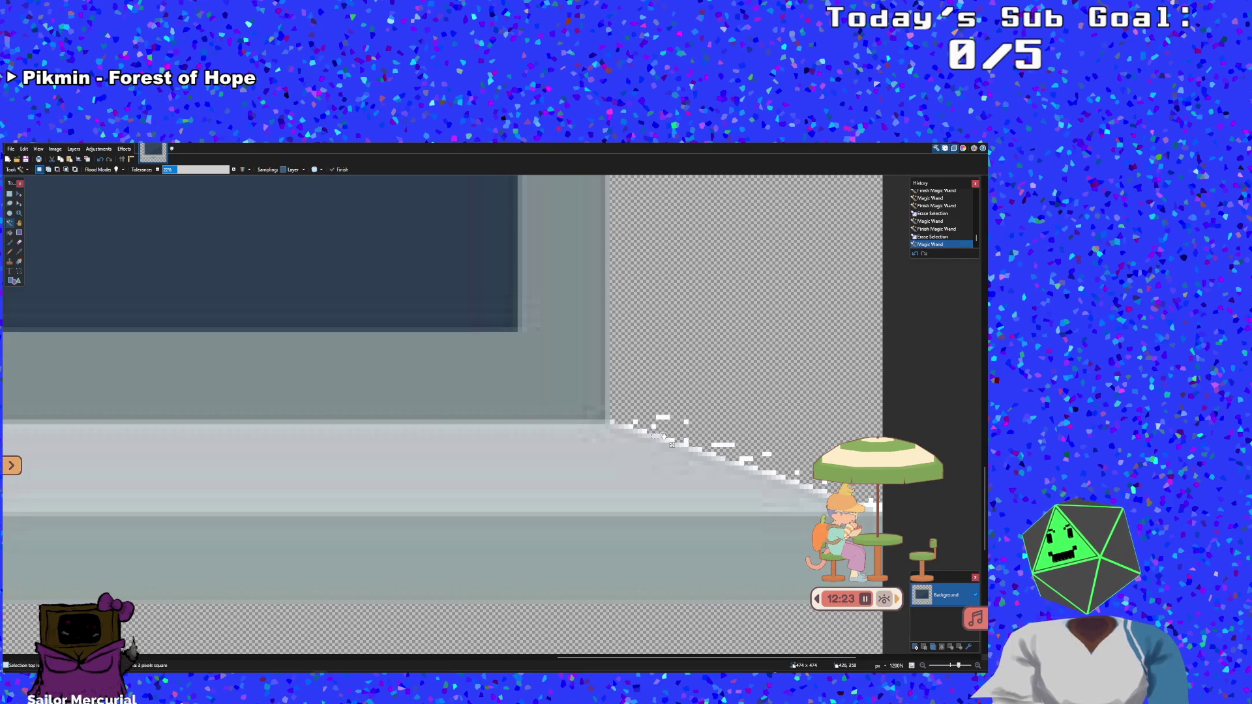
{"action": "left_click", "coordinate": [235, 170]}
{"action": "left_click", "coordinate": [234, 170]}
{"action": "left_click", "coordinate": [235, 171]}
{"action": "left_click", "coordinate": [235, 170]}
{"action": "left_click", "coordinate": [235, 170]}
{"action": "left_click", "coordinate": [235, 171]}
{"action": "left_click", "coordinate": [235, 170]}
{"action": "left_click", "coordinate": [235, 171]}
{"action": "left_click", "coordinate": [235, 170]}
{"action": "left_click", "coordinate": [234, 171]}
{"action": "left_click", "coordinate": [235, 170]}
{"action": "left_click", "coordinate": [234, 170]}
{"action": "left_click", "coordinate": [235, 171]}
{"action": "left_click", "coordinate": [235, 170]}
{"action": "left_click", "coordinate": [234, 170]}
{"action": "left_click", "coordinate": [235, 170]}
{"action": "left_click", "coordinate": [235, 171]}
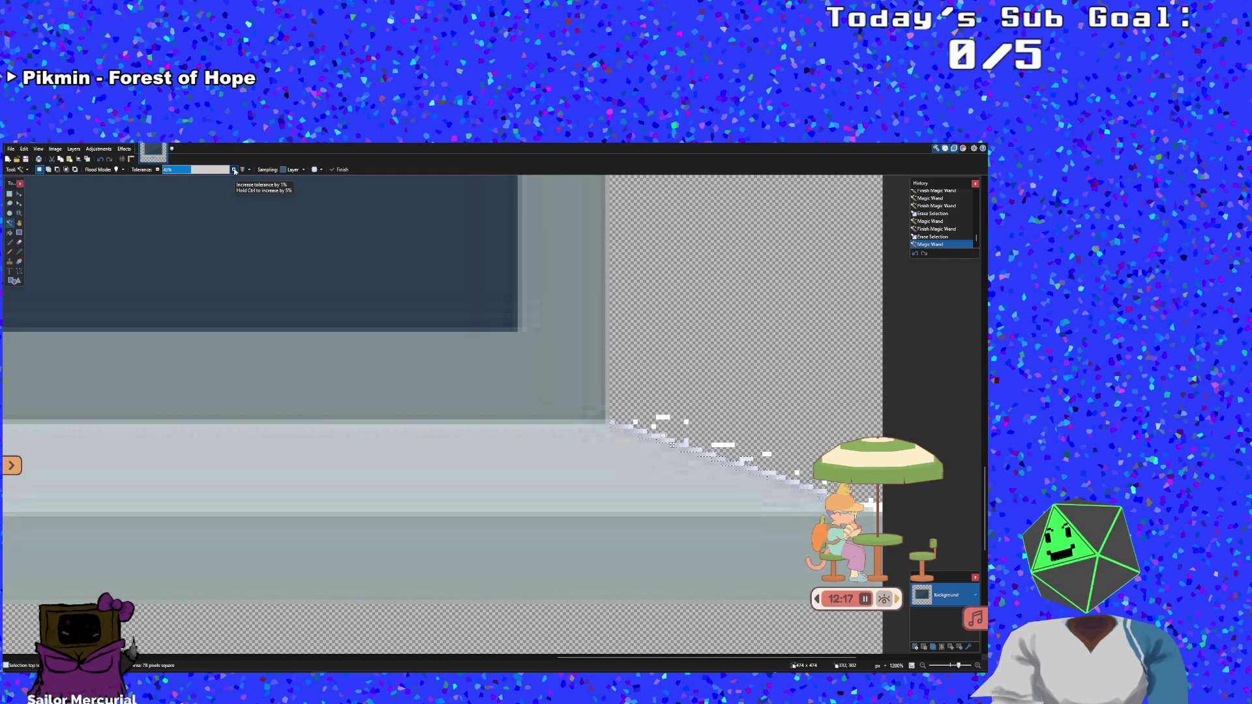
{"action": "left_click", "coordinate": [235, 170]}
{"action": "left_click", "coordinate": [234, 171]}
{"action": "scroll", "coordinate": [169, 170], "scroll_direction": "down", "scroll_amount": 1}
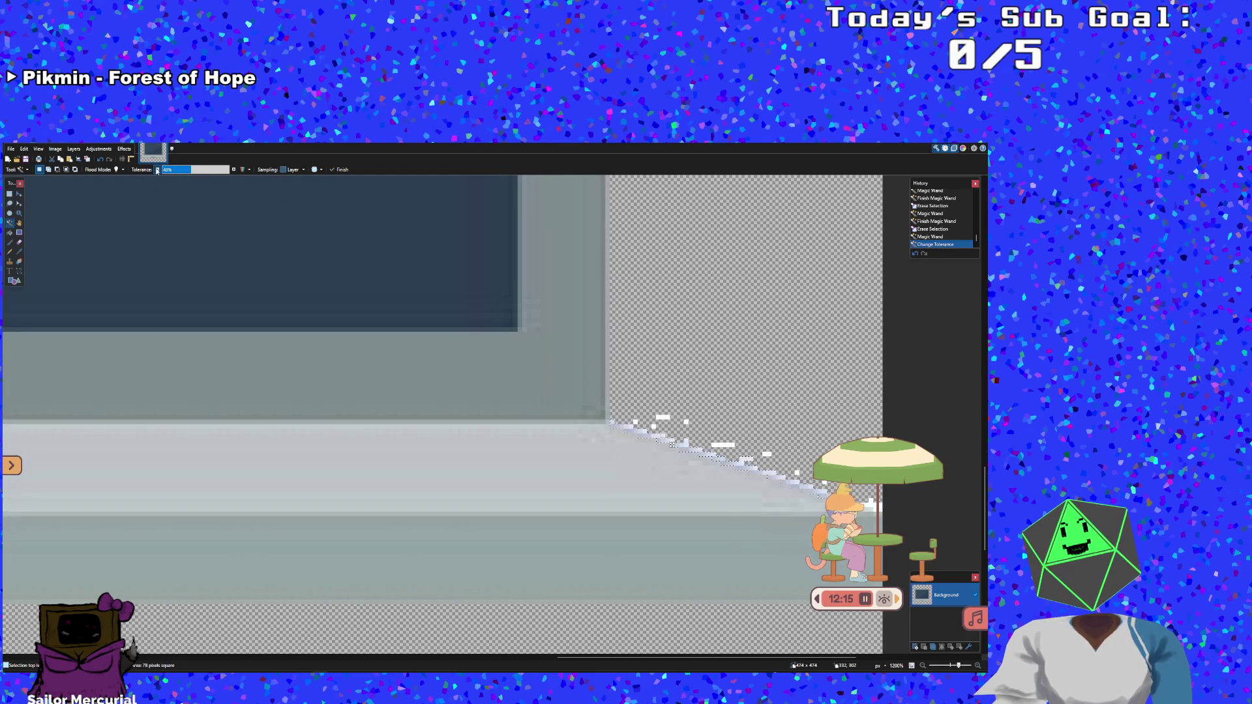
{"action": "key", "text": "Delete"}
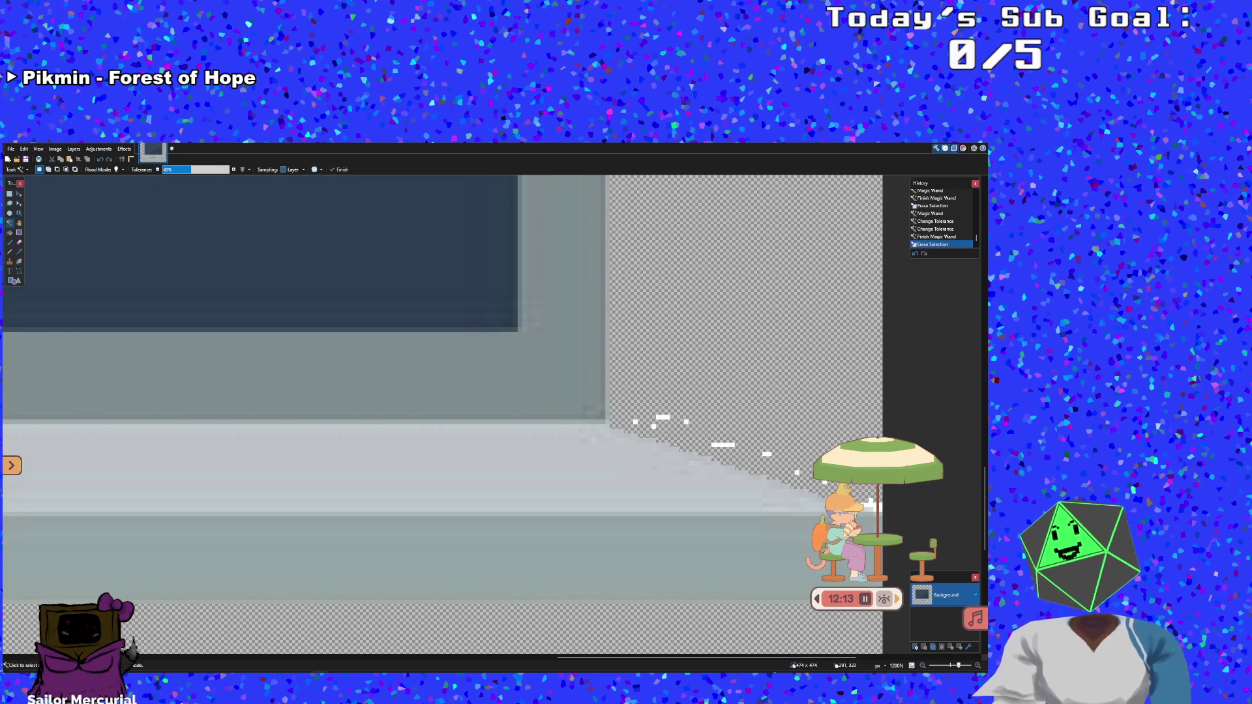
Erase the remaining white dash and specks along the right slope
{"action": "left_click", "coordinate": [19, 242]}
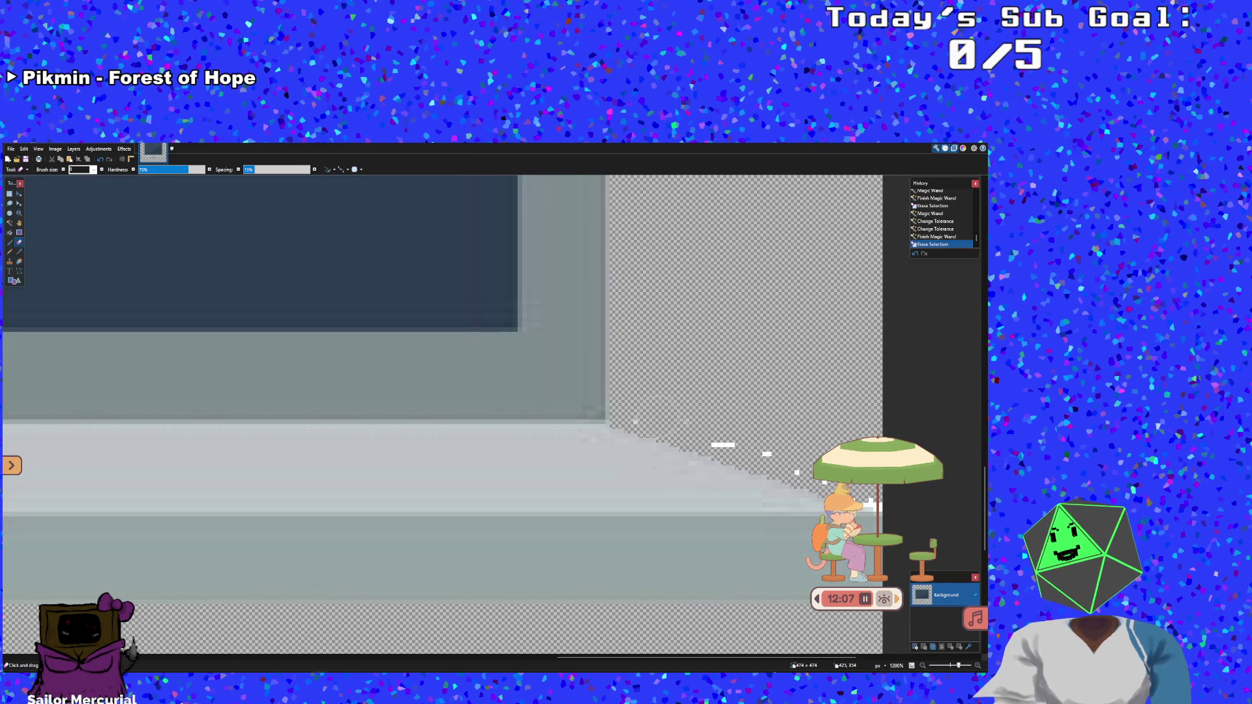
{"action": "left_click_drag", "start_coordinate": [712, 445], "coordinate": [736, 446]}
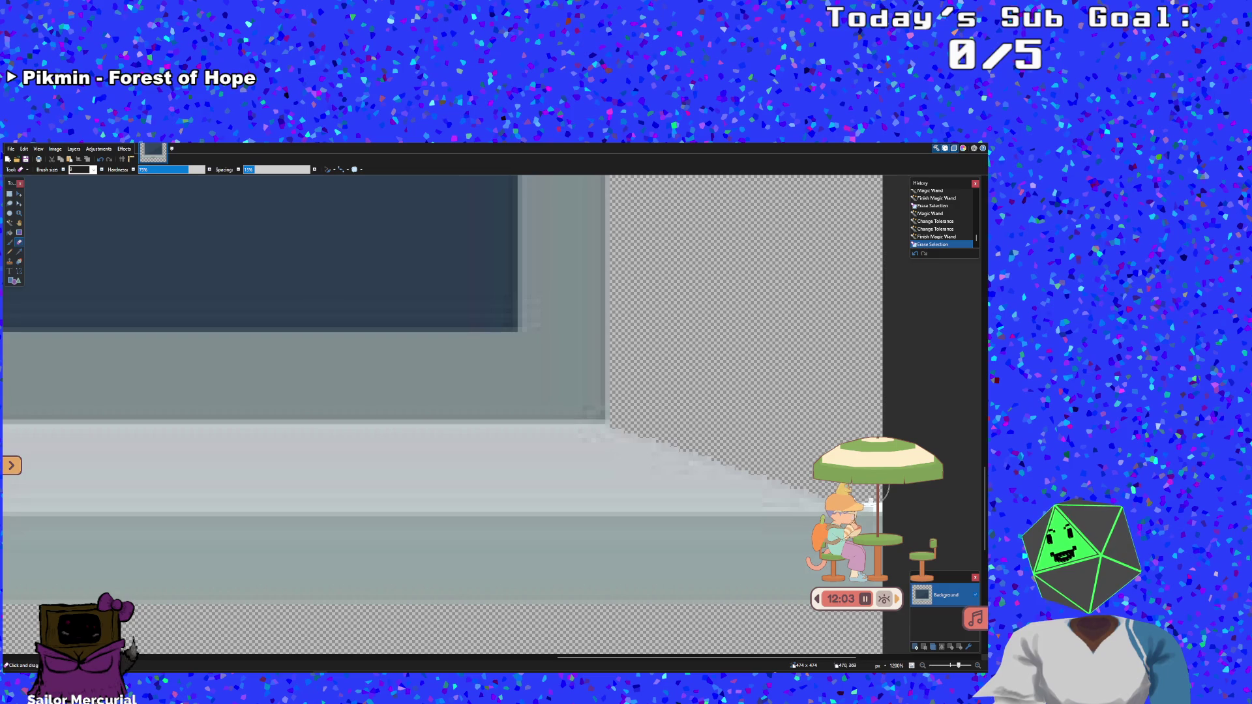
{"action": "left_click", "coordinate": [808, 443]}
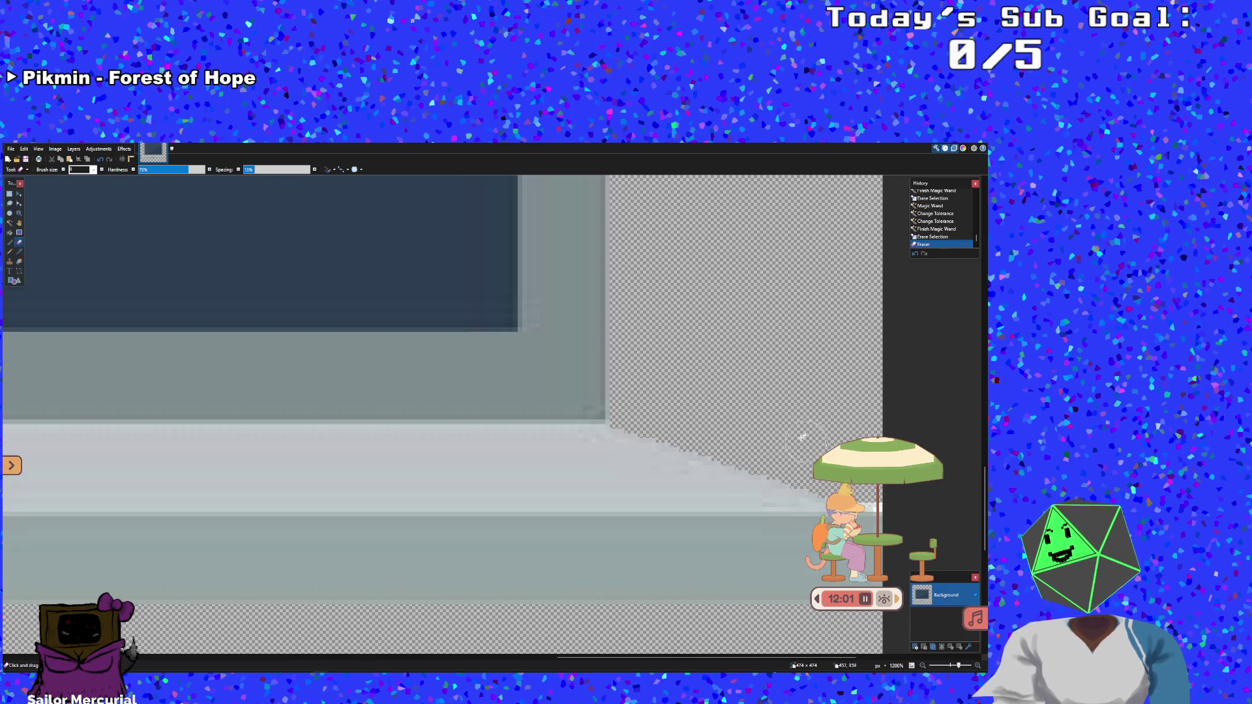
{"action": "scroll", "coordinate": [809, 444], "scroll_direction": "right", "scroll_amount": 3}
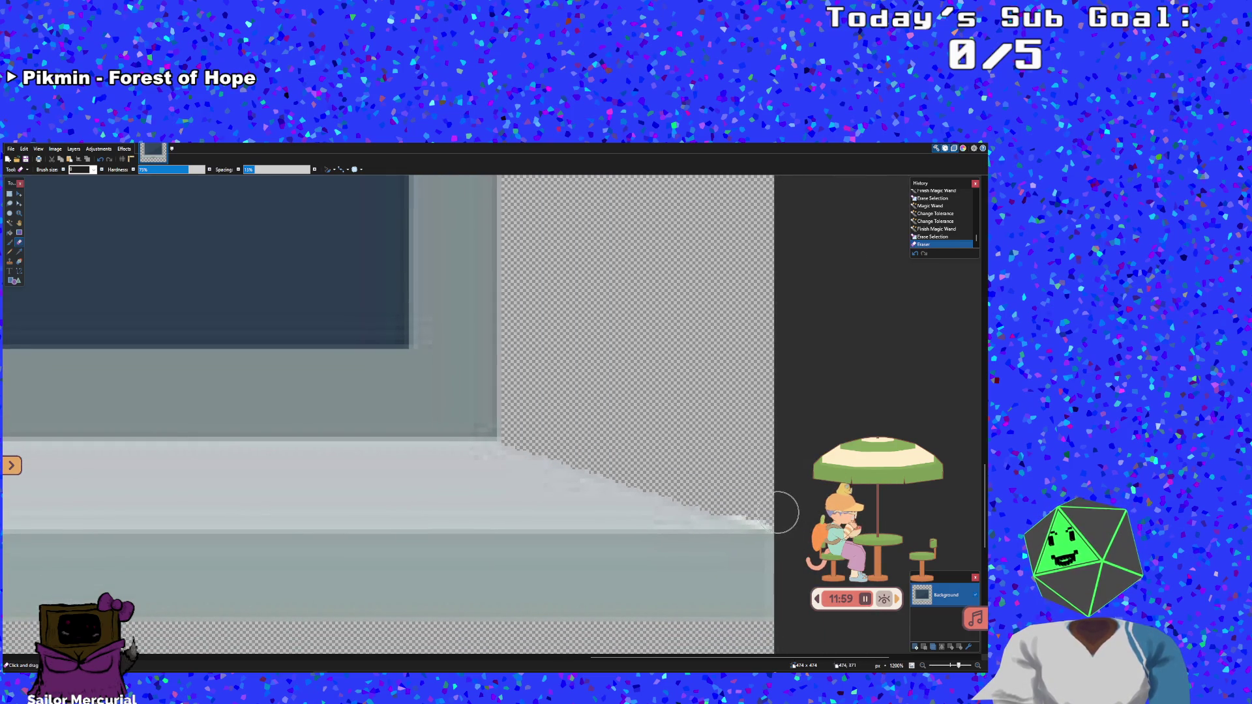
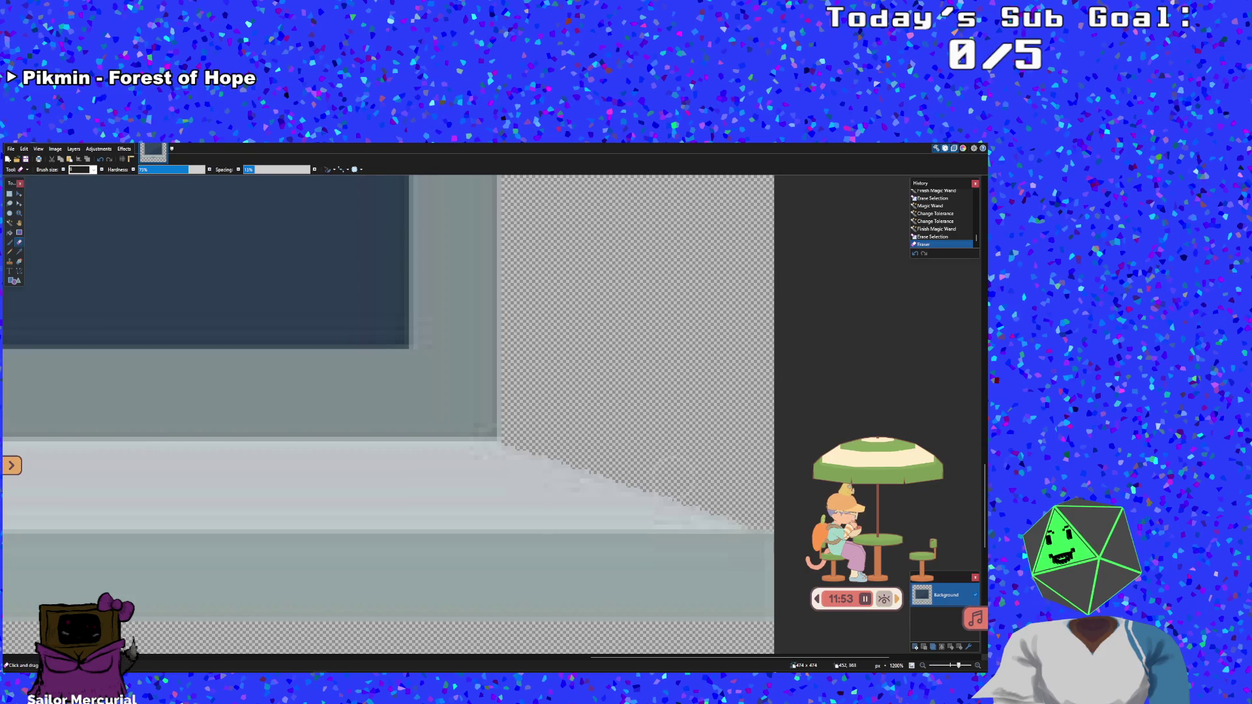
Erase the white strip along the laptop base and the stray pixels at its top-right corner
{"action": "left_click", "coordinate": [590, 444]}
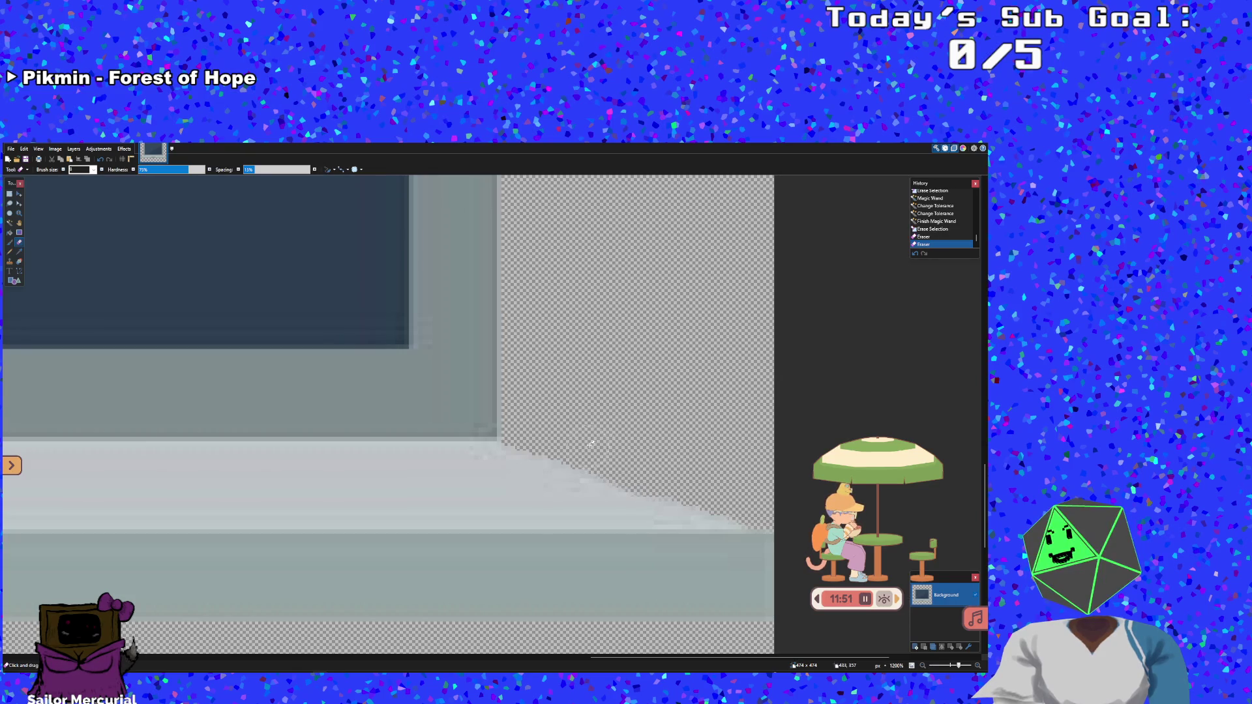
{"action": "key", "text": "ctrl+z"}
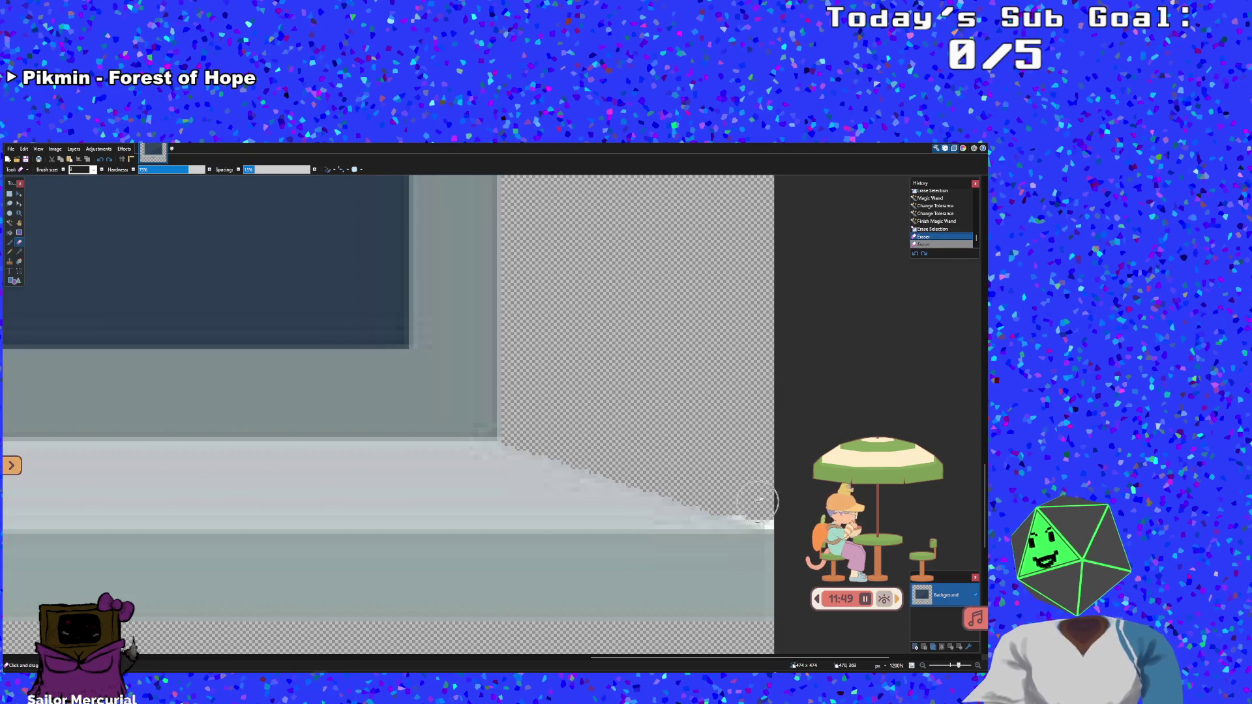
{"action": "left_click_drag", "start_coordinate": [750, 514], "coordinate": [802, 534]}
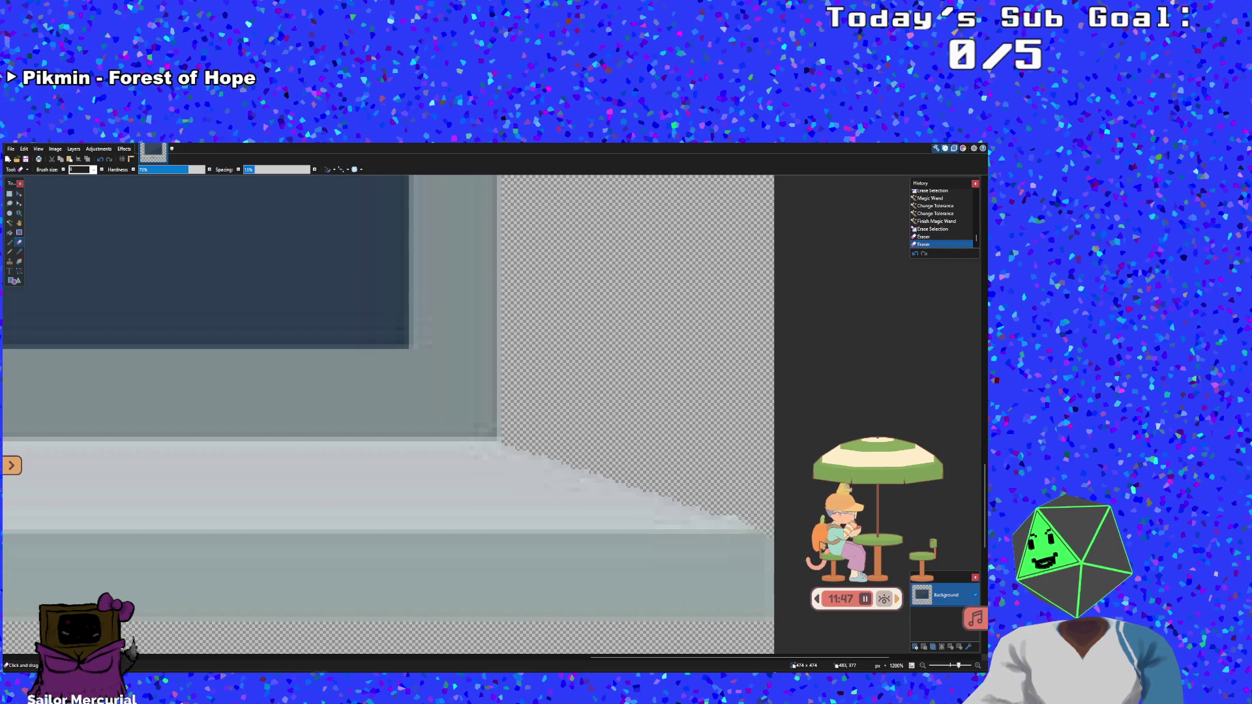
{"action": "key", "text": "ctrl+minus"}
{"action": "key", "text": "ctrl+minus"}
{"action": "key", "text": "ctrl+minus"}
{"action": "key", "text": "ctrl+minus"}
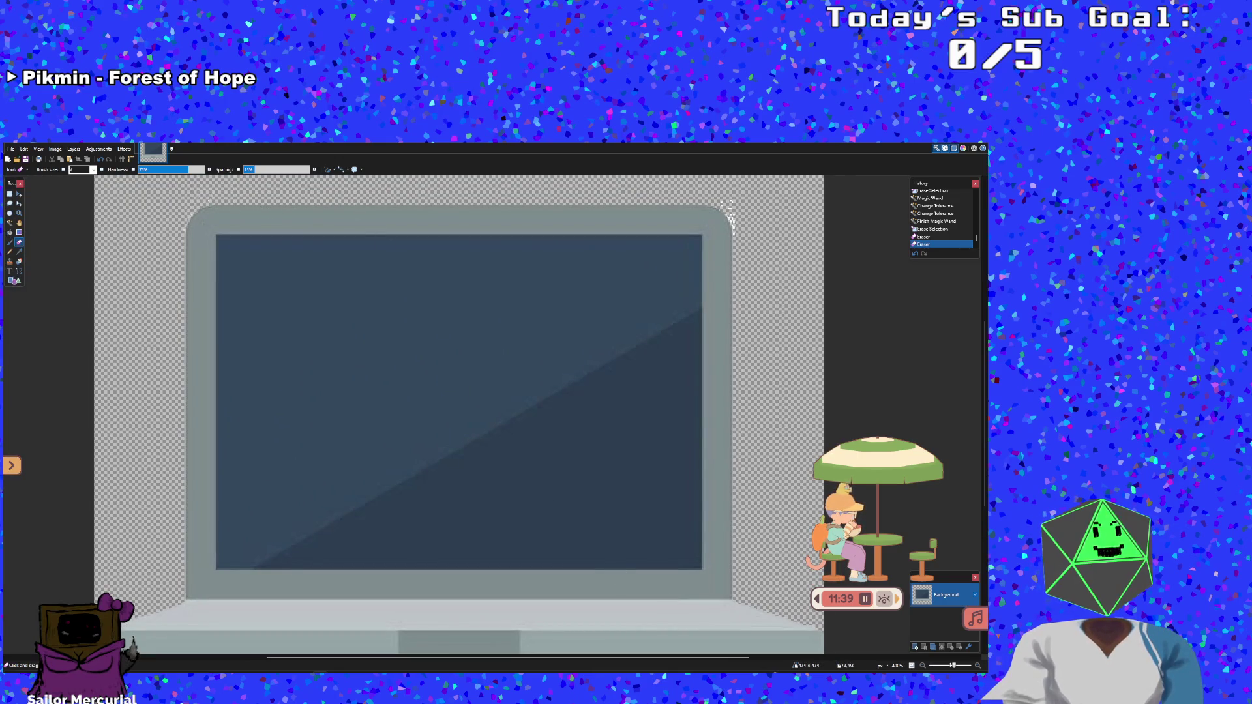
{"action": "left_click", "coordinate": [729, 215]}
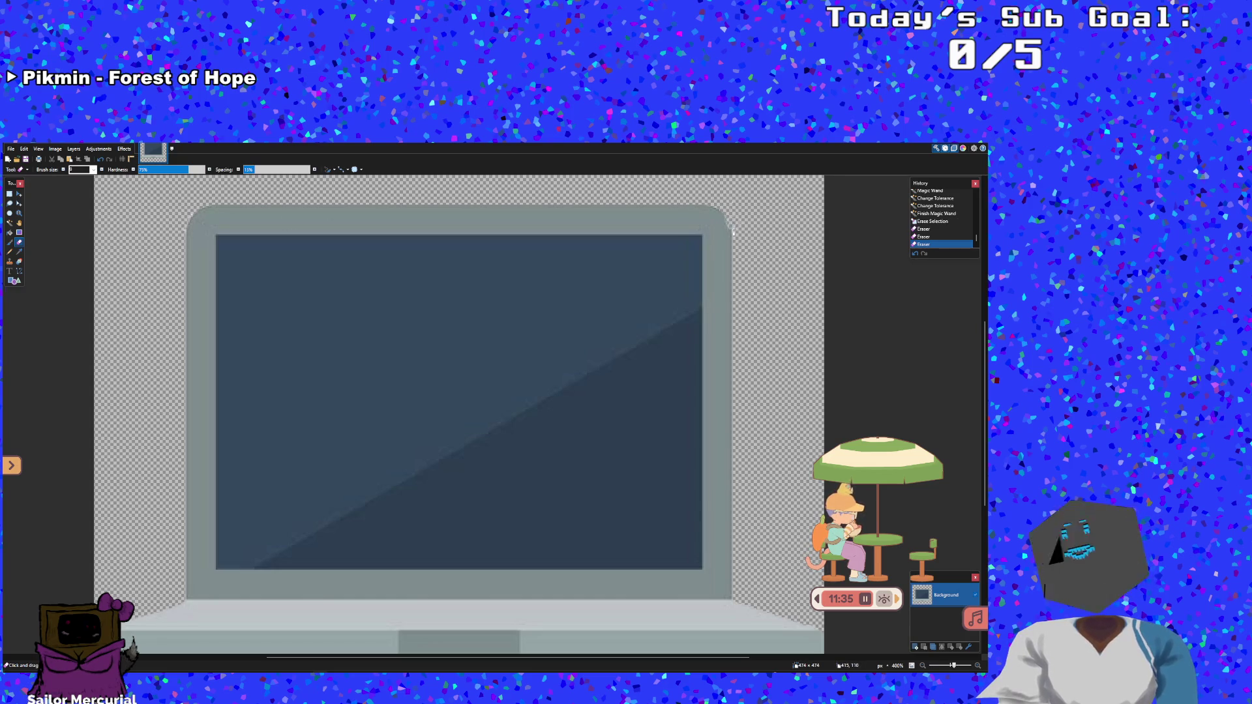
{"action": "left_click_drag", "start_coordinate": [729, 221], "coordinate": [740, 256]}
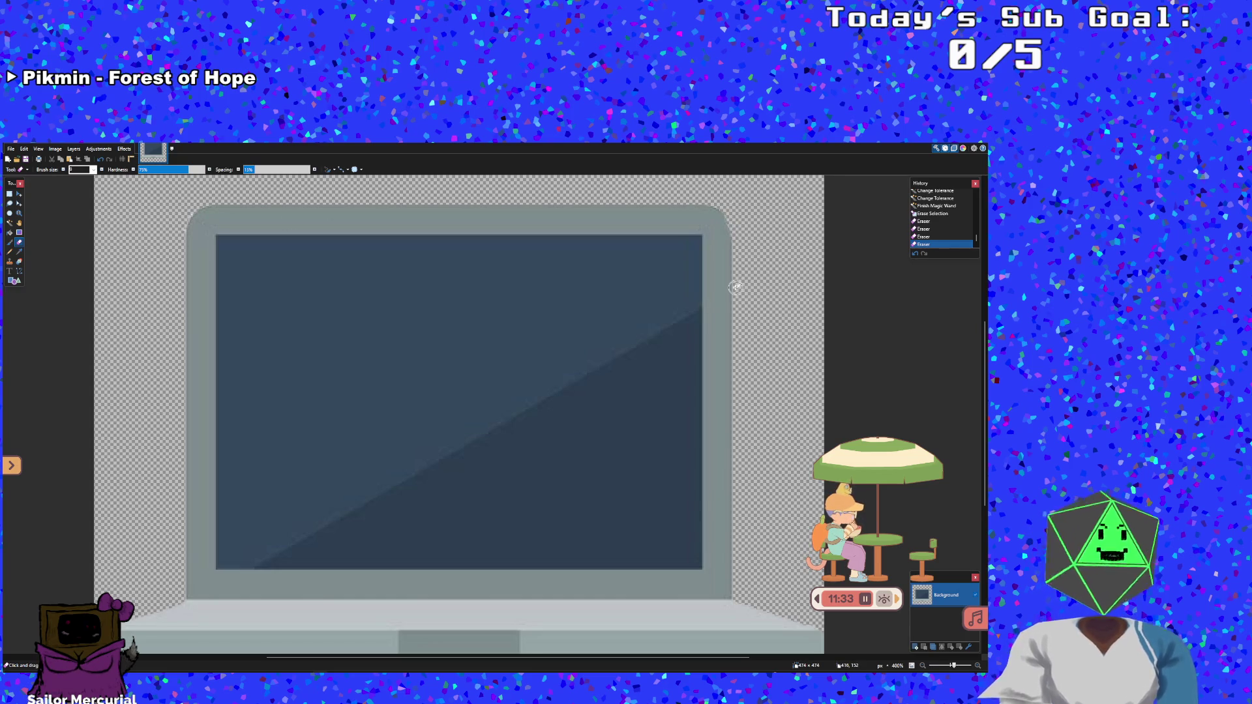
{"action": "scroll", "coordinate": [736, 287], "scroll_direction": "down", "scroll_amount": 1, "text": "ctrl"}
{"action": "scroll", "coordinate": [736, 287], "scroll_direction": "down", "scroll_amount": 3, "text": "ctrl"}
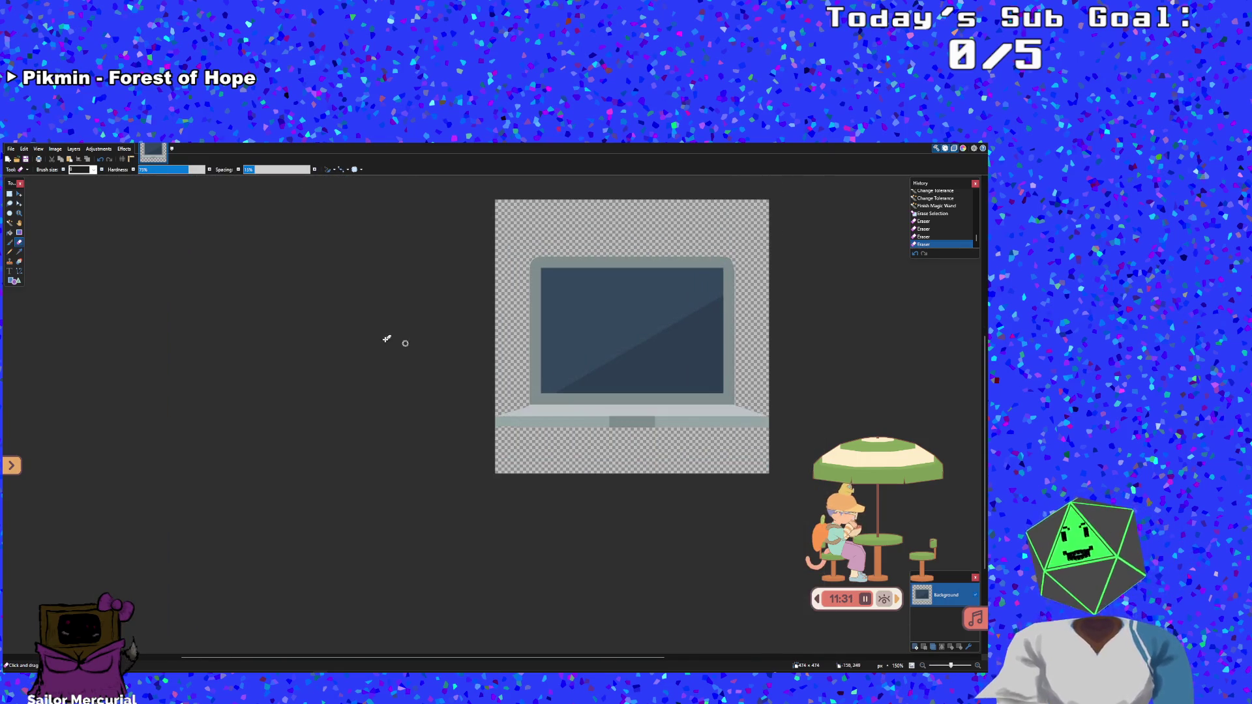
Save the cleaned image as laptop.png, replacing the existing file with PNG settings
{"action": "left_click", "coordinate": [12, 150]}
{"action": "left_click", "coordinate": [40, 209]}
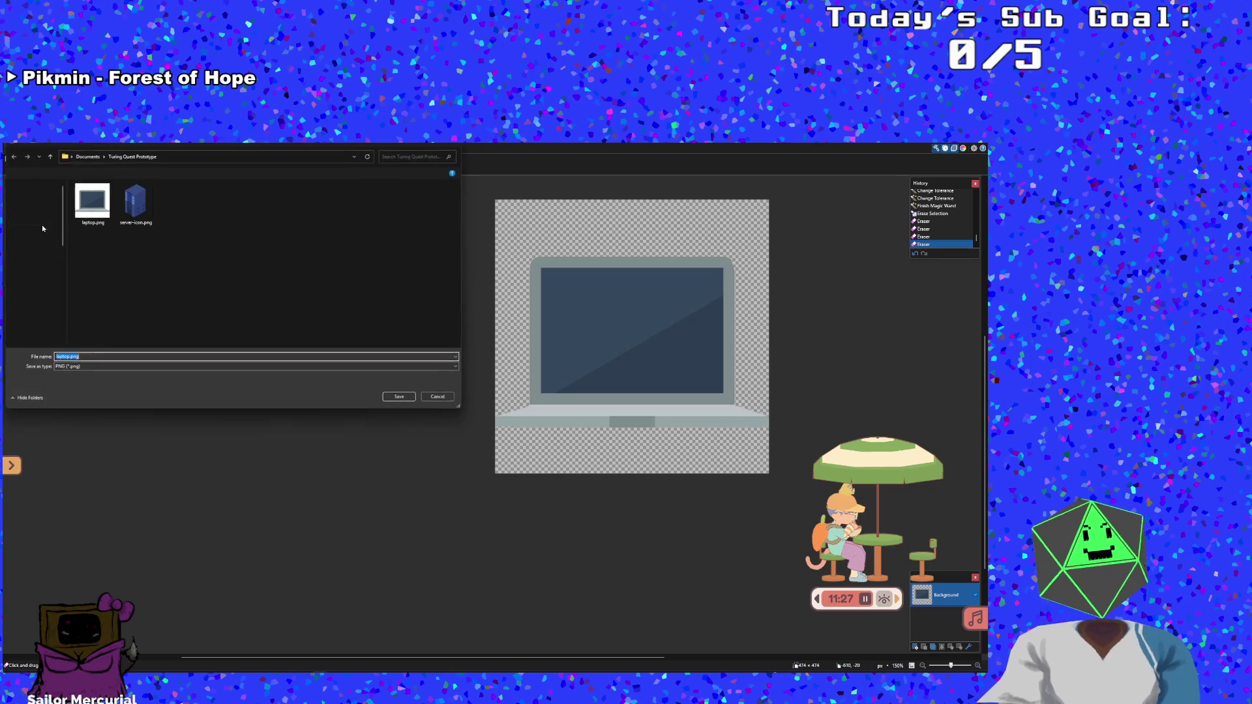
{"action": "left_click", "coordinate": [399, 397]}
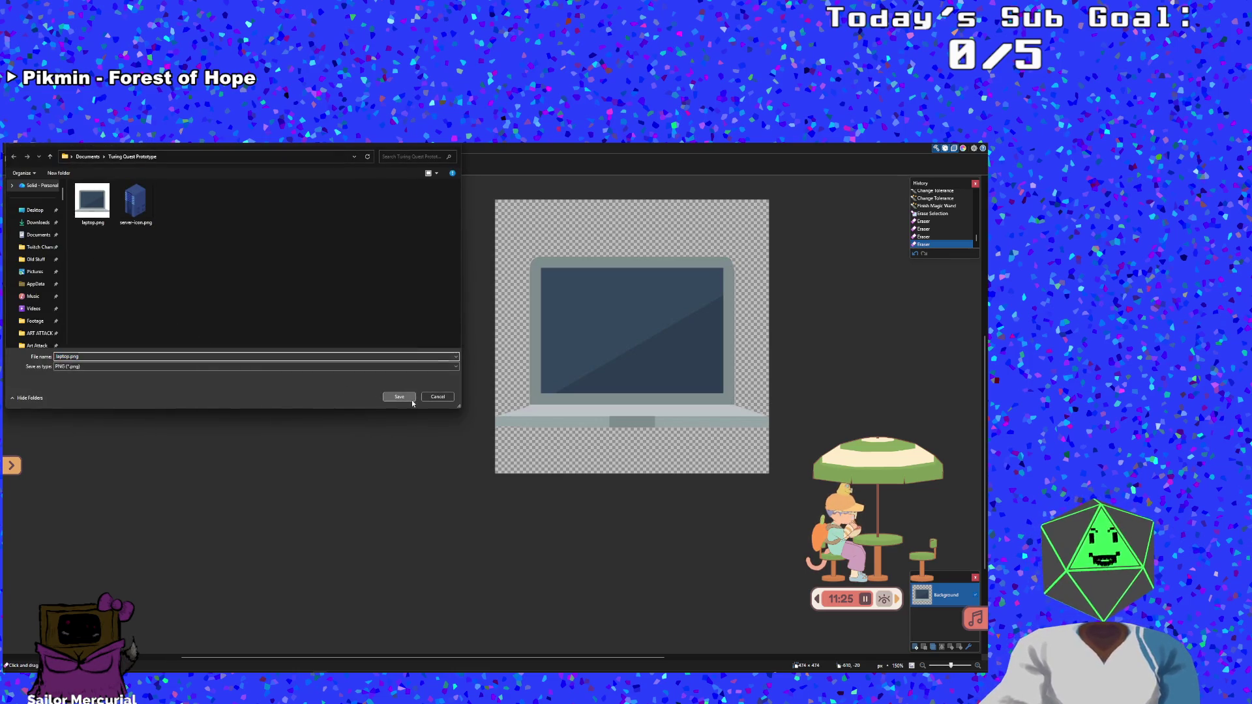
{"action": "left_click", "coordinate": [514, 407]}
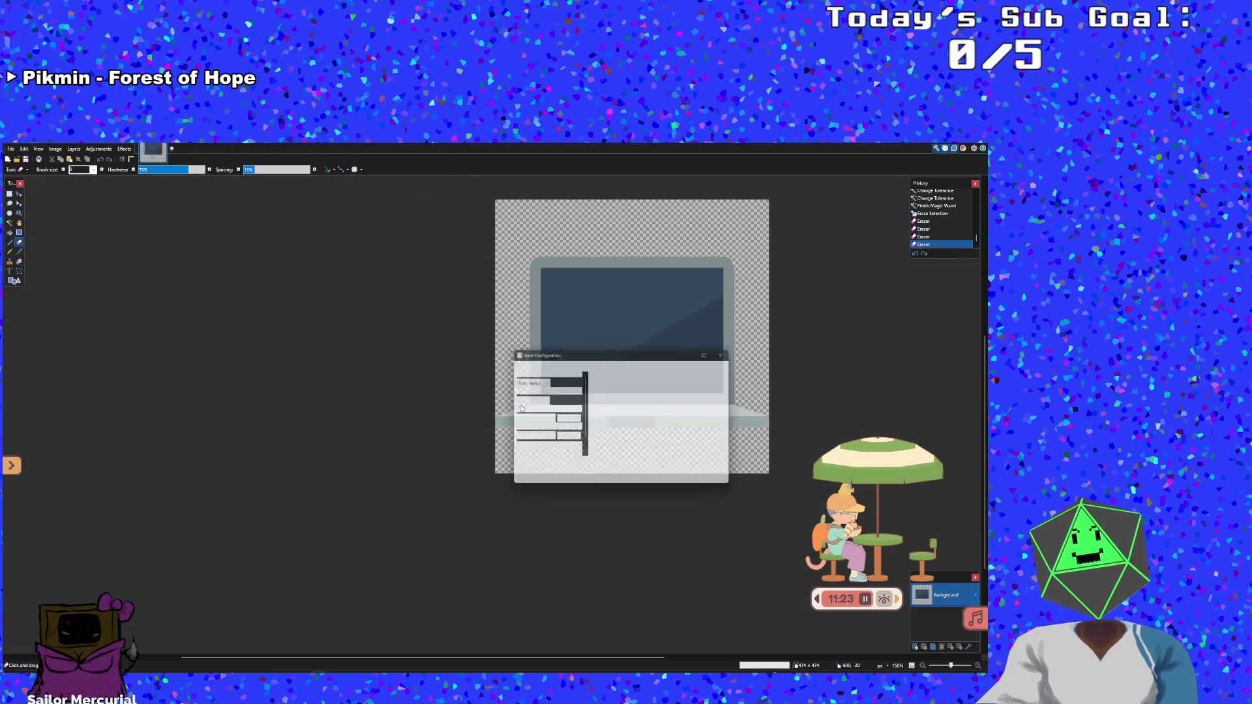
{"action": "left_click", "coordinate": [676, 484]}
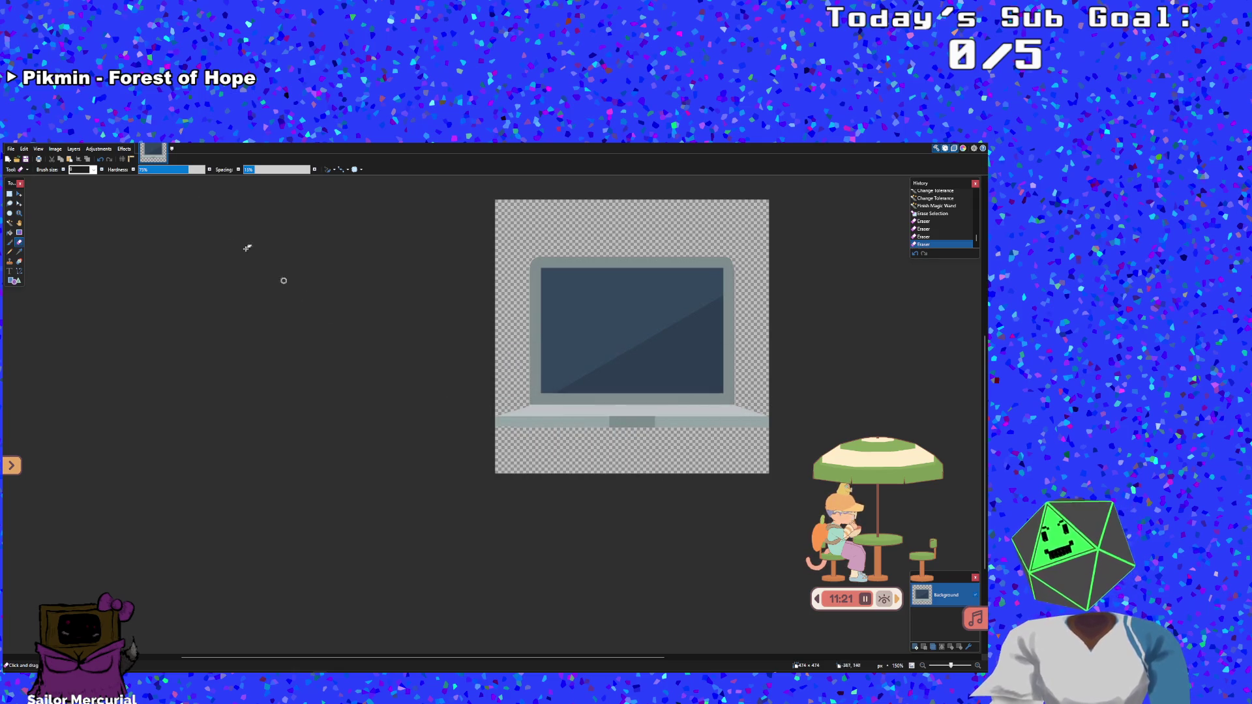
Create a new blank 1000 × 1000 pixel image
{"action": "left_click", "coordinate": [10, 148]}
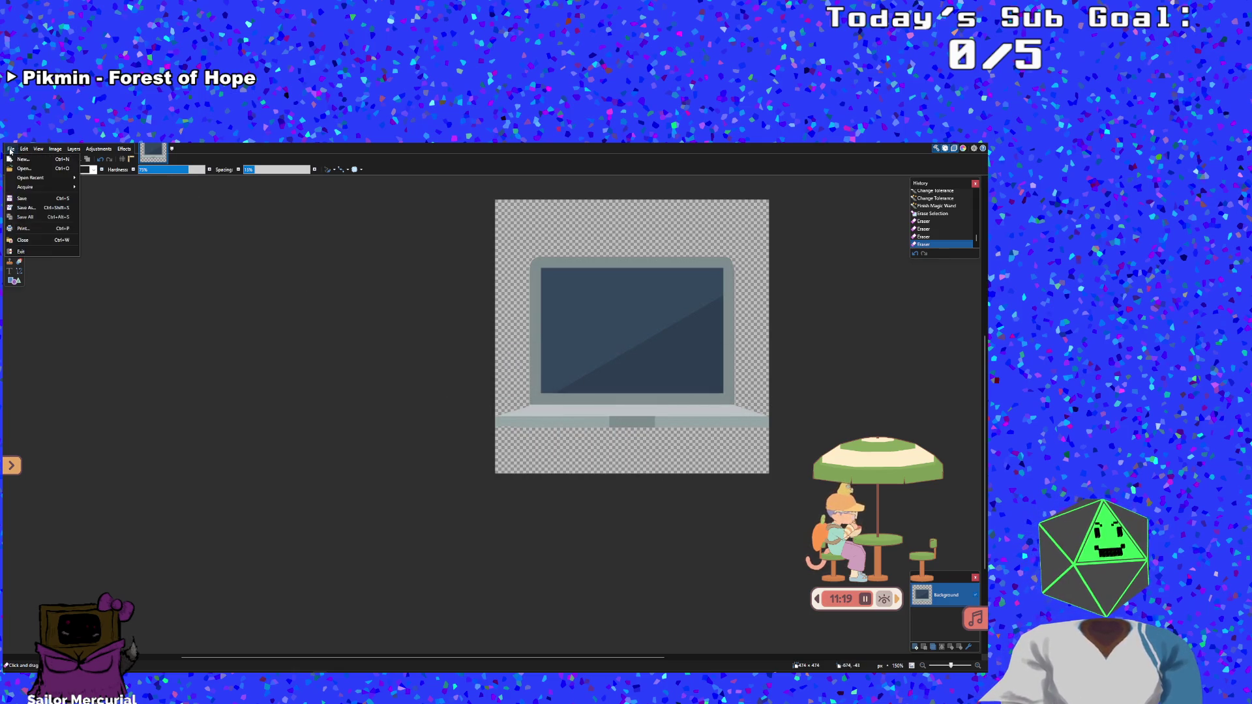
{"action": "left_click", "coordinate": [19, 161]}
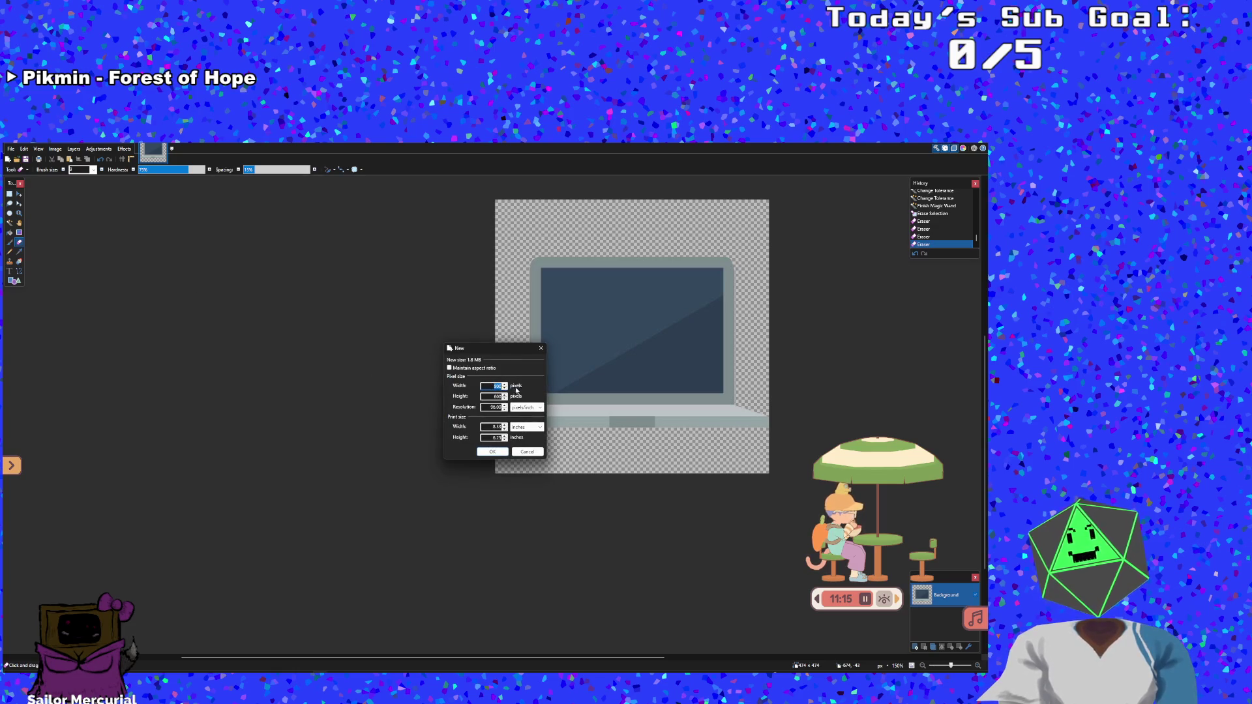
{"action": "type", "text": "00"}
{"action": "key", "text": "Tab"}
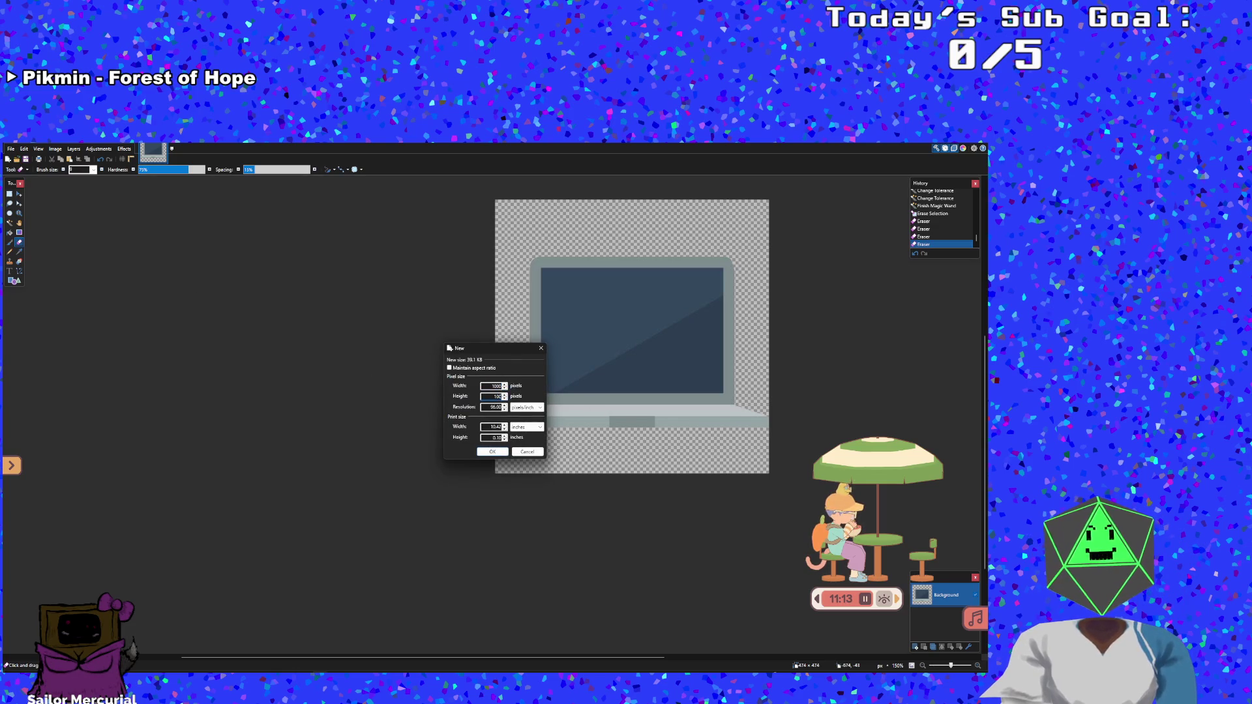
{"action": "key", "text": "Return"}
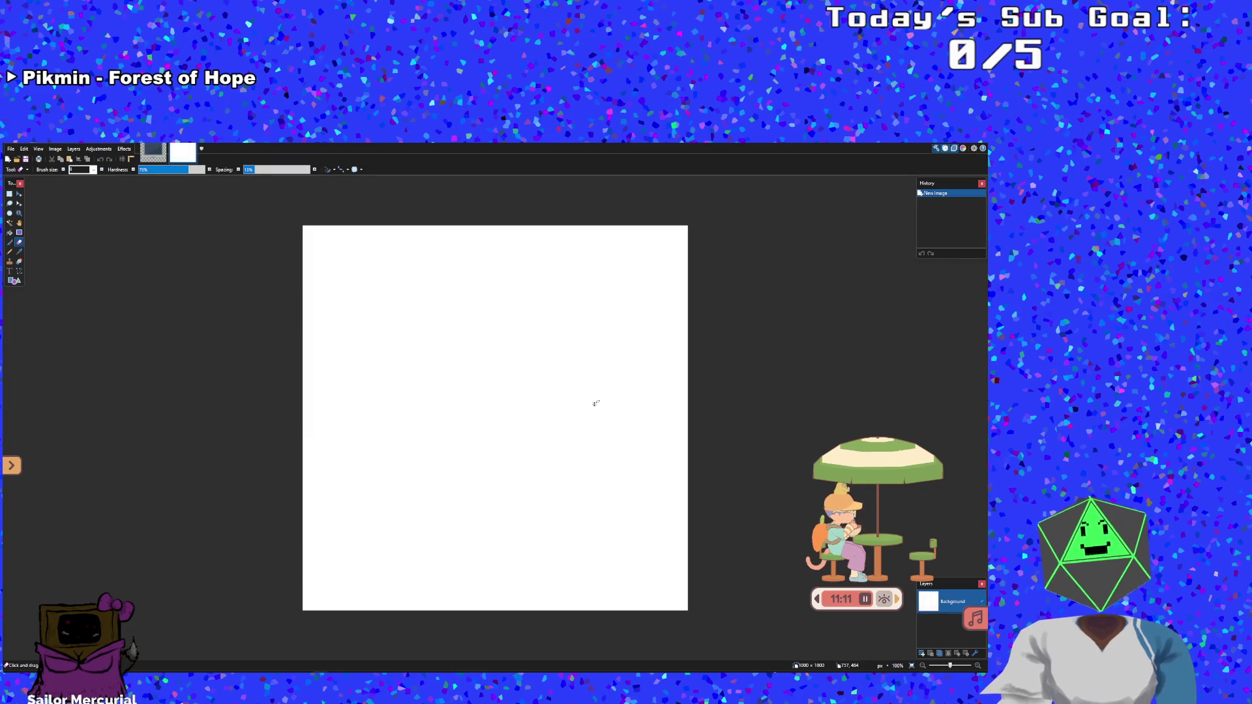
Drop laptop.png onto the canvas as a new layer, shrink it to an icon and place it lower left
{"action": "left_click_drag", "start_coordinate": [294, 377], "coordinate": [377, 366]}
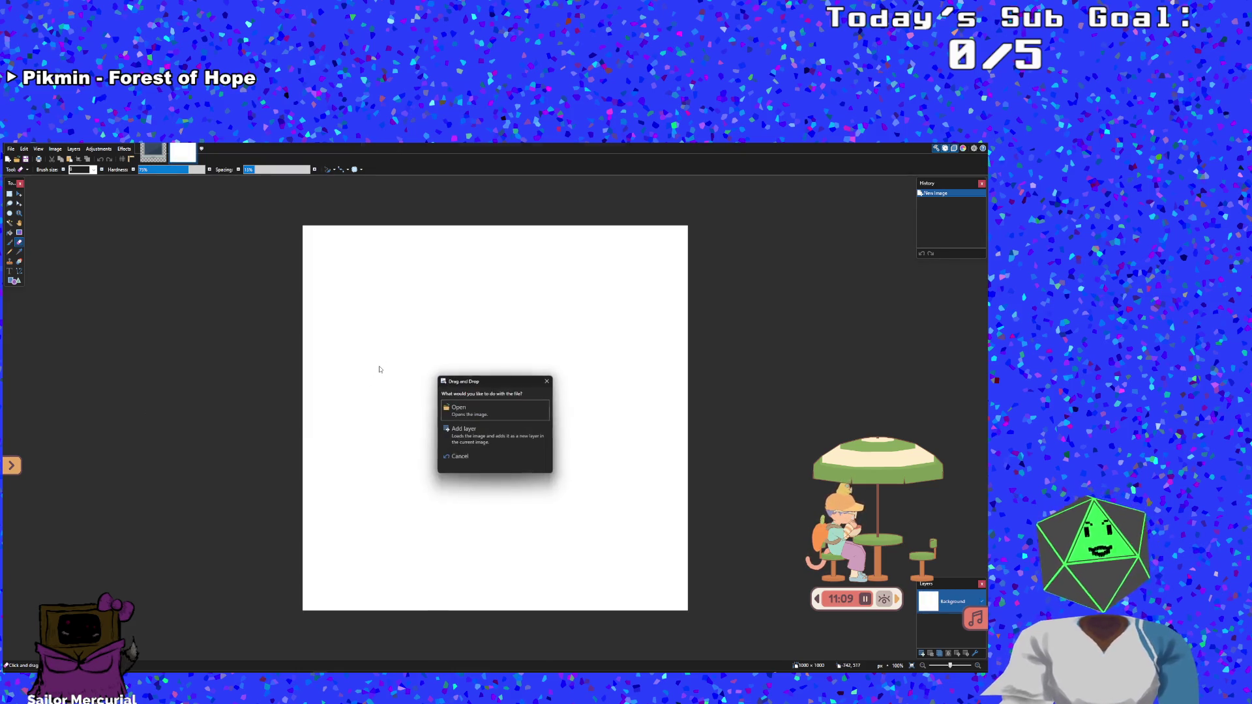
{"action": "left_click", "coordinate": [504, 442]}
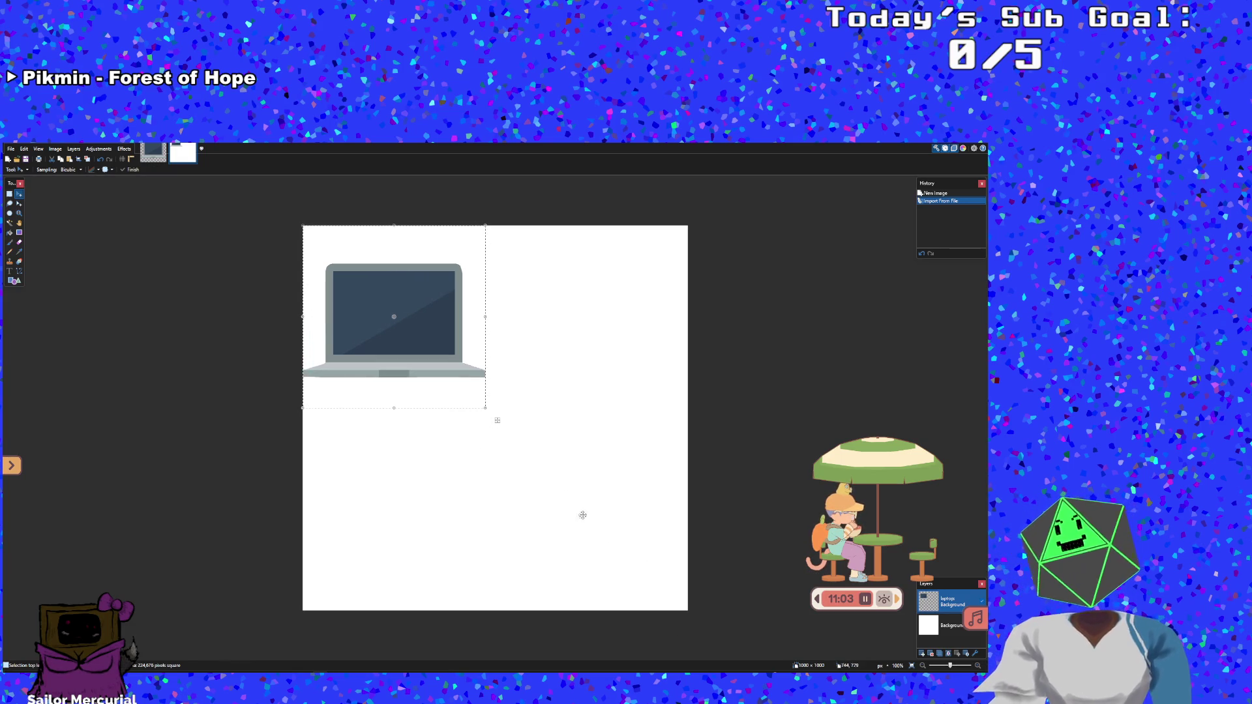
{"action": "mouse_move", "coordinate": [486, 409]}
{"action": "left_mouse_down"}
{"action": "mouse_move", "coordinate": [394, 314]}
{"action": "mouse_move", "coordinate": [481, 573]}
{"action": "left_mouse_up"}
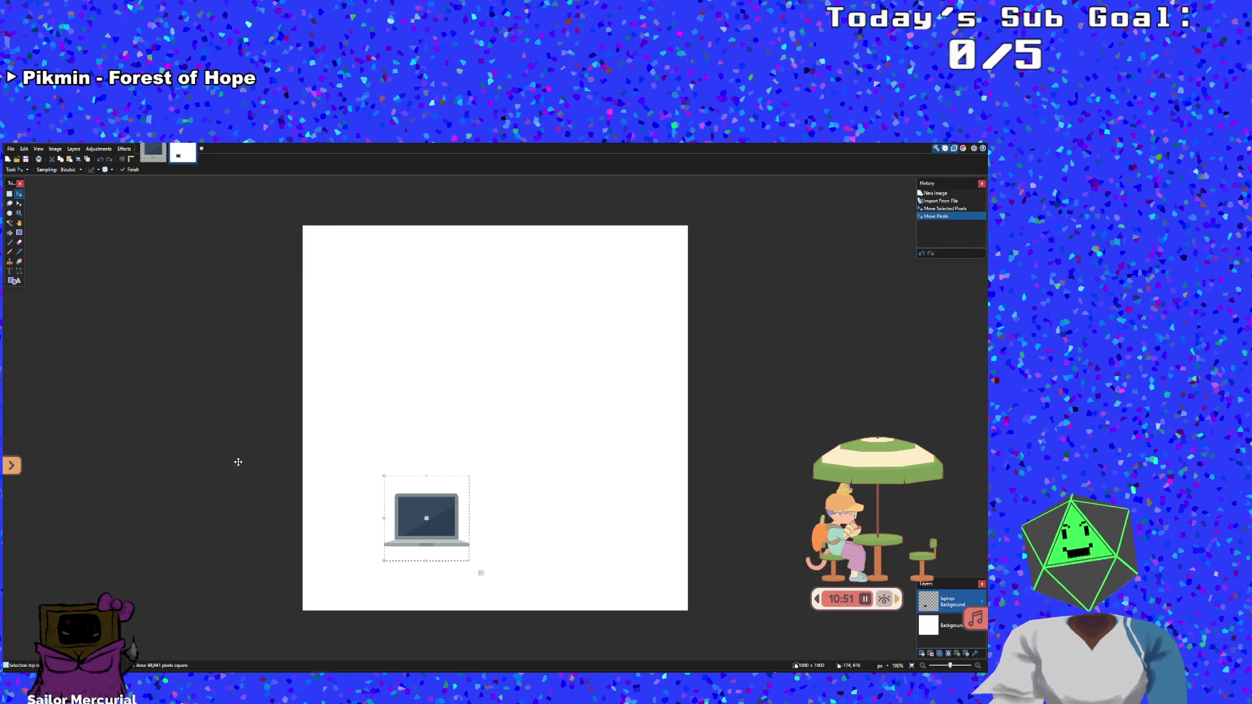
{"action": "left_click_drag", "start_coordinate": [452, 517], "coordinate": [408, 509]}
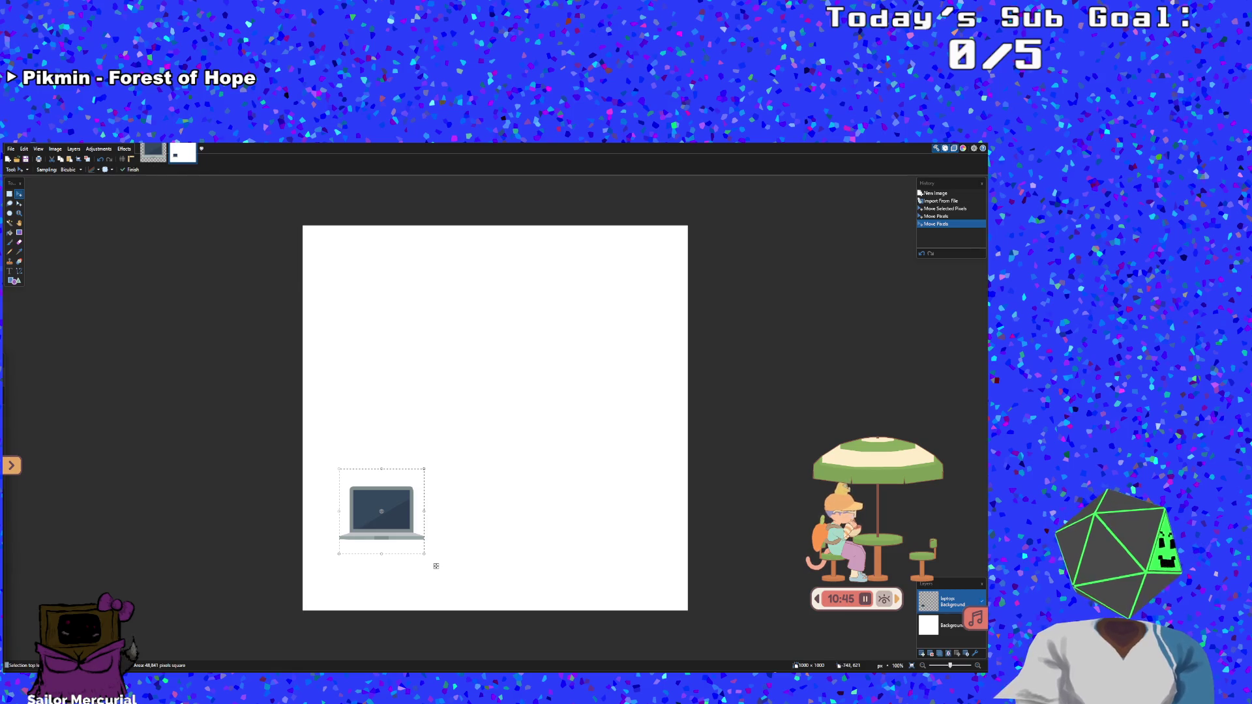
{"action": "mouse_move", "coordinate": [363, 397]}
{"action": "left_mouse_down"}
{"action": "mouse_move", "coordinate": [506, 319]}
{"action": "mouse_move", "coordinate": [488, 325]}
{"action": "left_mouse_up"}
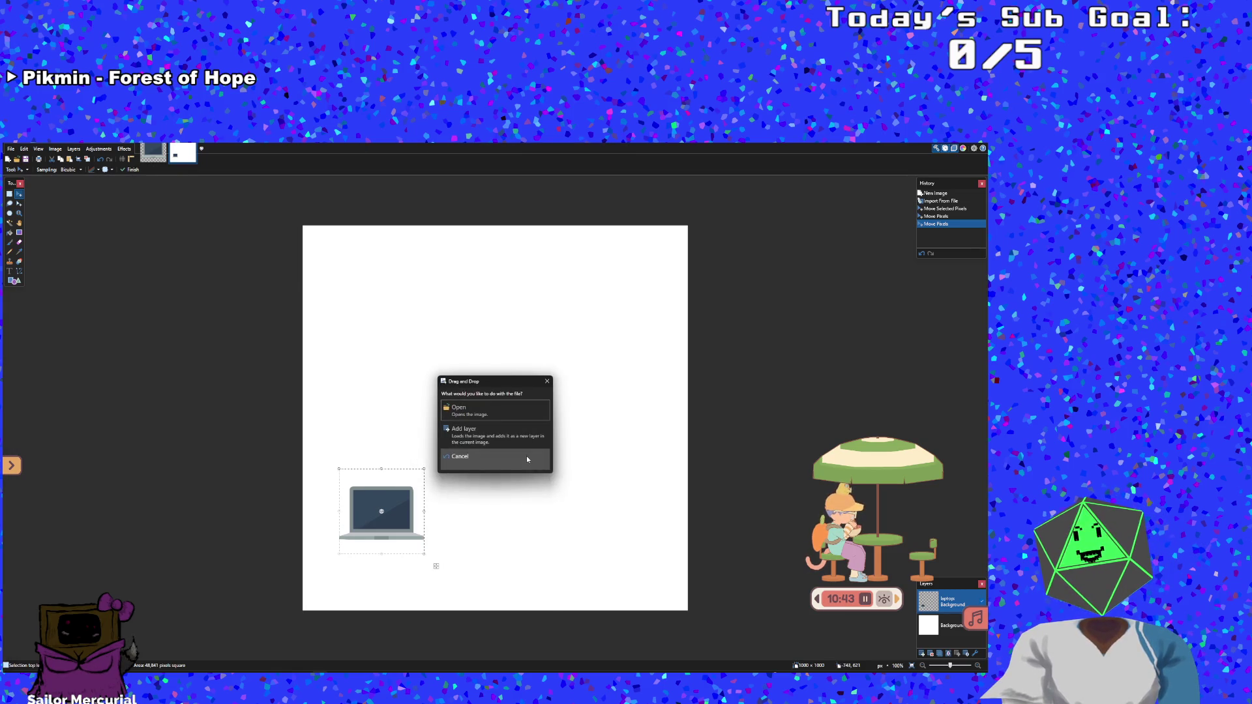
Add server-icon.png as a new layer, shrink it and position it at the top centre
{"action": "left_click", "coordinate": [518, 439]}
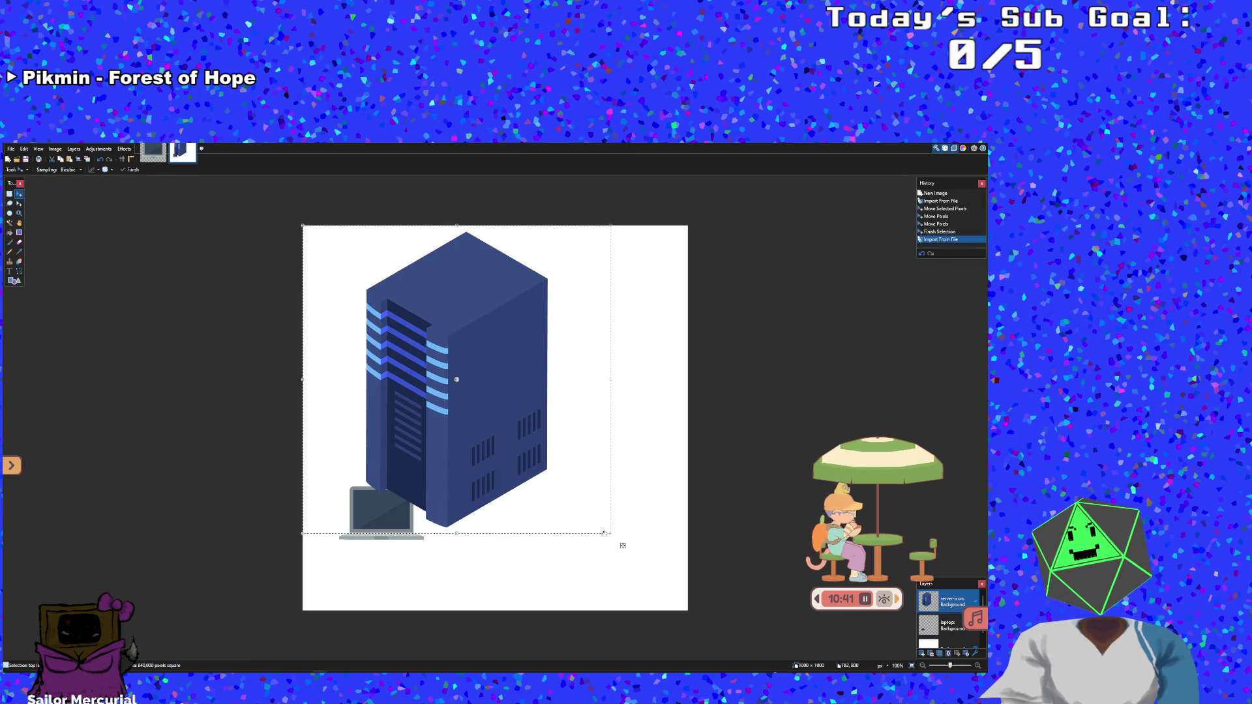
{"action": "left_click_drag", "start_coordinate": [609, 533], "coordinate": [418, 324]}
{"action": "mouse_move", "coordinate": [347, 304]}
{"action": "left_mouse_down"}
{"action": "mouse_move", "coordinate": [434, 358]}
{"action": "mouse_move", "coordinate": [497, 354]}
{"action": "mouse_move", "coordinate": [483, 349]}
{"action": "left_mouse_up"}
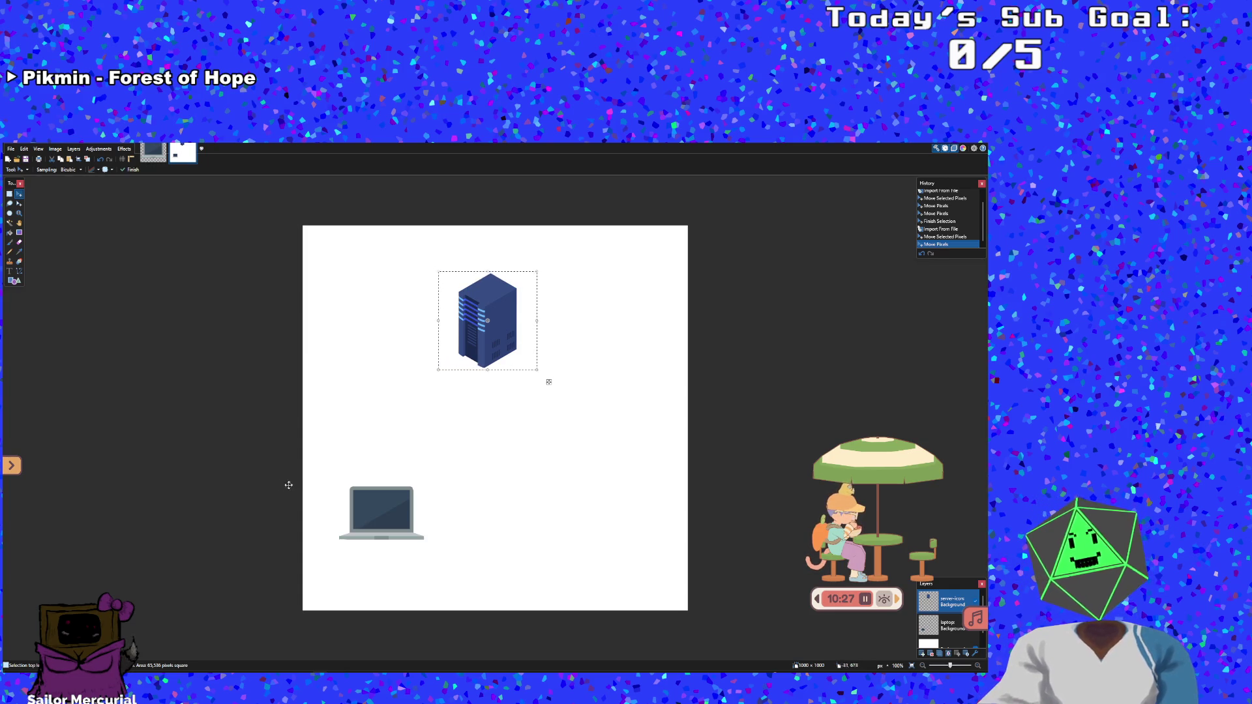
{"action": "left_click", "coordinate": [10, 193]}
Try a second laptop by pasting and dropping laptop.png again, then delete that attempt
{"action": "mouse_move", "coordinate": [323, 459]}
{"action": "left_mouse_down"}
{"action": "mouse_move", "coordinate": [475, 595]}
{"action": "mouse_move", "coordinate": [454, 579]}
{"action": "left_mouse_up"}
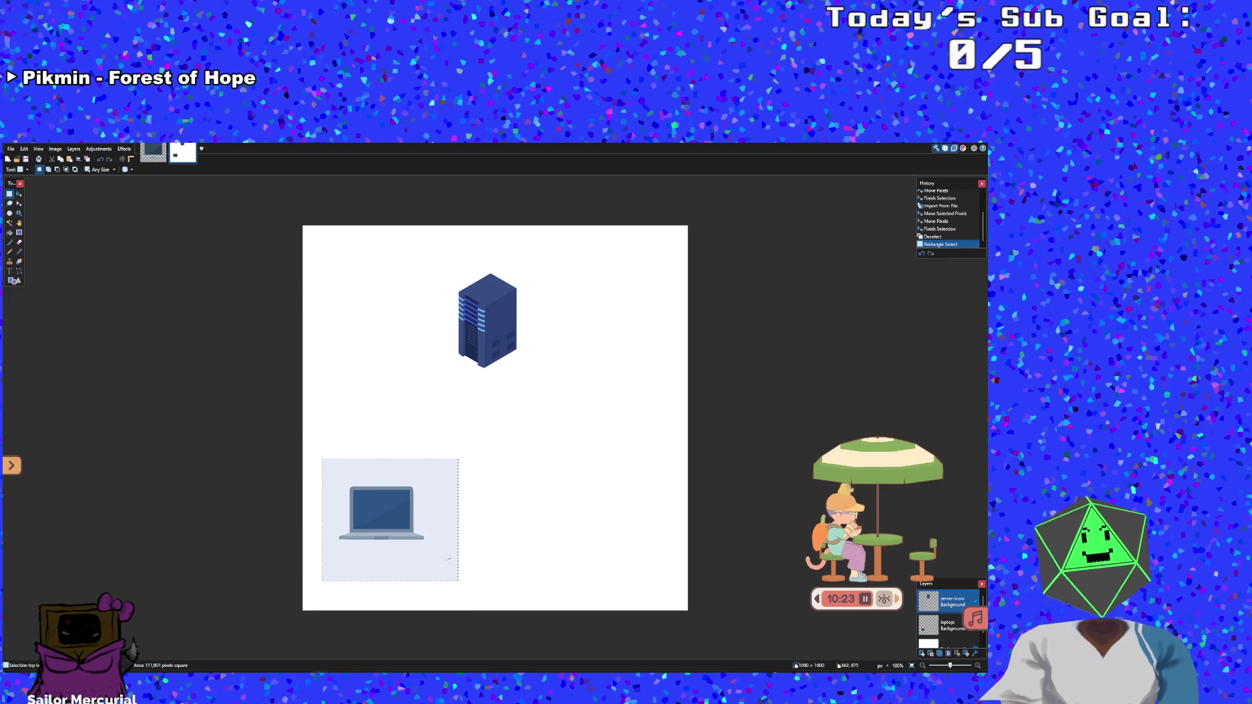
{"action": "key", "text": "ctrl+v"}
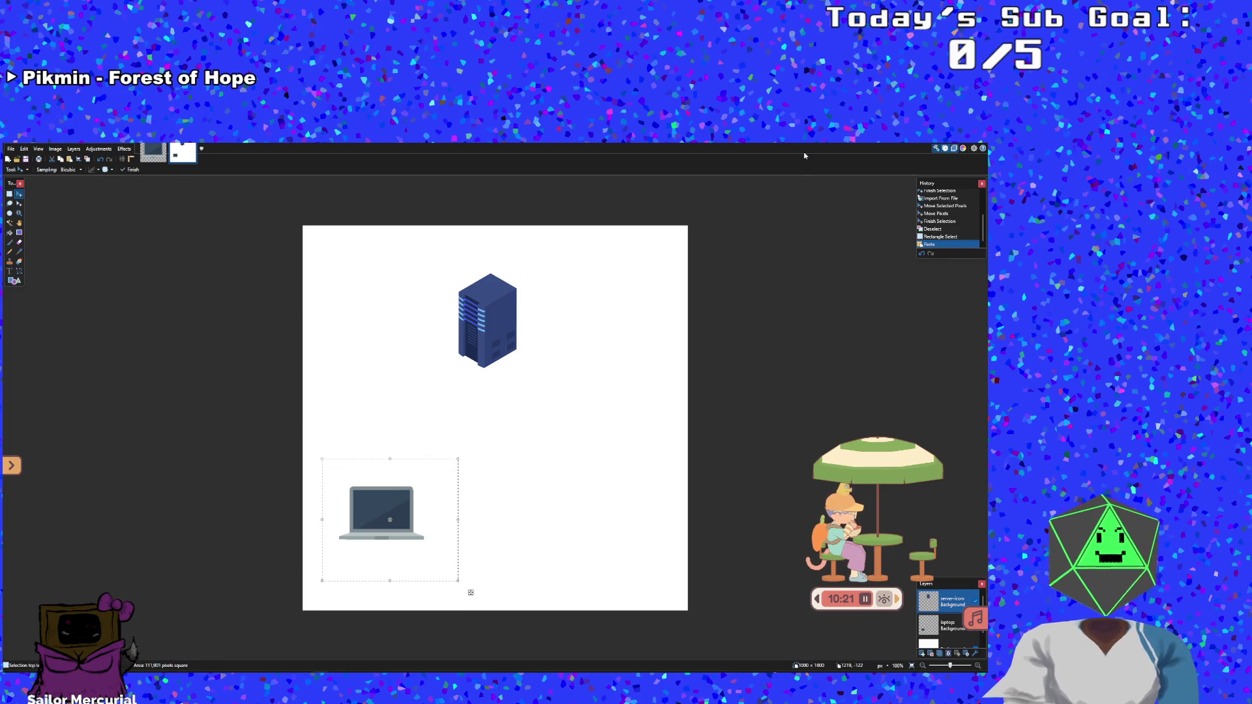
{"action": "key", "text": "ctrl+d"}
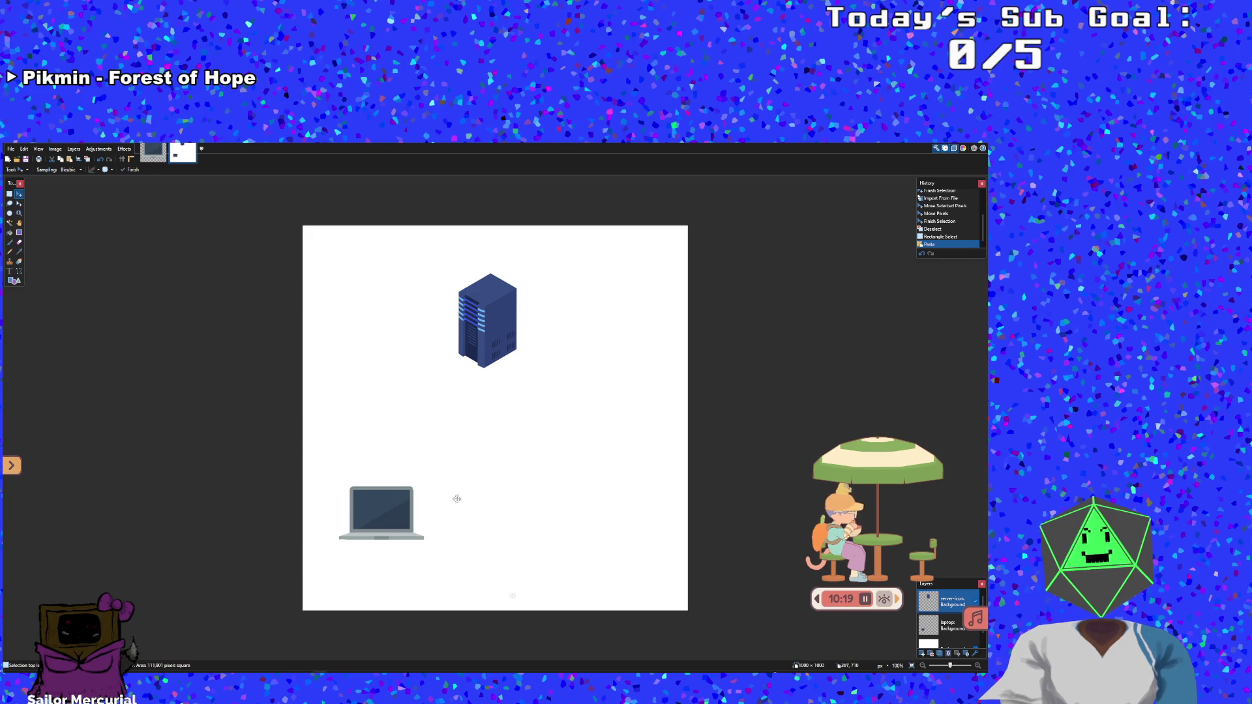
{"action": "left_click", "coordinate": [587, 488]}
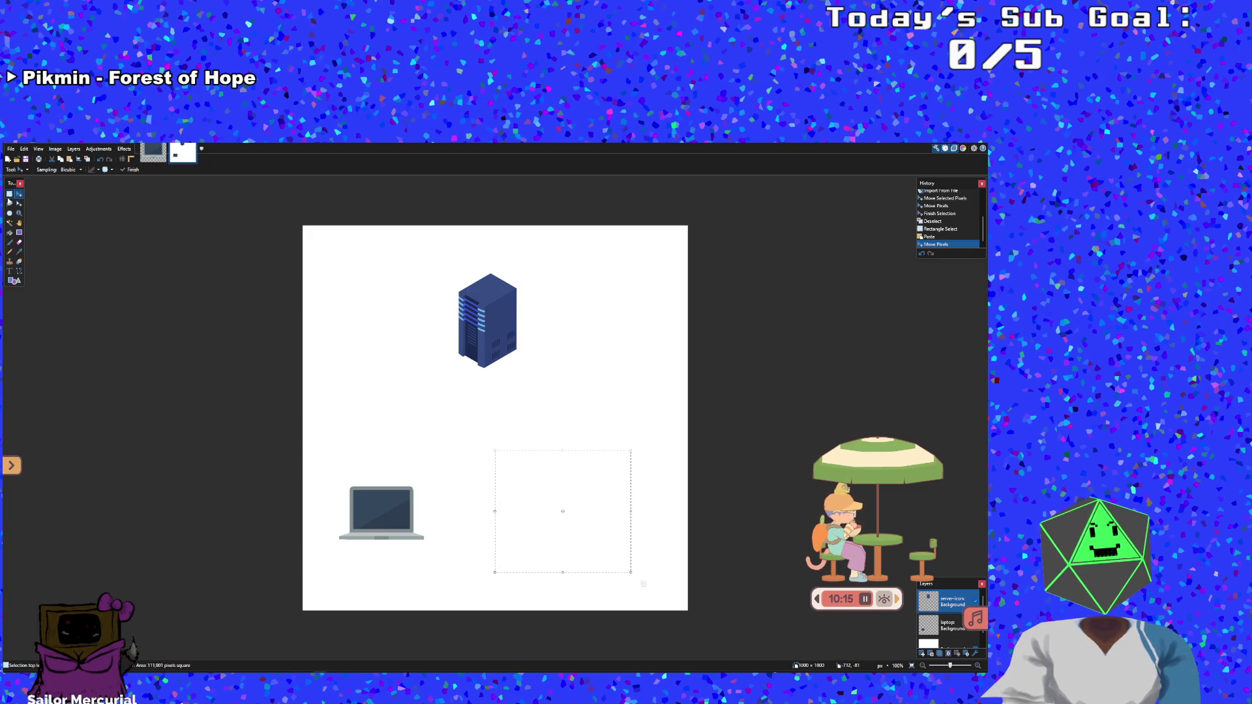
{"action": "left_click_drag", "start_coordinate": [456, 417], "coordinate": [568, 497]}
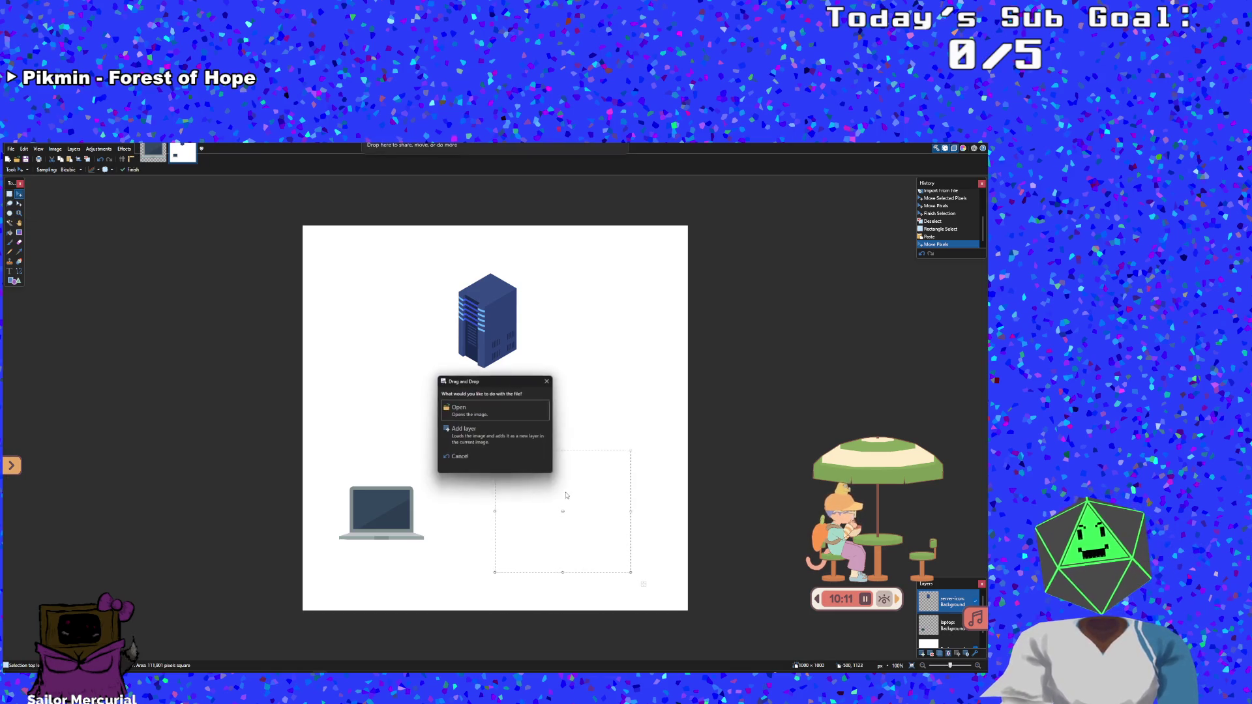
{"action": "left_click", "coordinate": [495, 436]}
{"action": "mouse_move", "coordinate": [494, 435]}
{"action": "left_mouse_down"}
{"action": "mouse_move", "coordinate": [681, 586]}
{"action": "mouse_move", "coordinate": [670, 608]}
{"action": "left_mouse_up"}
{"action": "mouse_move", "coordinate": [476, 397]}
{"action": "left_mouse_down"}
{"action": "mouse_move", "coordinate": [603, 519]}
{"action": "mouse_move", "coordinate": [559, 455]}
{"action": "left_mouse_up"}
{"action": "left_click_drag", "start_coordinate": [597, 514], "coordinate": [598, 502]}
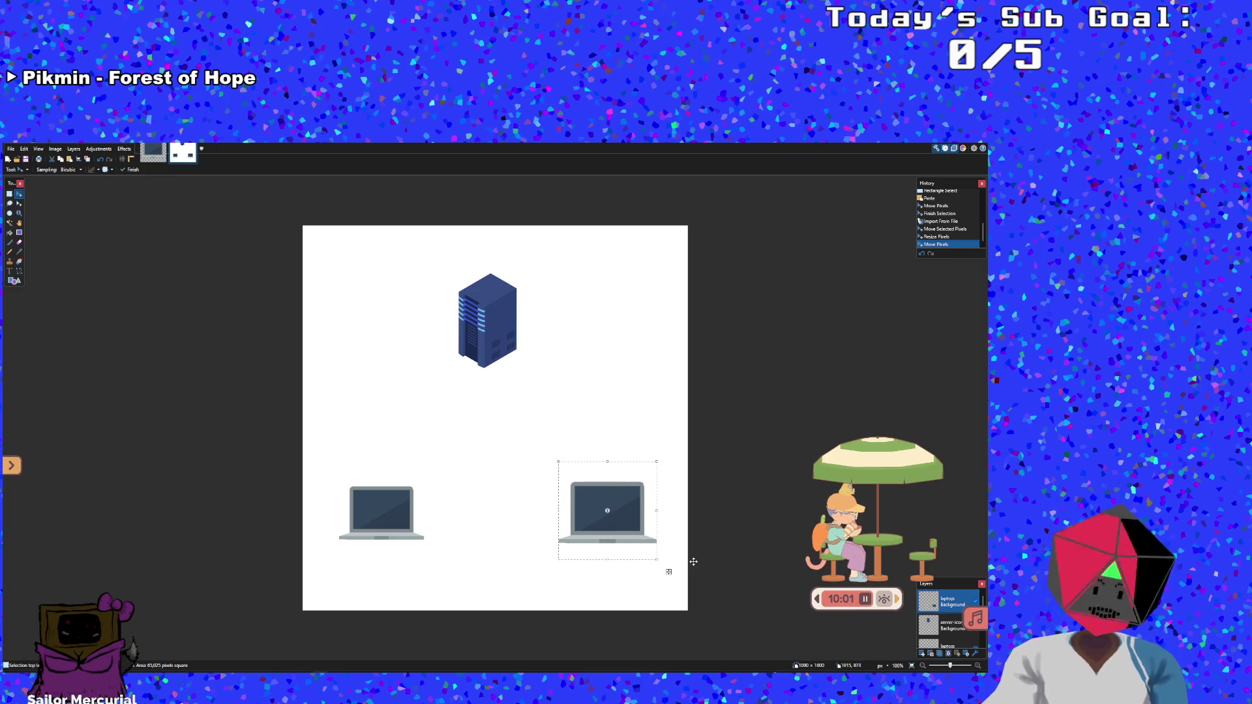
{"action": "key", "text": "Delete"}
{"action": "scroll", "coordinate": [942, 628], "scroll_direction": "down", "scroll_amount": 2}
Paste a laptop copy onto the laptop layer and move it to the lower right
{"action": "left_click", "coordinate": [942, 623]}
{"action": "key", "text": "ctrl+v"}
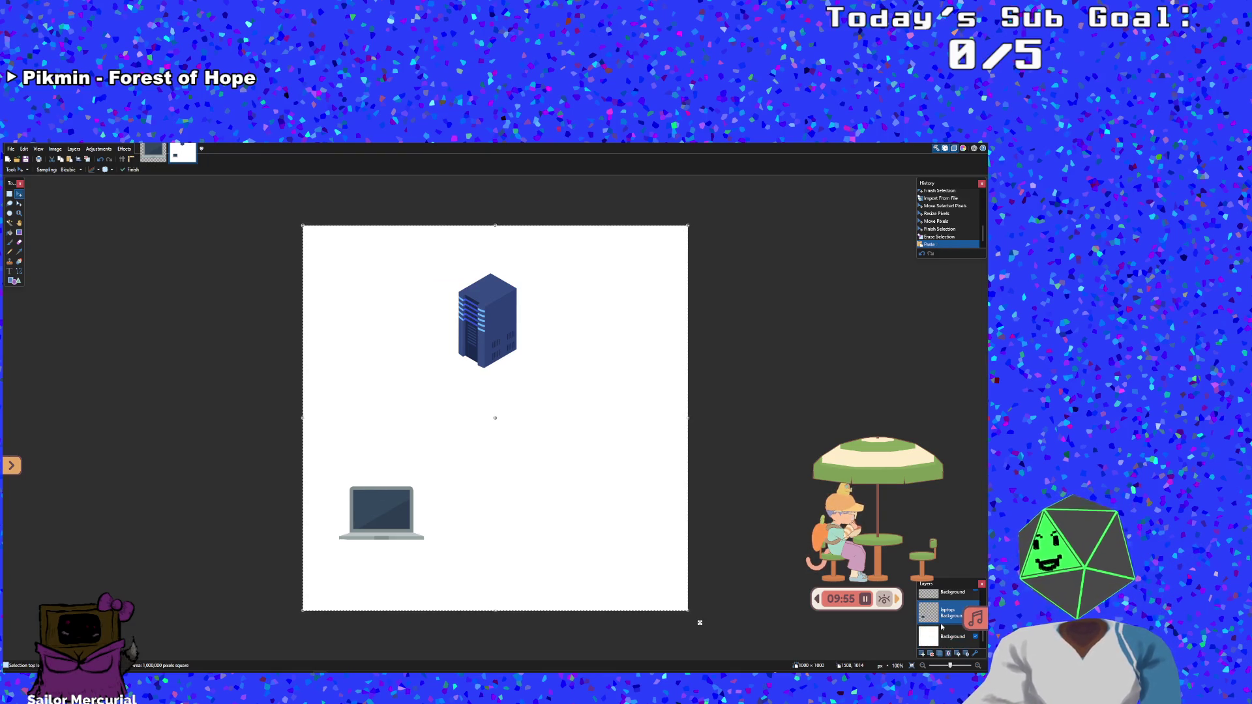
{"action": "scroll", "coordinate": [942, 628], "scroll_direction": "up", "scroll_amount": 3}
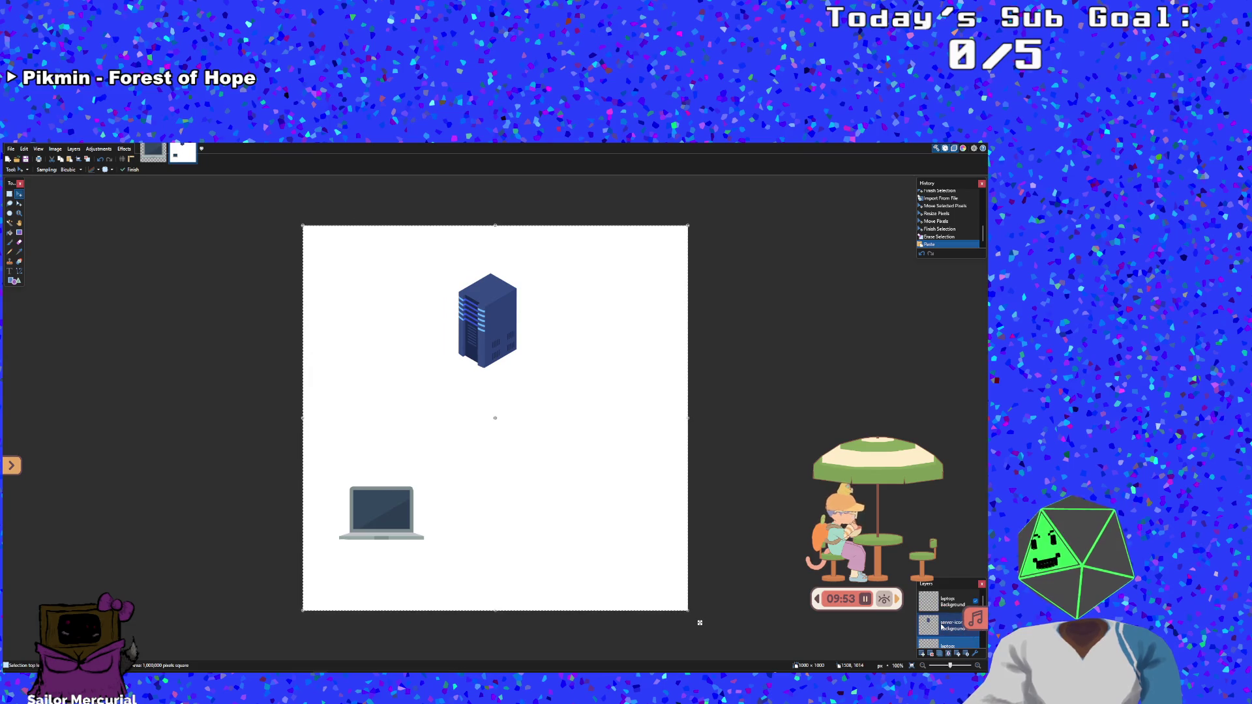
{"action": "scroll", "coordinate": [942, 617], "scroll_direction": "down", "scroll_amount": 2}
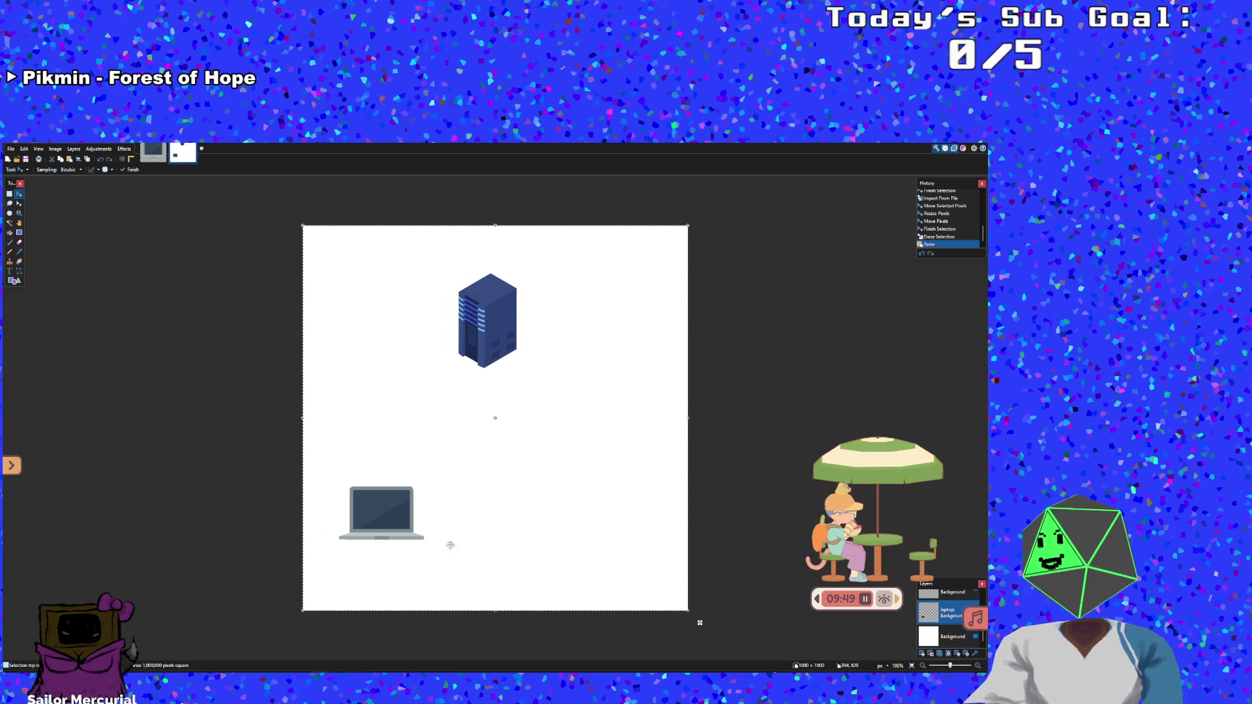
{"action": "right_click", "coordinate": [395, 526]}
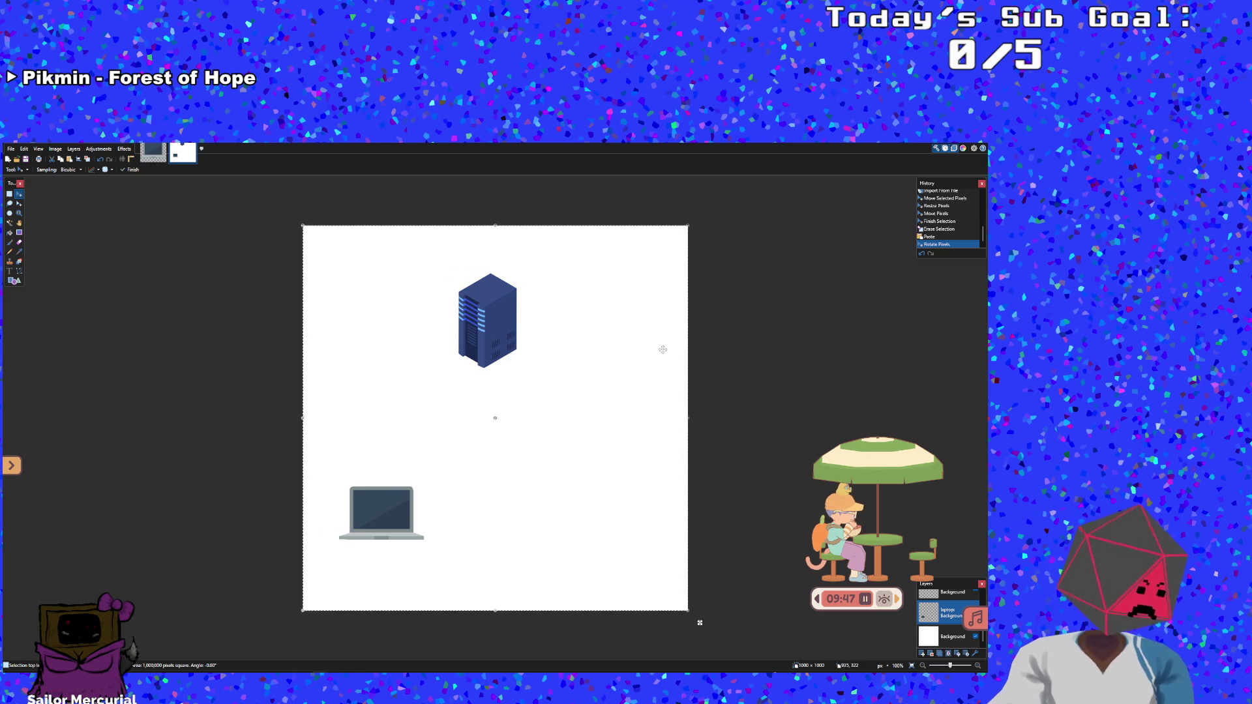
{"action": "key", "text": "ctrl+v"}
{"action": "mouse_move", "coordinate": [378, 528]}
{"action": "left_mouse_down"}
{"action": "mouse_move", "coordinate": [597, 522]}
{"action": "mouse_move", "coordinate": [578, 530]}
{"action": "left_mouse_up"}
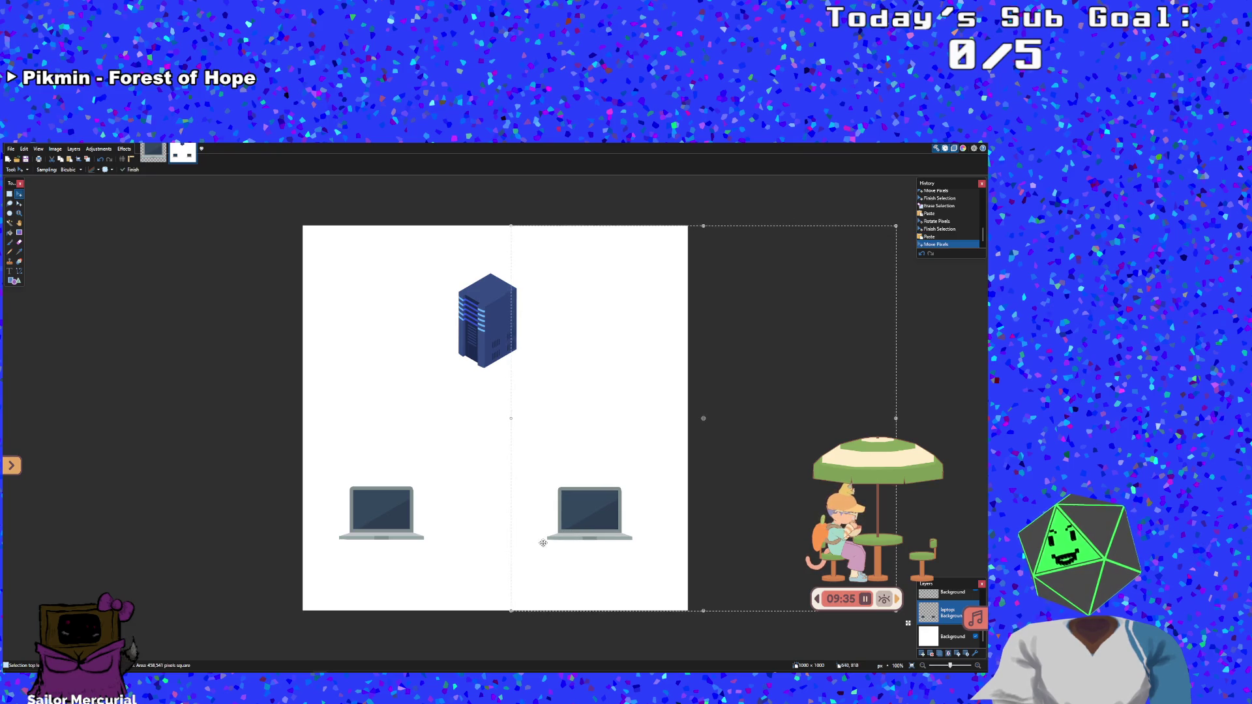
{"action": "key", "text": "ctrl+d"}
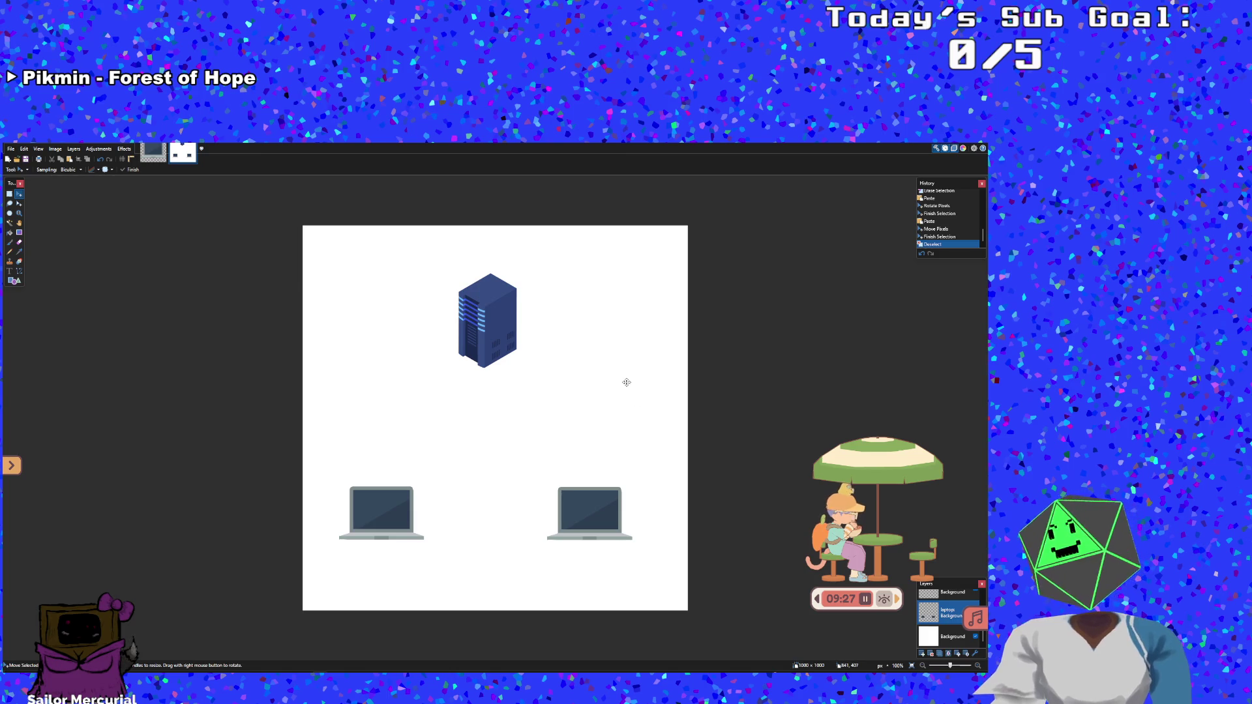
Select the server and nudge it slightly to the right
{"action": "left_click", "coordinate": [9, 194]}
{"action": "left_click_drag", "start_coordinate": [399, 252], "coordinate": [582, 385]}
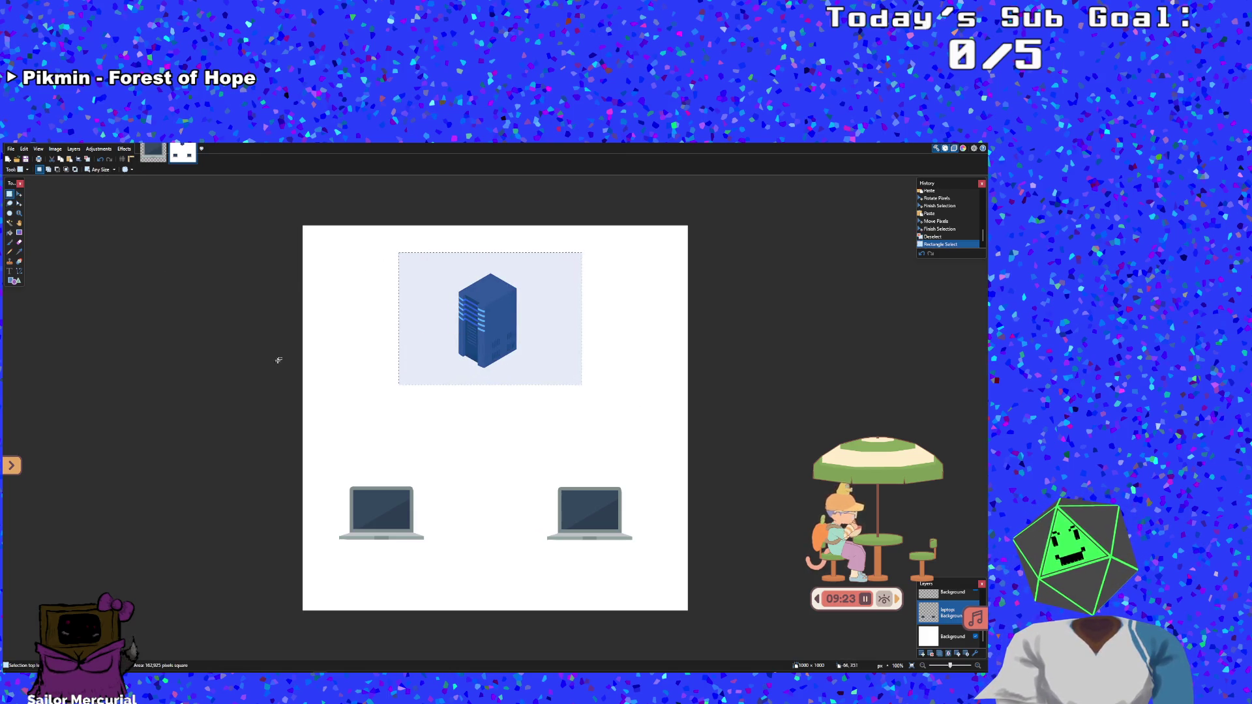
{"action": "left_click", "coordinate": [19, 194]}
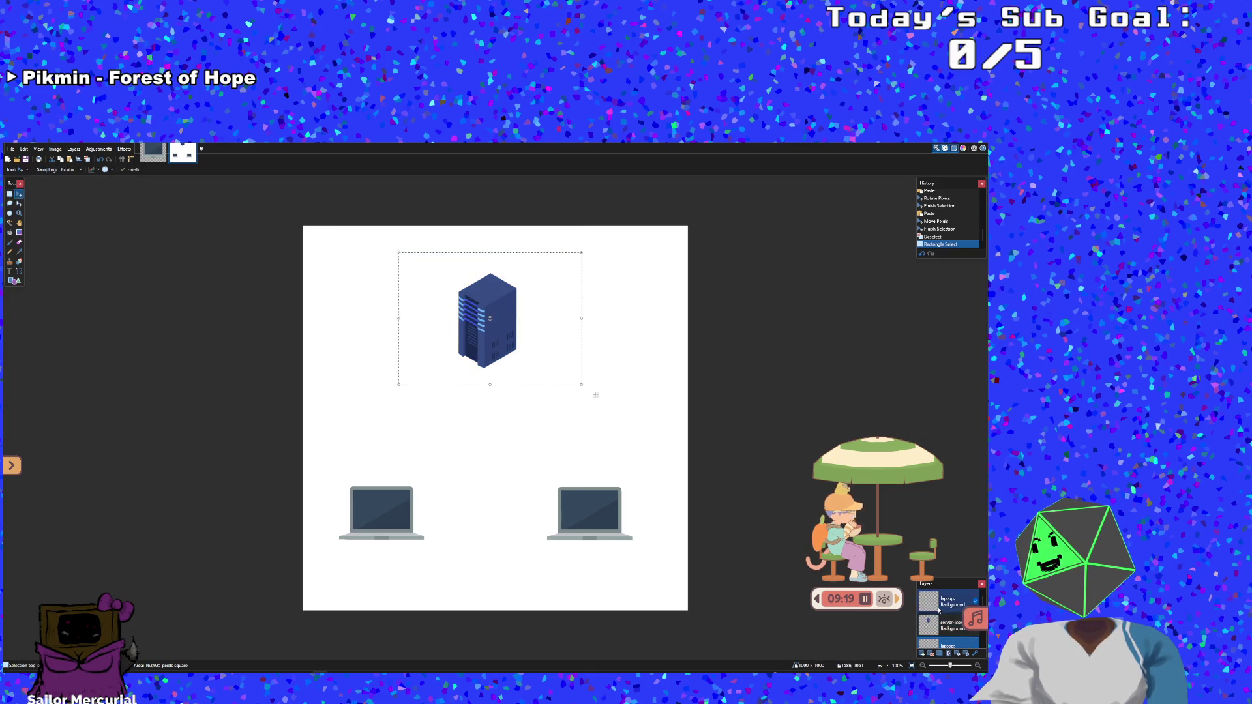
{"action": "left_click_drag", "start_coordinate": [489, 354], "coordinate": [488, 353]}
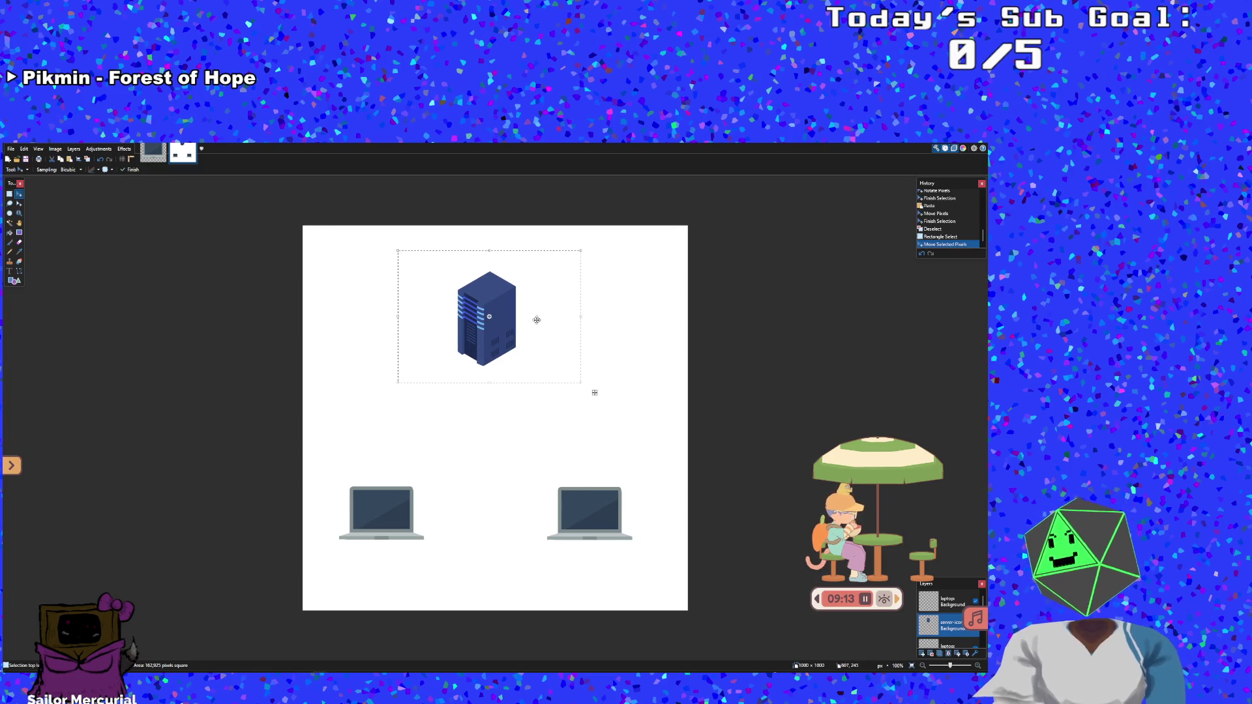
{"action": "key", "text": "ctrl+d"}
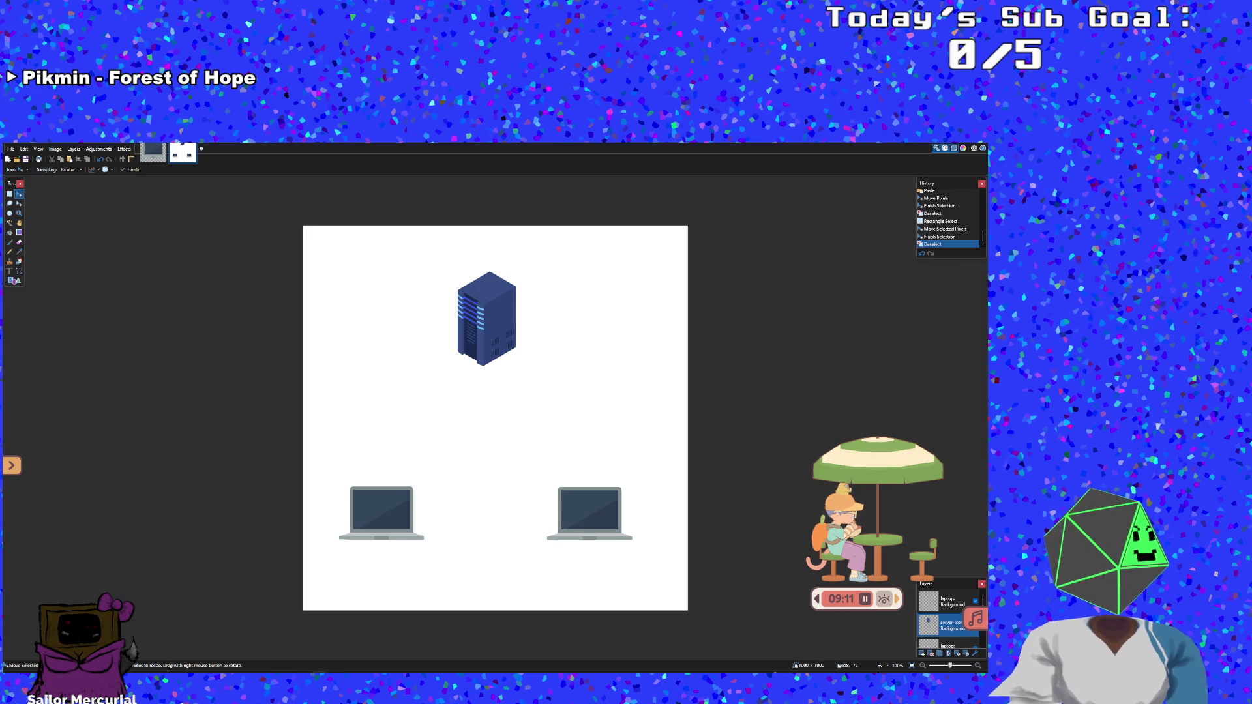
Select both laptops on the laptop layer and move them lower on the canvas
{"action": "left_click", "coordinate": [9, 194]}
{"action": "mouse_move", "coordinate": [305, 456]}
{"action": "left_mouse_down"}
{"action": "mouse_move", "coordinate": [437, 533]}
{"action": "mouse_move", "coordinate": [698, 620]}
{"action": "mouse_move", "coordinate": [680, 576]}
{"action": "left_mouse_up"}
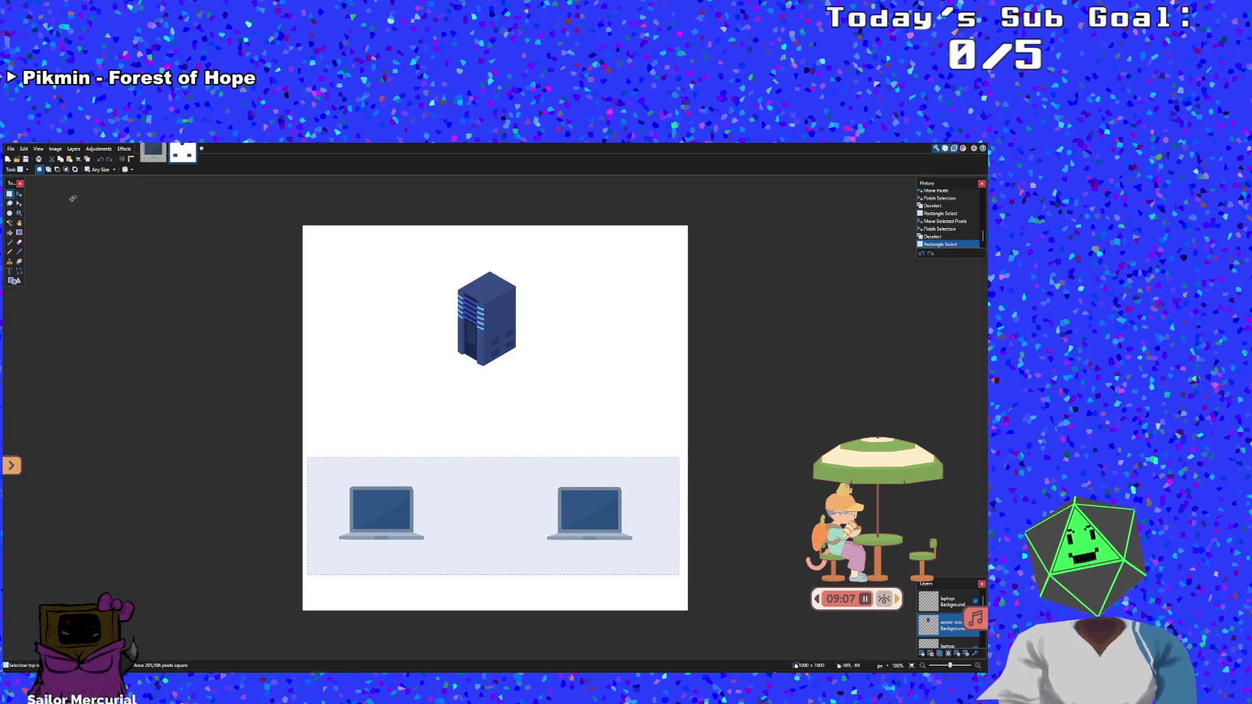
{"action": "left_click", "coordinate": [18, 194]}
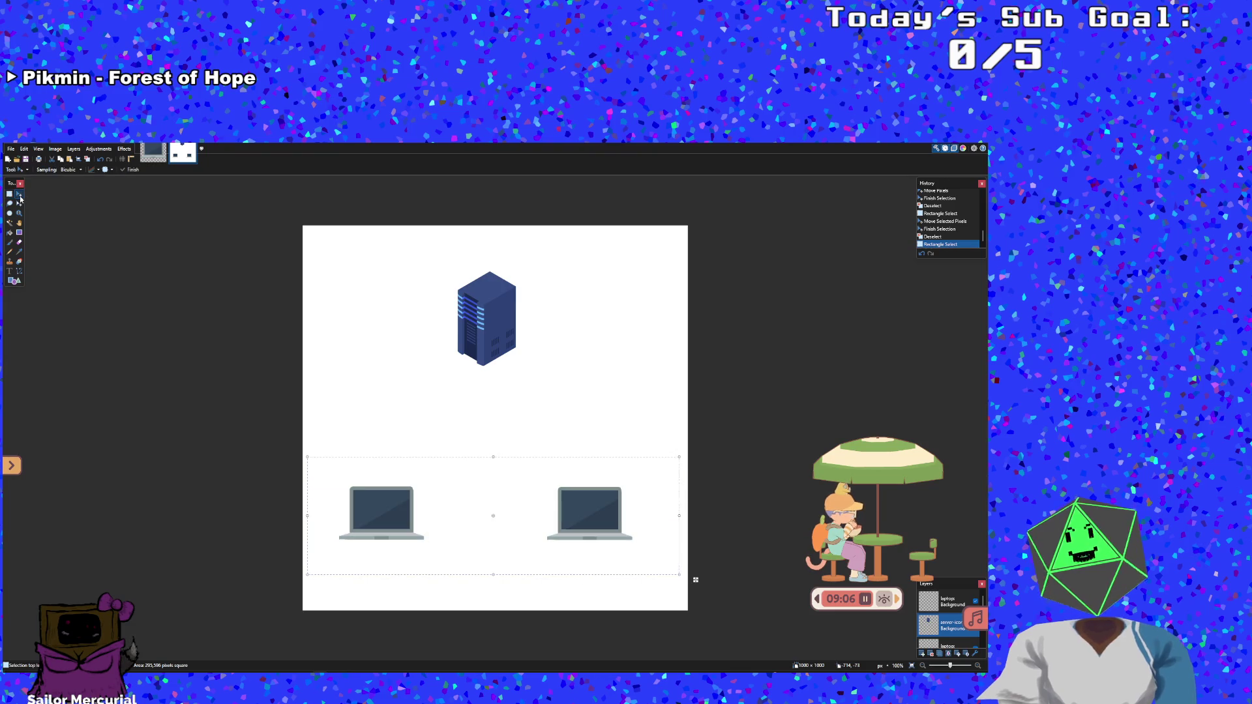
{"action": "left_click", "coordinate": [940, 644]}
{"action": "left_click_drag", "start_coordinate": [606, 527], "coordinate": [607, 554]}
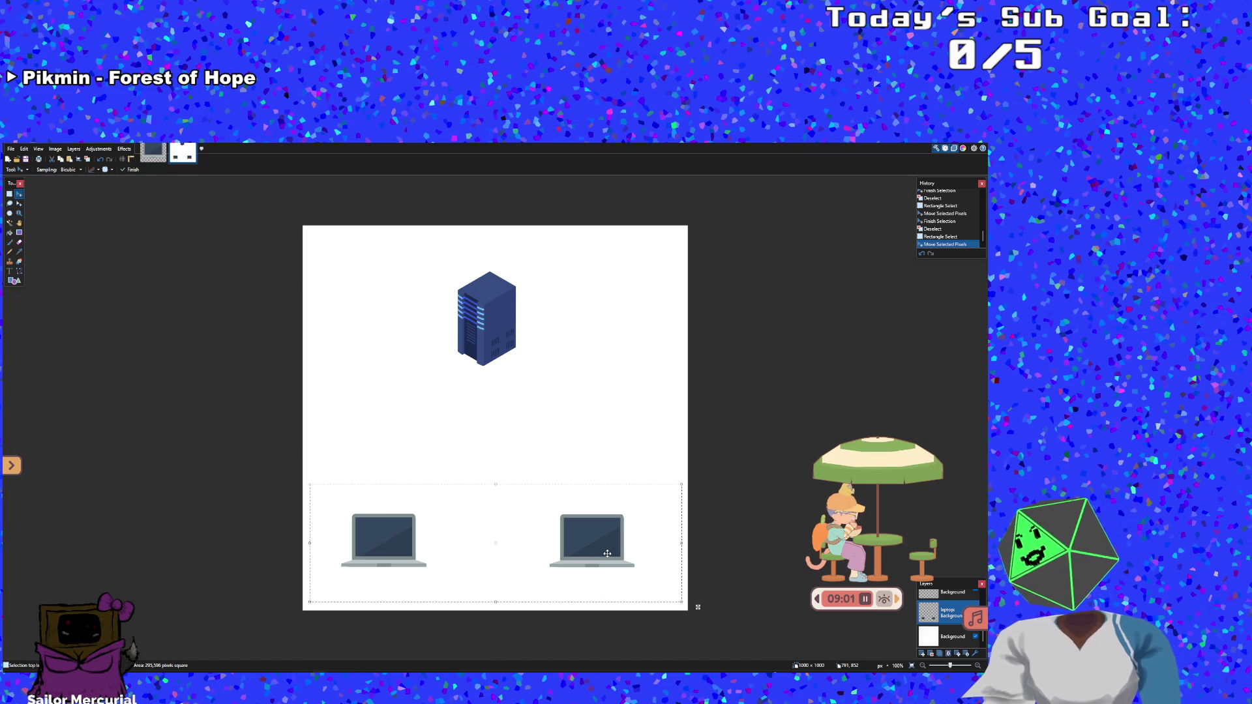
{"action": "scroll", "coordinate": [933, 633], "scroll_direction": "up", "scroll_amount": 1}
On the server's layer, move the server up and slightly right
{"action": "left_click", "coordinate": [940, 625]}
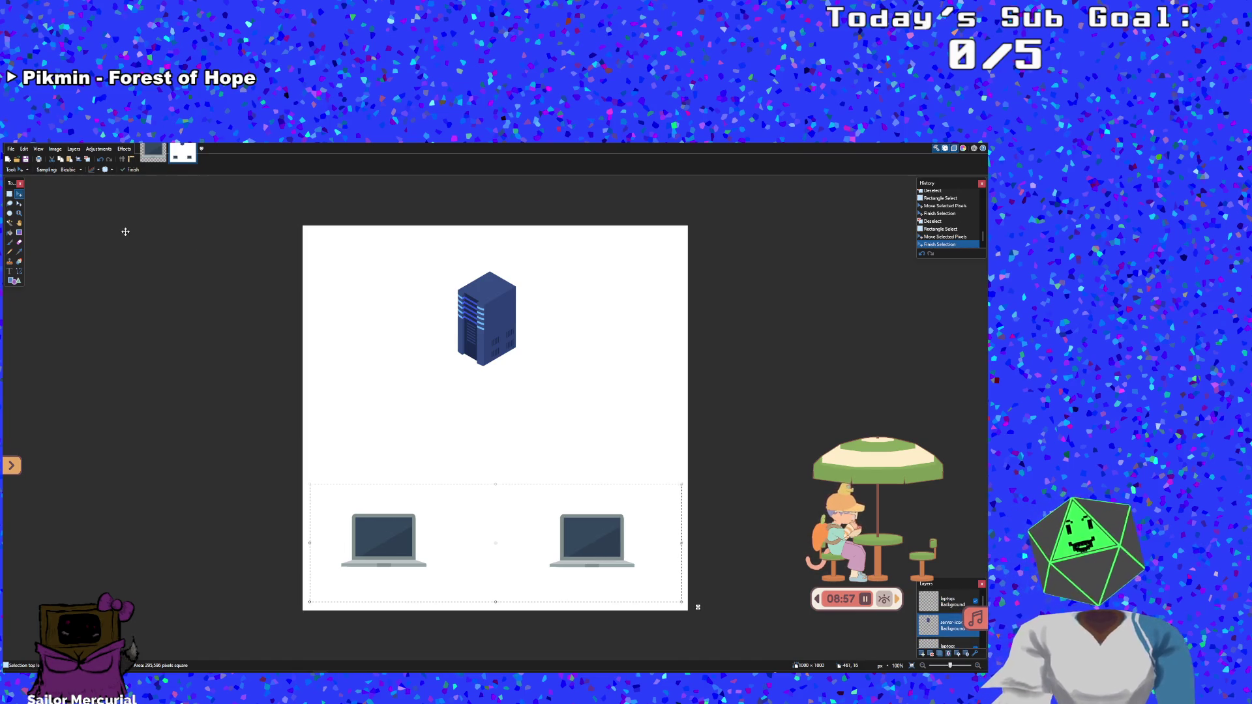
{"action": "key", "text": "s"}
{"action": "left_click", "coordinate": [392, 263]}
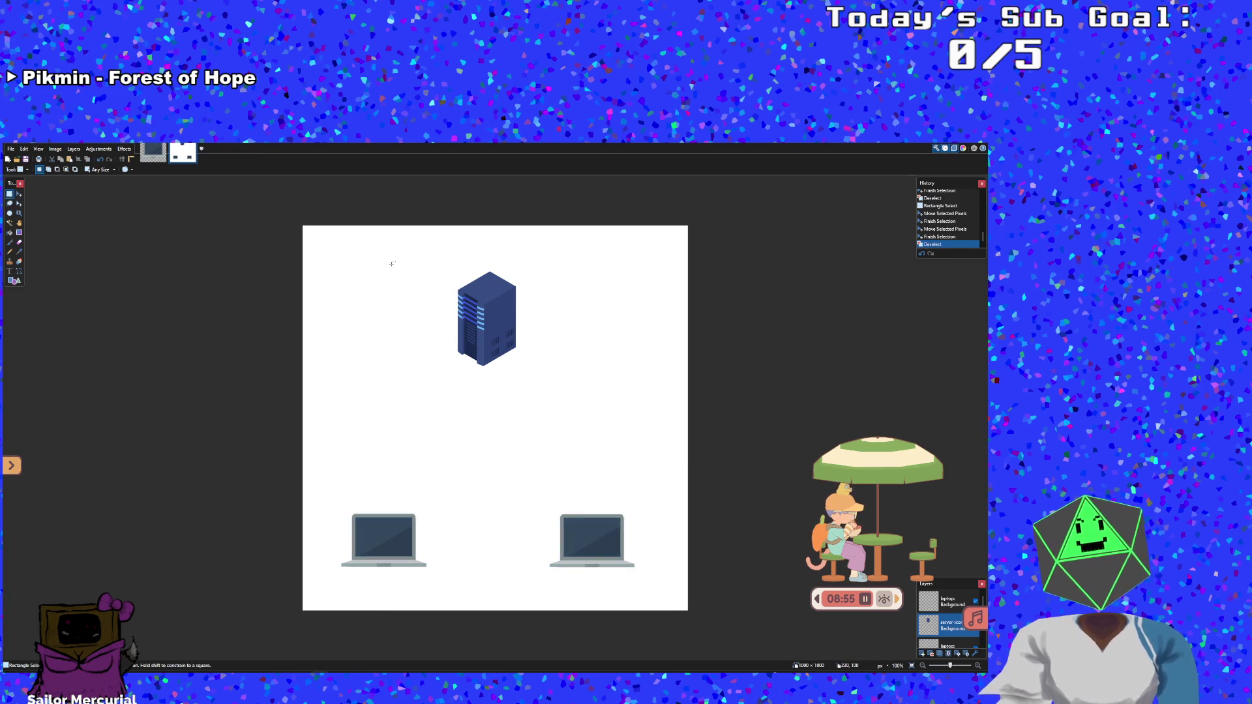
{"action": "mouse_move", "coordinate": [402, 237]}
{"action": "left_mouse_down"}
{"action": "mouse_move", "coordinate": [610, 495]}
{"action": "mouse_move", "coordinate": [573, 412]}
{"action": "left_mouse_up"}
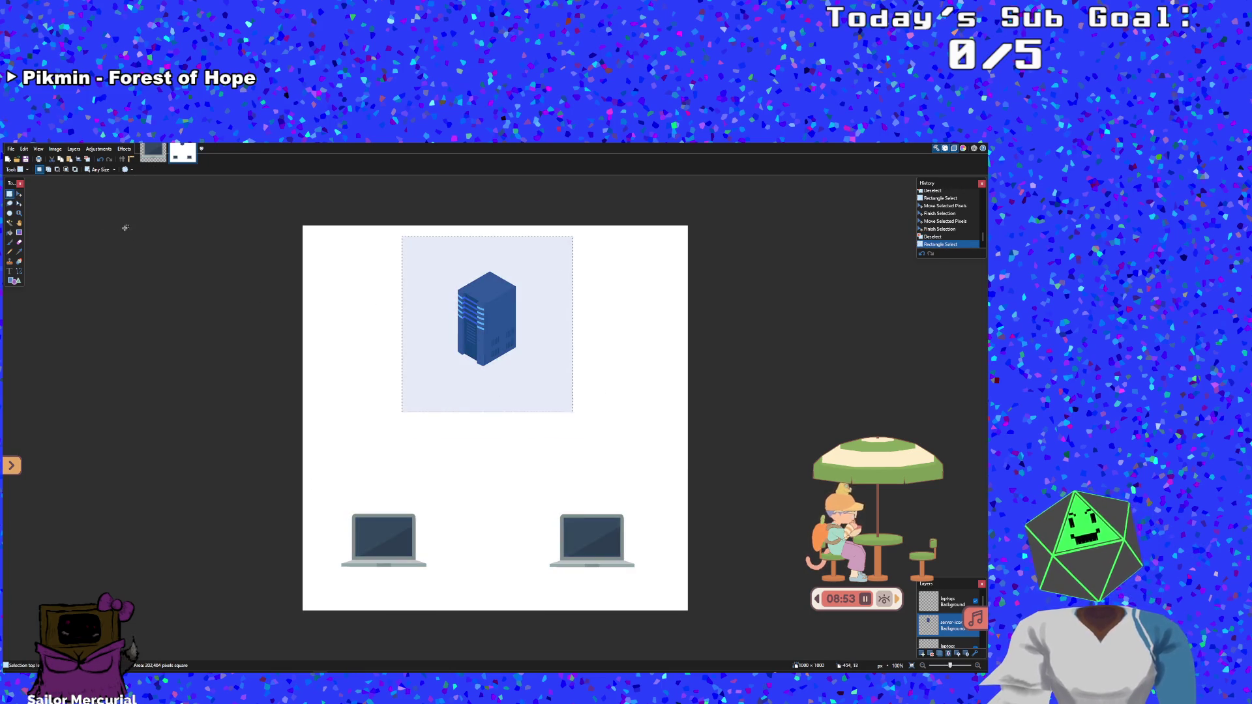
{"action": "left_click", "coordinate": [19, 194]}
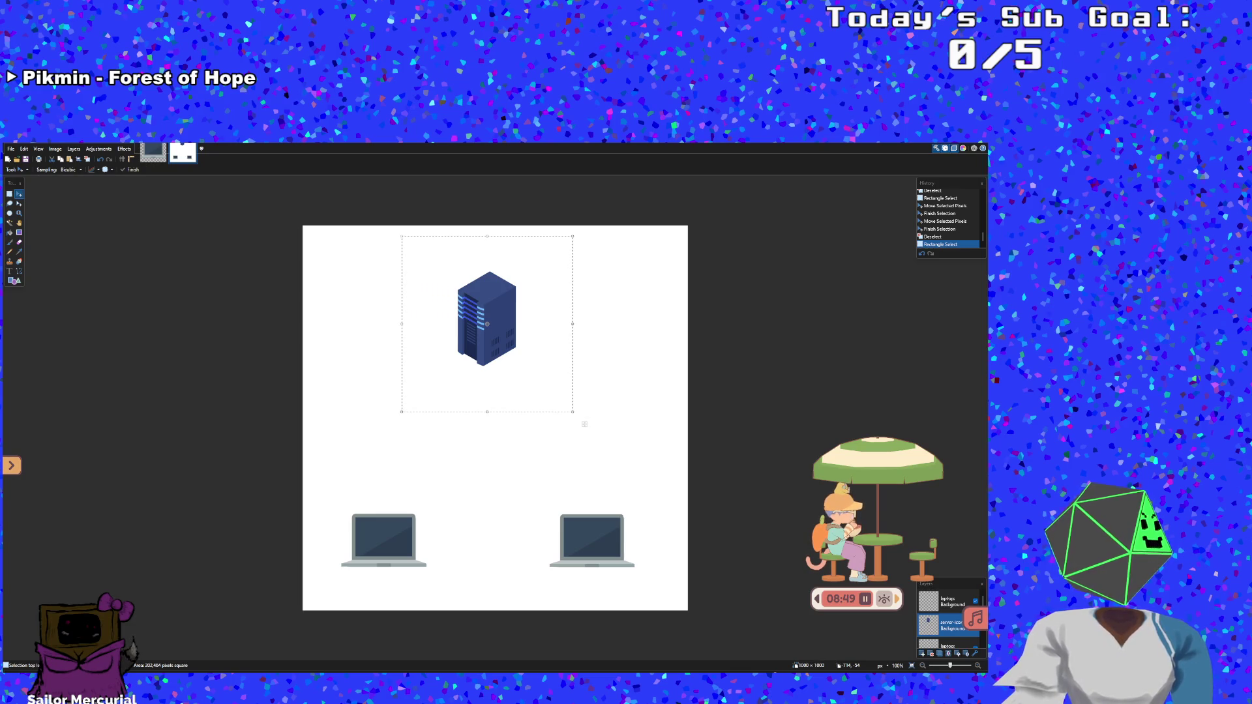
{"action": "left_click_drag", "start_coordinate": [498, 363], "coordinate": [502, 351]}
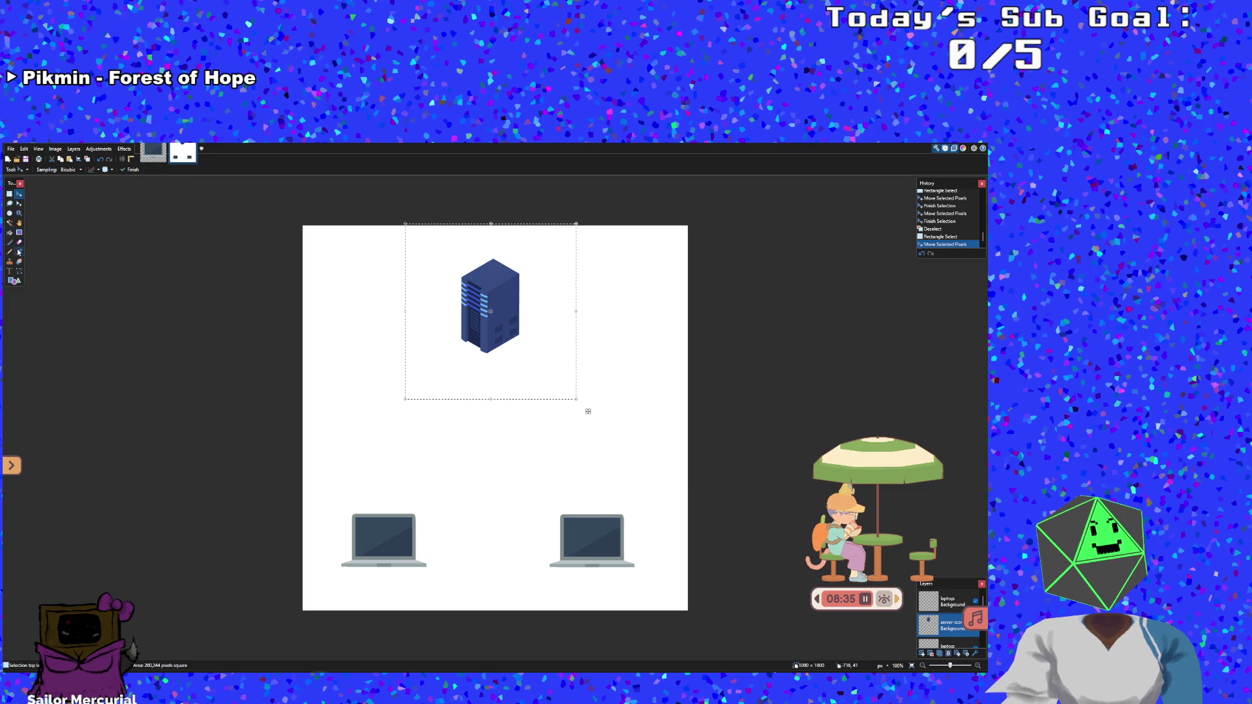
{"action": "left_click", "coordinate": [20, 272]}
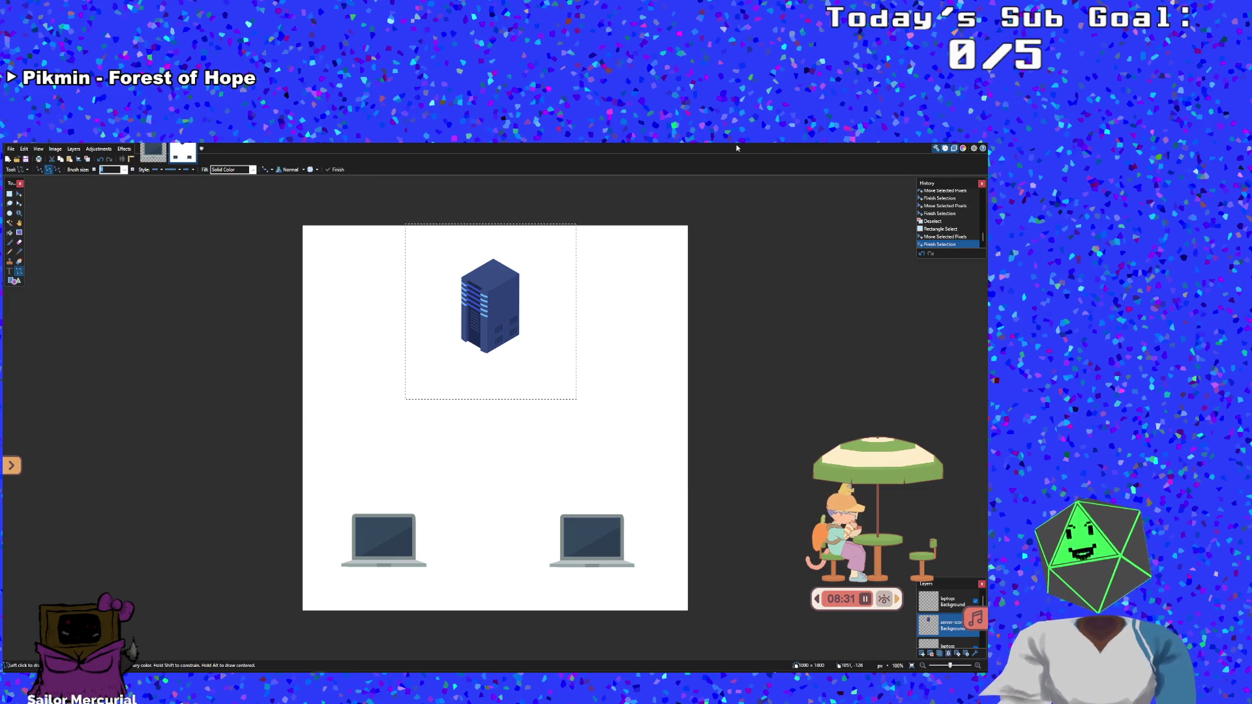
Show the Colors window and make the laptop layer active
{"action": "left_click", "coordinate": [962, 148]}
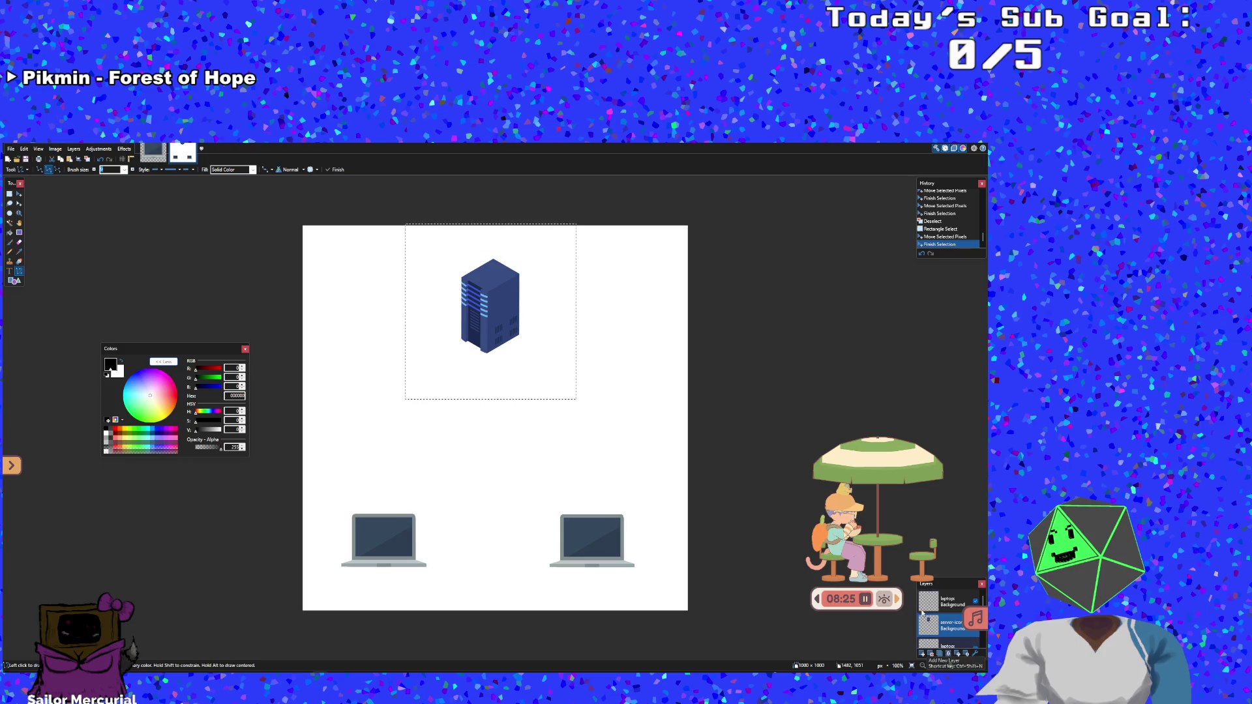
{"action": "left_click", "coordinate": [931, 605]}
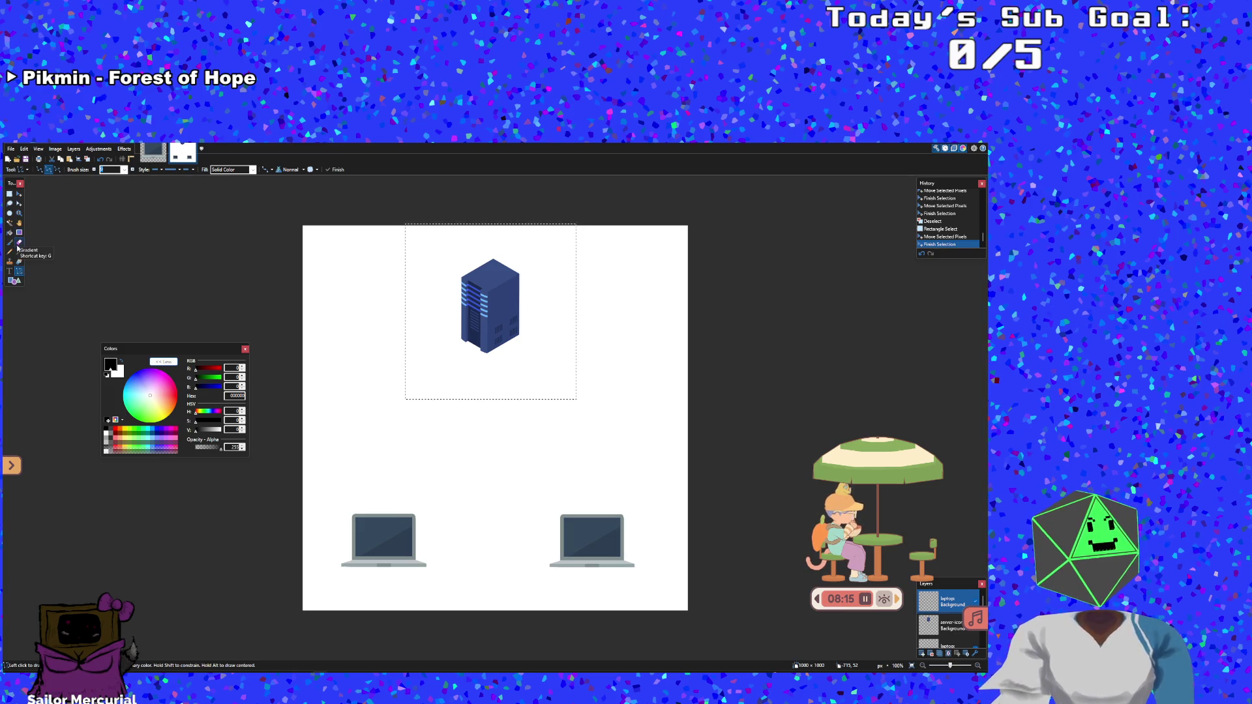
{"action": "left_click", "coordinate": [14, 280]}
Set the Shapes tool to a filled Arrow shape and undo a trial arrow
{"action": "left_click", "coordinate": [55, 170]}
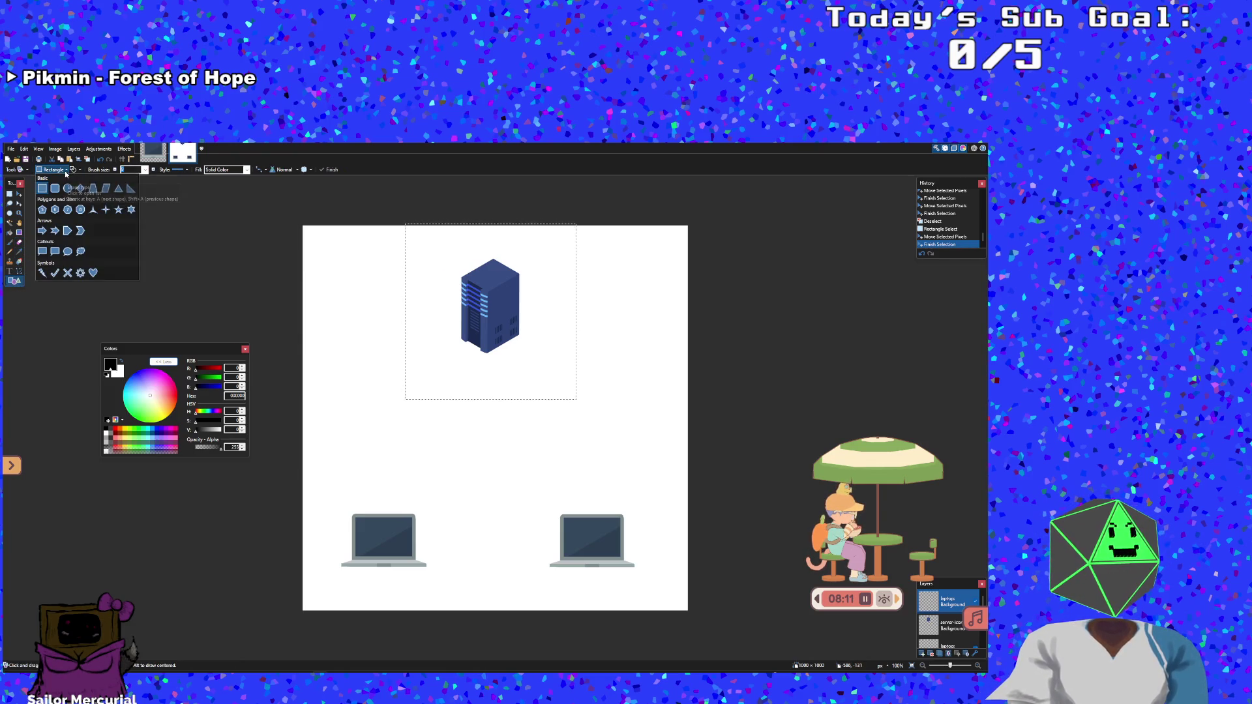
{"action": "left_click", "coordinate": [44, 230]}
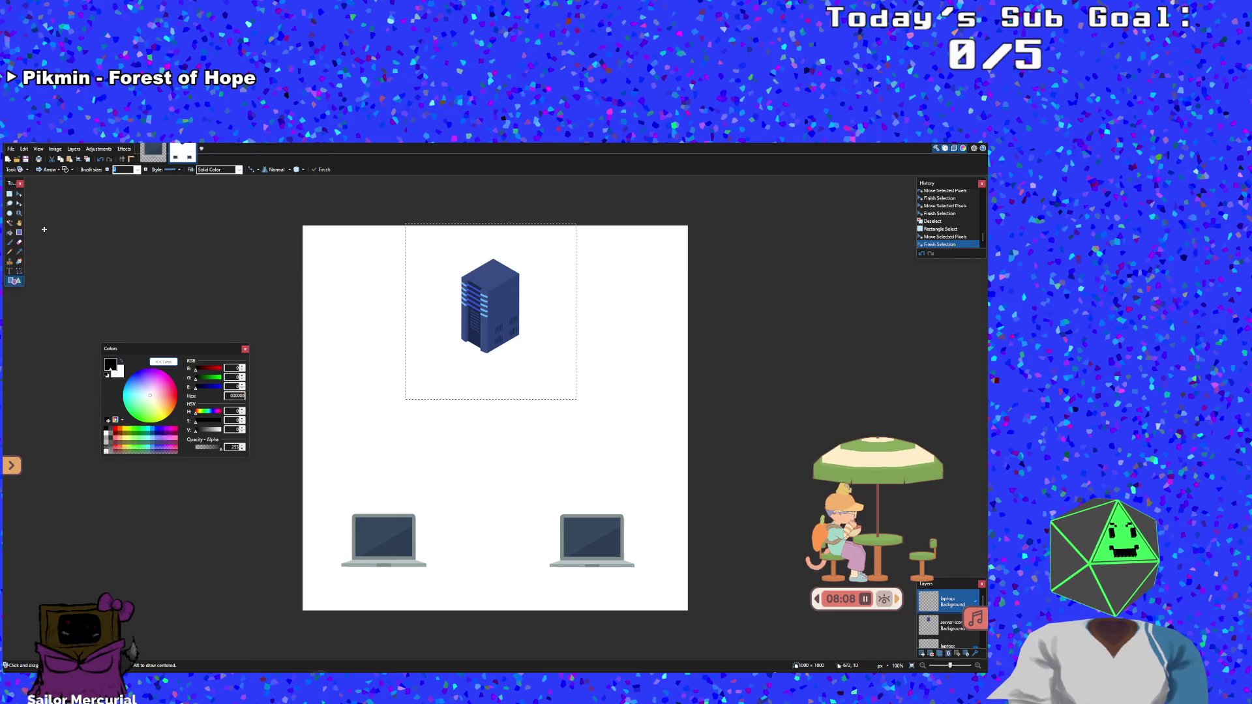
{"action": "left_click", "coordinate": [71, 170]}
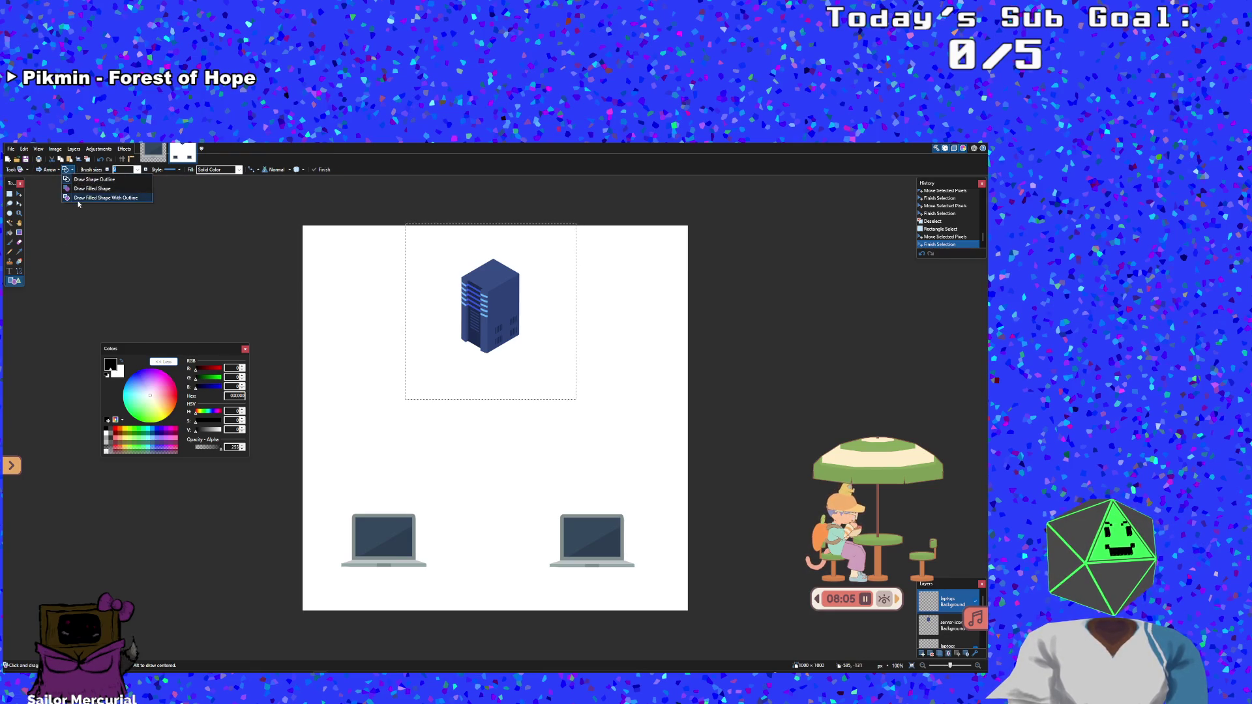
{"action": "left_click", "coordinate": [80, 189]}
{"action": "left_click_drag", "start_coordinate": [349, 442], "coordinate": [486, 442]}
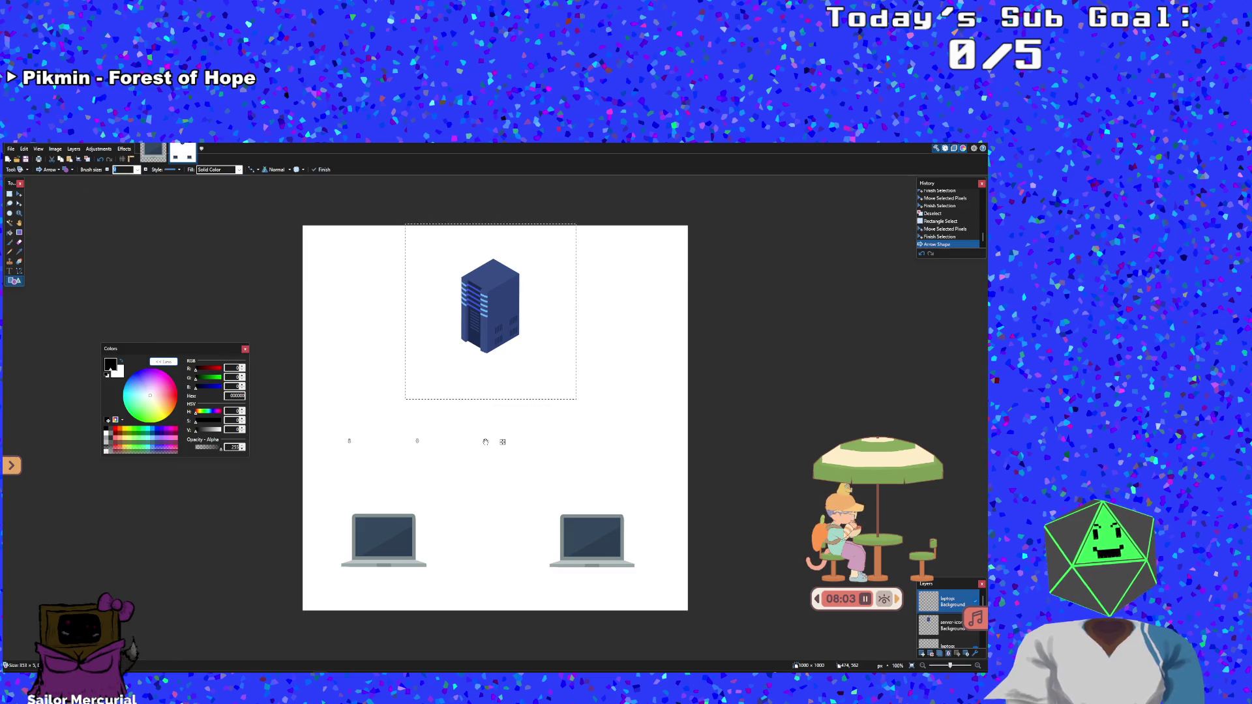
{"action": "key", "text": "ctrl+z"}
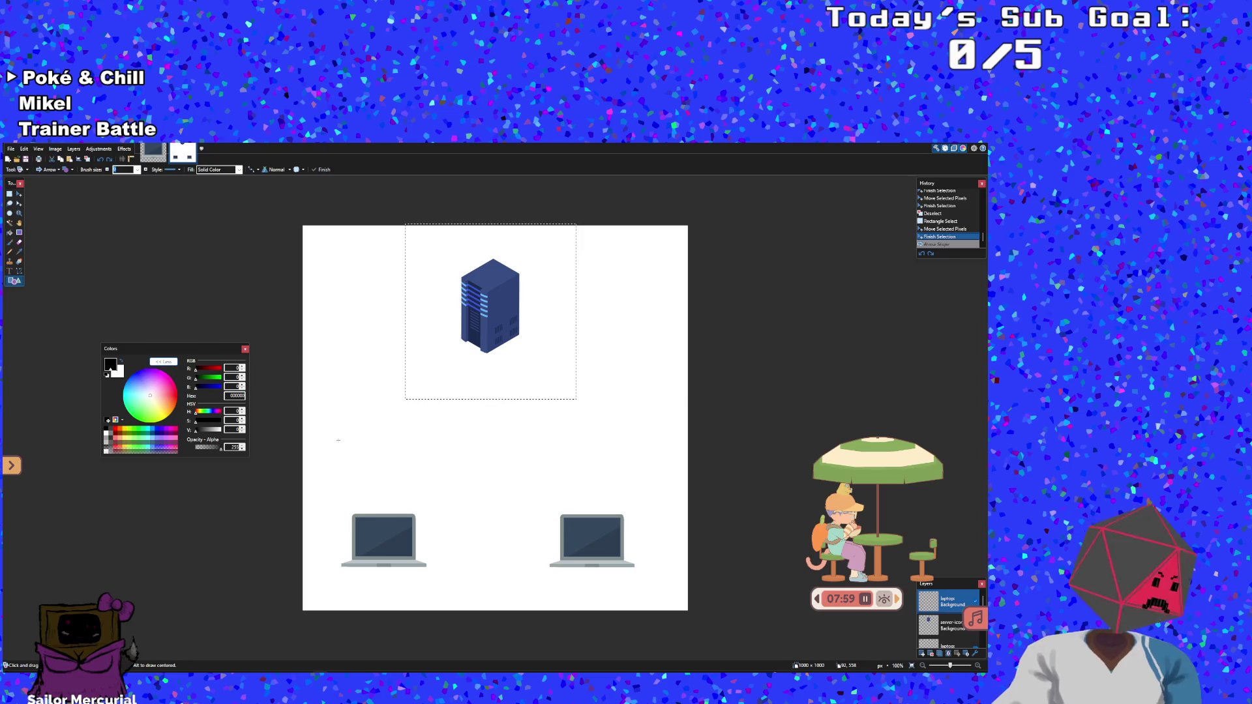
{"action": "key", "text": "ctrl+d"}
Draw an arrow from the left laptop toward the server, then undo it entirely
{"action": "mouse_move", "coordinate": [358, 405]}
{"action": "left_mouse_down"}
{"action": "mouse_move", "coordinate": [606, 452]}
{"action": "mouse_move", "coordinate": [569, 409]}
{"action": "mouse_move", "coordinate": [536, 423]}
{"action": "mouse_move", "coordinate": [395, 424]}
{"action": "mouse_move", "coordinate": [451, 424]}
{"action": "mouse_move", "coordinate": [417, 418]}
{"action": "mouse_move", "coordinate": [403, 500]}
{"action": "mouse_move", "coordinate": [414, 457]}
{"action": "mouse_move", "coordinate": [416, 471]}
{"action": "left_mouse_up"}
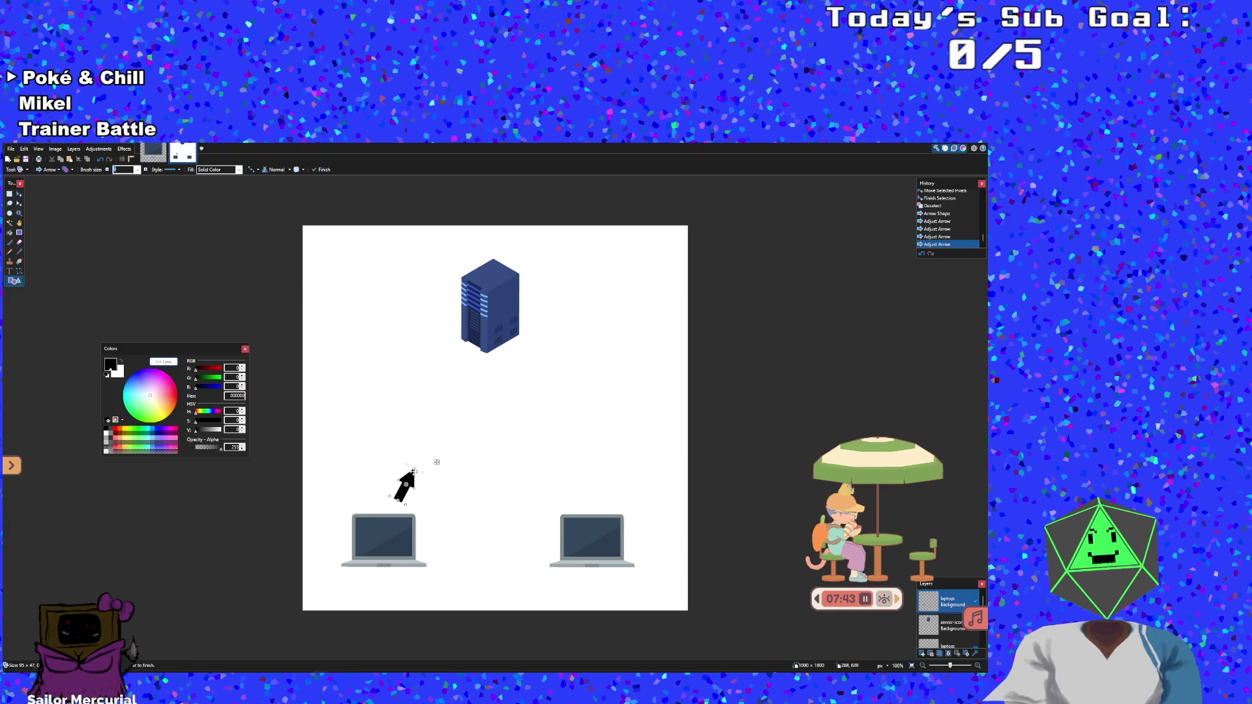
{"action": "mouse_move", "coordinate": [416, 470]}
{"action": "left_mouse_down"}
{"action": "mouse_move", "coordinate": [466, 367]}
{"action": "mouse_move", "coordinate": [420, 459]}
{"action": "left_mouse_up"}
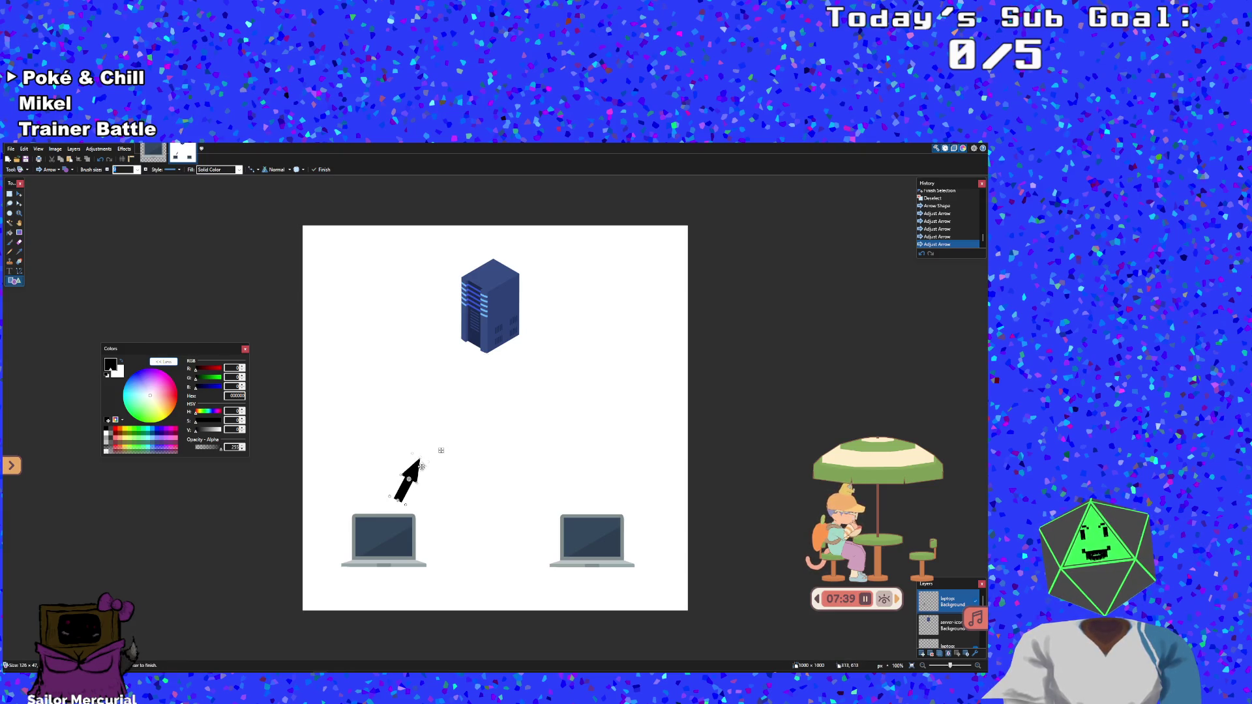
{"action": "key", "text": "ctrl+z"}
{"action": "key", "text": "ctrl+z"}
{"action": "key", "text": "ctrl+z"}
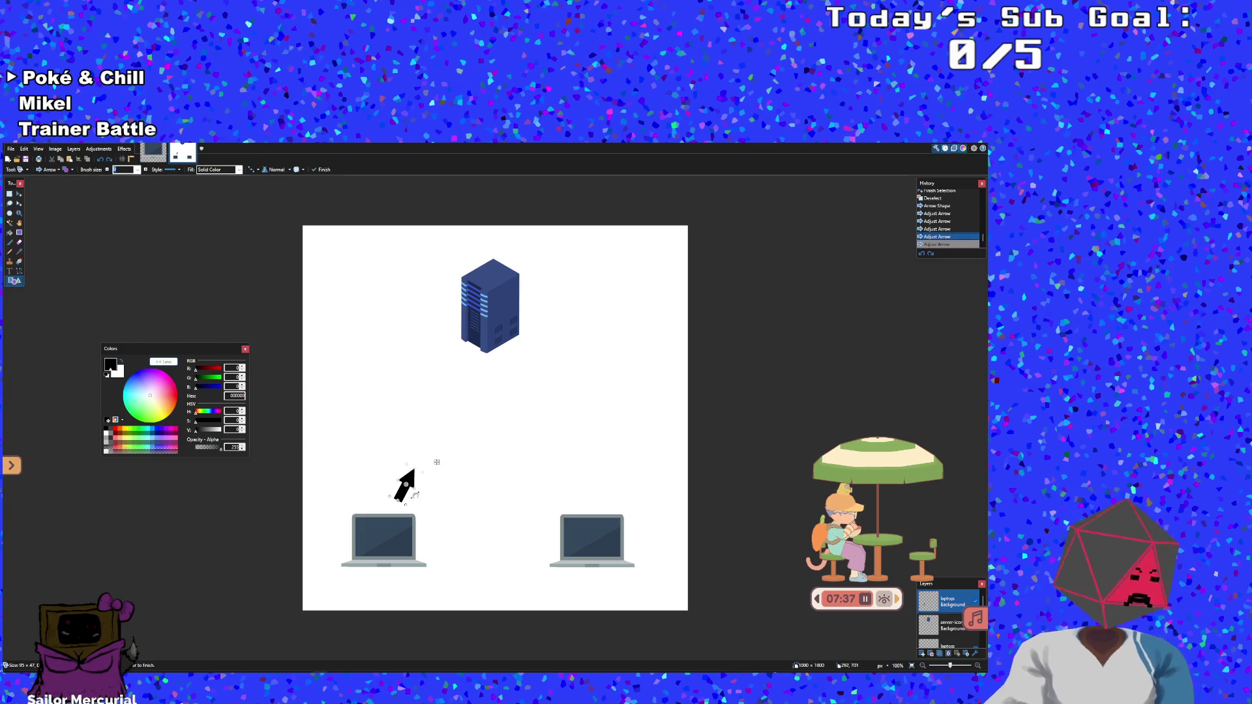
{"action": "key", "text": "ctrl+z"}
{"action": "key", "text": "ctrl+z"}
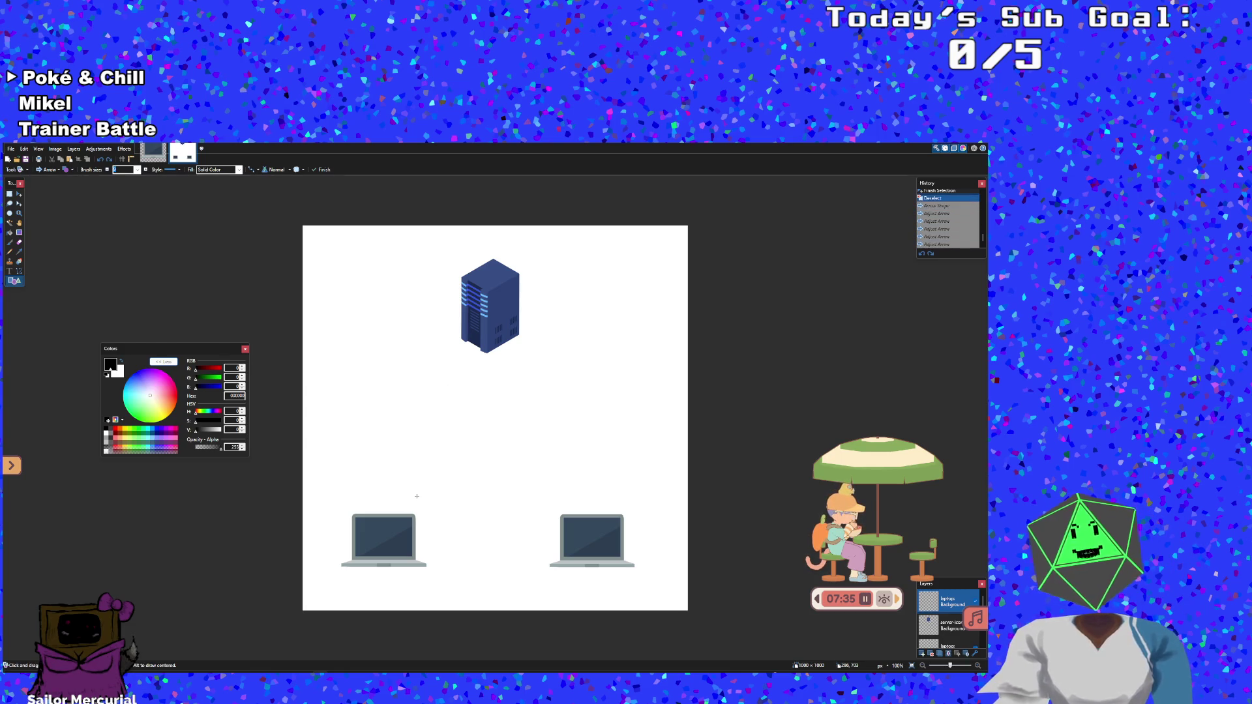
{"action": "left_click", "coordinate": [10, 242]}
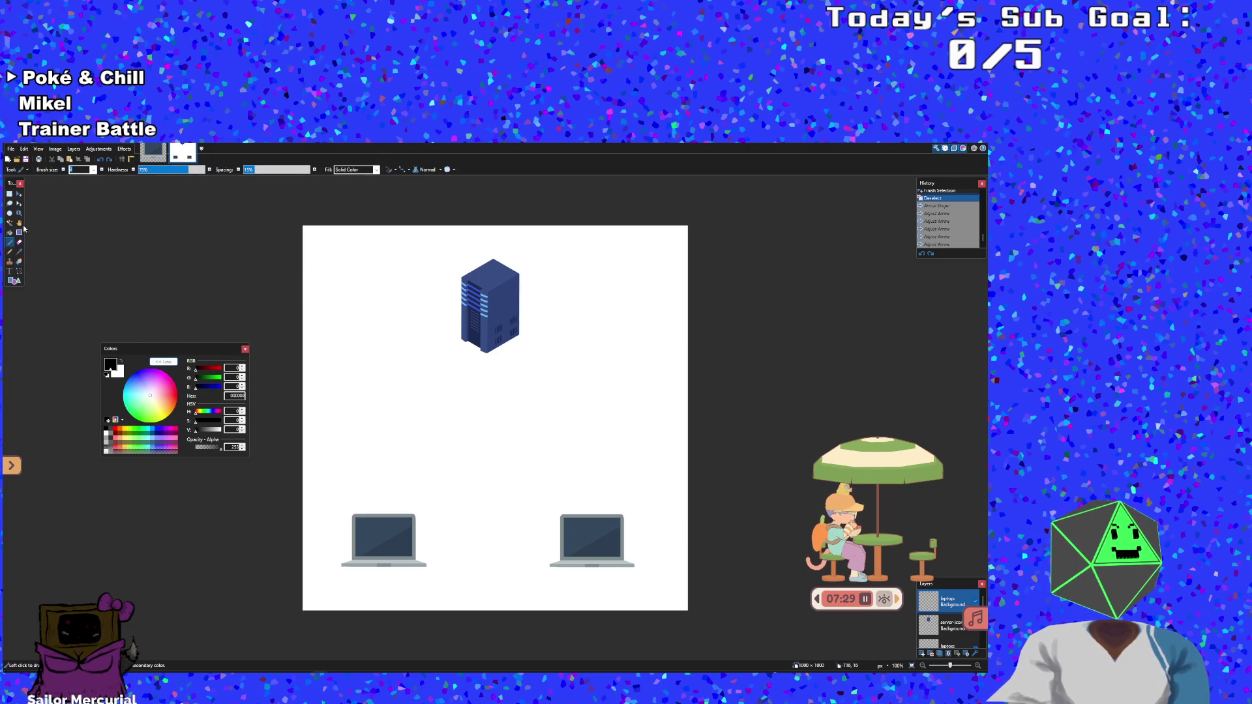
Draw straight black lines from the server down to the left and right laptops
{"action": "left_click", "coordinate": [19, 232]}
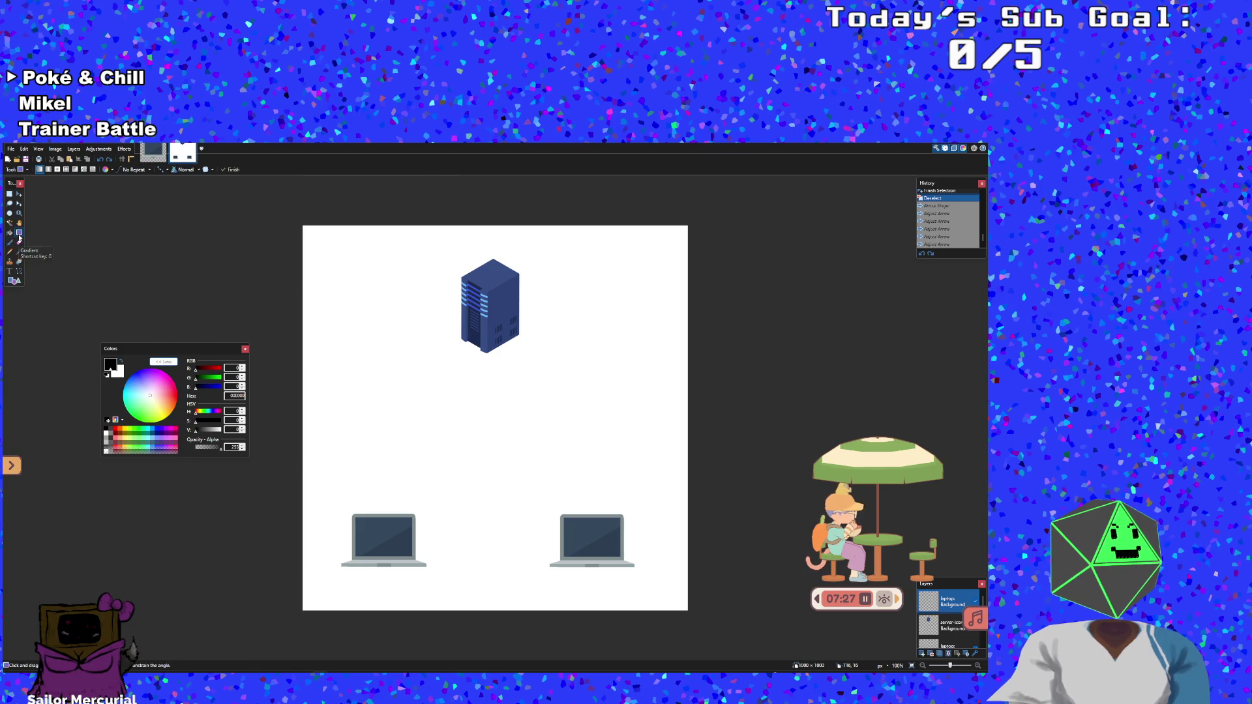
{"action": "left_click", "coordinate": [20, 270]}
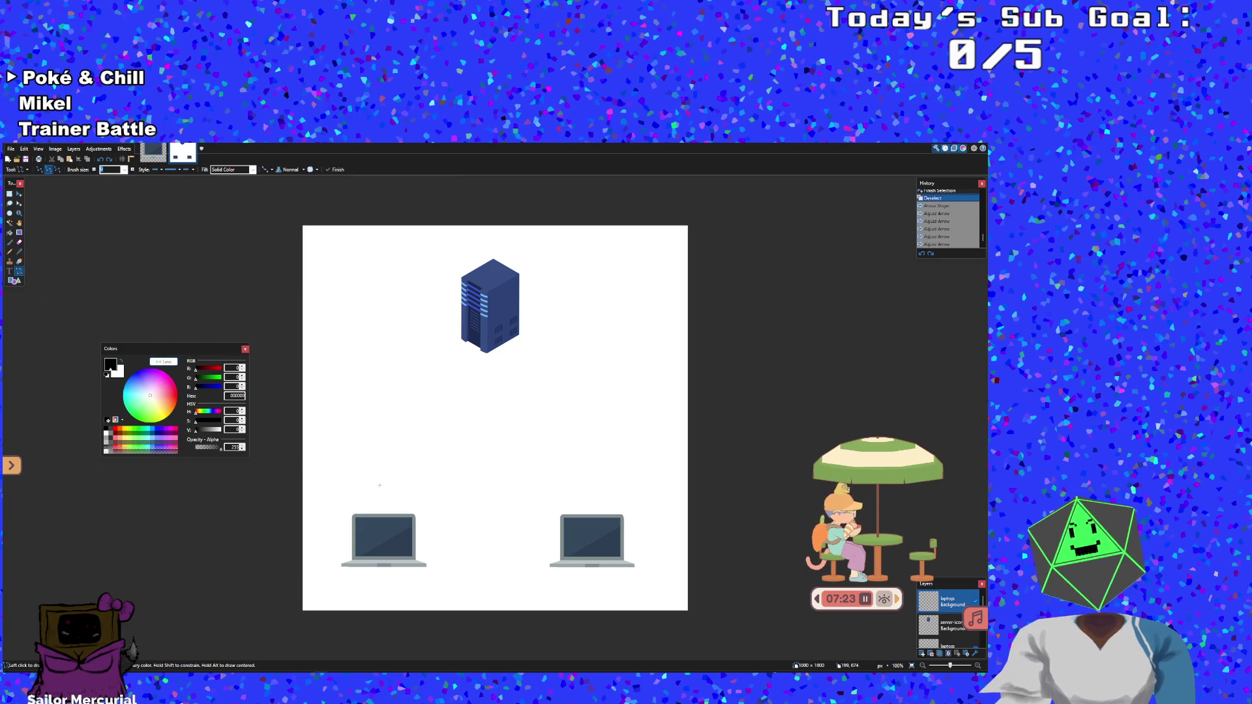
{"action": "mouse_move", "coordinate": [461, 379]}
{"action": "left_mouse_down"}
{"action": "mouse_move", "coordinate": [385, 494]}
{"action": "mouse_move", "coordinate": [409, 469]}
{"action": "left_mouse_up"}
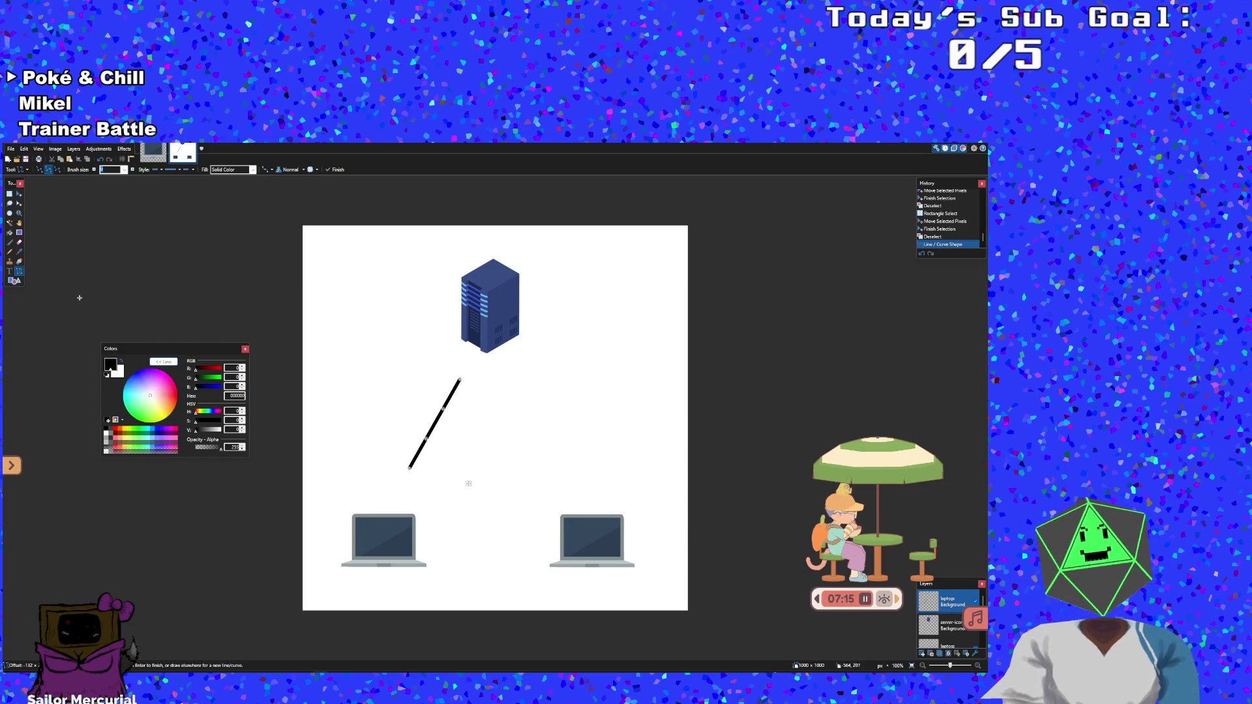
{"action": "left_click", "coordinate": [20, 233]}
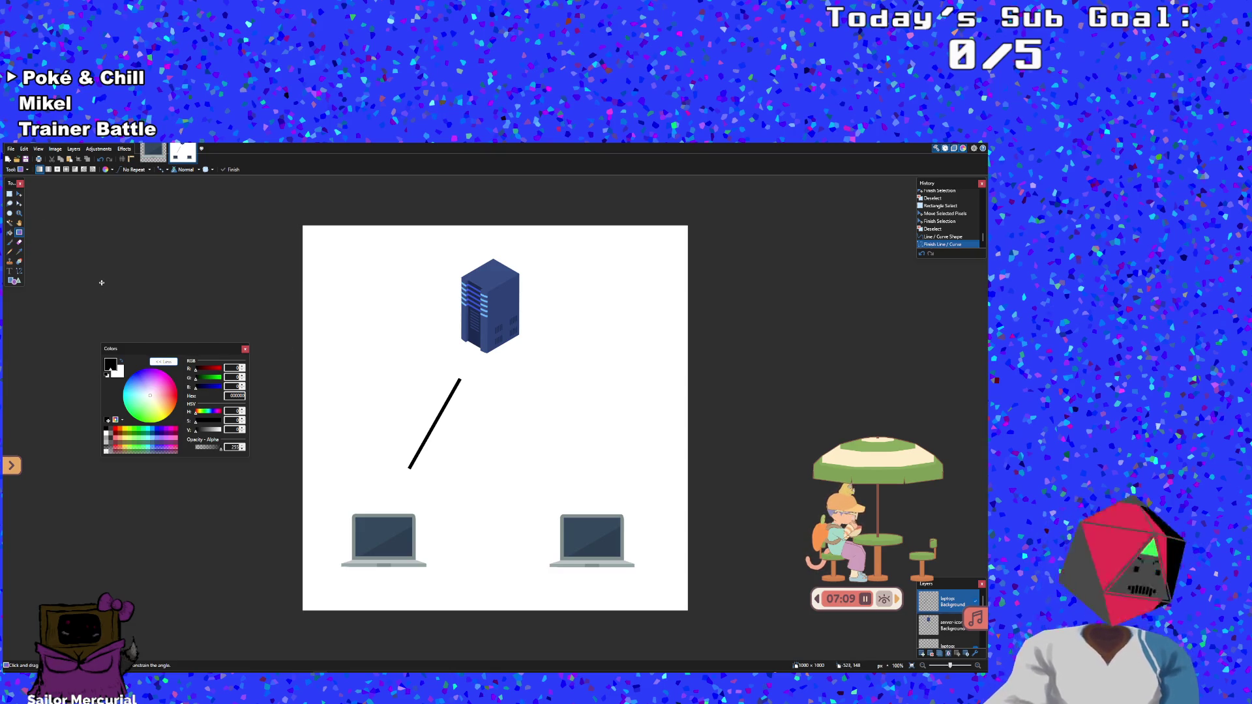
{"action": "key", "text": "ctrl+z"}
{"action": "key", "text": "ctrl+z"}
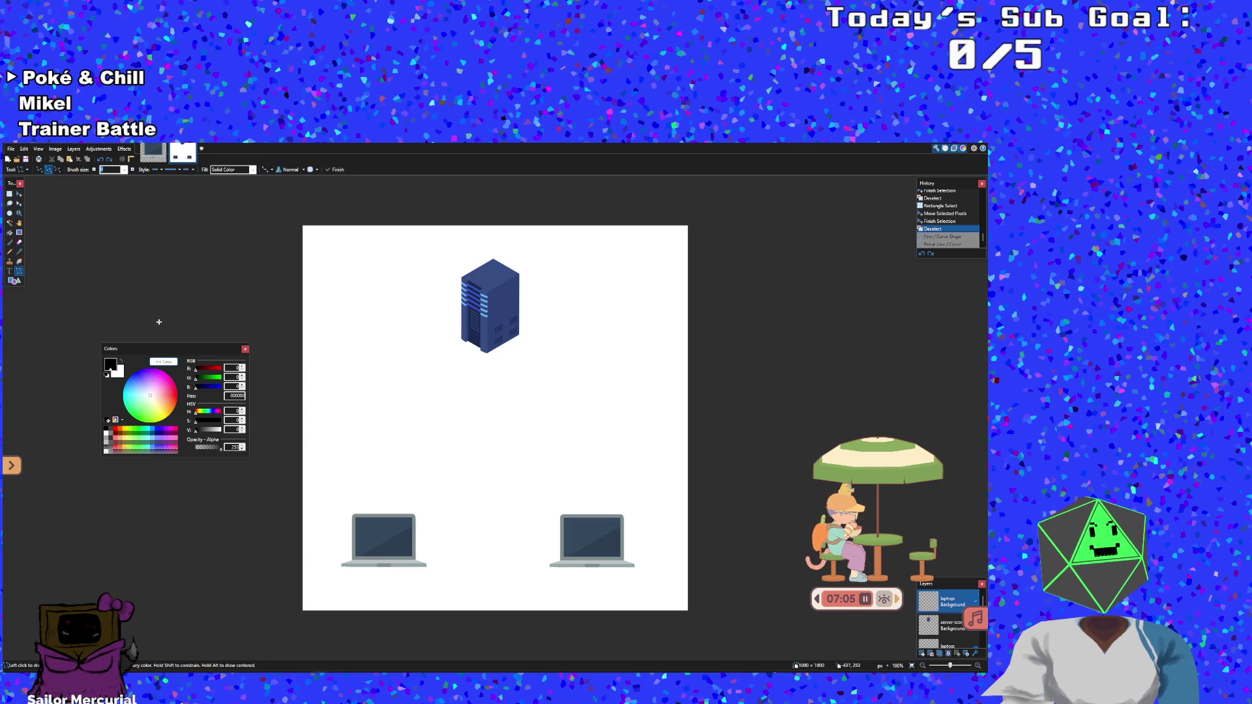
{"action": "left_click_drag", "start_coordinate": [468, 363], "coordinate": [388, 500]}
{"action": "left_click_drag", "start_coordinate": [509, 359], "coordinate": [591, 501]}
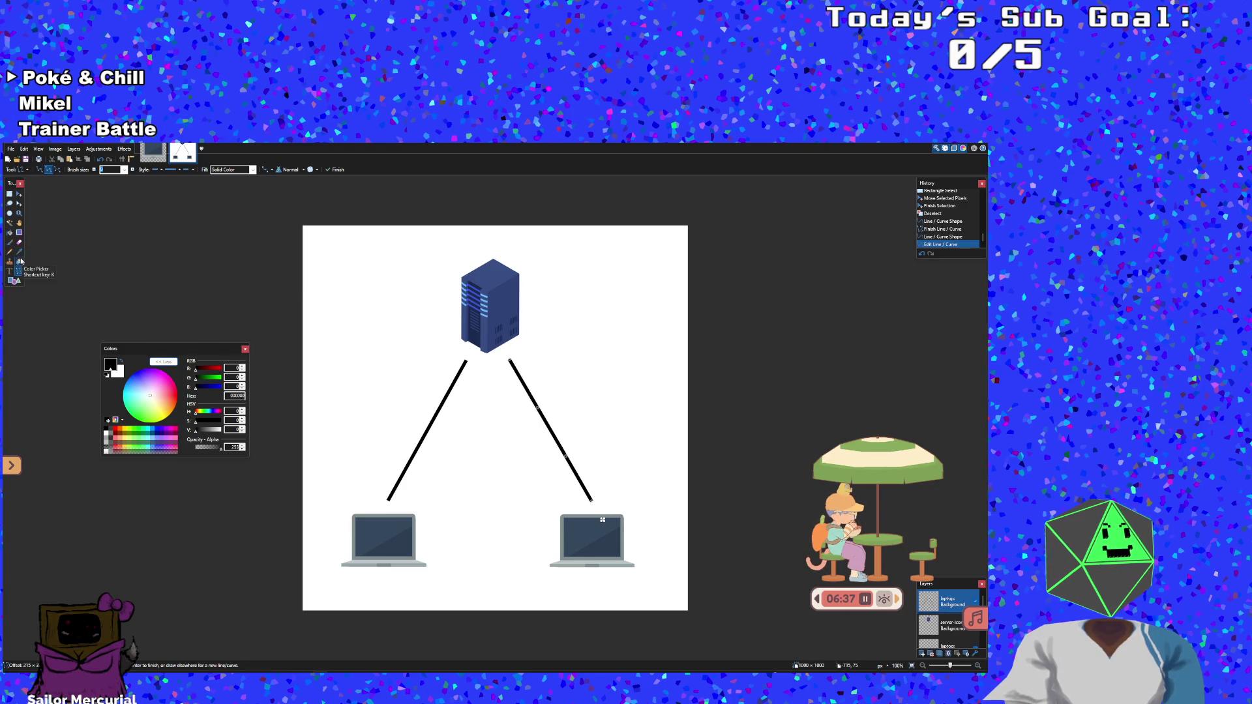
{"action": "left_click", "coordinate": [19, 281]}
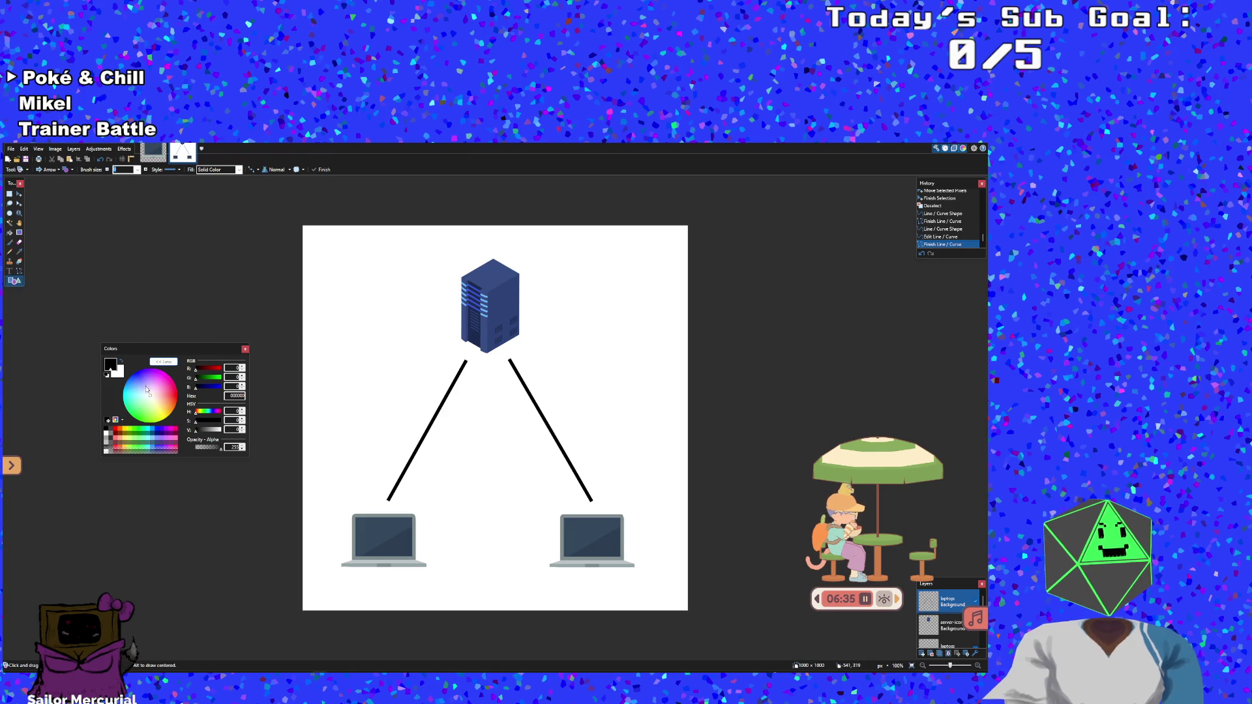
Draw a filled triangle arrowhead at the lower end of the left line
{"action": "left_click", "coordinate": [58, 169]}
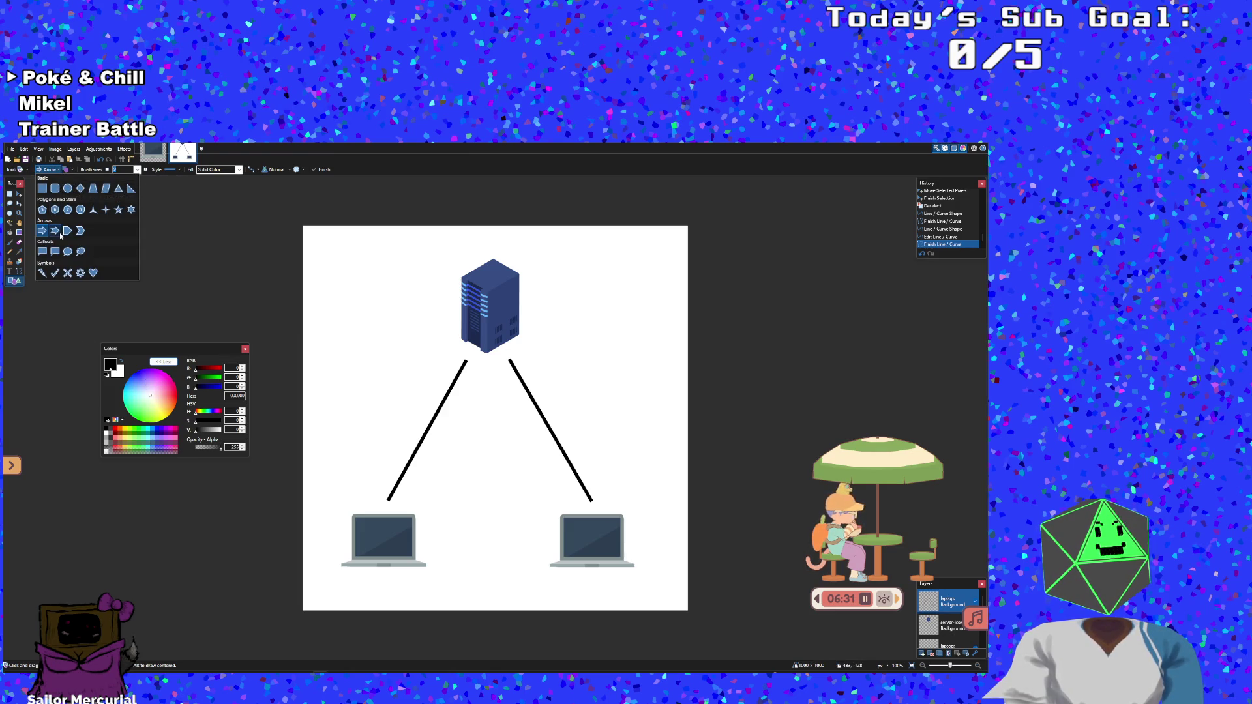
{"action": "left_click", "coordinate": [118, 189]}
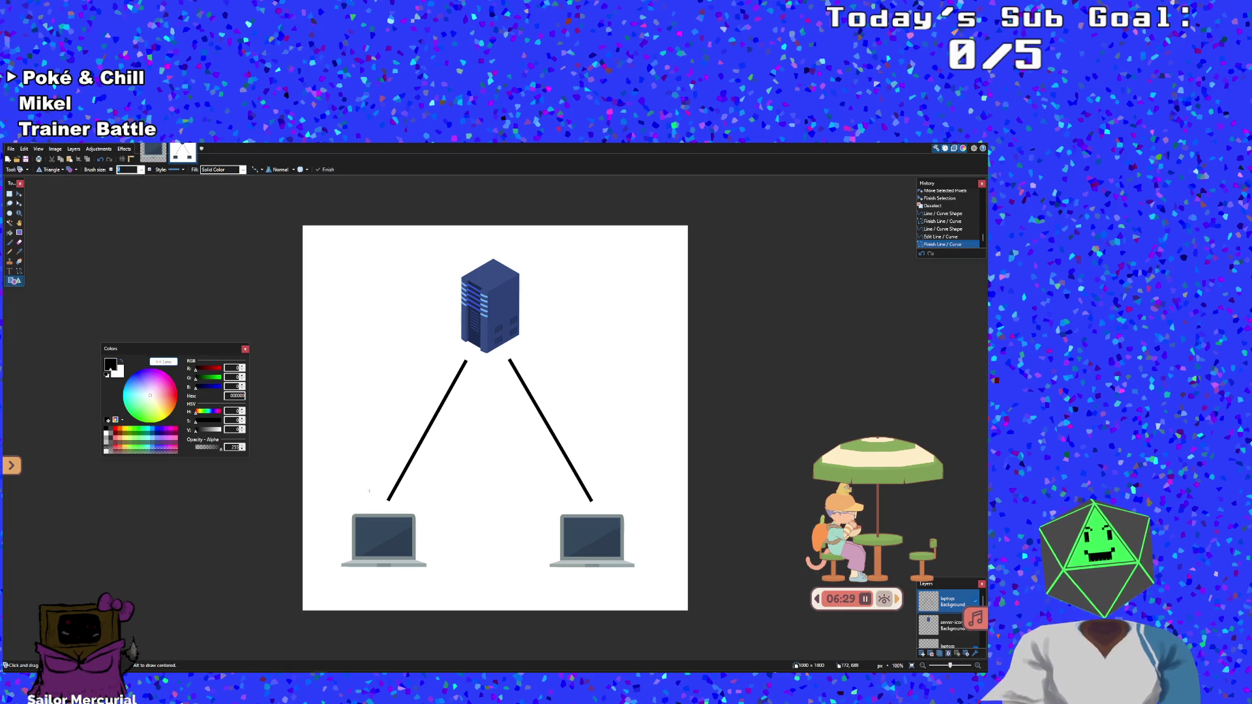
{"action": "left_click_drag", "start_coordinate": [377, 494], "coordinate": [396, 507]}
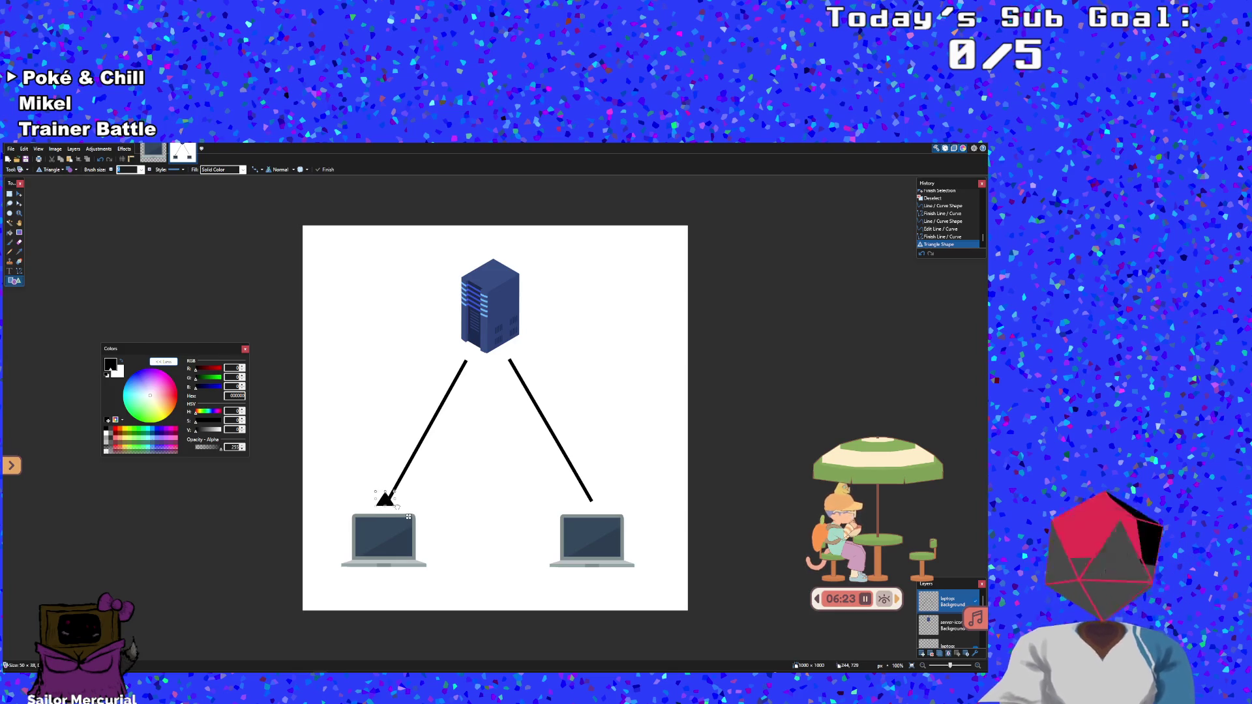
{"action": "left_click_drag", "start_coordinate": [395, 508], "coordinate": [396, 507]}
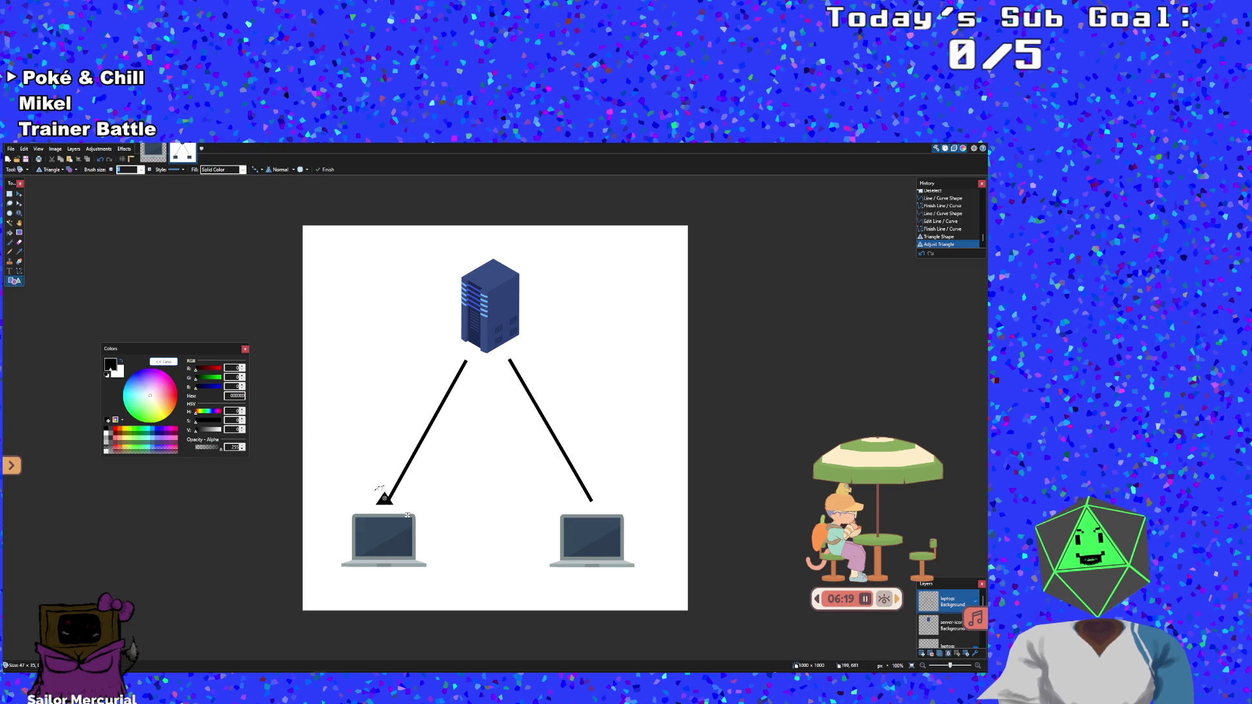
{"action": "mouse_move", "coordinate": [378, 494]}
{"action": "left_mouse_down"}
{"action": "mouse_move", "coordinate": [392, 508]}
{"action": "mouse_move", "coordinate": [419, 492]}
{"action": "left_mouse_up"}
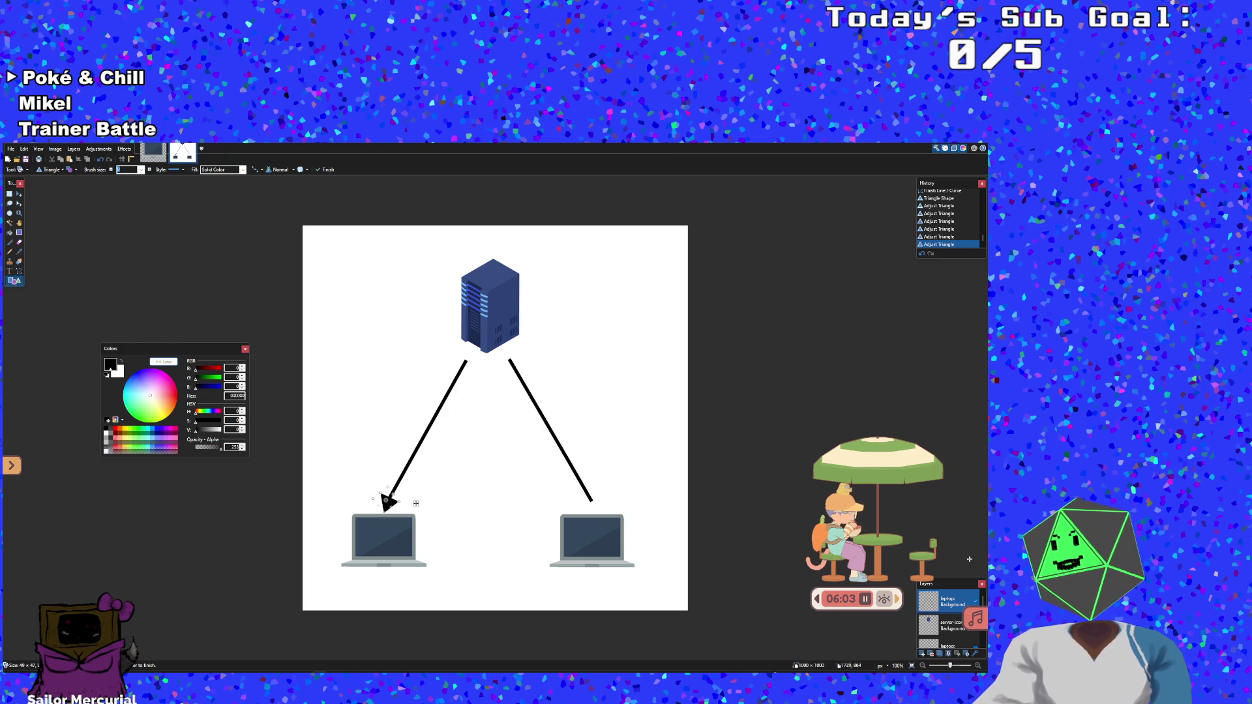
{"action": "left_click", "coordinate": [9, 194]}
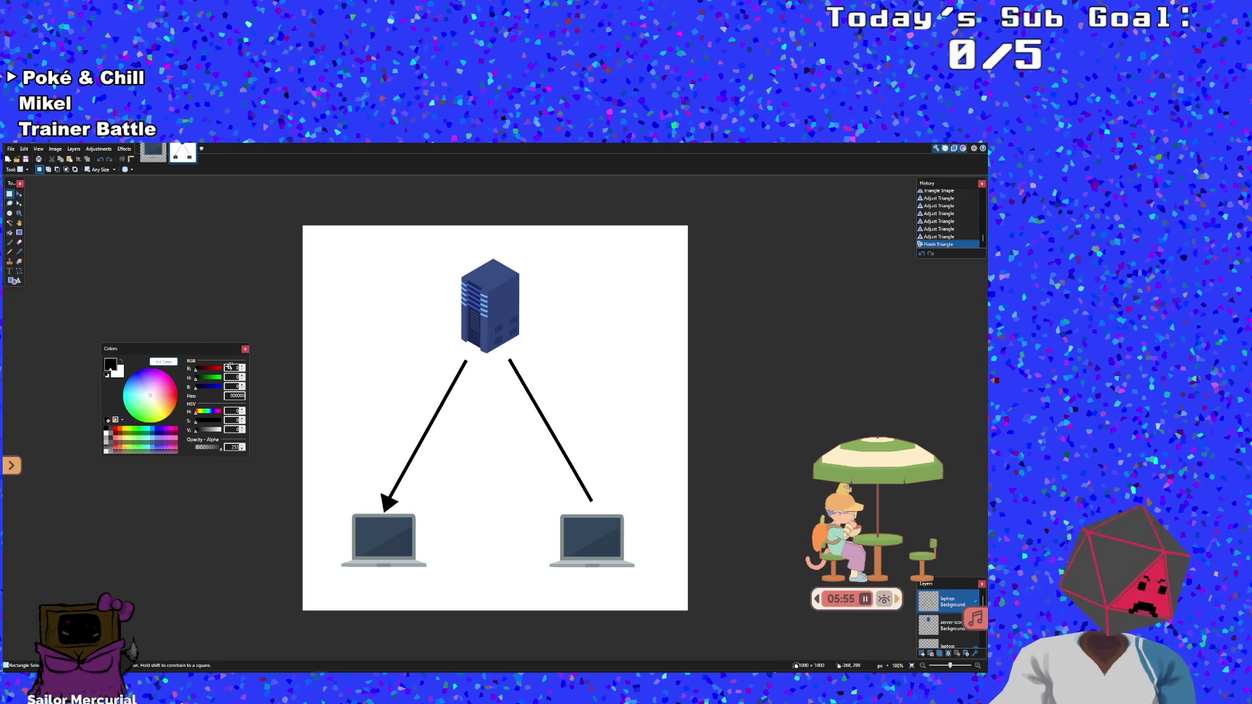
{"action": "key", "text": "ctrl+z"}
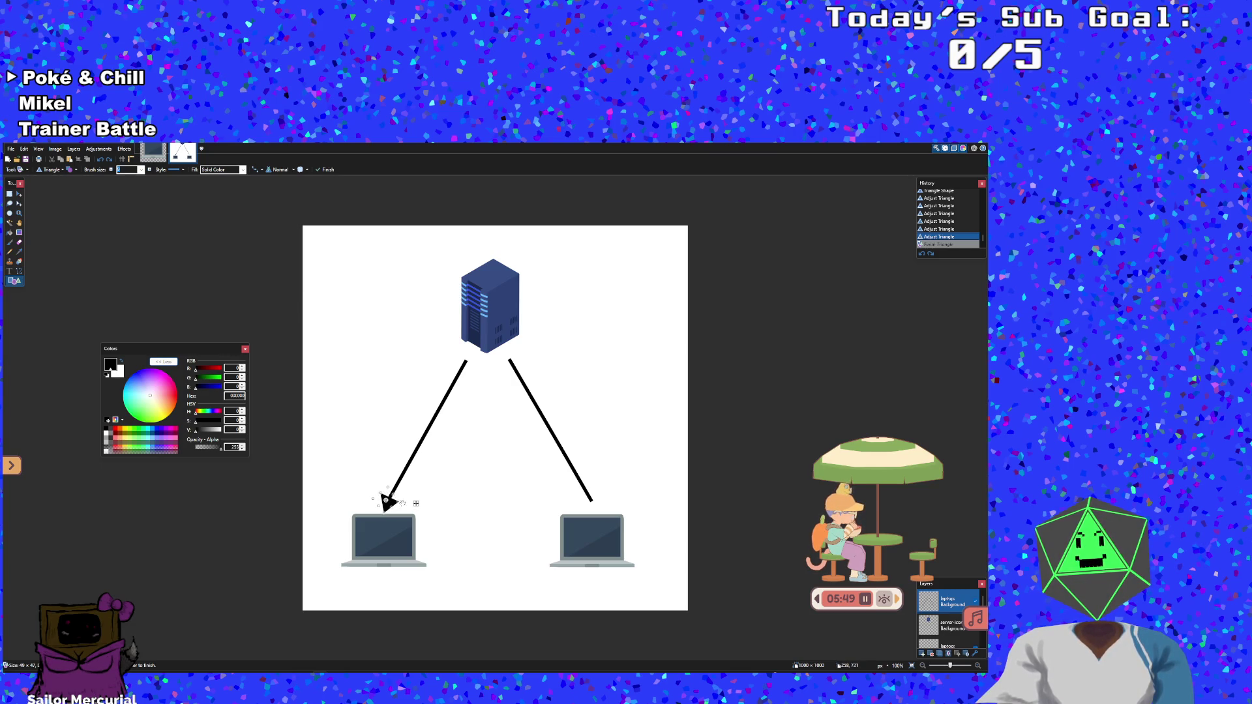
Rotate the arrowhead to point at the left laptop, nudge it into place and commit
{"action": "mouse_move", "coordinate": [404, 507]}
{"action": "left_mouse_down"}
{"action": "mouse_move", "coordinate": [385, 461]}
{"action": "mouse_move", "coordinate": [379, 472]}
{"action": "left_mouse_up"}
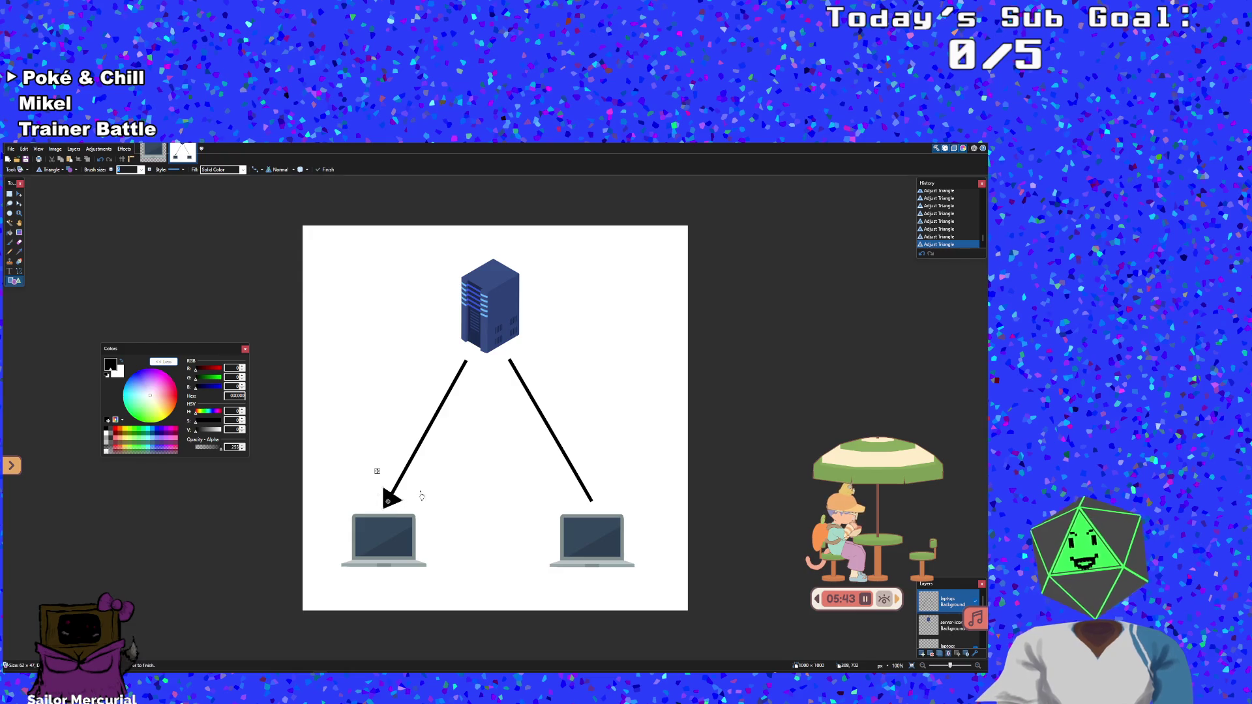
{"action": "key", "text": "Return"}
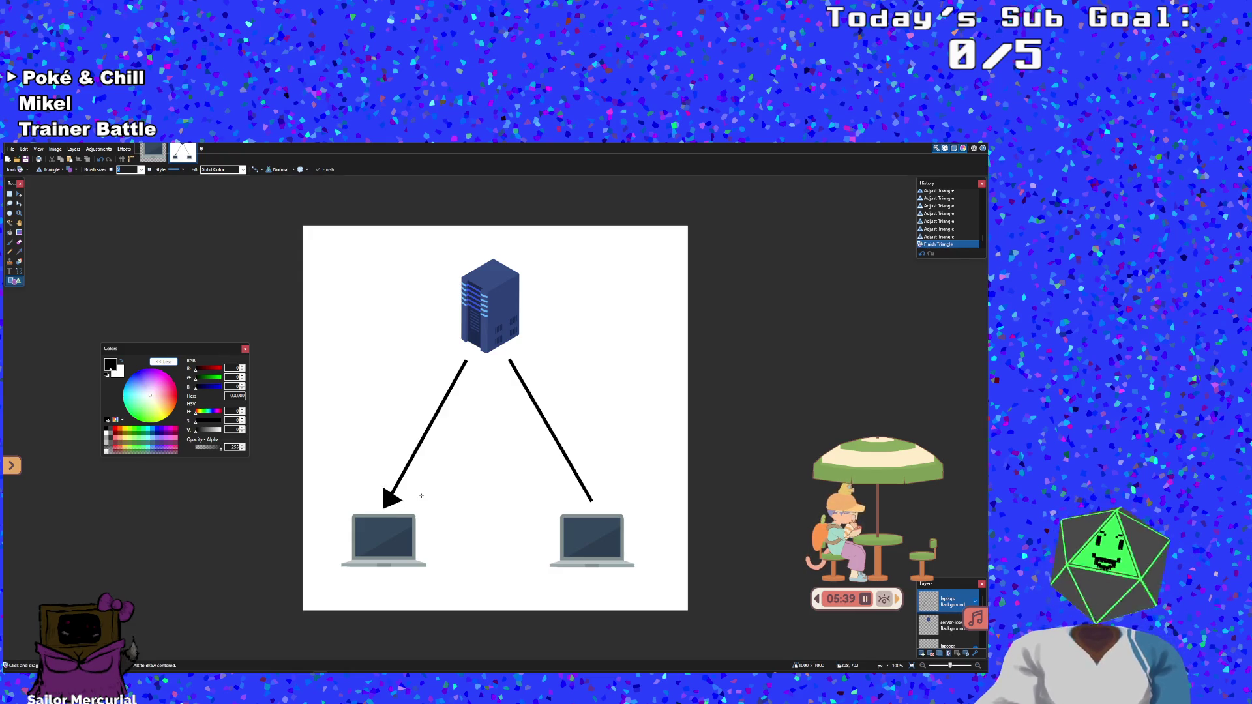
{"action": "key", "text": "ctrl+z"}
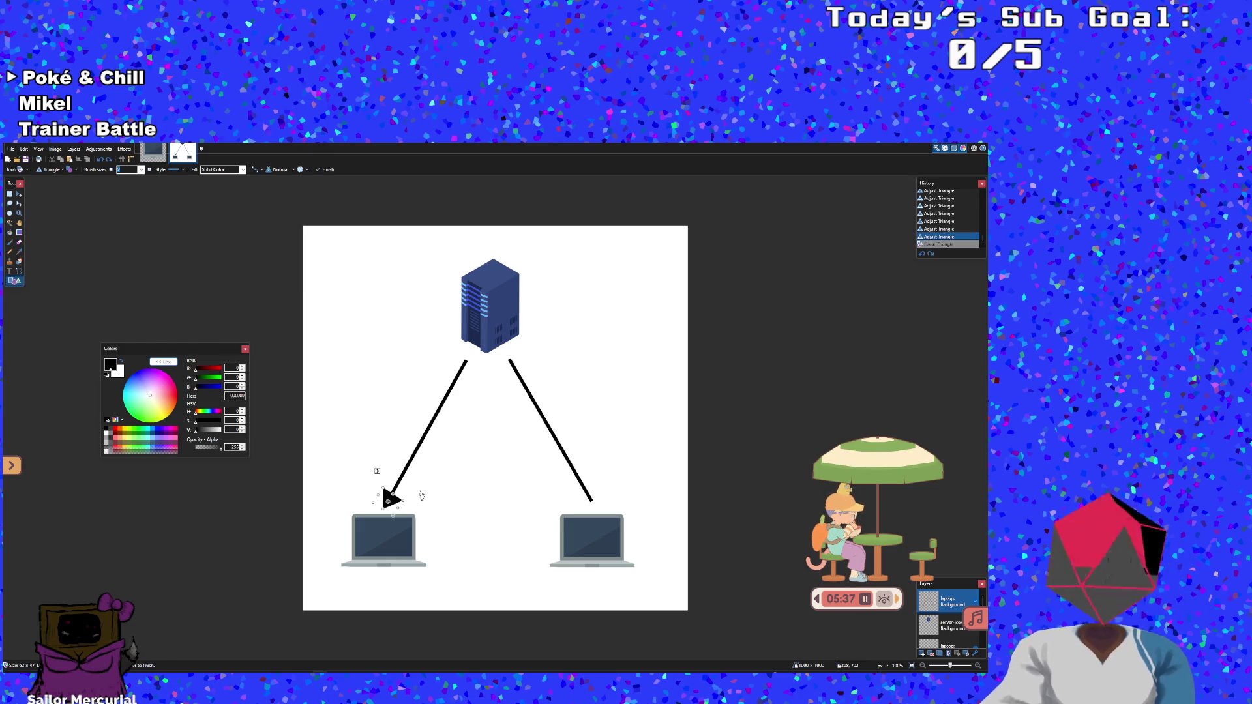
{"action": "key", "text": "Return"}
{"action": "left_click_drag", "start_coordinate": [407, 496], "coordinate": [405, 495]}
{"action": "key", "text": "Return"}
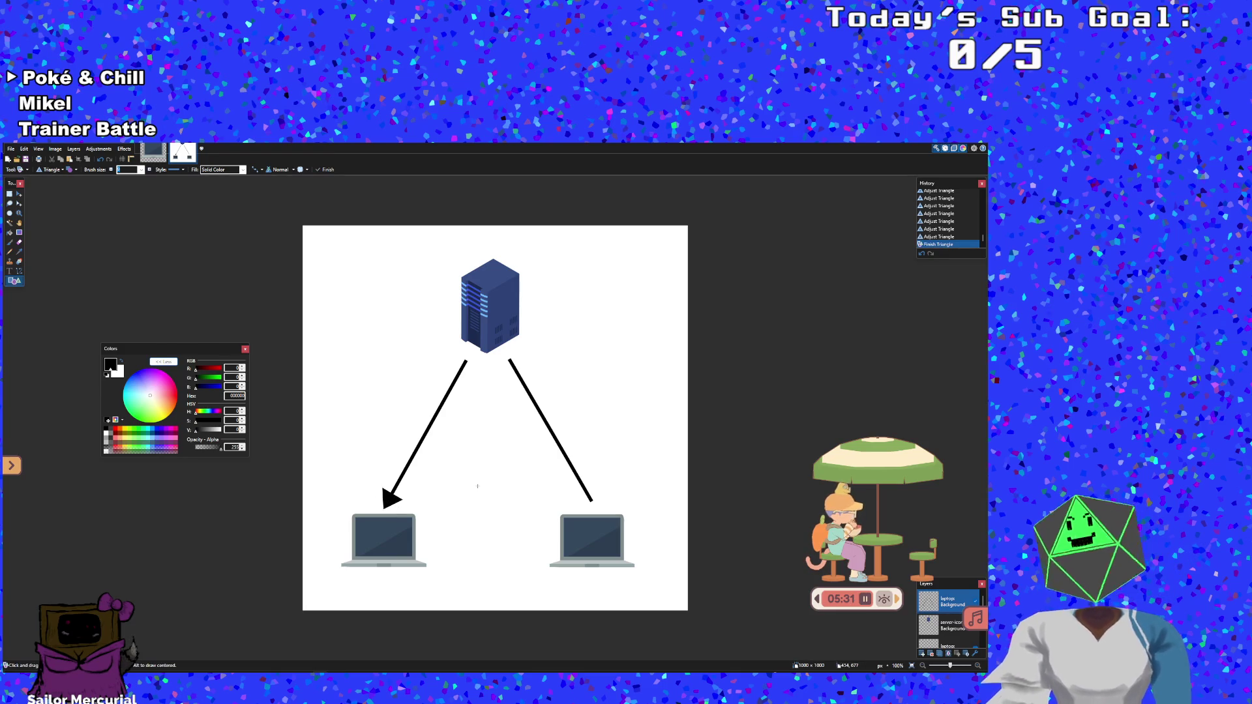
{"action": "left_click", "coordinate": [10, 194]}
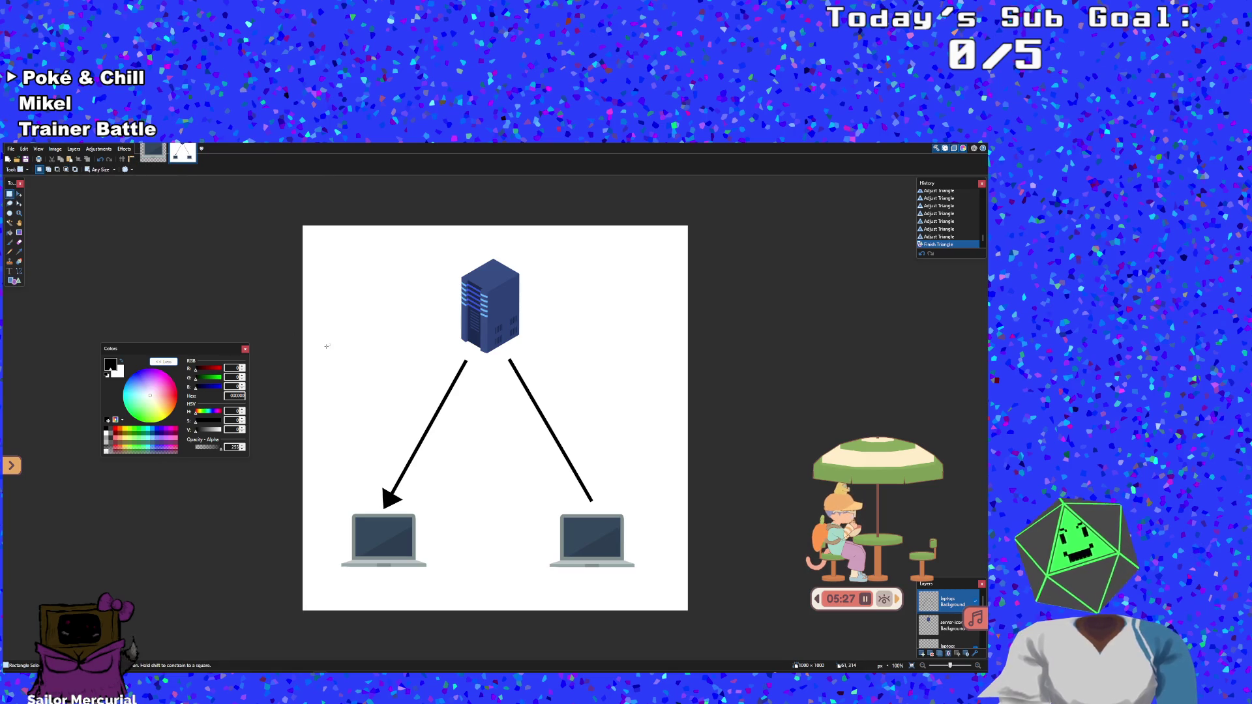
{"action": "left_click_drag", "start_coordinate": [329, 343], "coordinate": [518, 518]}
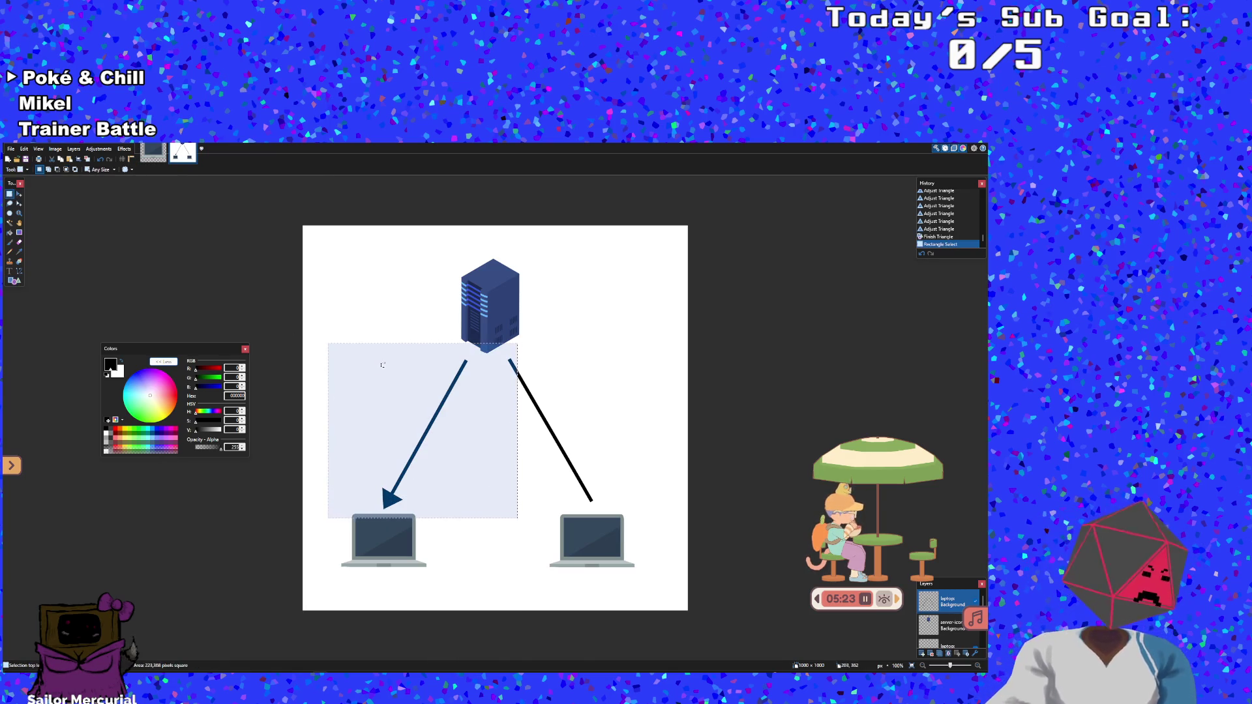
{"action": "key", "text": "ctrl+v"}
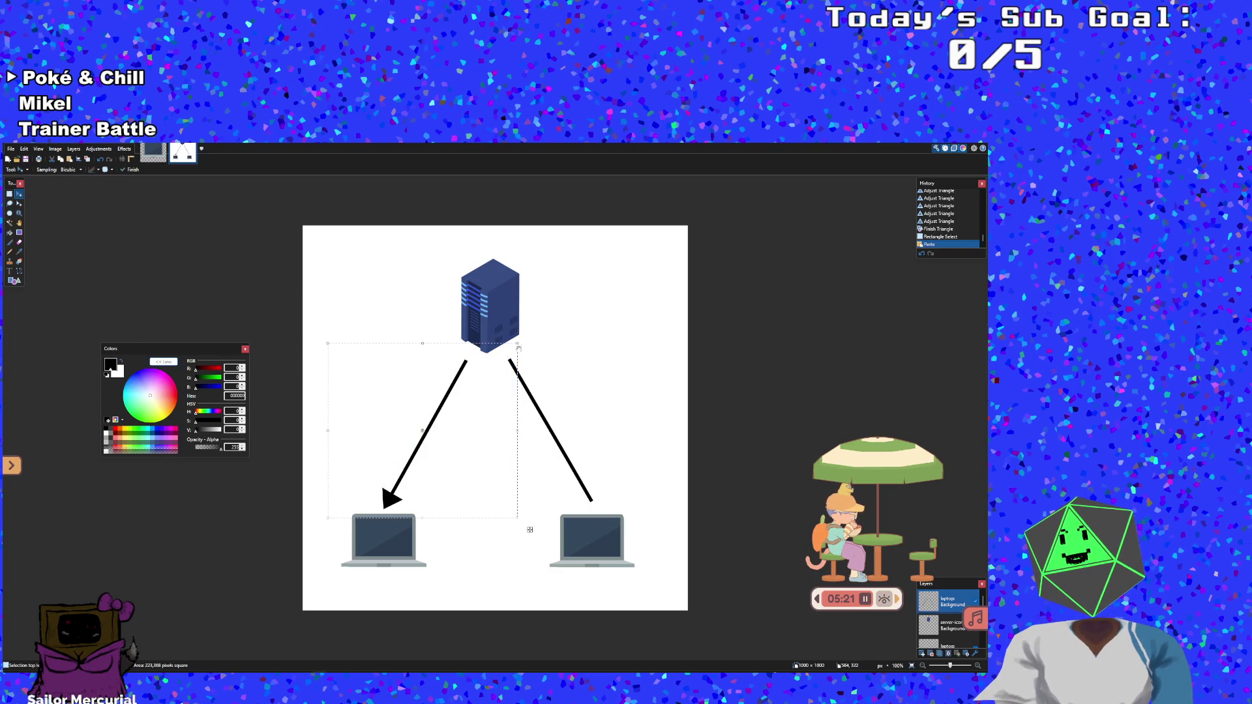
{"action": "mouse_move", "coordinate": [518, 343]}
{"action": "left_mouse_down"}
{"action": "mouse_move", "coordinate": [548, 632]}
{"action": "mouse_move", "coordinate": [119, 577]}
{"action": "mouse_move", "coordinate": [215, 470]}
{"action": "mouse_move", "coordinate": [201, 506]}
{"action": "mouse_move", "coordinate": [481, 518]}
{"action": "mouse_move", "coordinate": [926, 394]}
{"action": "mouse_move", "coordinate": [525, 520]}
{"action": "left_mouse_up"}
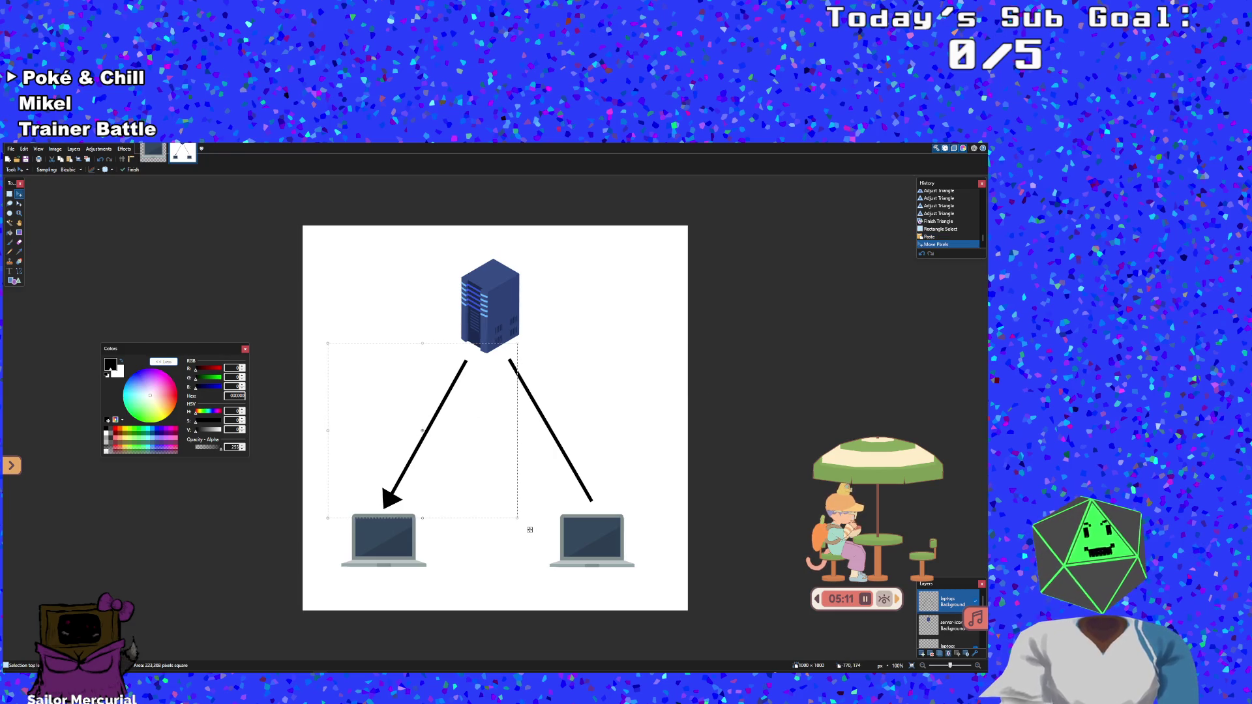
{"action": "left_click", "coordinate": [10, 204]}
{"action": "left_click", "coordinate": [364, 488]}
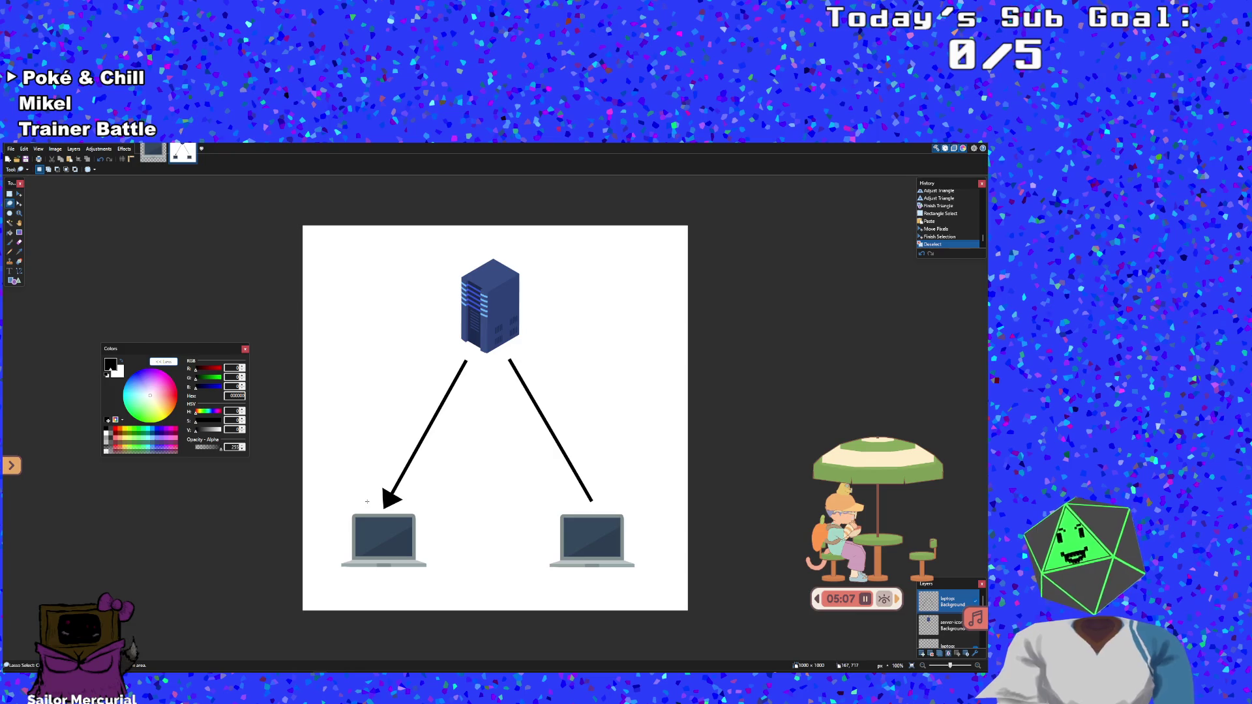
{"action": "left_click", "coordinate": [977, 602]}
{"action": "left_click", "coordinate": [977, 602]}
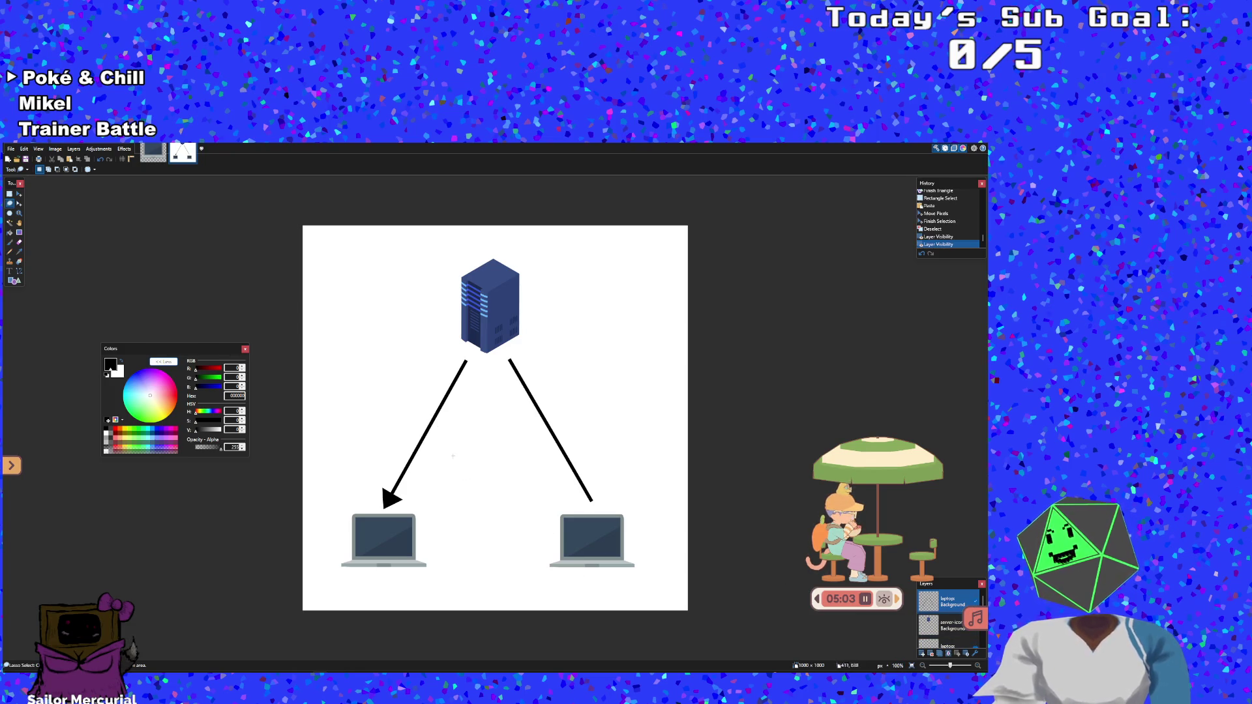
{"action": "mouse_move", "coordinate": [431, 385]}
{"action": "left_mouse_down"}
{"action": "mouse_move", "coordinate": [473, 354]}
{"action": "mouse_move", "coordinate": [475, 384]}
{"action": "mouse_move", "coordinate": [420, 511]}
{"action": "mouse_move", "coordinate": [388, 510]}
{"action": "mouse_move", "coordinate": [366, 484]}
{"action": "mouse_move", "coordinate": [407, 475]}
{"action": "left_mouse_up"}
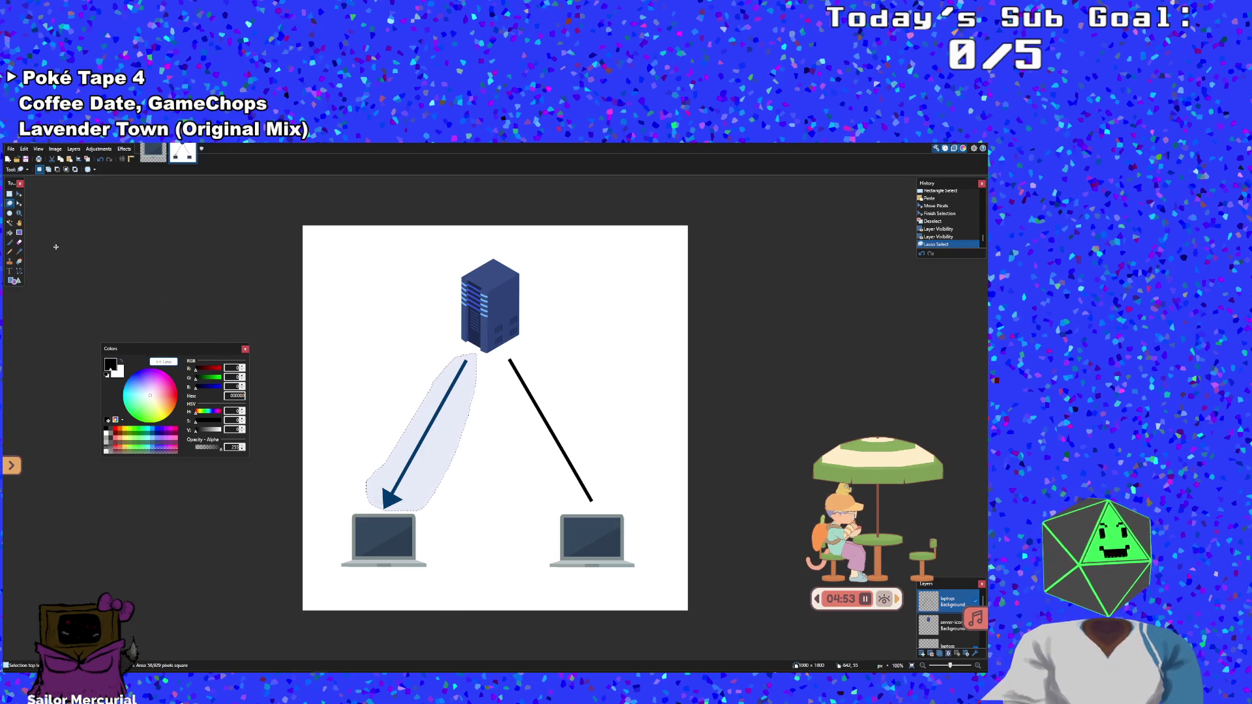
Paste a copy of the left arrow onto a new empty layer
{"action": "left_click", "coordinate": [417, 434]}
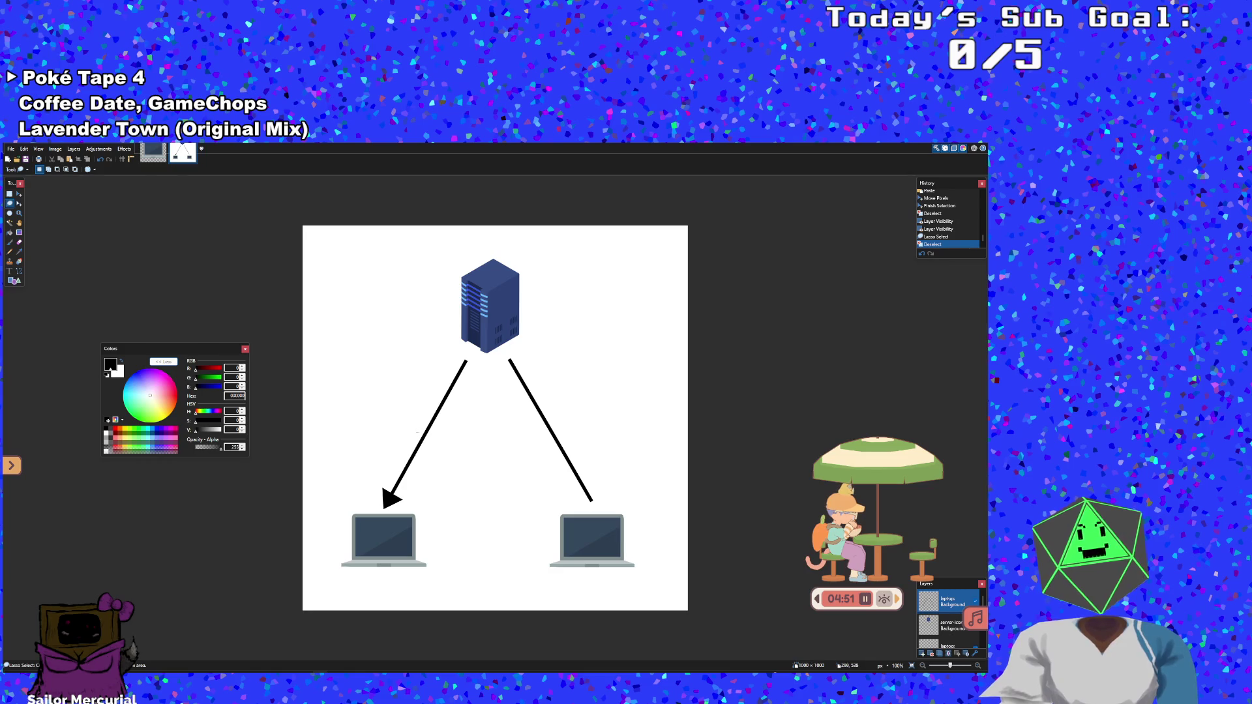
{"action": "key", "text": "ctrl+z"}
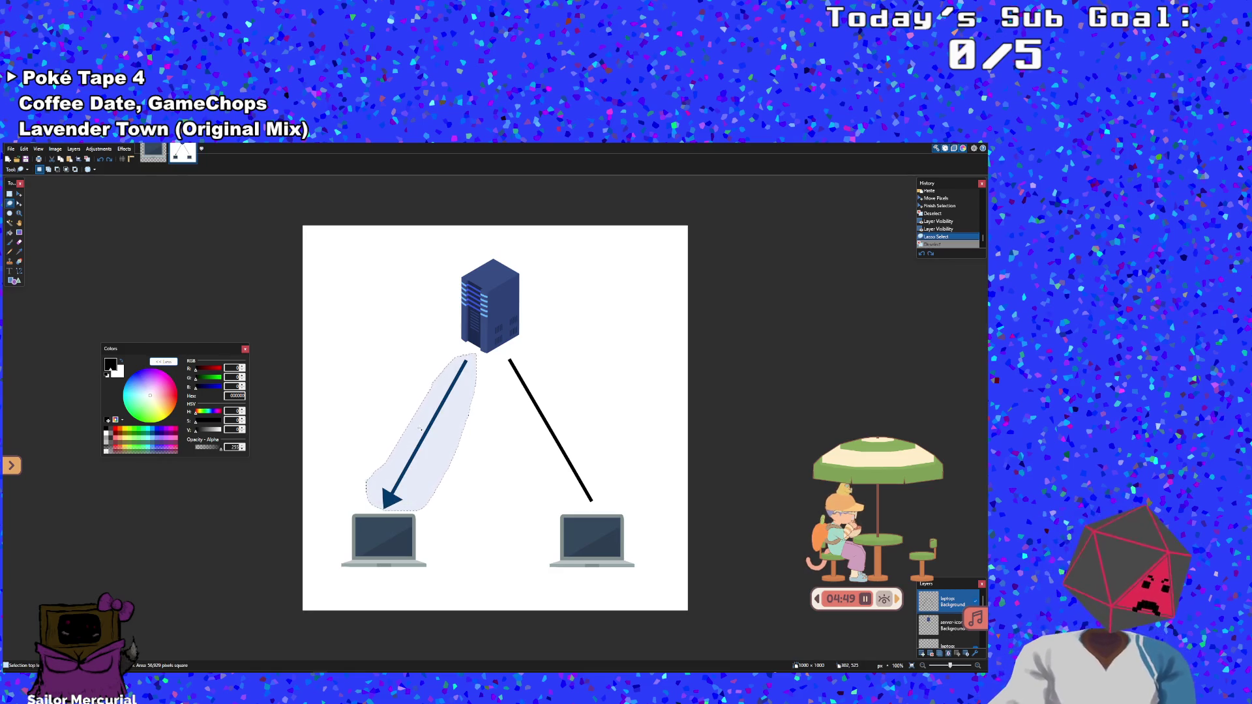
{"action": "key", "text": "ctrl+v"}
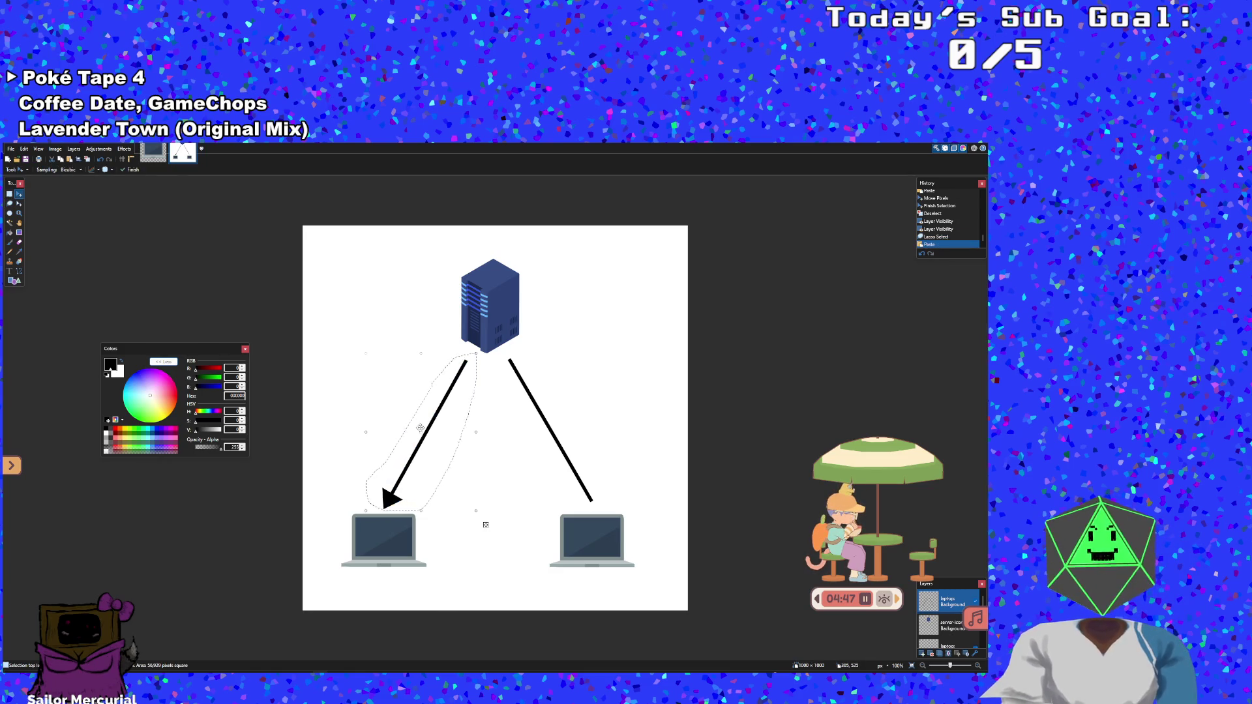
{"action": "mouse_move", "coordinate": [421, 427]}
{"action": "left_mouse_down"}
{"action": "mouse_move", "coordinate": [550, 424]}
{"action": "mouse_move", "coordinate": [502, 458]}
{"action": "mouse_move", "coordinate": [457, 446]}
{"action": "left_mouse_up"}
{"action": "key", "text": "ctrl+z"}
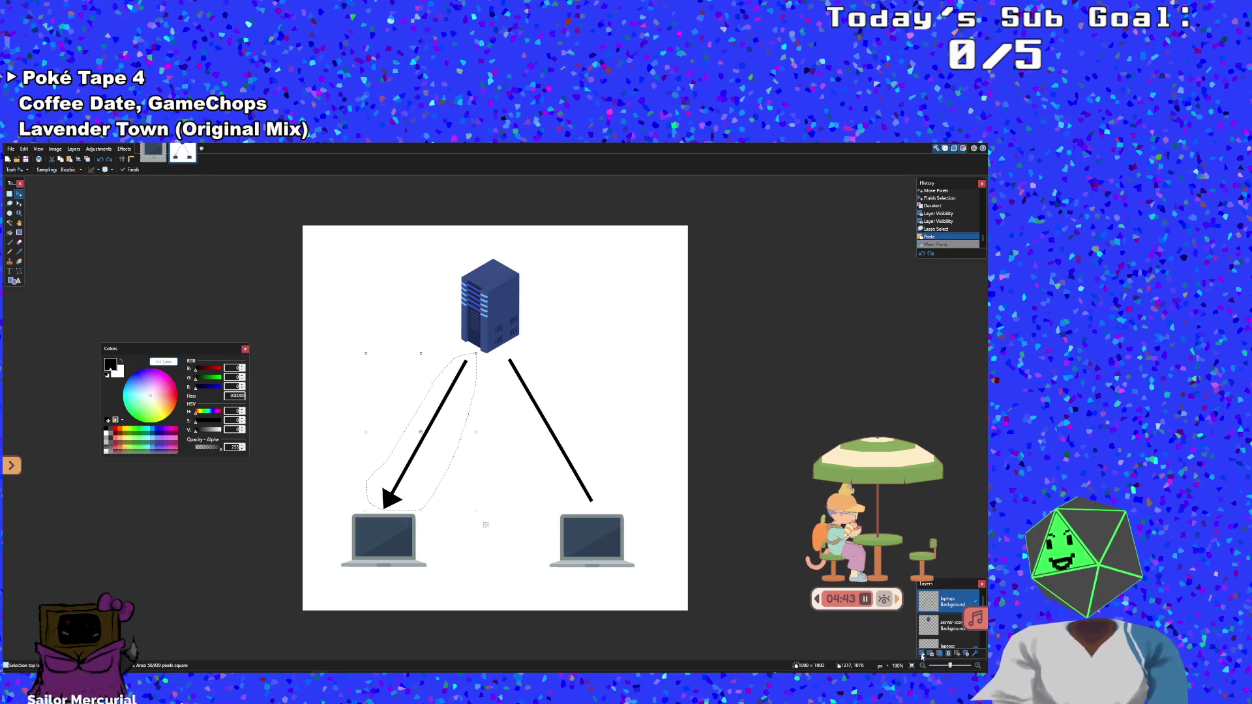
{"action": "left_click", "coordinate": [922, 655]}
{"action": "key", "text": "ctrl+v"}
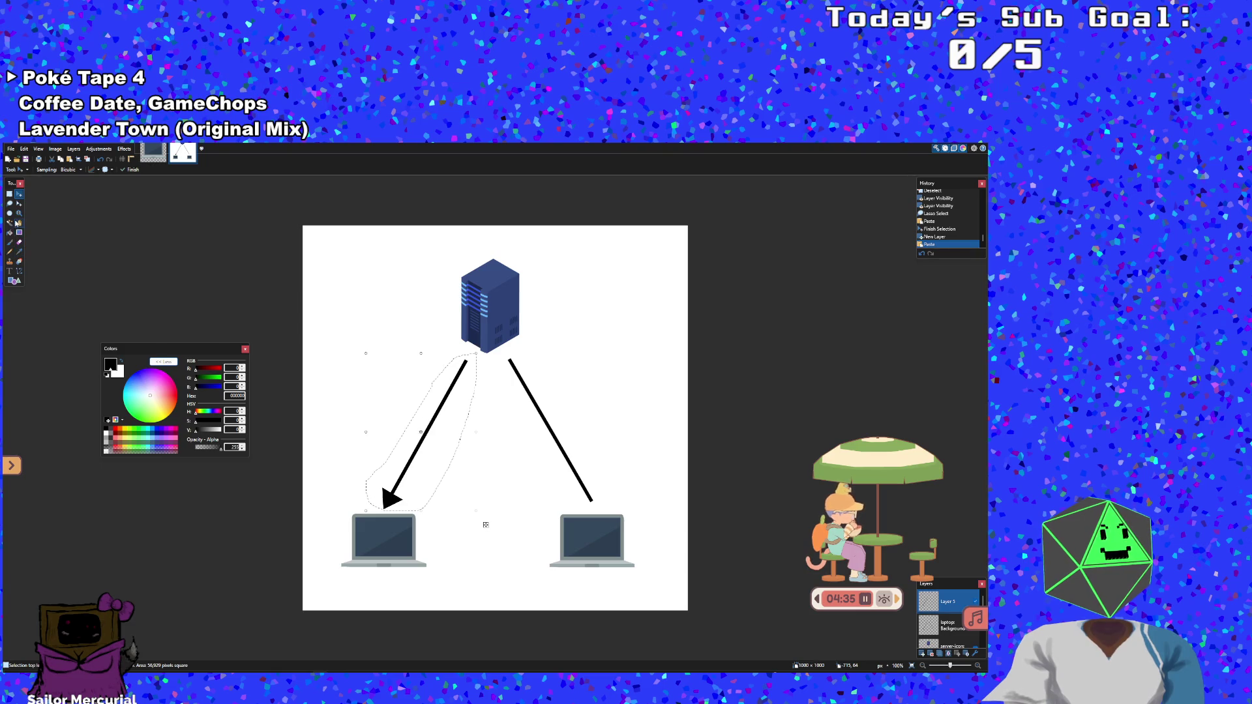
Erase the duplicate right line with the Magic Wand, then fill the left arrowhead white on the laptop layer
{"action": "left_click", "coordinate": [12, 224]}
{"action": "left_click", "coordinate": [436, 458]}
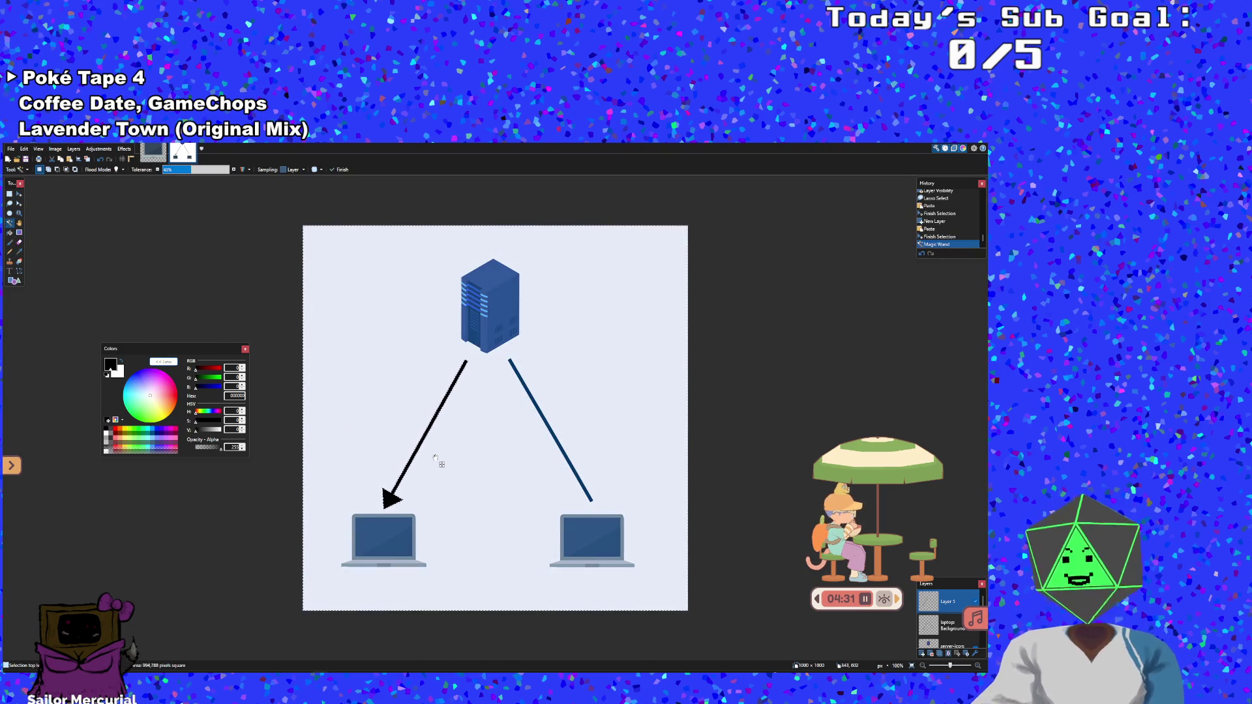
{"action": "key", "text": "Delete"}
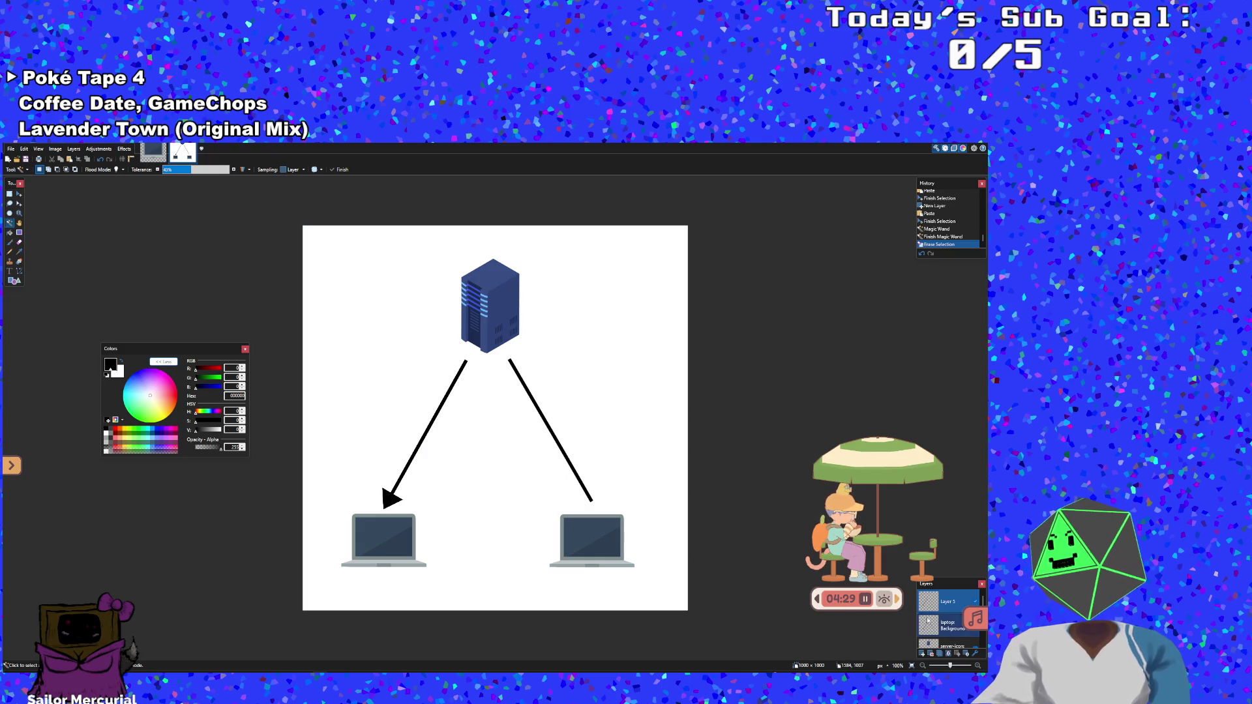
{"action": "left_click", "coordinate": [931, 621]}
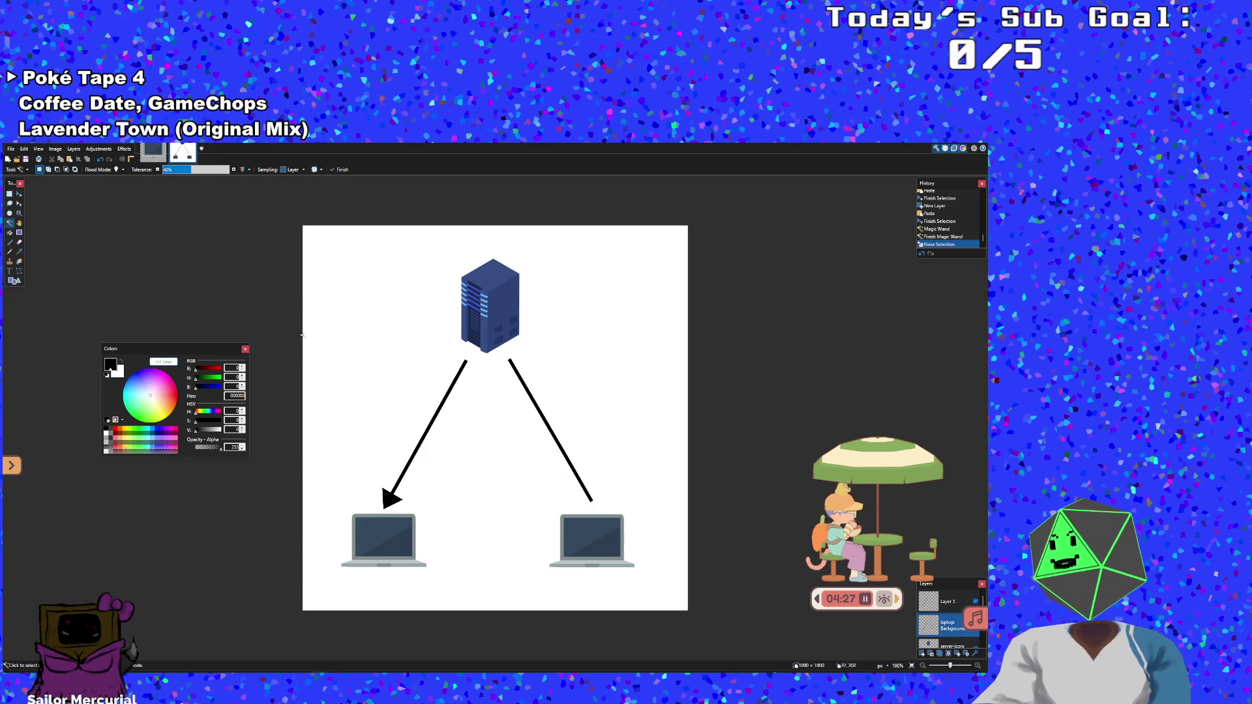
{"action": "left_click", "coordinate": [10, 232]}
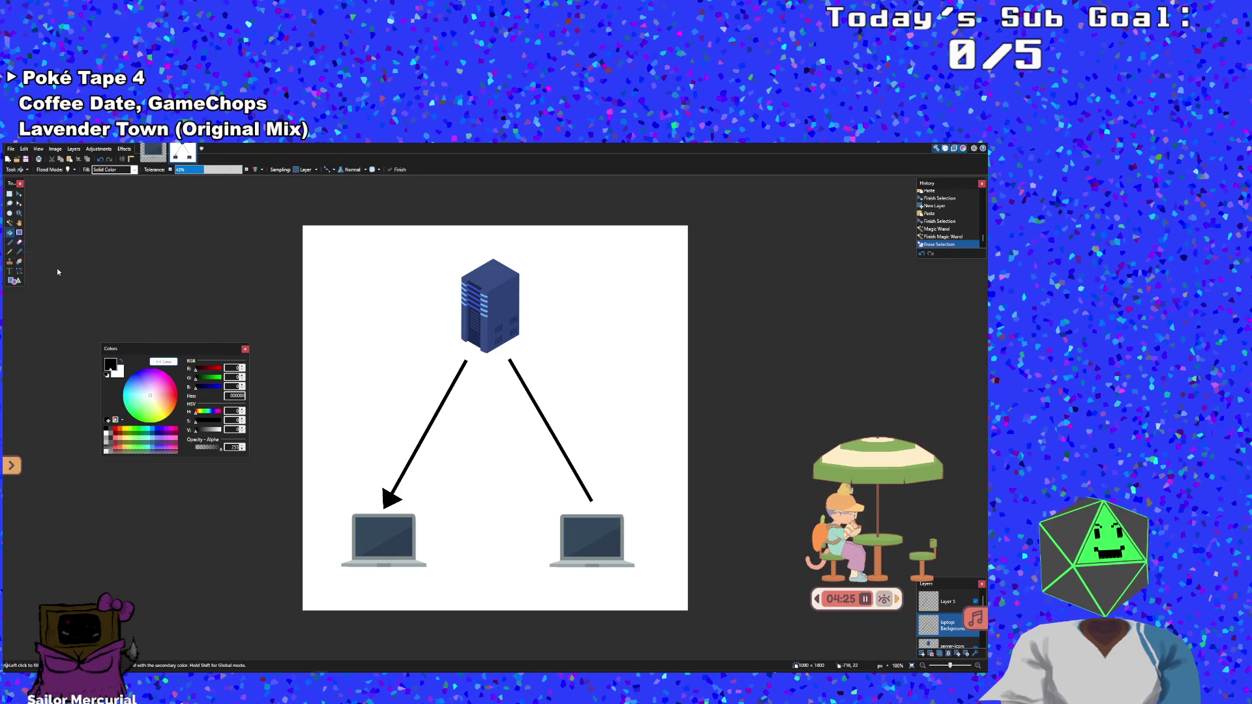
{"action": "left_click", "coordinate": [394, 501]}
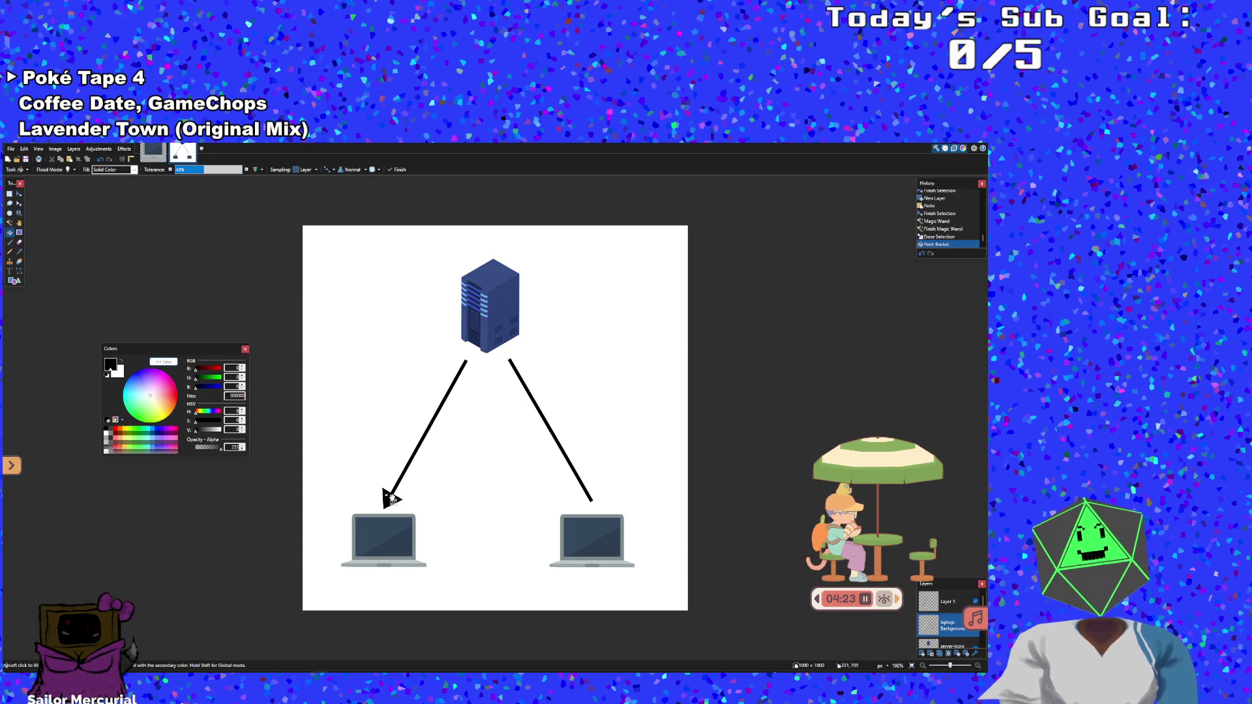
Raise the fill tolerance to 61% and paint the right black line white
{"action": "mouse_move", "coordinate": [204, 169]}
{"action": "left_mouse_down"}
{"action": "mouse_move", "coordinate": [242, 173]}
{"action": "mouse_move", "coordinate": [216, 183]}
{"action": "left_mouse_up"}
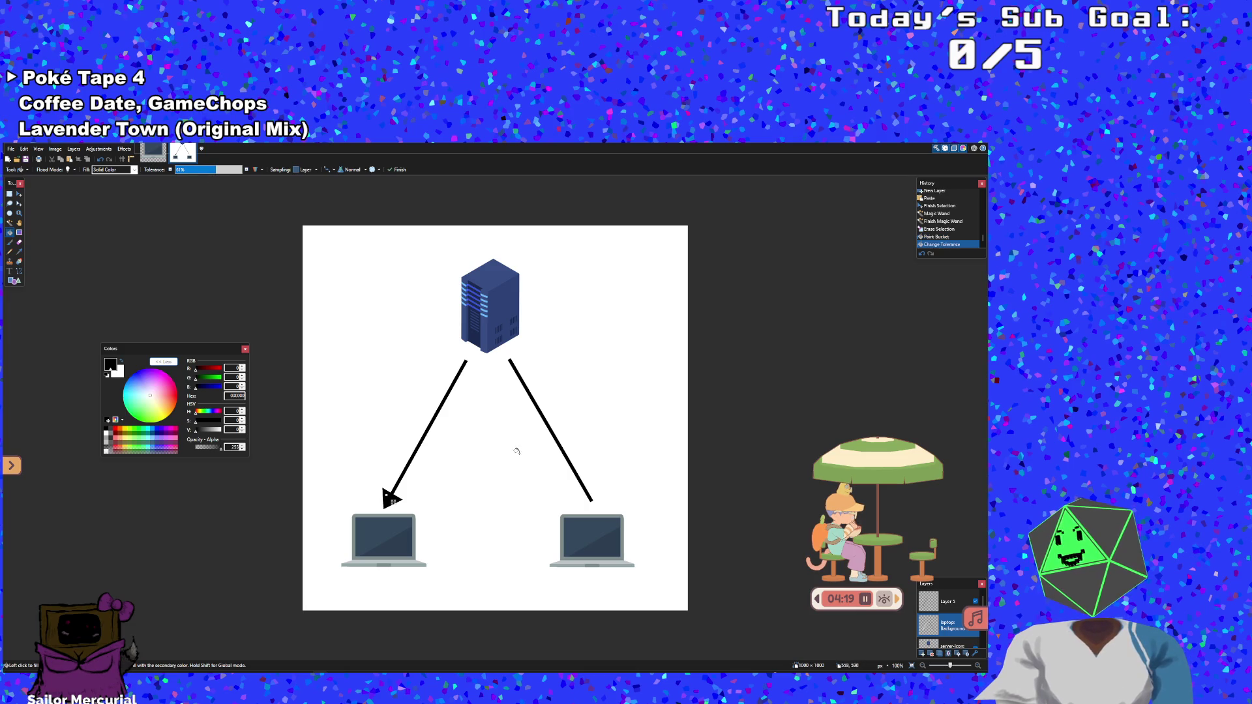
{"action": "left_click", "coordinate": [553, 446]}
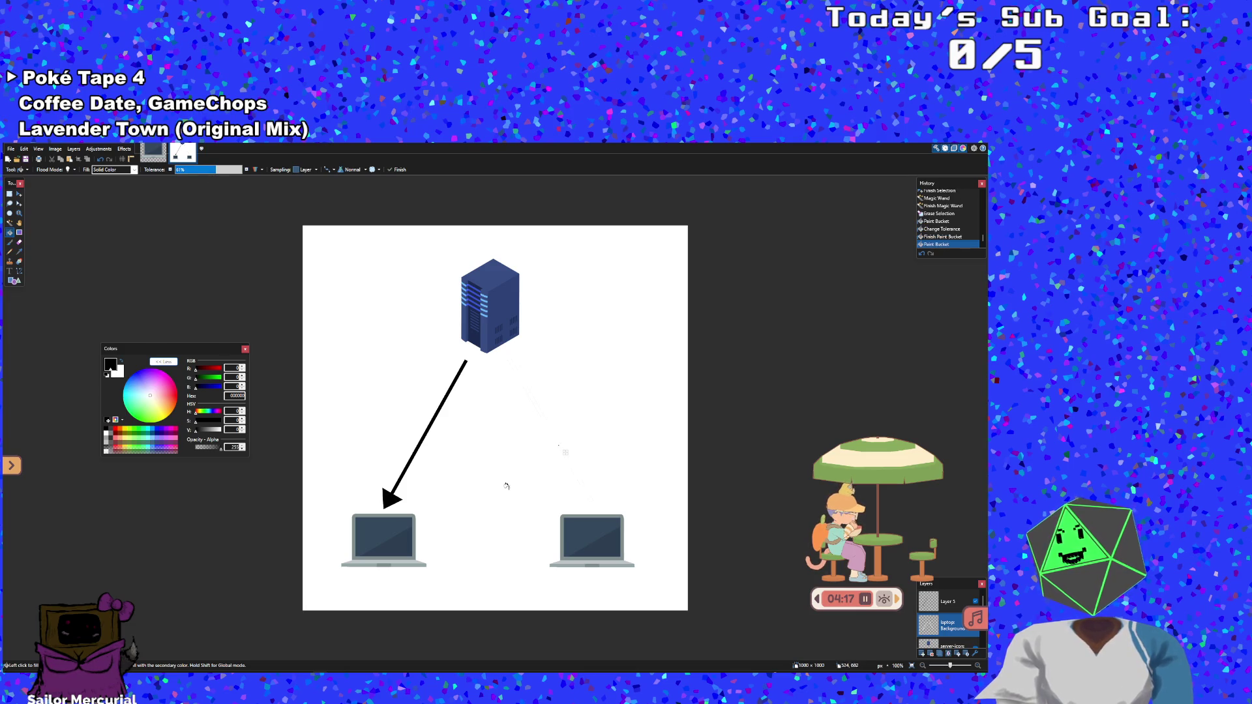
{"action": "left_click", "coordinate": [931, 596]}
Paste a copy of the left arrow, rotate it about 168° and place it above the right laptop
{"action": "key", "text": "s"}
{"action": "left_click_drag", "start_coordinate": [344, 348], "coordinate": [486, 514]}
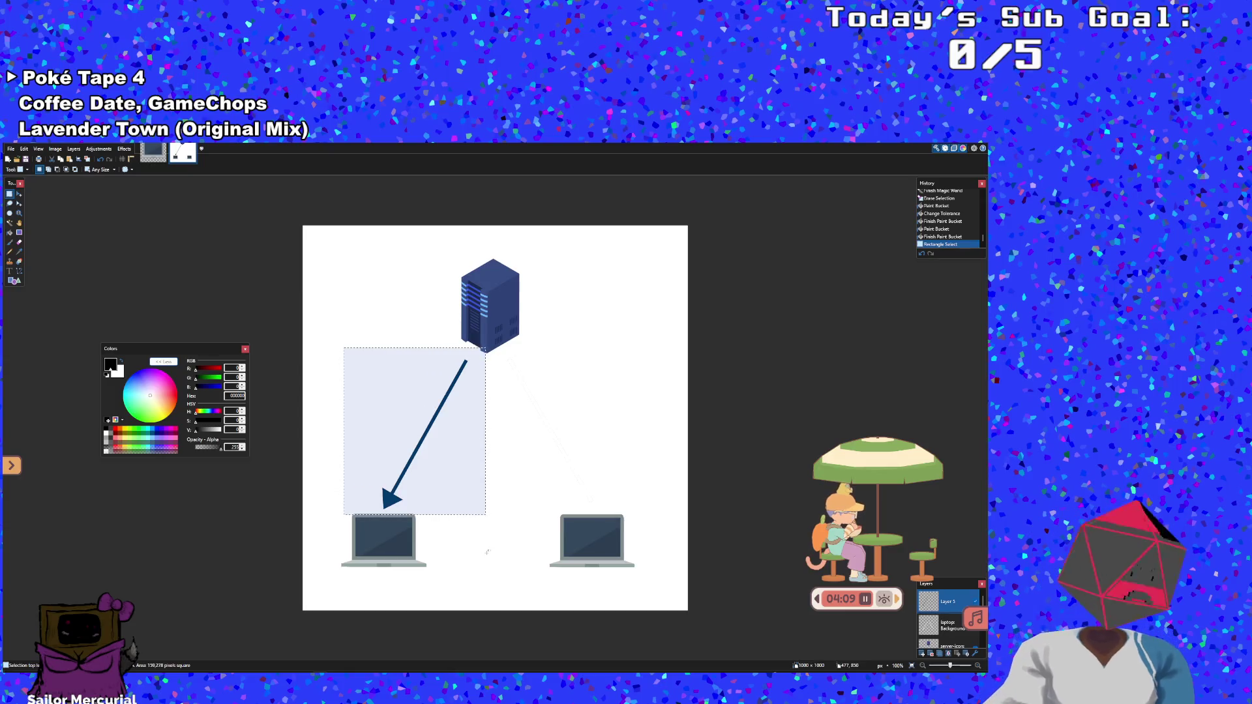
{"action": "key", "text": "ctrl+v"}
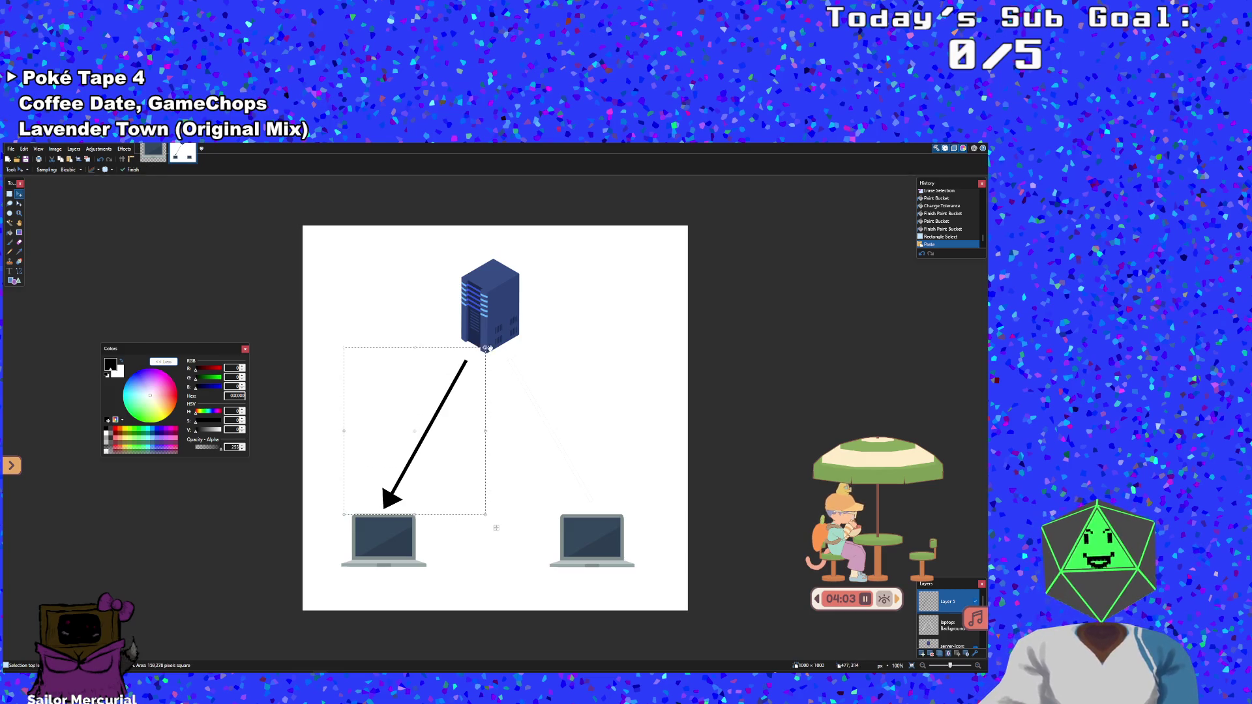
{"action": "mouse_move", "coordinate": [493, 348]}
{"action": "left_mouse_down"}
{"action": "mouse_move", "coordinate": [364, 288]}
{"action": "mouse_move", "coordinate": [222, 417]}
{"action": "mouse_move", "coordinate": [201, 654]}
{"action": "mouse_move", "coordinate": [198, 580]}
{"action": "mouse_move", "coordinate": [287, 274]}
{"action": "mouse_move", "coordinate": [519, 241]}
{"action": "mouse_move", "coordinate": [563, 353]}
{"action": "mouse_move", "coordinate": [543, 610]}
{"action": "mouse_move", "coordinate": [218, 629]}
{"action": "left_mouse_up"}
{"action": "mouse_move", "coordinate": [425, 456]}
{"action": "left_mouse_down"}
{"action": "mouse_move", "coordinate": [547, 415]}
{"action": "mouse_move", "coordinate": [588, 434]}
{"action": "mouse_move", "coordinate": [613, 561]}
{"action": "mouse_move", "coordinate": [578, 633]}
{"action": "mouse_move", "coordinate": [469, 587]}
{"action": "mouse_move", "coordinate": [417, 493]}
{"action": "mouse_move", "coordinate": [433, 549]}
{"action": "mouse_move", "coordinate": [513, 541]}
{"action": "mouse_move", "coordinate": [582, 564]}
{"action": "mouse_move", "coordinate": [470, 492]}
{"action": "mouse_move", "coordinate": [604, 551]}
{"action": "mouse_move", "coordinate": [484, 484]}
{"action": "mouse_move", "coordinate": [576, 527]}
{"action": "mouse_move", "coordinate": [618, 401]}
{"action": "mouse_move", "coordinate": [641, 386]}
{"action": "left_mouse_up"}
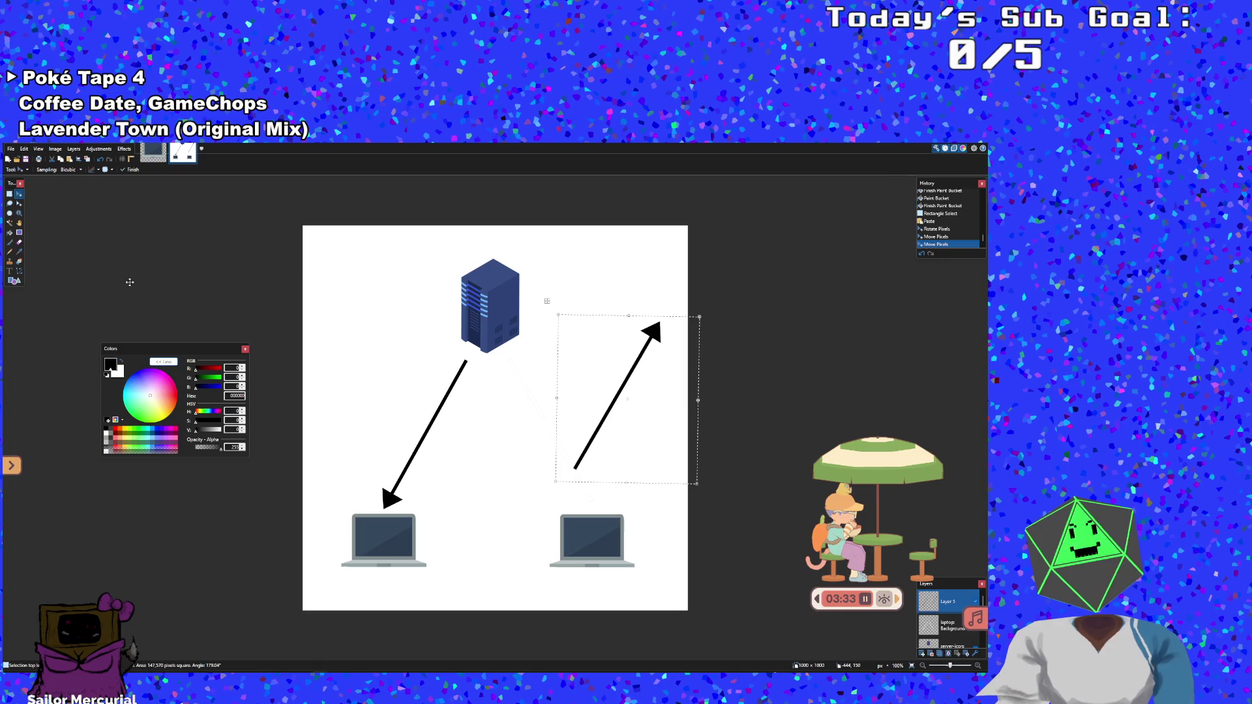
{"action": "left_click", "coordinate": [10, 222]}
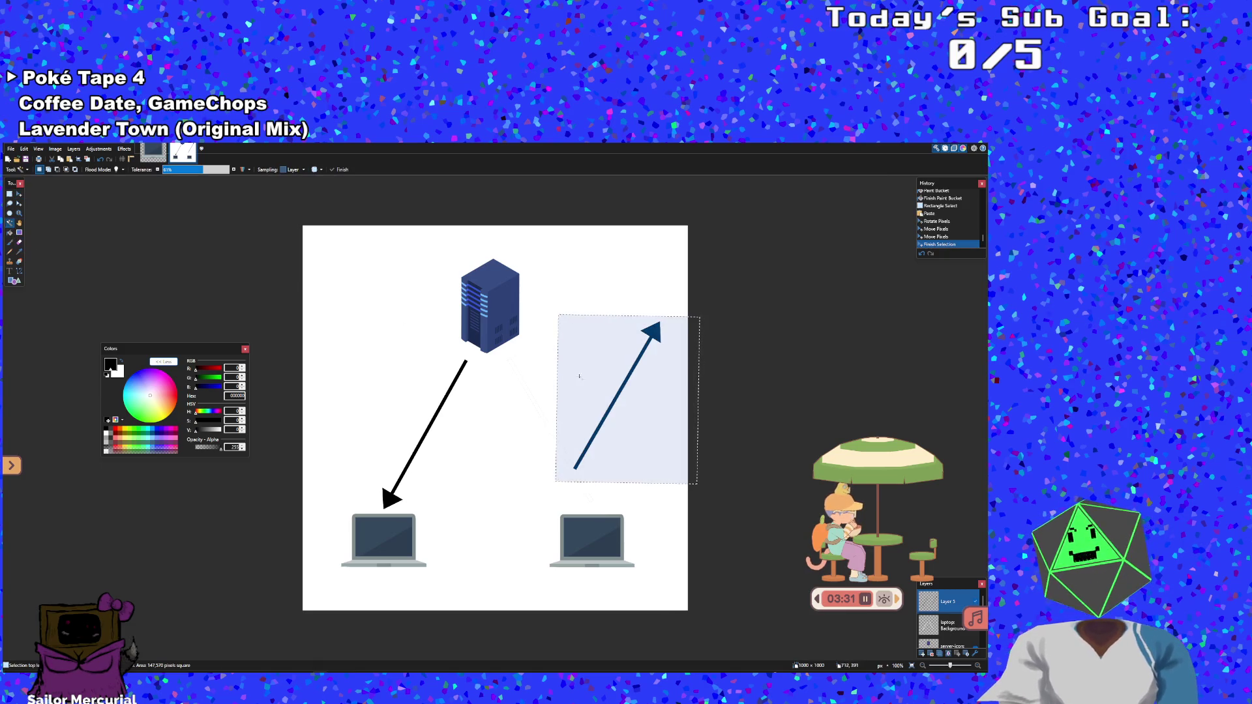
Clear the empty area of the layer and hide the arrow and Background layers
{"action": "left_click", "coordinate": [592, 371]}
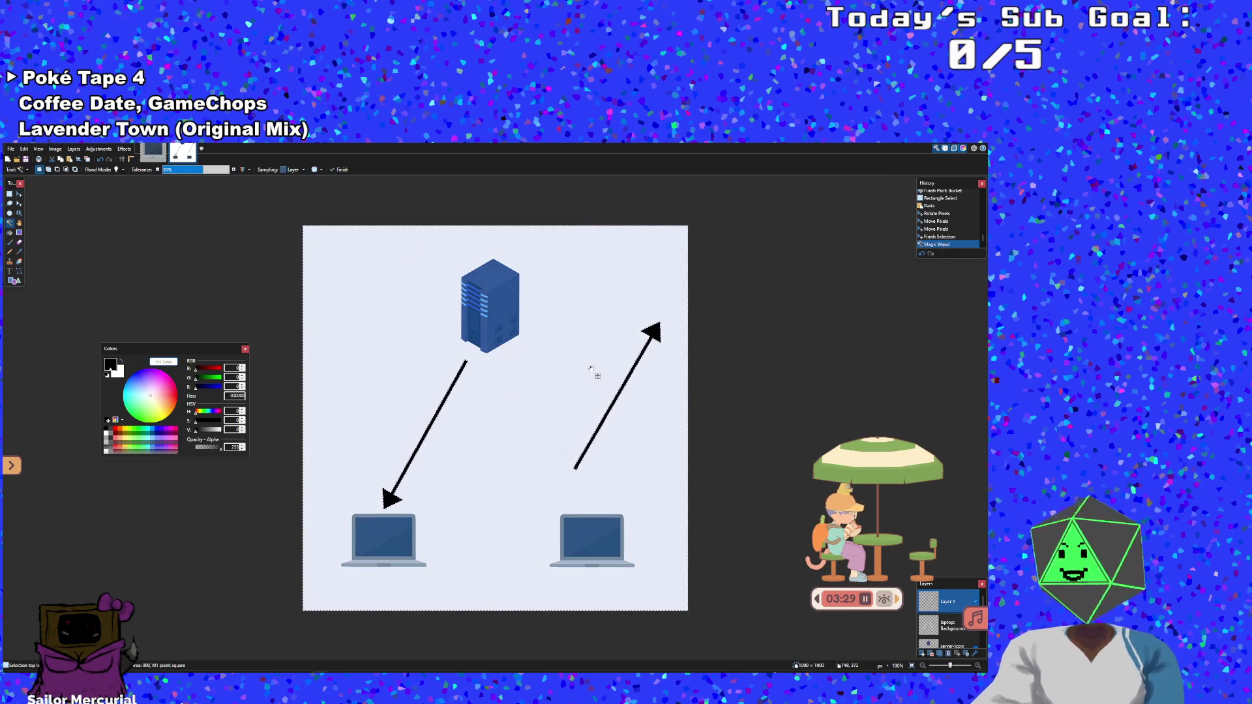
{"action": "key", "text": "Delete"}
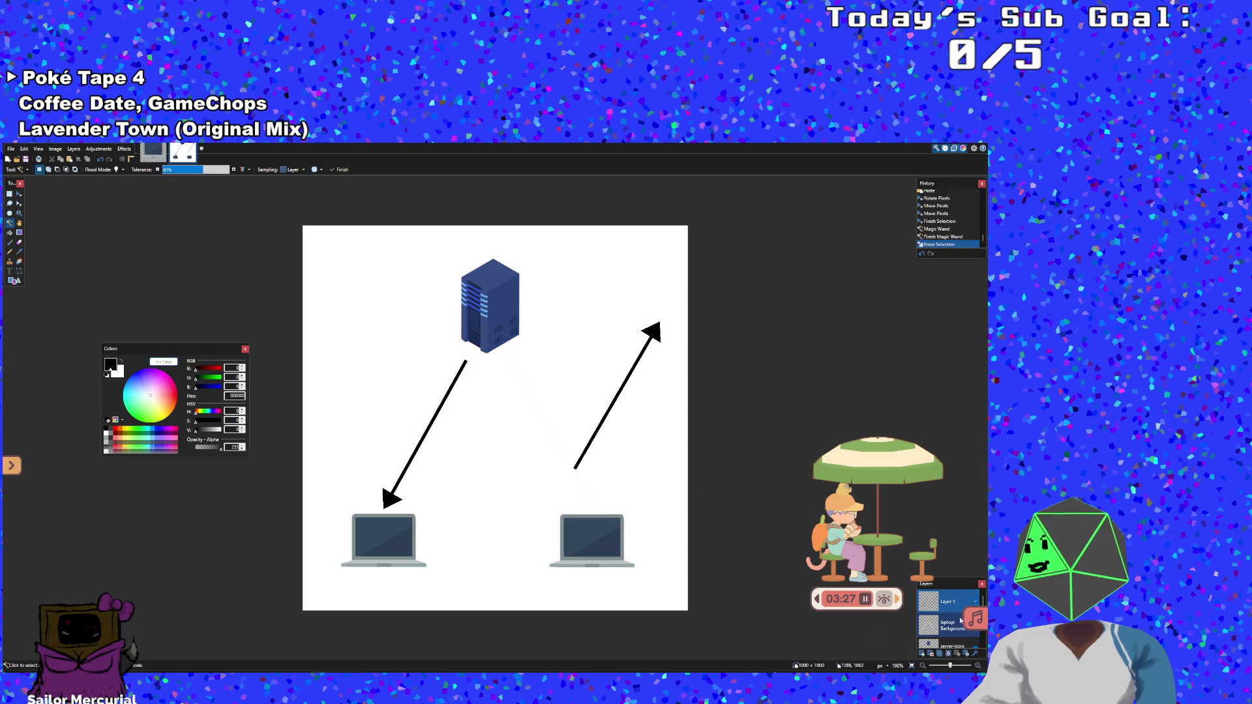
{"action": "left_click", "coordinate": [976, 601]}
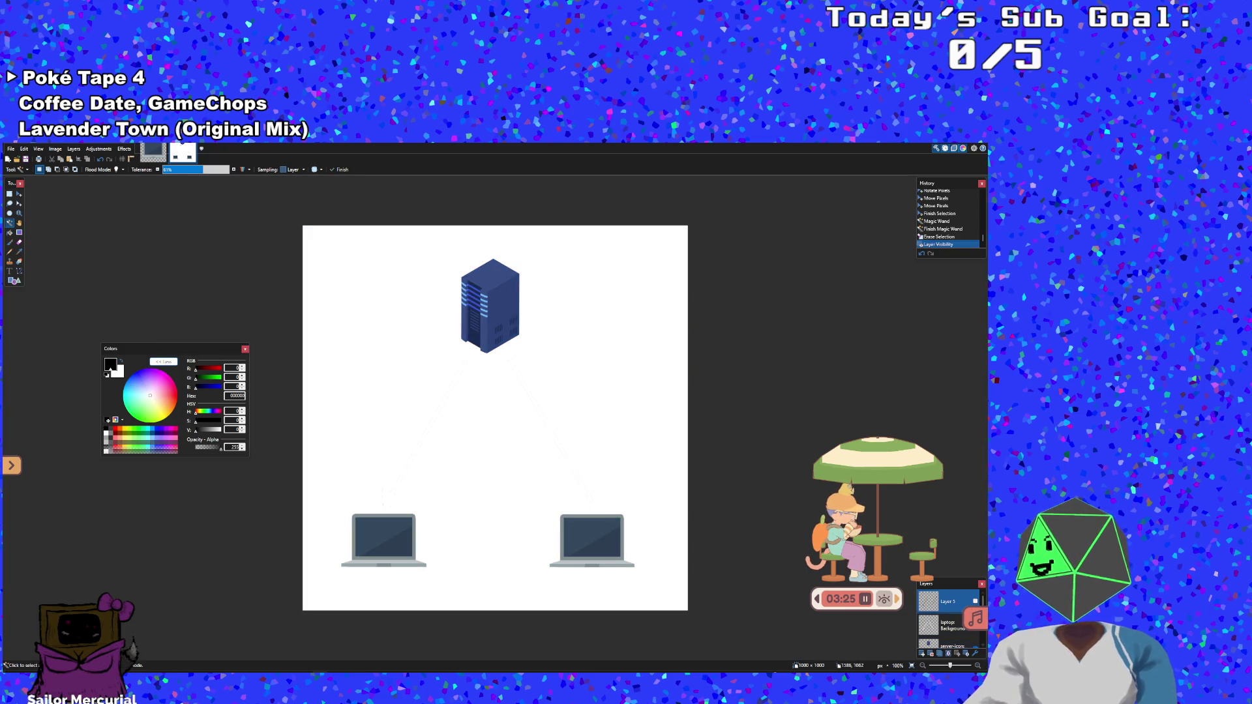
{"action": "scroll", "coordinate": [967, 648], "scroll_direction": "down", "scroll_amount": 1}
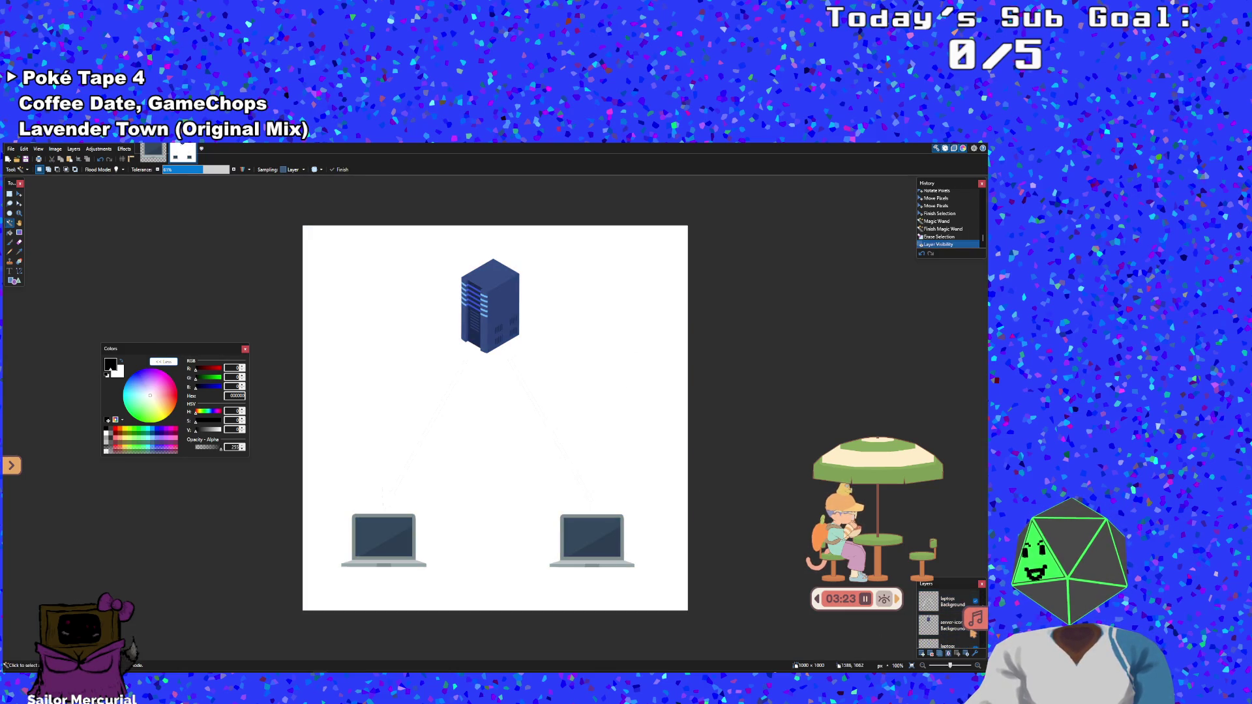
{"action": "scroll", "coordinate": [954, 637], "scroll_direction": "down", "scroll_amount": 2}
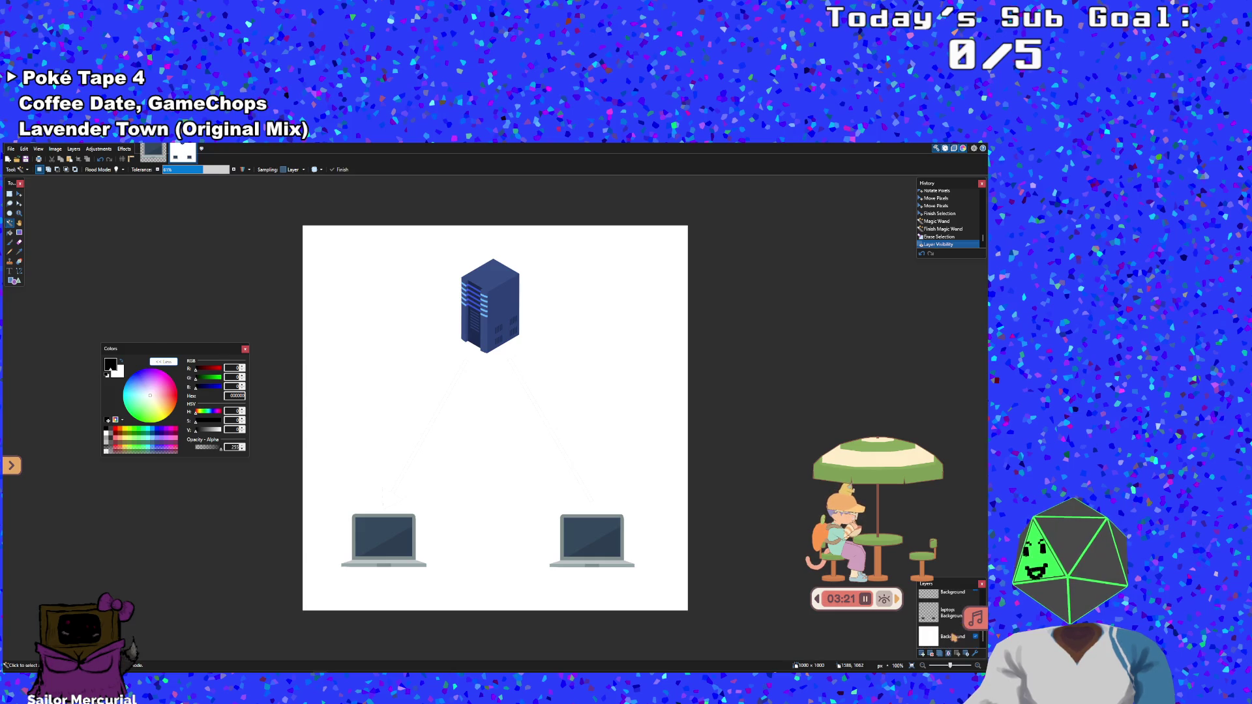
{"action": "scroll", "coordinate": [962, 642], "scroll_direction": "up", "scroll_amount": 2}
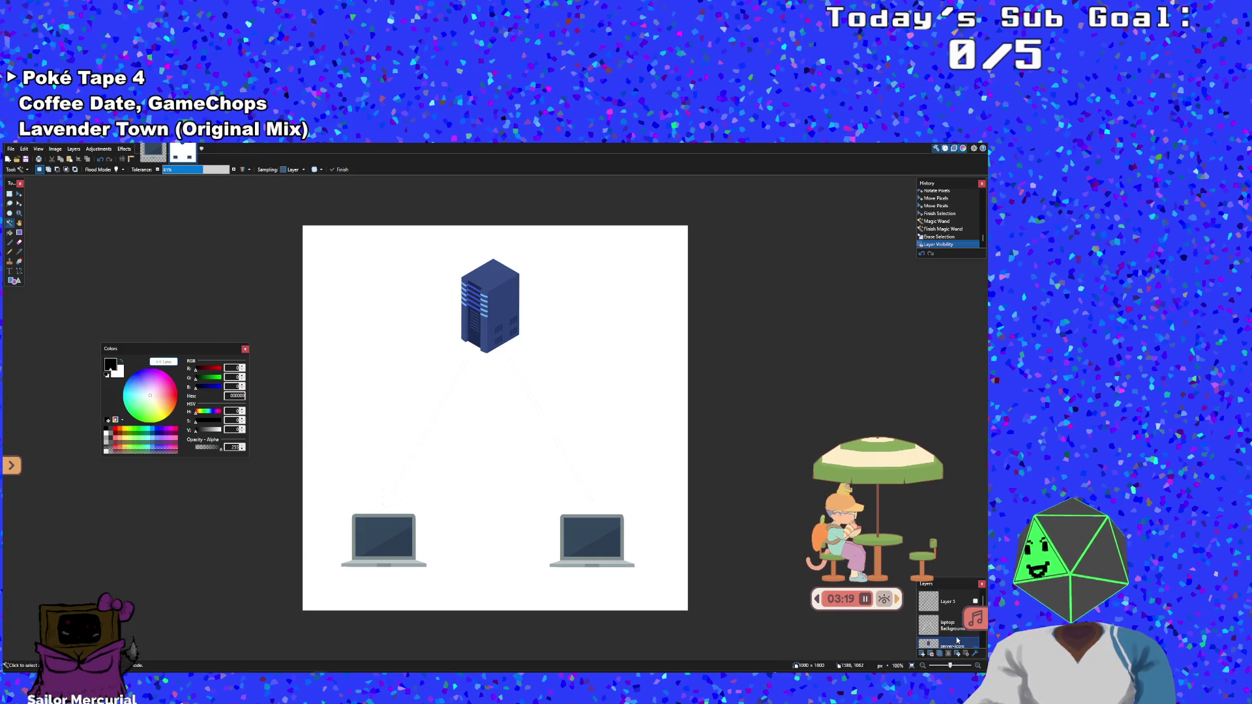
{"action": "scroll", "coordinate": [972, 642], "scroll_direction": "down", "scroll_amount": 2}
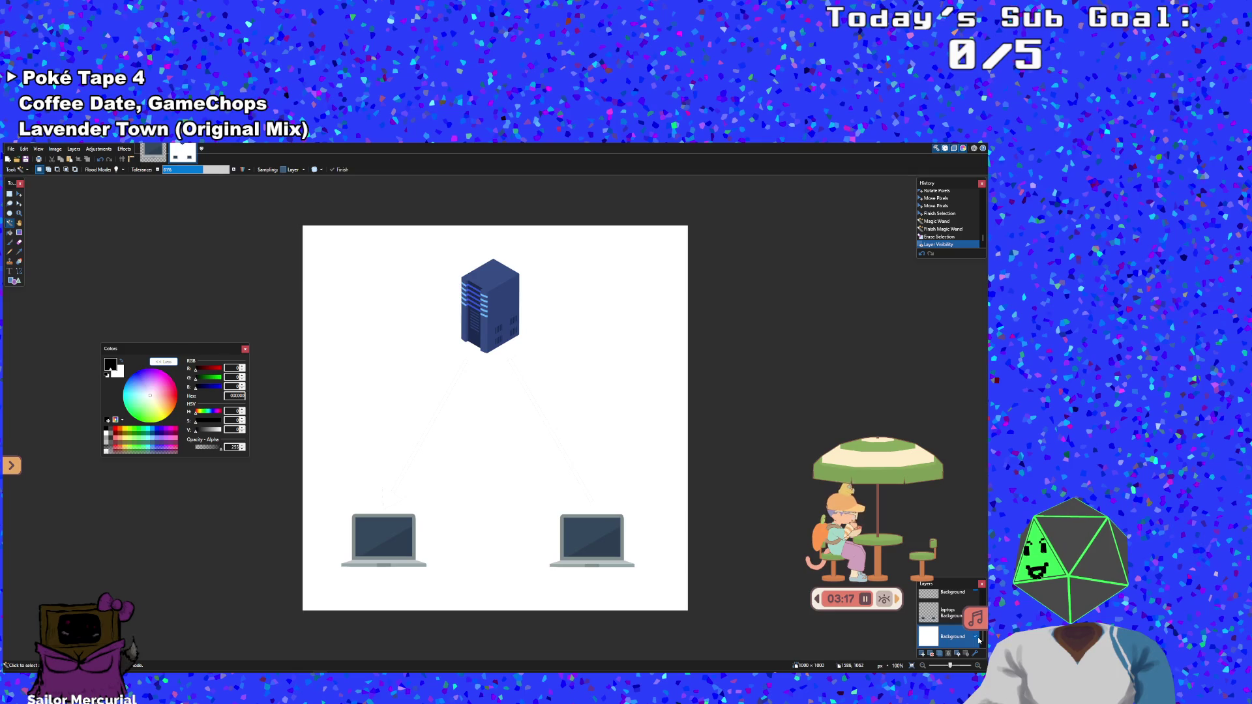
{"action": "left_click", "coordinate": [977, 637]}
{"action": "scroll", "coordinate": [959, 633], "scroll_direction": "up", "scroll_amount": 2}
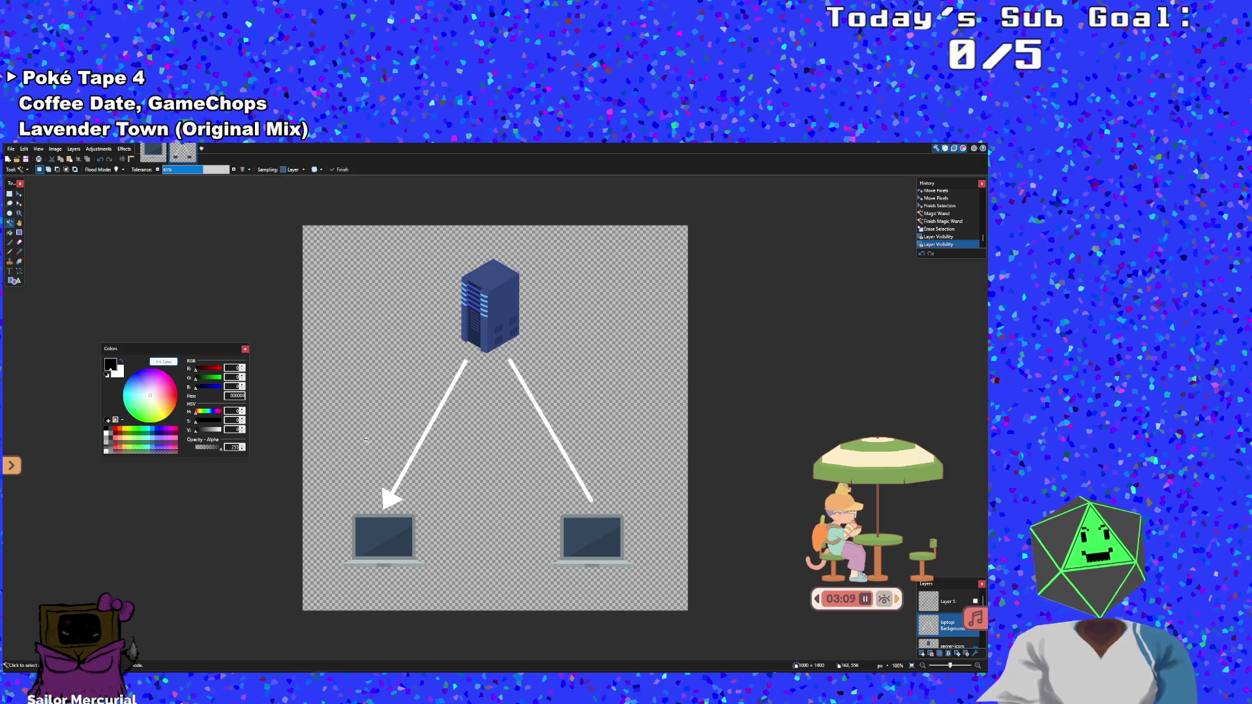
Delete the leftover white left and right line traces on the laptop layer
{"action": "left_click", "coordinate": [387, 493]}
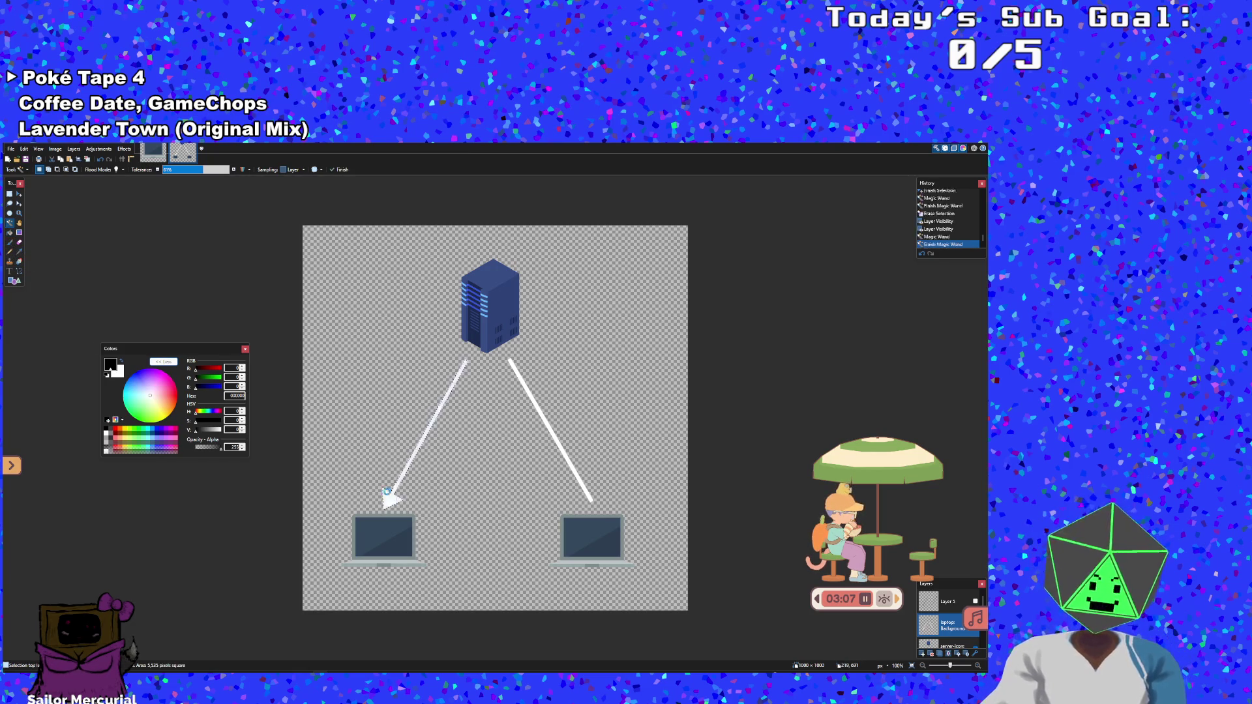
{"action": "key", "text": "Delete"}
{"action": "left_click", "coordinate": [563, 450]}
{"action": "key", "text": "Delete"}
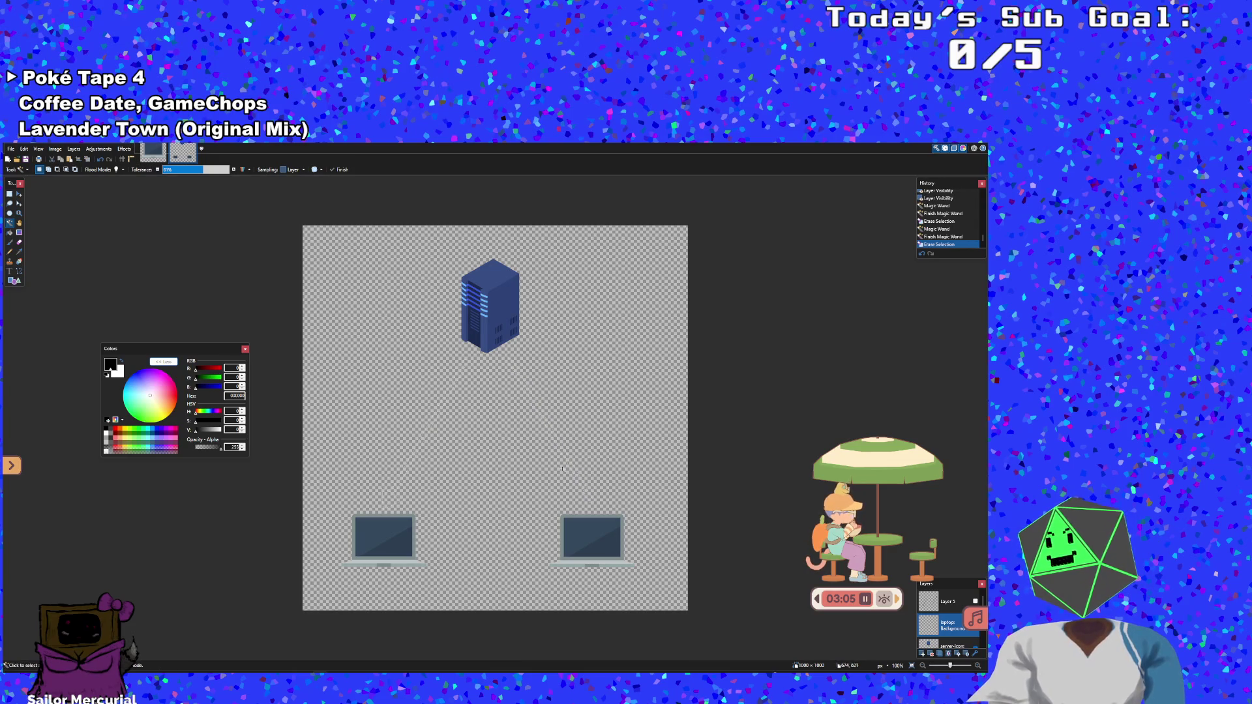
Show the arrow and Background layers again and make the arrow layer active
{"action": "left_click", "coordinate": [976, 602]}
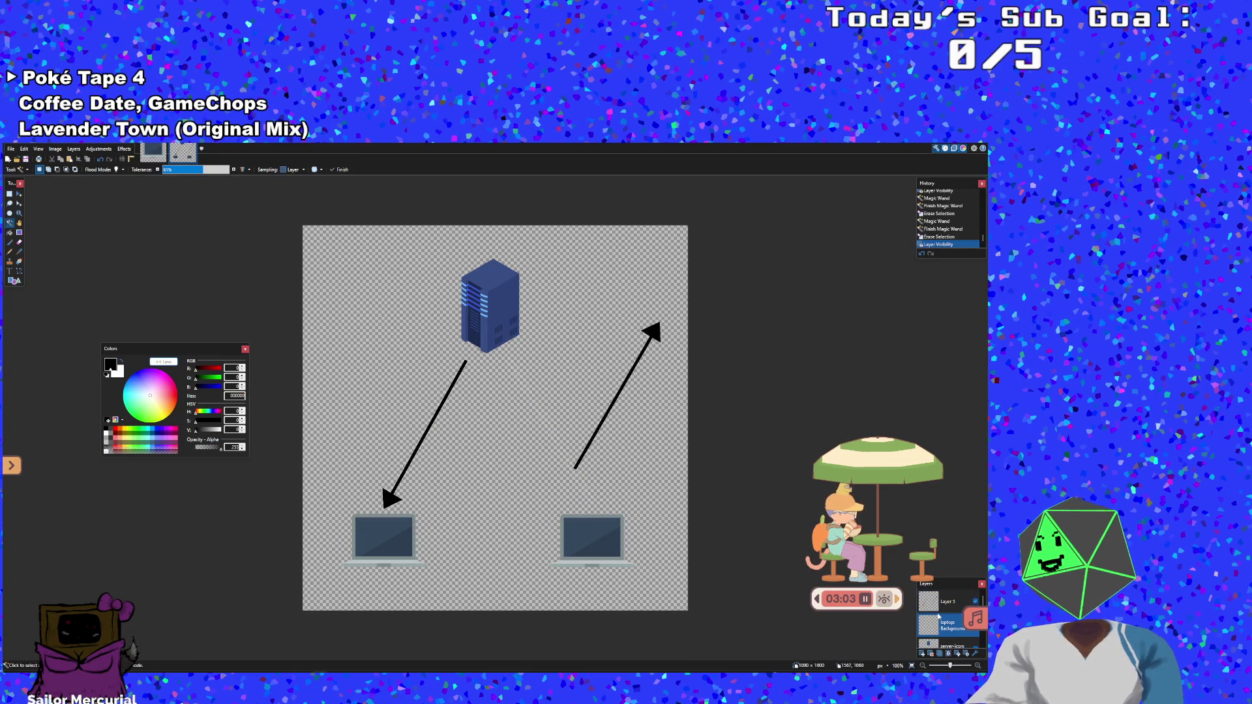
{"action": "left_click", "coordinate": [979, 646]}
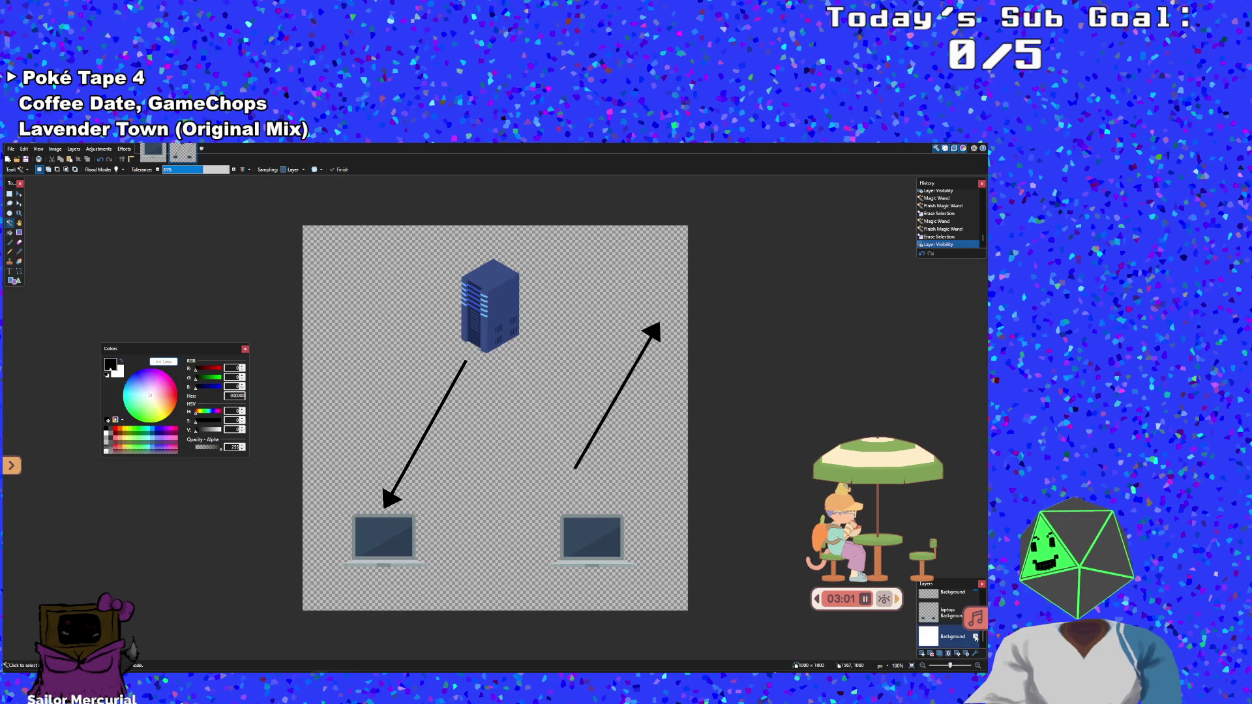
{"action": "left_click", "coordinate": [975, 638]}
{"action": "key", "text": "s"}
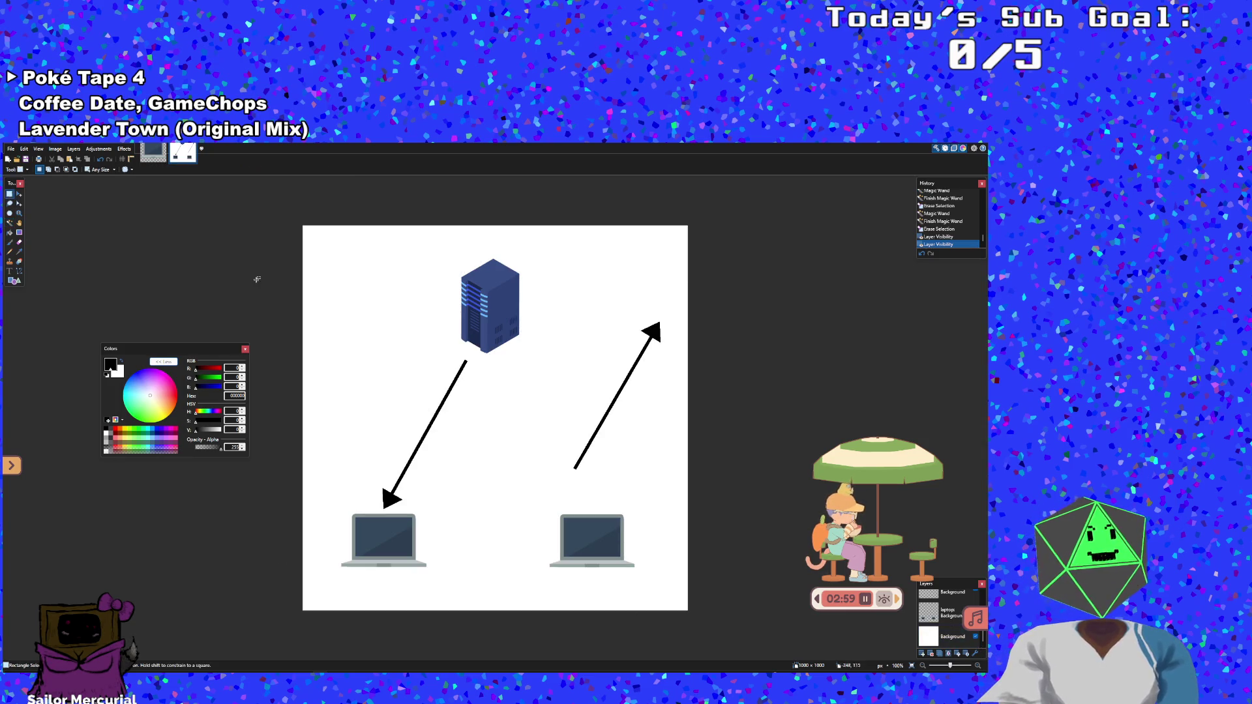
{"action": "scroll", "coordinate": [964, 648], "scroll_direction": "up", "scroll_amount": 2}
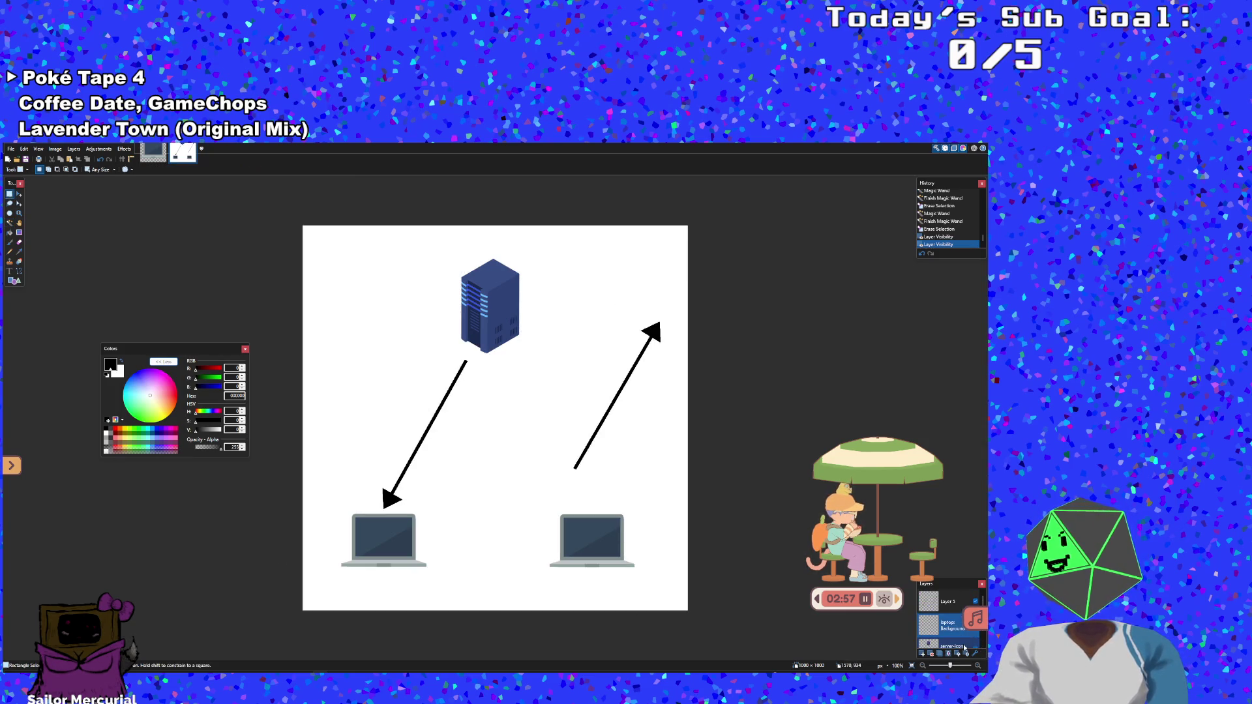
{"action": "left_click", "coordinate": [946, 601]}
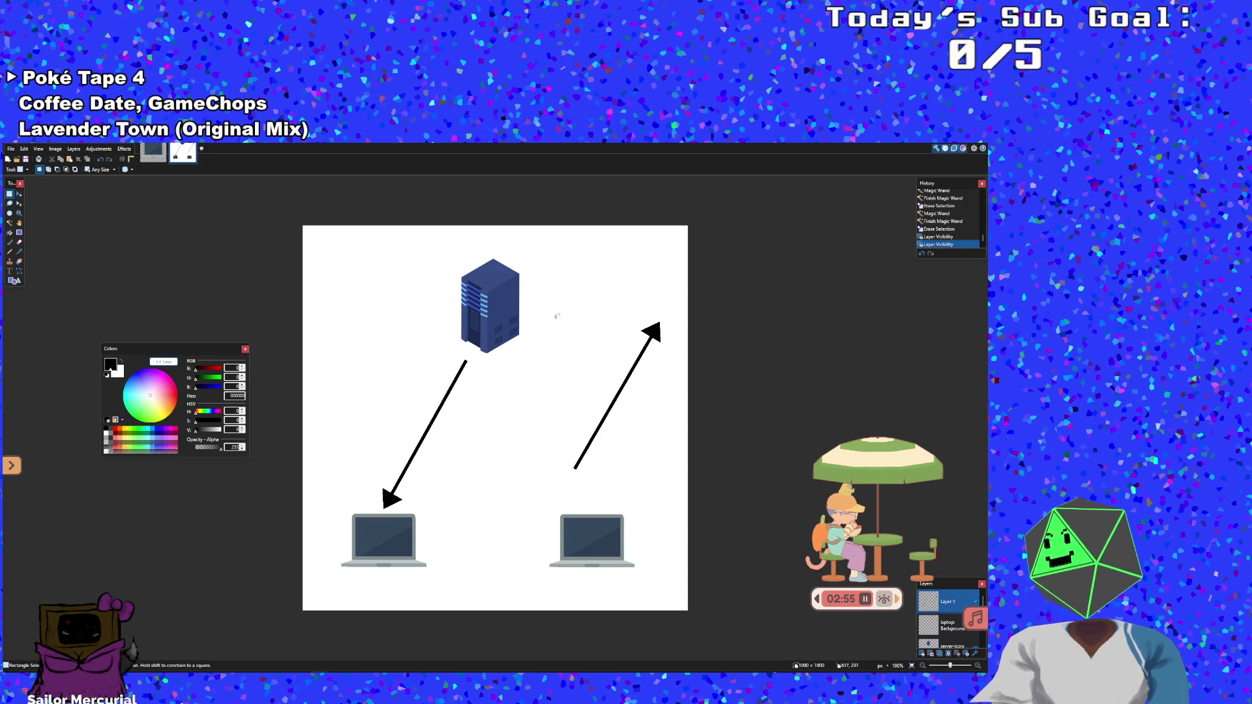
Move the upward right arrow slightly left, then lasso-select it closely for another nudge
{"action": "mouse_move", "coordinate": [546, 300]}
{"action": "left_mouse_down"}
{"action": "mouse_move", "coordinate": [685, 476]}
{"action": "mouse_move", "coordinate": [685, 507]}
{"action": "mouse_move", "coordinate": [684, 496]}
{"action": "left_mouse_up"}
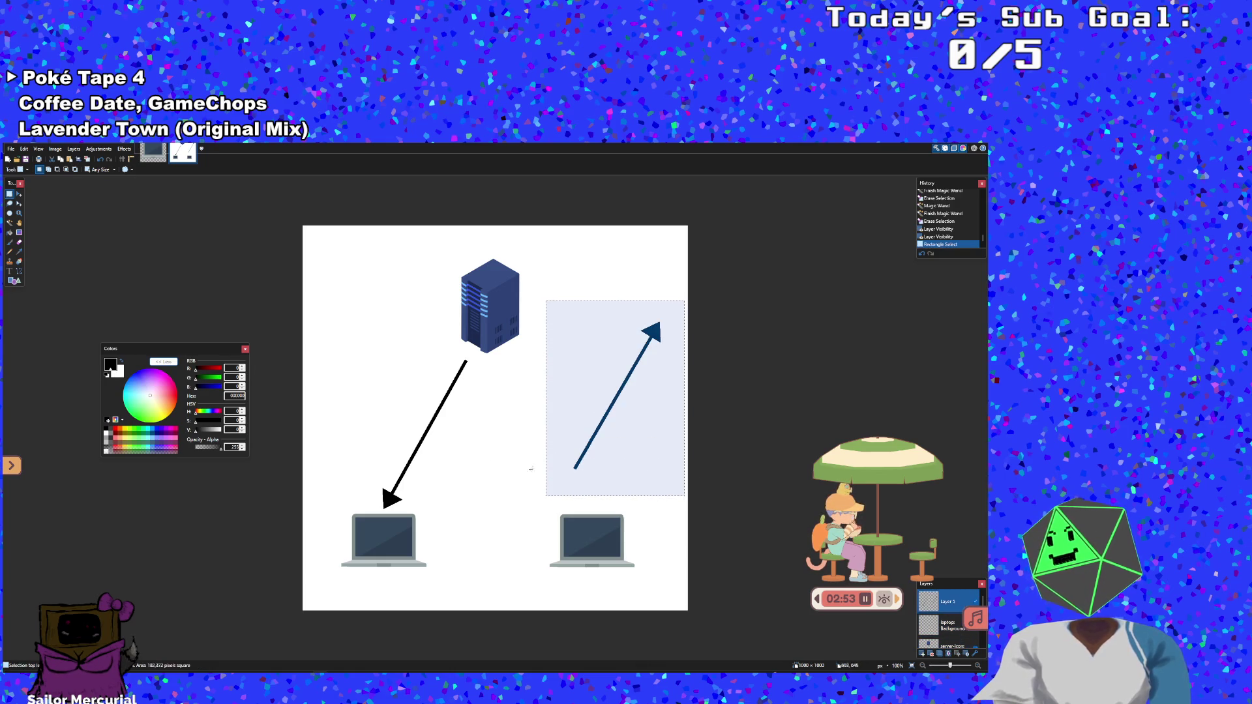
{"action": "left_click", "coordinate": [19, 194]}
{"action": "mouse_move", "coordinate": [588, 364]}
{"action": "left_mouse_down"}
{"action": "mouse_move", "coordinate": [447, 440]}
{"action": "mouse_move", "coordinate": [383, 412]}
{"action": "mouse_move", "coordinate": [377, 389]}
{"action": "mouse_move", "coordinate": [540, 406]}
{"action": "mouse_move", "coordinate": [564, 396]}
{"action": "mouse_move", "coordinate": [574, 385]}
{"action": "mouse_move", "coordinate": [543, 388]}
{"action": "mouse_move", "coordinate": [471, 296]}
{"action": "mouse_move", "coordinate": [468, 385]}
{"action": "mouse_move", "coordinate": [521, 390]}
{"action": "mouse_move", "coordinate": [580, 372]}
{"action": "mouse_move", "coordinate": [568, 374]}
{"action": "left_mouse_up"}
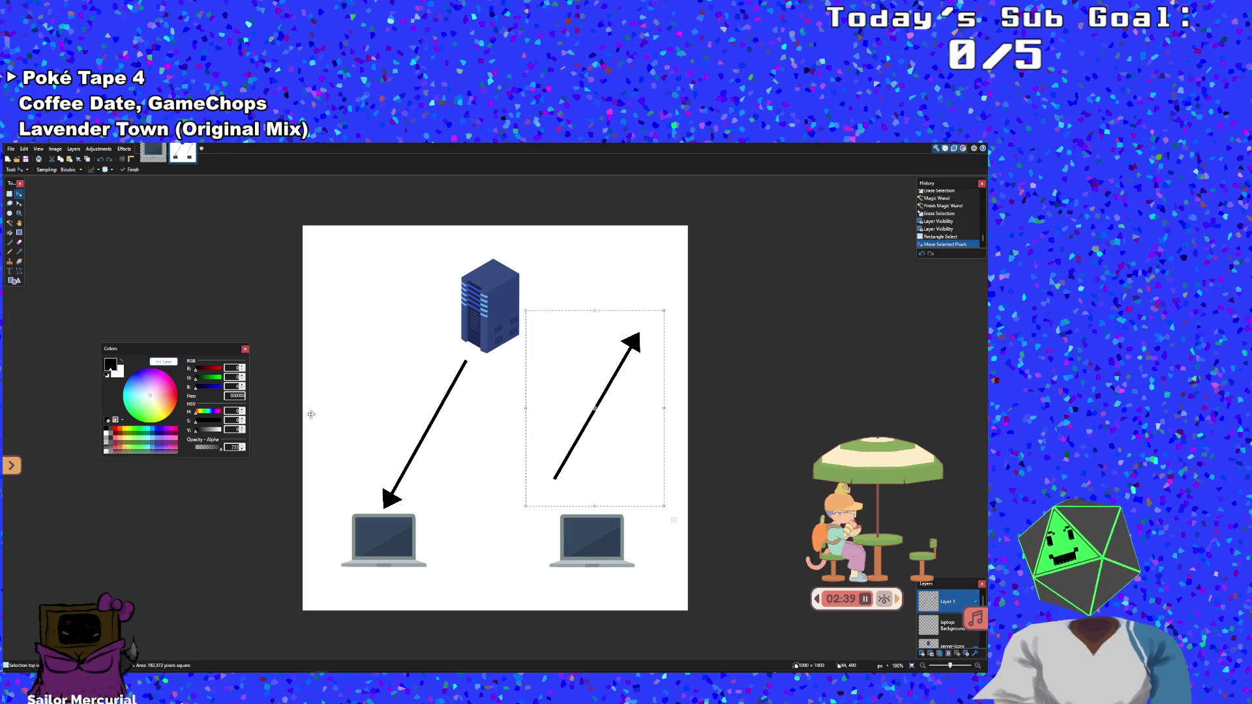
{"action": "left_click", "coordinate": [10, 203]}
{"action": "left_click", "coordinate": [565, 402]}
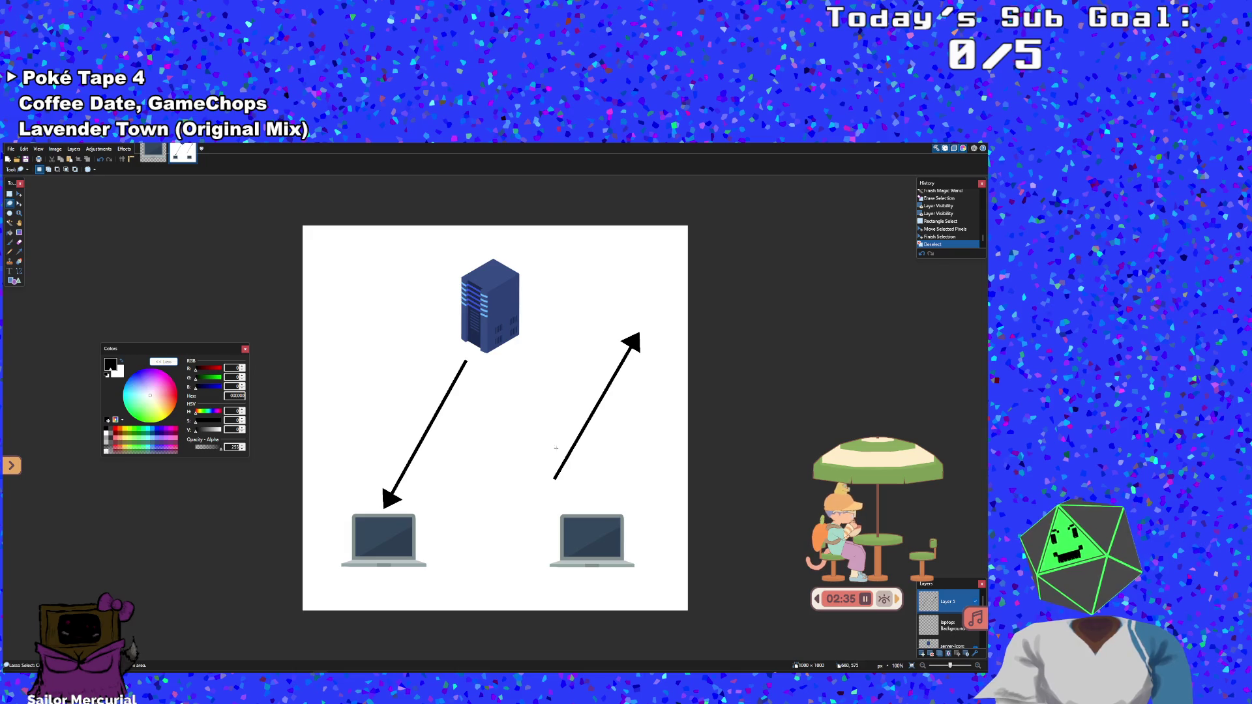
{"action": "mouse_move", "coordinate": [553, 476]}
{"action": "left_mouse_down"}
{"action": "mouse_move", "coordinate": [594, 369]}
{"action": "mouse_move", "coordinate": [625, 323]}
{"action": "mouse_move", "coordinate": [648, 326]}
{"action": "mouse_move", "coordinate": [654, 352]}
{"action": "mouse_move", "coordinate": [640, 381]}
{"action": "mouse_move", "coordinate": [573, 475]}
{"action": "mouse_move", "coordinate": [553, 478]}
{"action": "left_mouse_up"}
{"action": "left_click", "coordinate": [19, 194]}
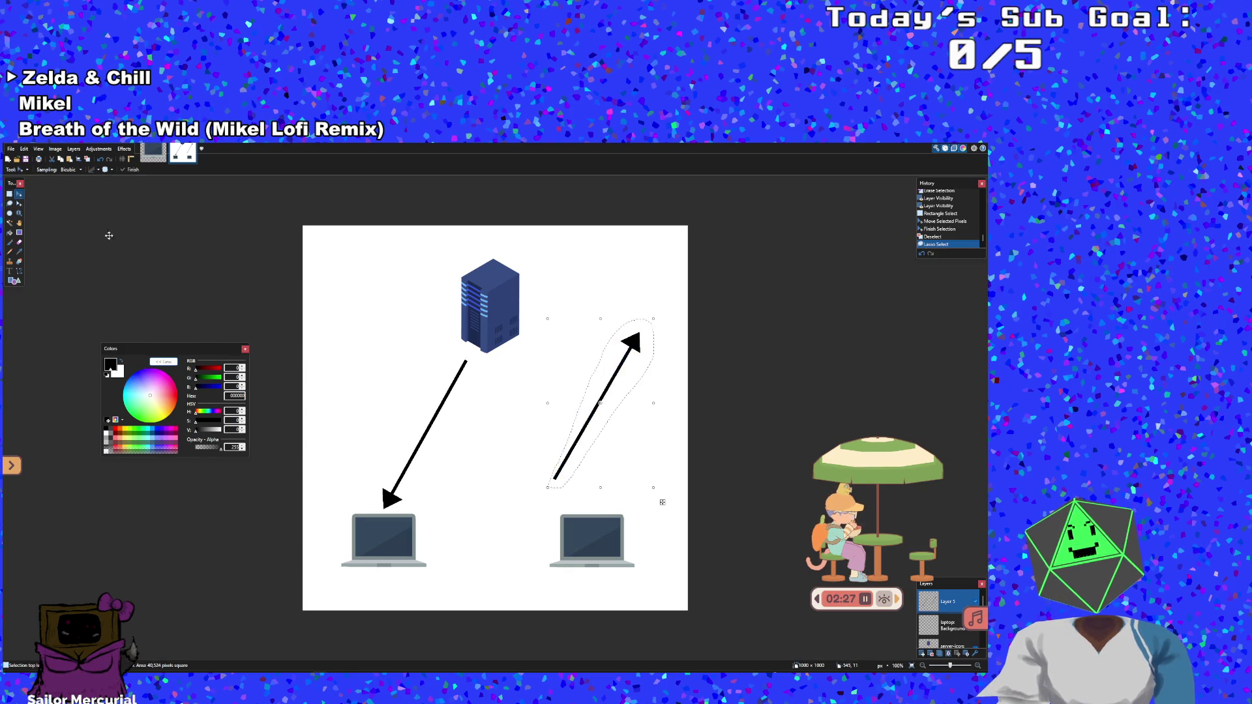
Nudge the upward arrow left, straighten the left arrow pair, and paste a duplicate of it
{"action": "mouse_move", "coordinate": [586, 408]}
{"action": "left_mouse_down"}
{"action": "mouse_move", "coordinate": [398, 411]}
{"action": "mouse_move", "coordinate": [403, 403]}
{"action": "mouse_move", "coordinate": [450, 435]}
{"action": "left_mouse_up"}
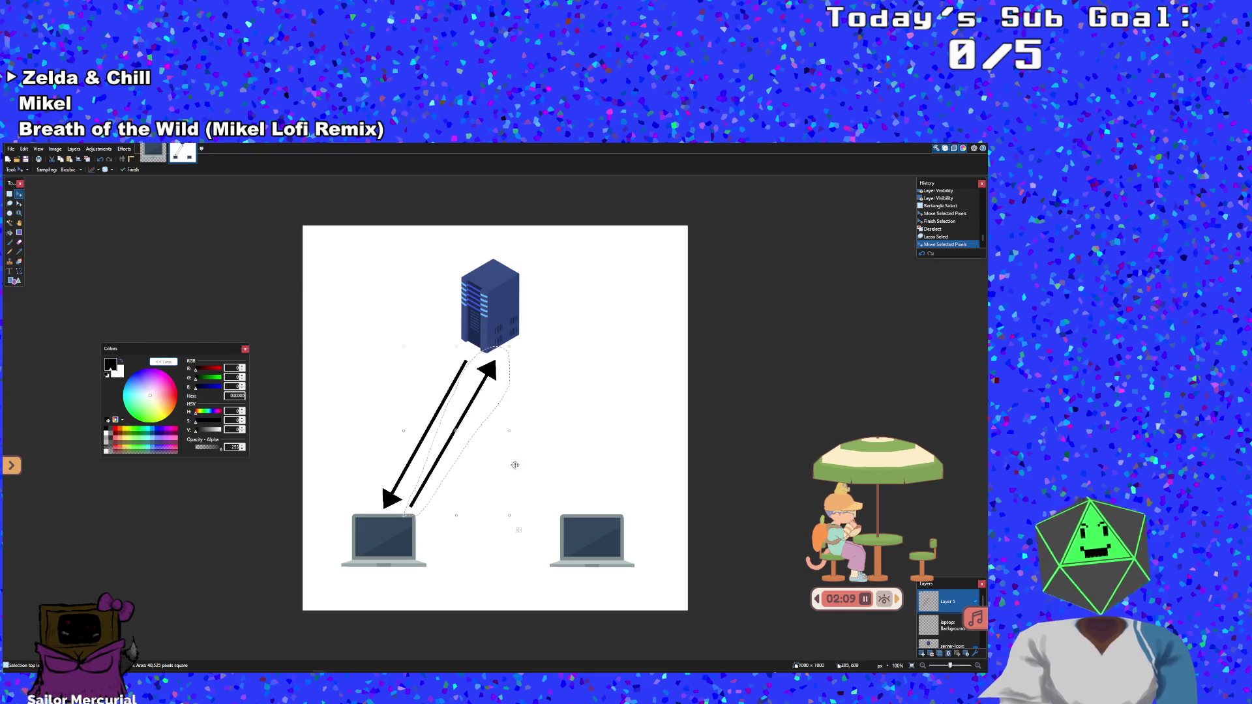
{"action": "left_click_drag", "start_coordinate": [519, 519], "coordinate": [531, 494]}
{"action": "key", "text": "s"}
{"action": "mouse_move", "coordinate": [373, 323]}
{"action": "left_mouse_down"}
{"action": "mouse_move", "coordinate": [554, 612]}
{"action": "mouse_move", "coordinate": [510, 536]}
{"action": "left_mouse_up"}
{"action": "key", "text": "m"}
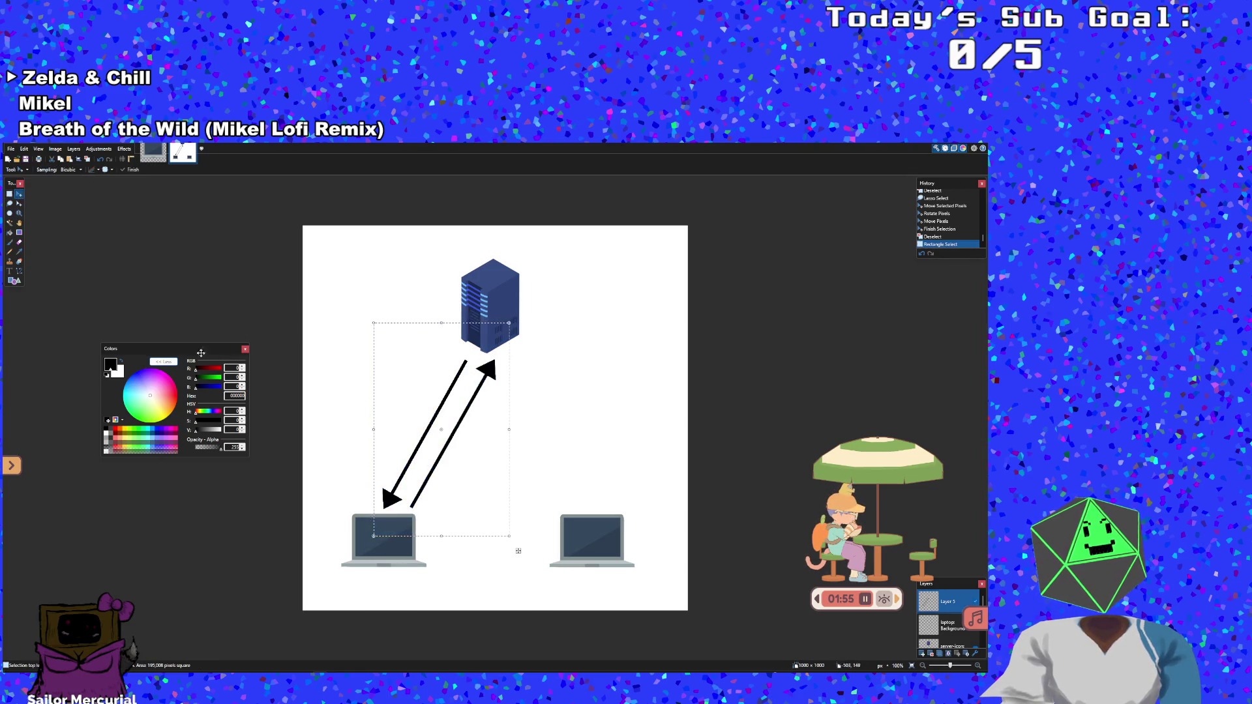
{"action": "left_click_drag", "start_coordinate": [434, 475], "coordinate": [413, 469]}
{"action": "key", "text": "ctrl+v"}
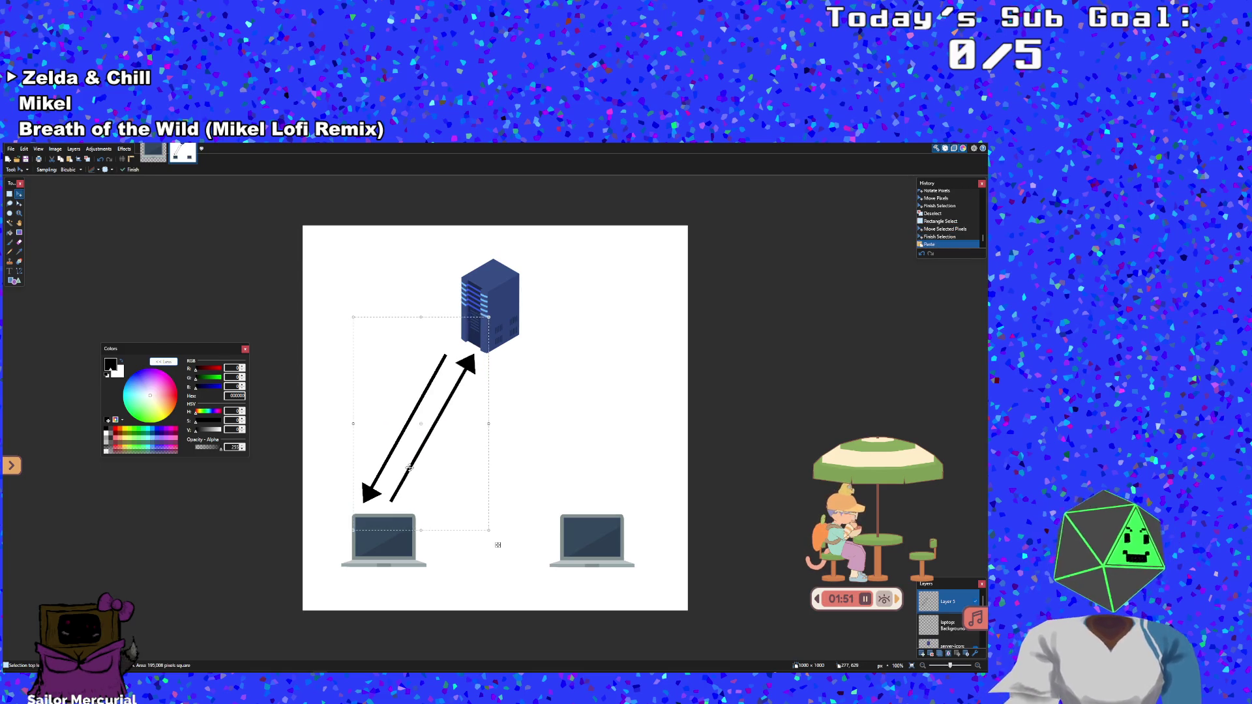
Drag the copied arrow pair beside the right laptop and rotate it toward the server
{"action": "mouse_move", "coordinate": [498, 544]}
{"action": "left_mouse_down"}
{"action": "mouse_move", "coordinate": [639, 565]}
{"action": "mouse_move", "coordinate": [654, 540]}
{"action": "left_mouse_up"}
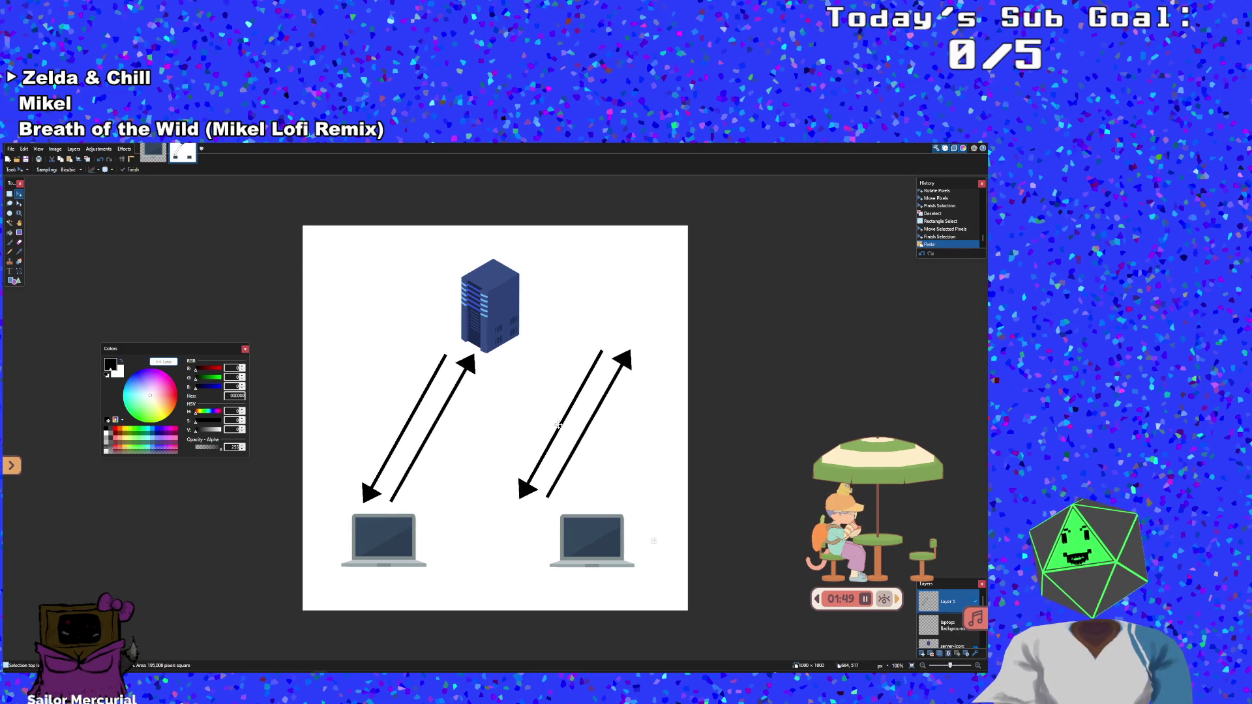
{"action": "left_click_drag", "start_coordinate": [559, 425], "coordinate": [543, 409]}
{"action": "mouse_move", "coordinate": [626, 287]}
{"action": "left_mouse_down"}
{"action": "mouse_move", "coordinate": [689, 343]}
{"action": "mouse_move", "coordinate": [671, 573]}
{"action": "left_mouse_up"}
{"action": "mouse_move", "coordinate": [570, 471]}
{"action": "left_mouse_down"}
{"action": "mouse_move", "coordinate": [555, 469]}
{"action": "mouse_move", "coordinate": [580, 464]}
{"action": "left_mouse_up"}
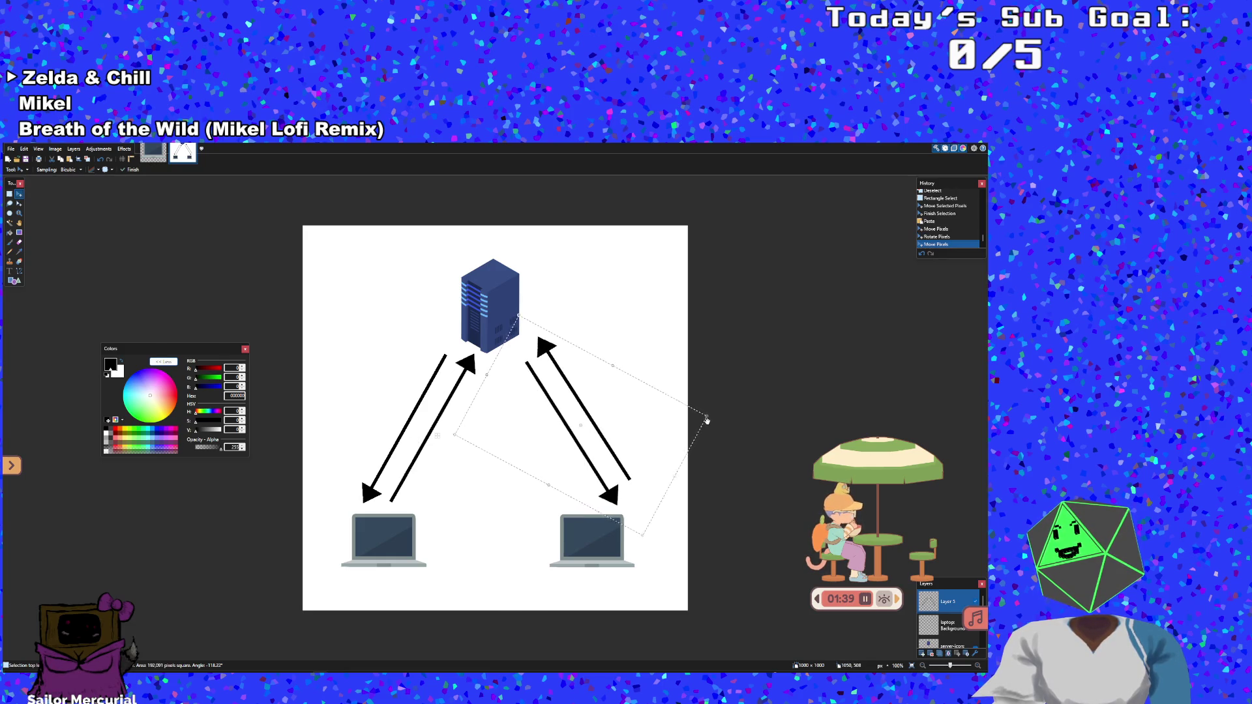
{"action": "mouse_move", "coordinate": [707, 413]}
{"action": "left_mouse_down"}
{"action": "mouse_move", "coordinate": [704, 428]}
{"action": "mouse_move", "coordinate": [683, 431]}
{"action": "left_mouse_up"}
{"action": "mouse_move", "coordinate": [581, 431]}
{"action": "left_mouse_down"}
{"action": "mouse_move", "coordinate": [542, 469]}
{"action": "mouse_move", "coordinate": [577, 455]}
{"action": "mouse_move", "coordinate": [652, 364]}
{"action": "mouse_move", "coordinate": [617, 395]}
{"action": "left_mouse_up"}
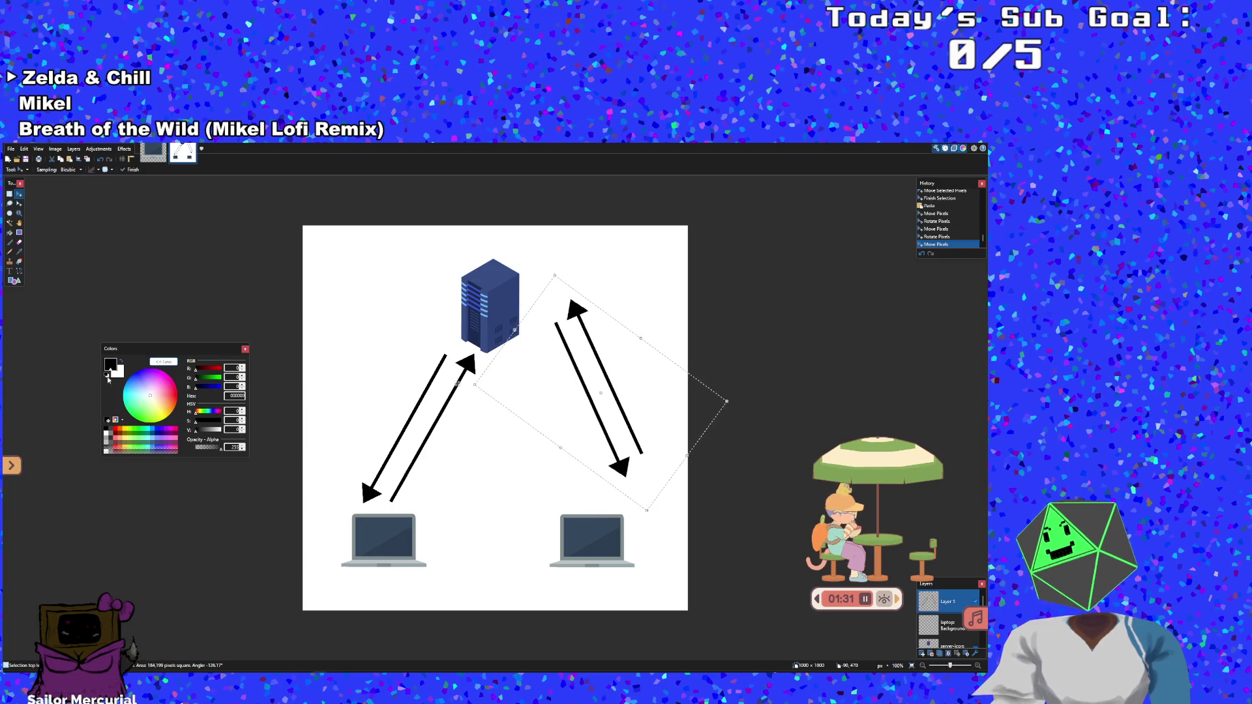
{"action": "left_click", "coordinate": [9, 203]}
Lasso-select the right arrow pair, fine-tune its position and angle, then deselect it
{"action": "left_click", "coordinate": [539, 348]}
{"action": "mouse_move", "coordinate": [538, 348]}
{"action": "left_mouse_down"}
{"action": "mouse_move", "coordinate": [546, 319]}
{"action": "mouse_move", "coordinate": [589, 279]}
{"action": "mouse_move", "coordinate": [664, 456]}
{"action": "mouse_move", "coordinate": [628, 505]}
{"action": "left_mouse_up"}
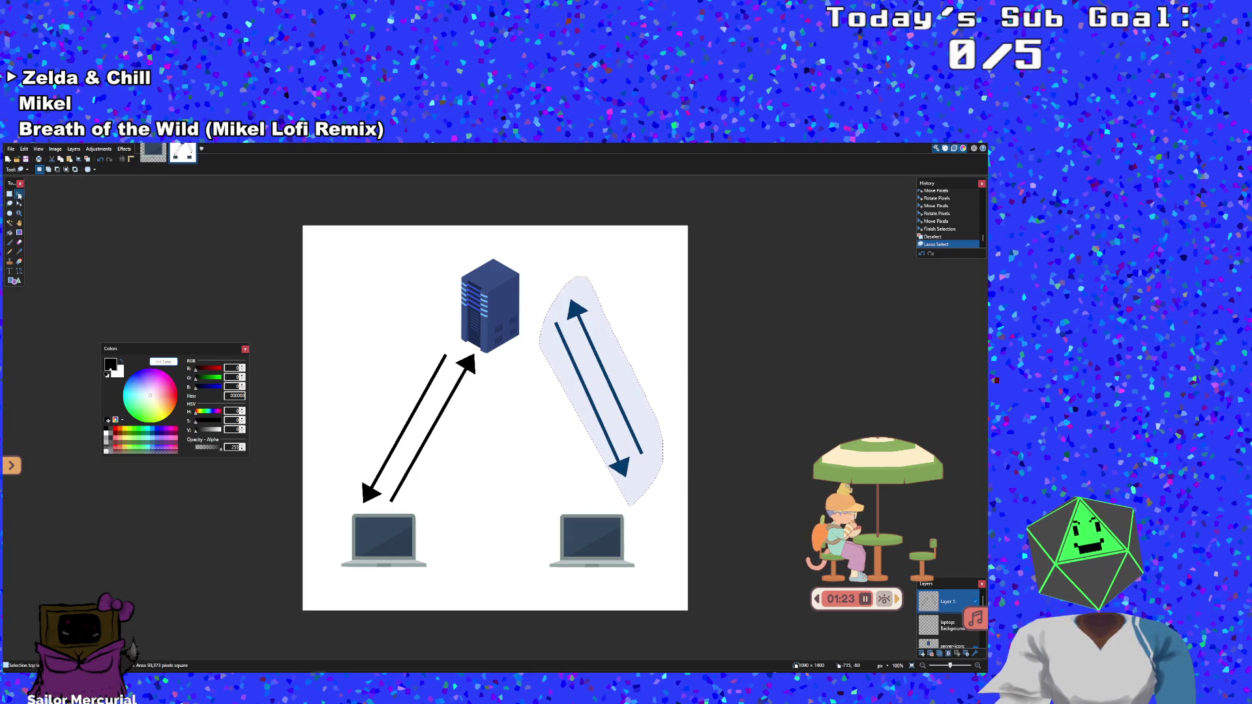
{"action": "left_click", "coordinate": [18, 193]}
{"action": "left_click_drag", "start_coordinate": [662, 512], "coordinate": [645, 546]}
{"action": "left_click_drag", "start_coordinate": [572, 401], "coordinate": [550, 408]}
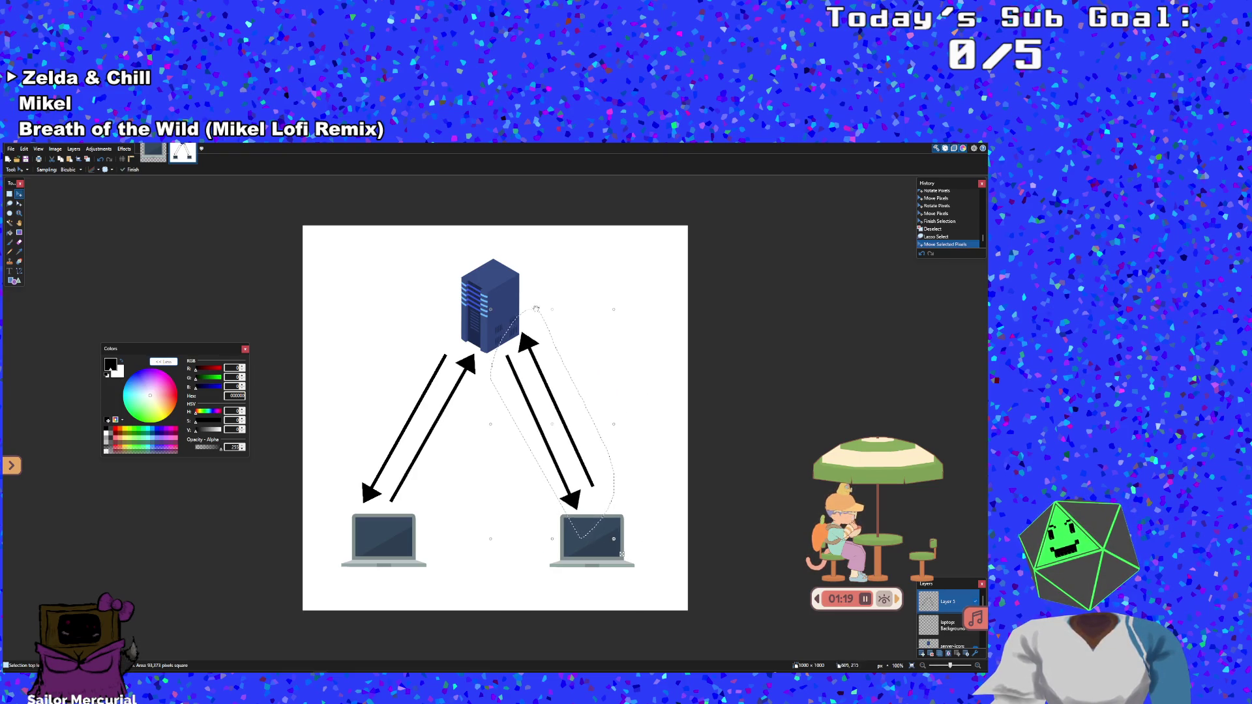
{"action": "mouse_move", "coordinate": [535, 309]}
{"action": "left_mouse_down"}
{"action": "mouse_move", "coordinate": [516, 382]}
{"action": "mouse_move", "coordinate": [535, 389]}
{"action": "left_mouse_up"}
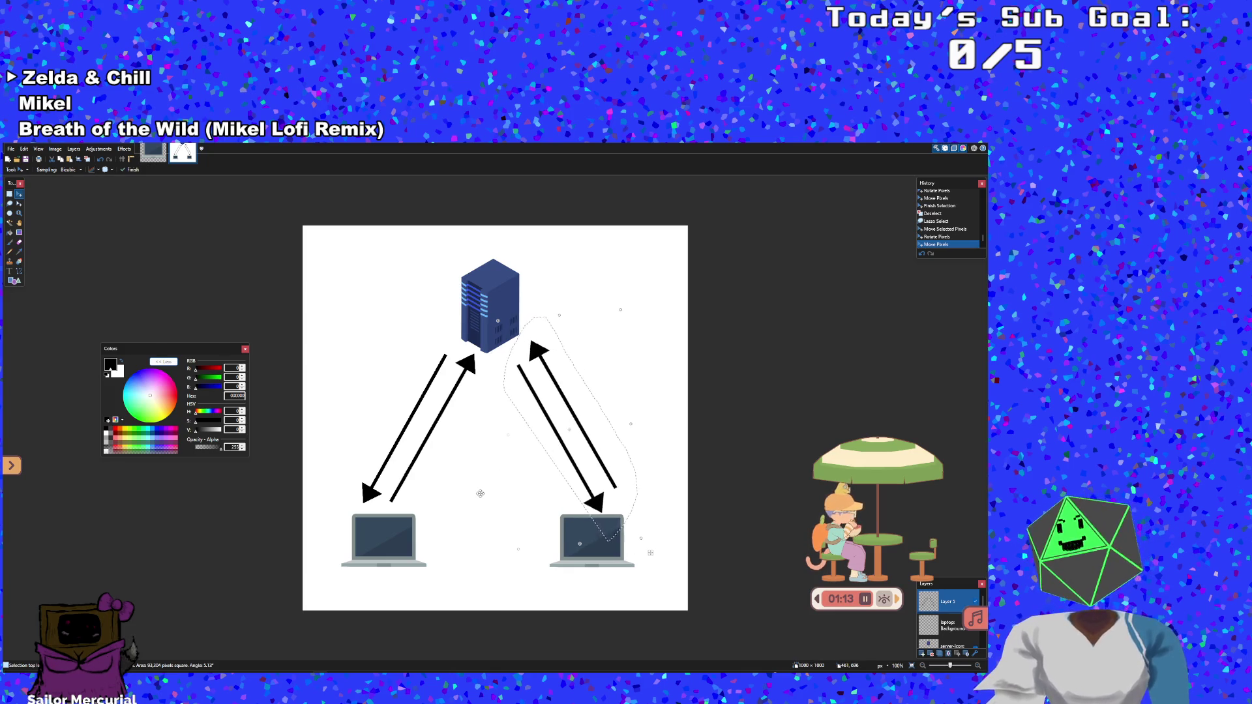
{"action": "left_click_drag", "start_coordinate": [545, 386], "coordinate": [529, 388]}
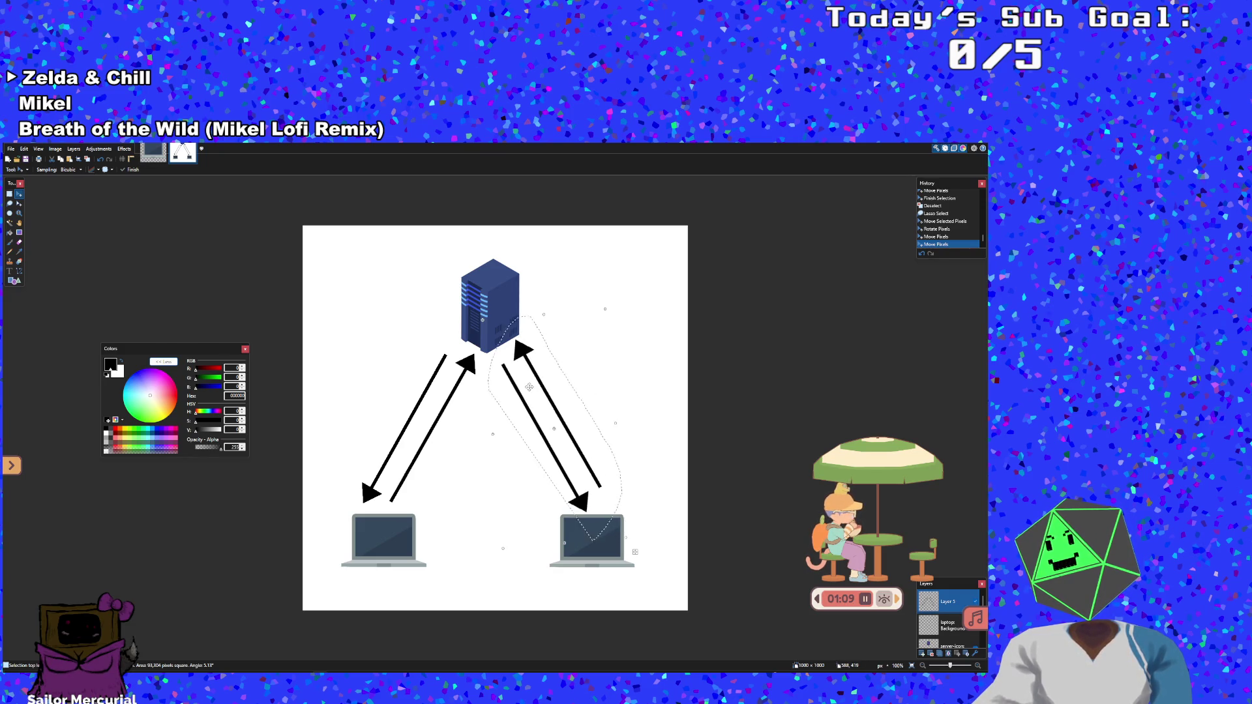
{"action": "left_click_drag", "start_coordinate": [623, 526], "coordinate": [619, 518]}
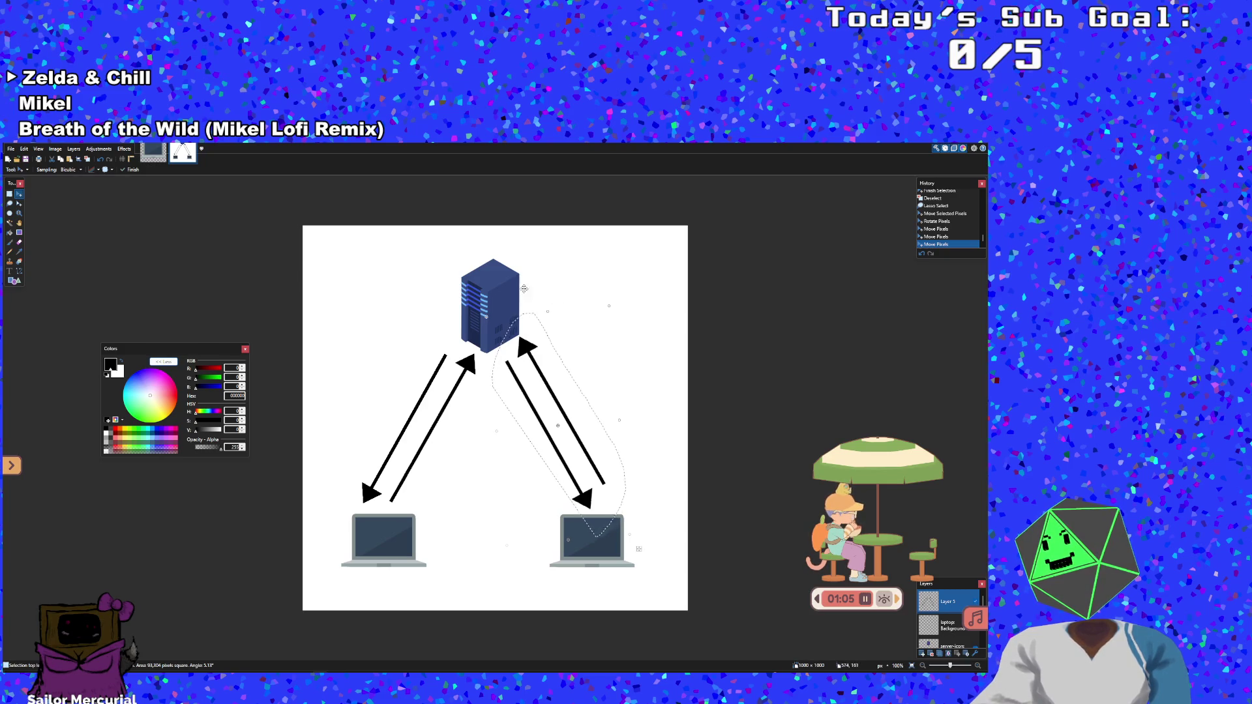
{"action": "left_click_drag", "start_coordinate": [529, 306], "coordinate": [540, 312]}
{"action": "left_click_drag", "start_coordinate": [539, 432], "coordinate": [551, 434]}
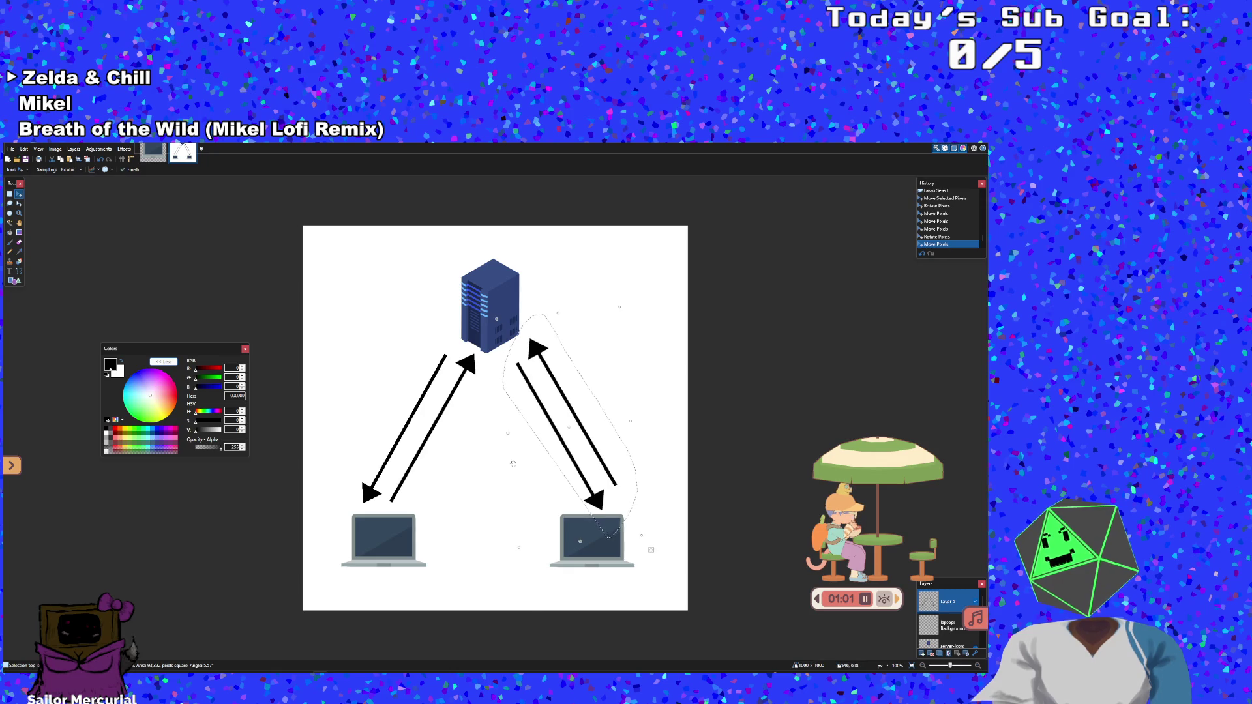
{"action": "key", "text": "ctrl+d"}
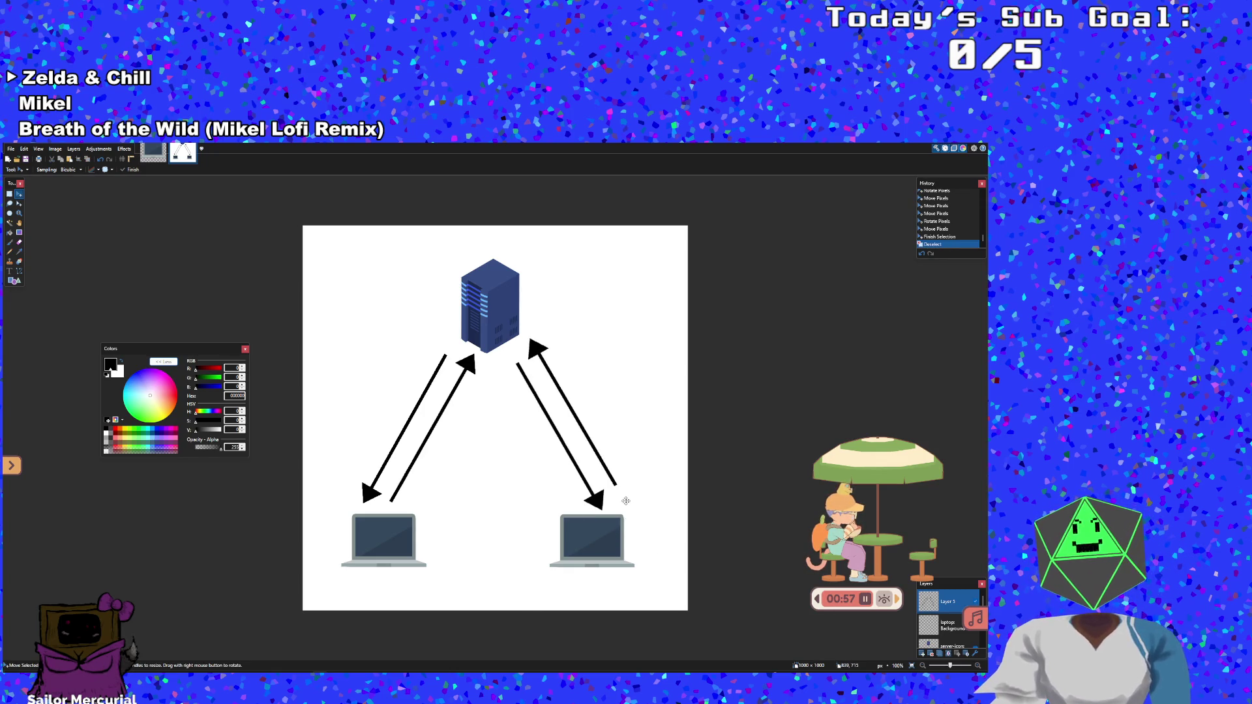
{"action": "left_click", "coordinate": [10, 271]}
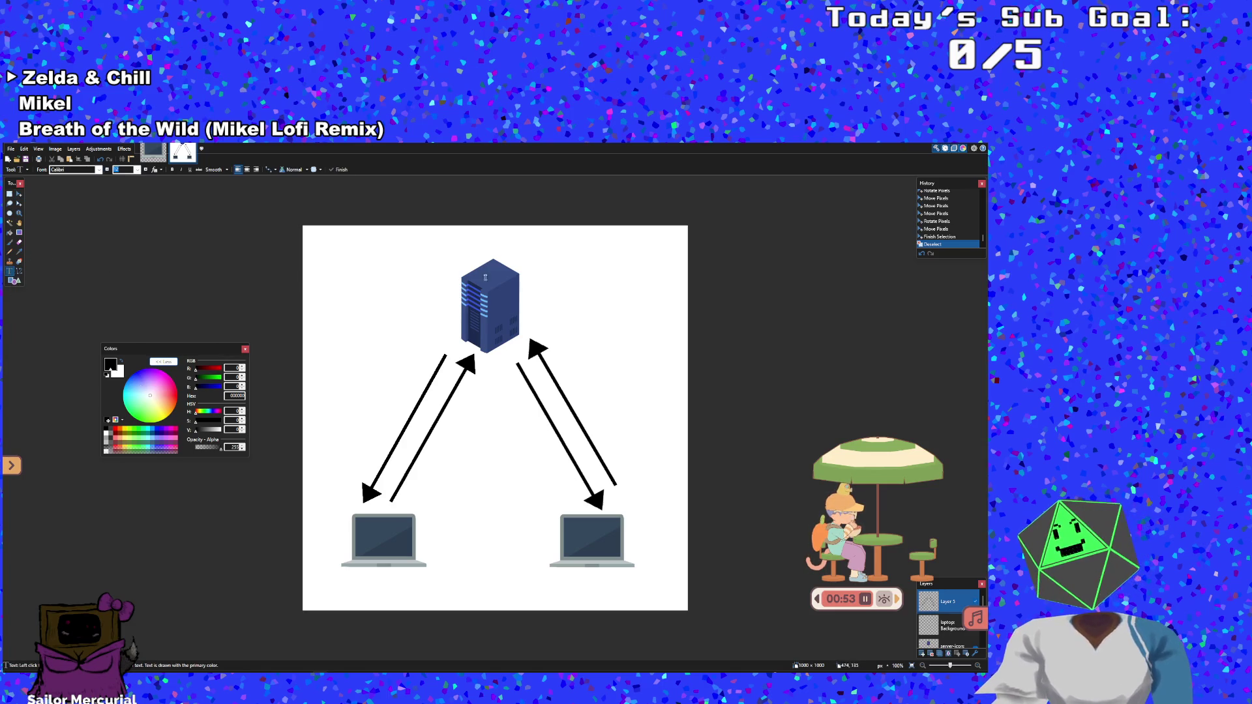
Type 'Server/Web App/Bot Player' on a new layer and centre it above the server tower
{"action": "left_click", "coordinate": [455, 246]}
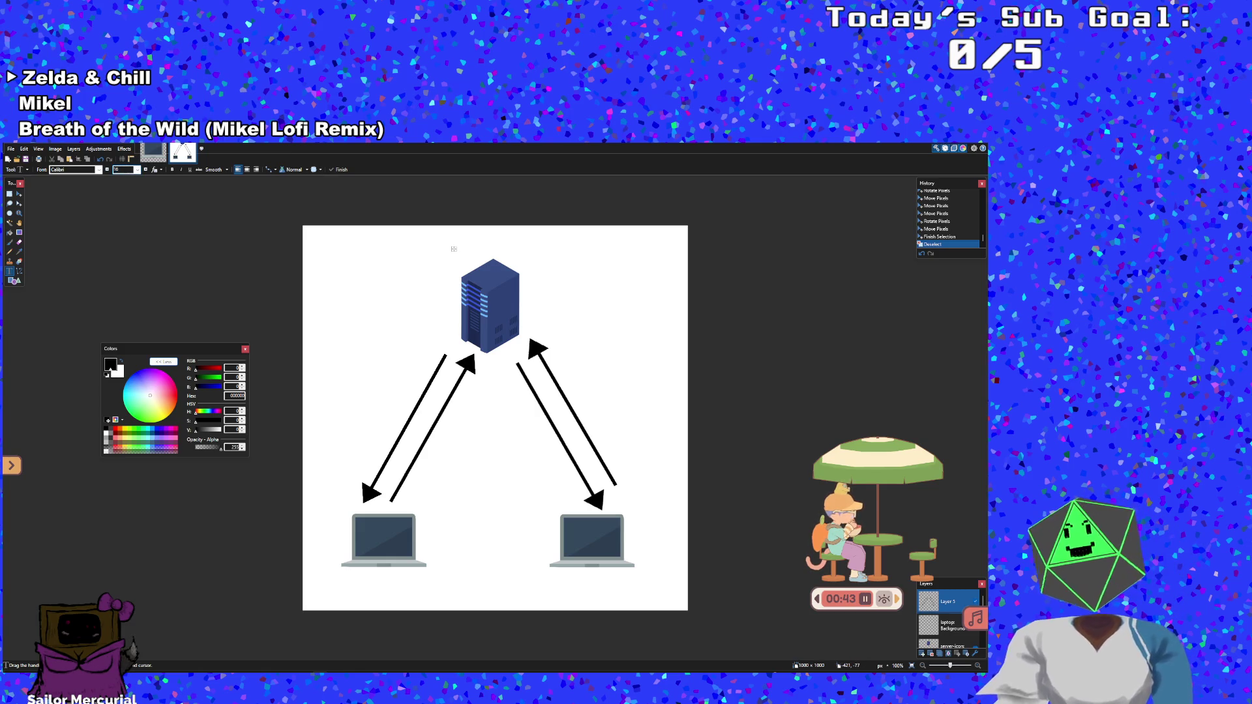
{"action": "left_click", "coordinate": [922, 653]}
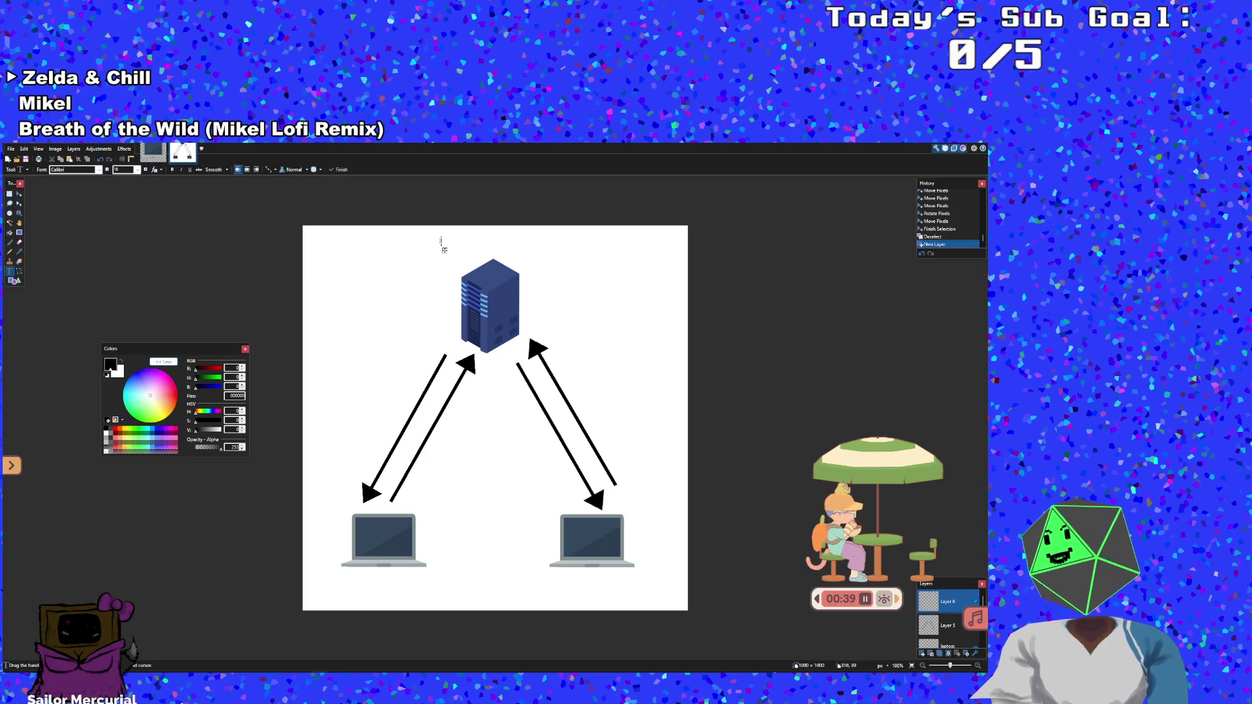
{"action": "type", "text": "Server"}
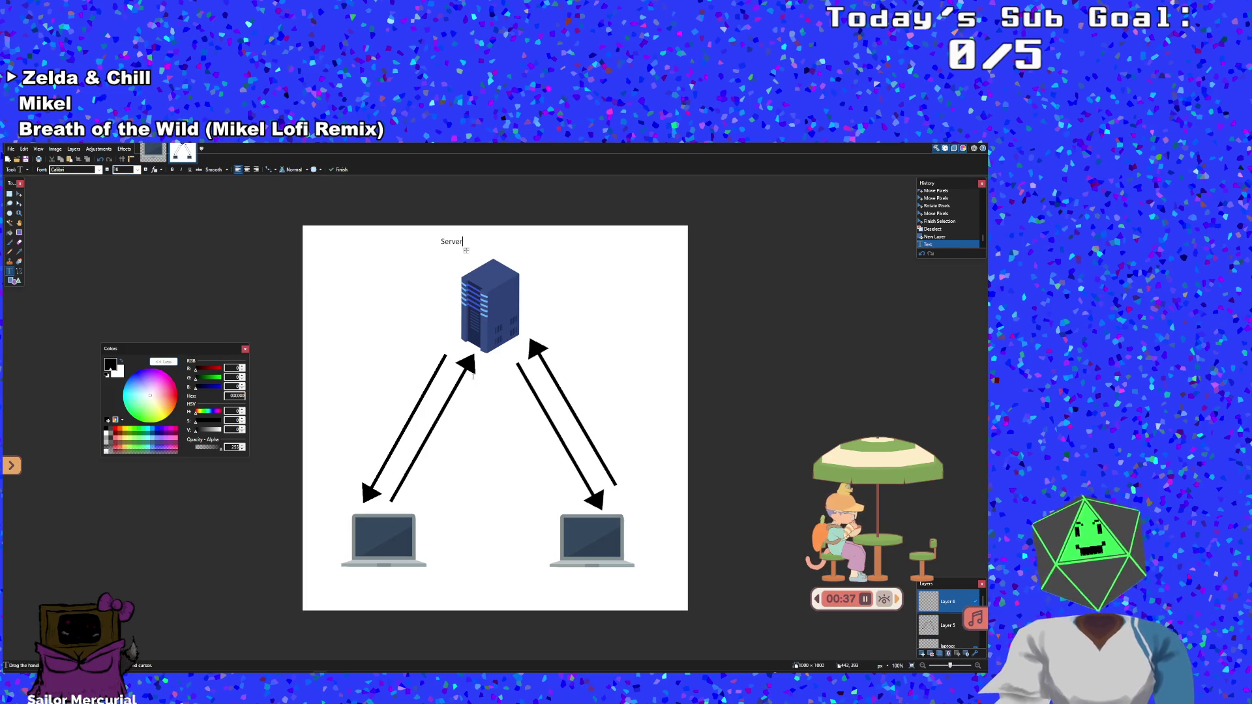
{"action": "type", "text": "/WE"}
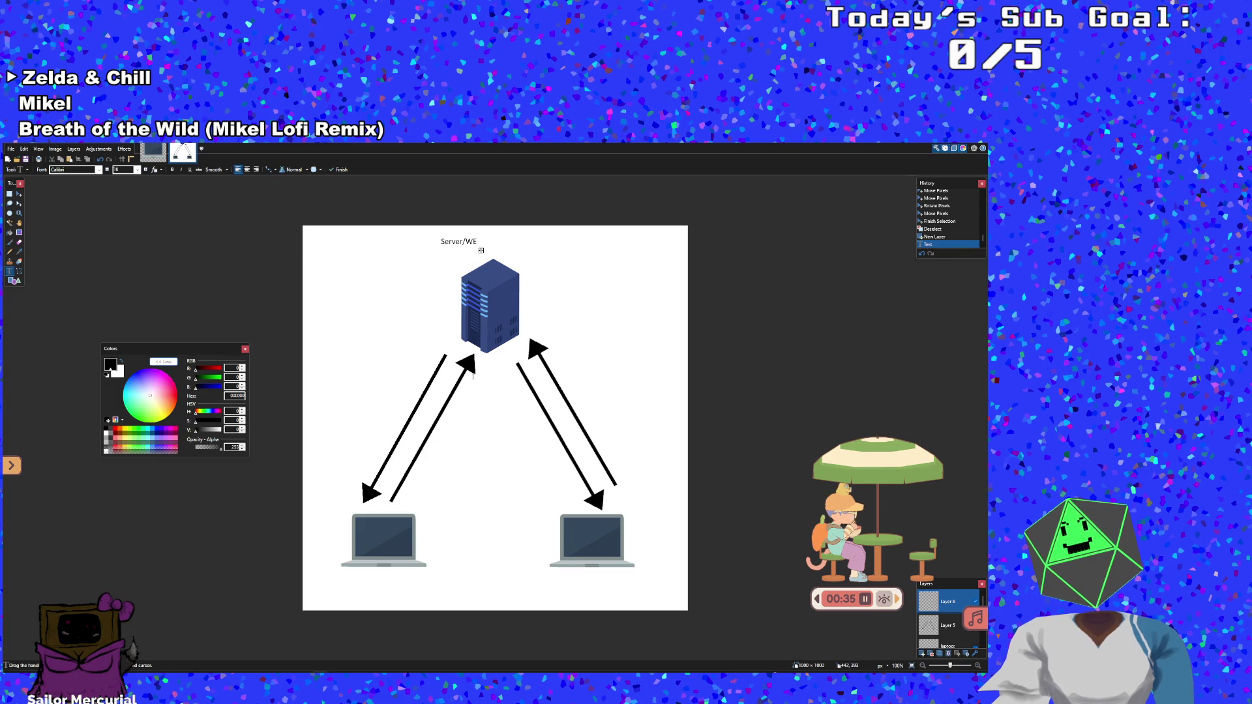
{"action": "type", "text": "b App"}
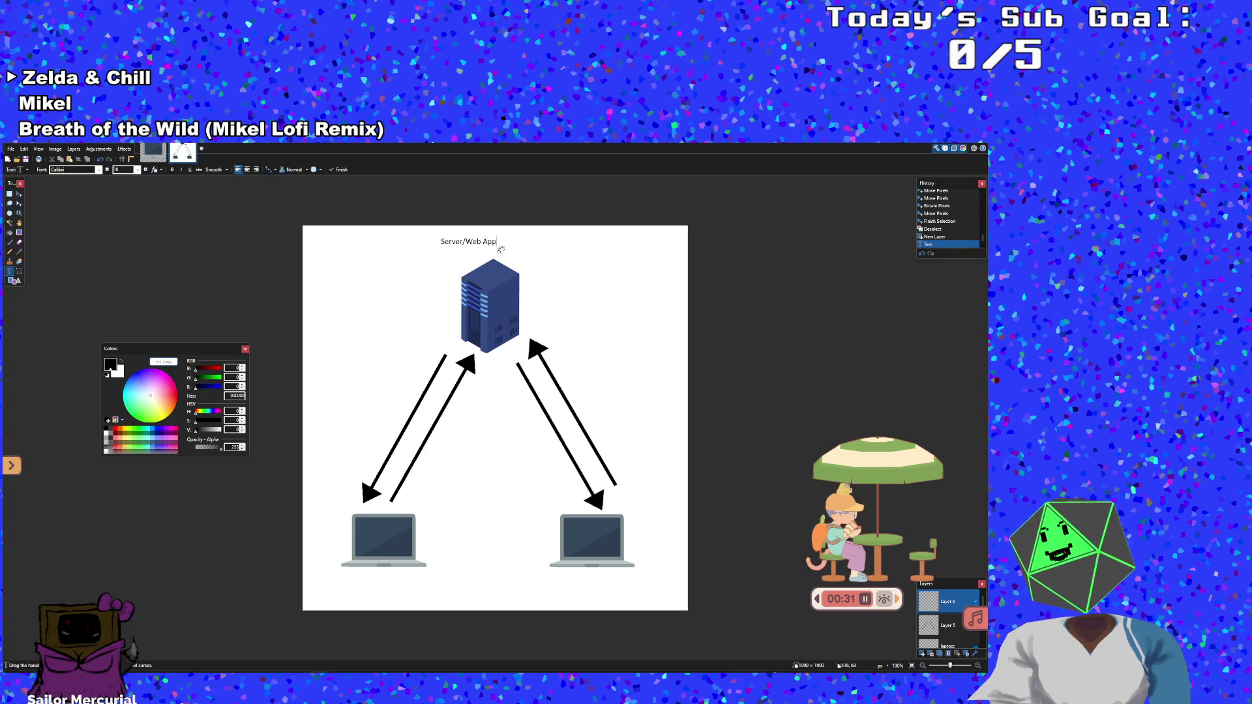
{"action": "left_click_drag", "start_coordinate": [500, 249], "coordinate": [520, 252]}
{"action": "type", "text": "/Bot"}
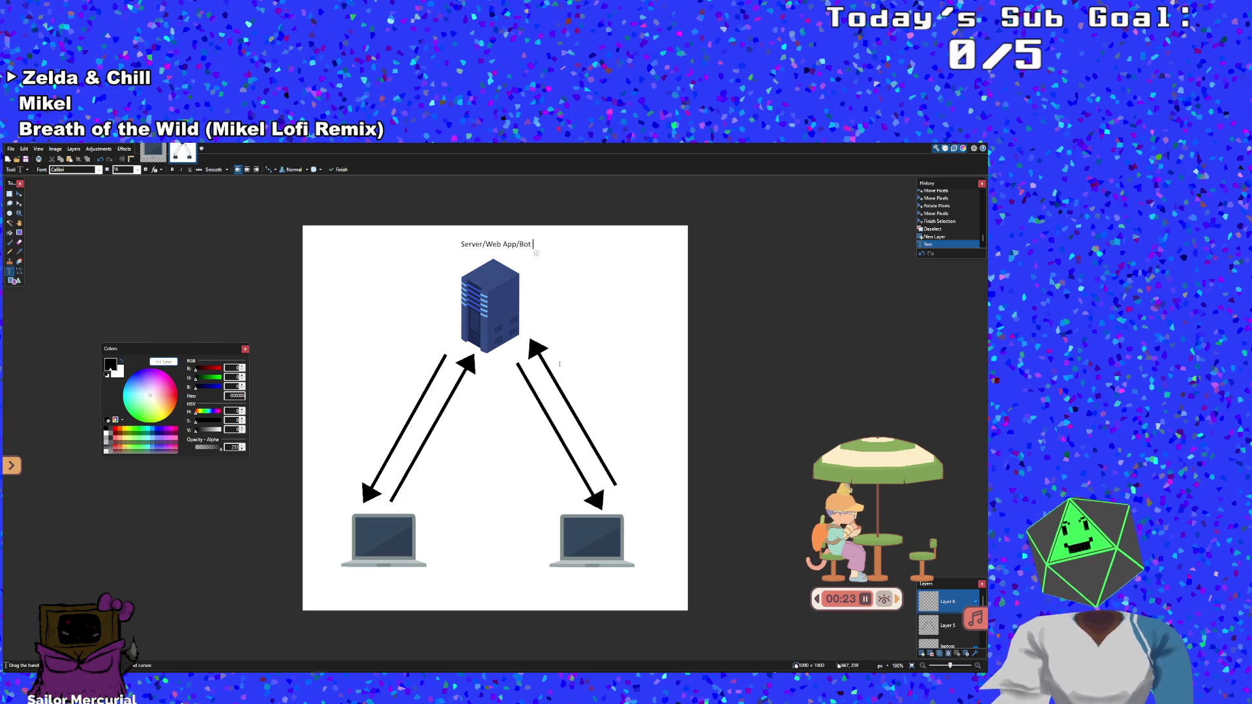
{"action": "key", "text": "BackSpace"}
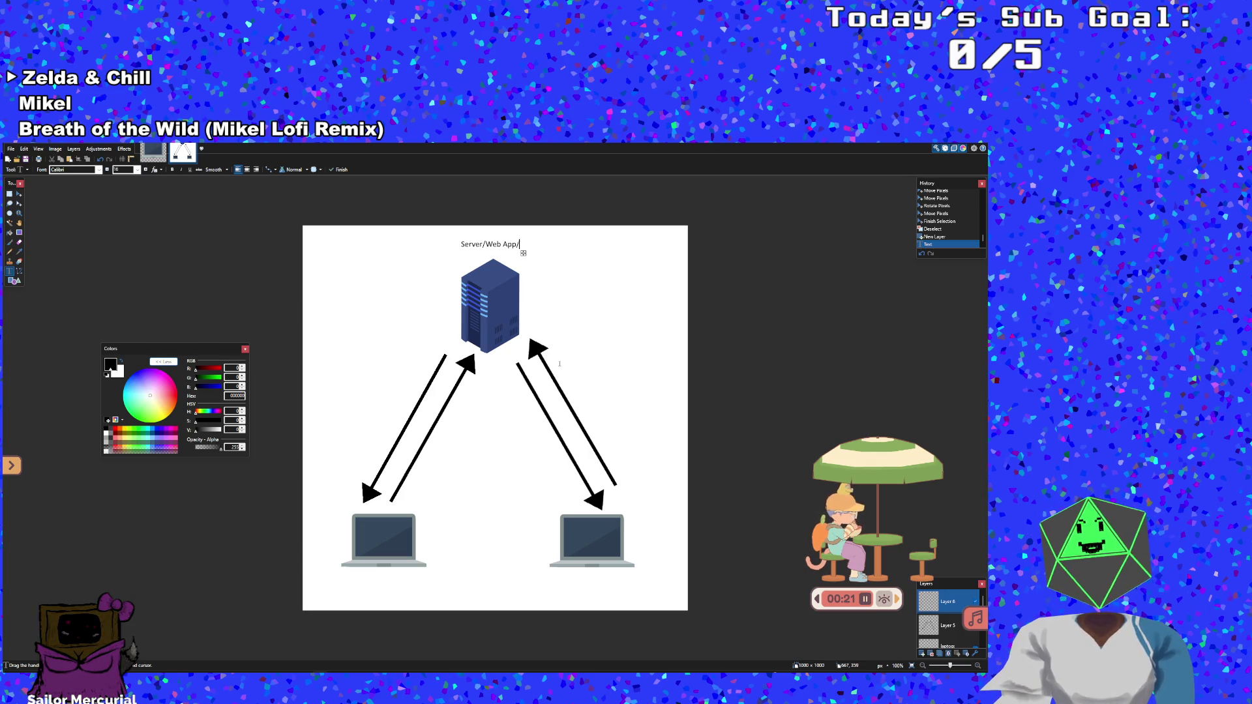
{"action": "type", "text": "Bot Play"}
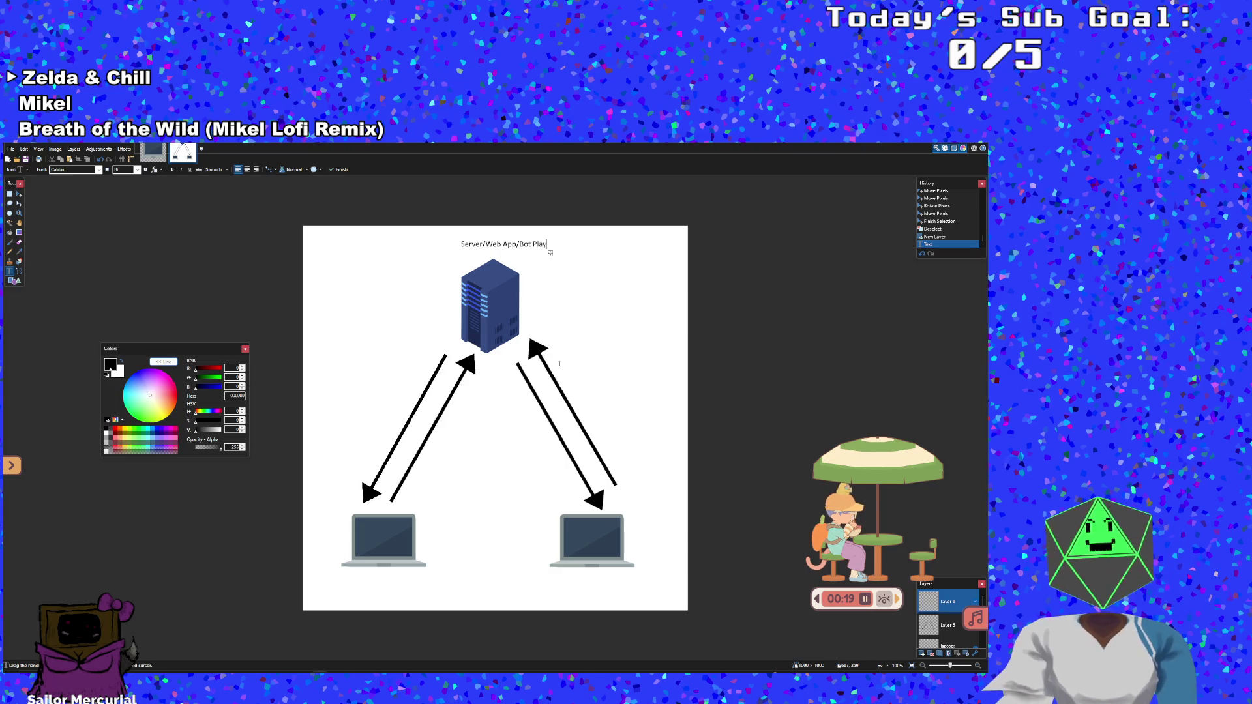
{"action": "type", "text": "er"}
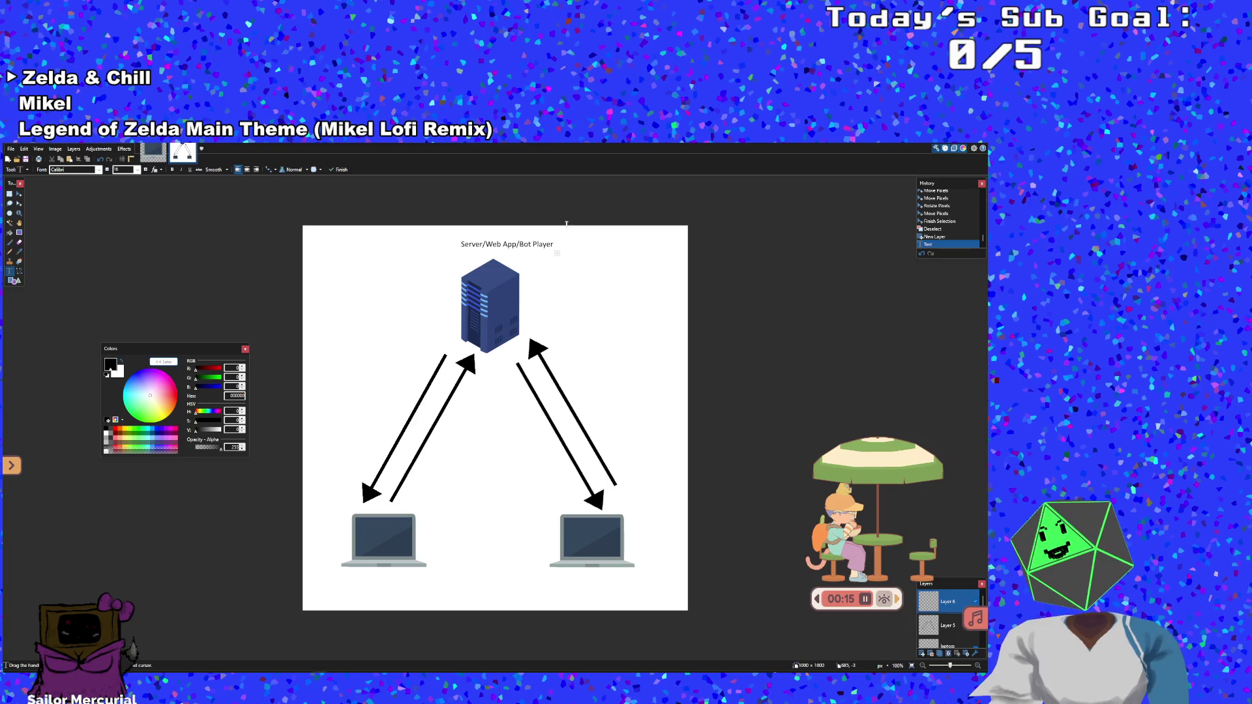
{"action": "left_click_drag", "start_coordinate": [557, 252], "coordinate": [542, 254]}
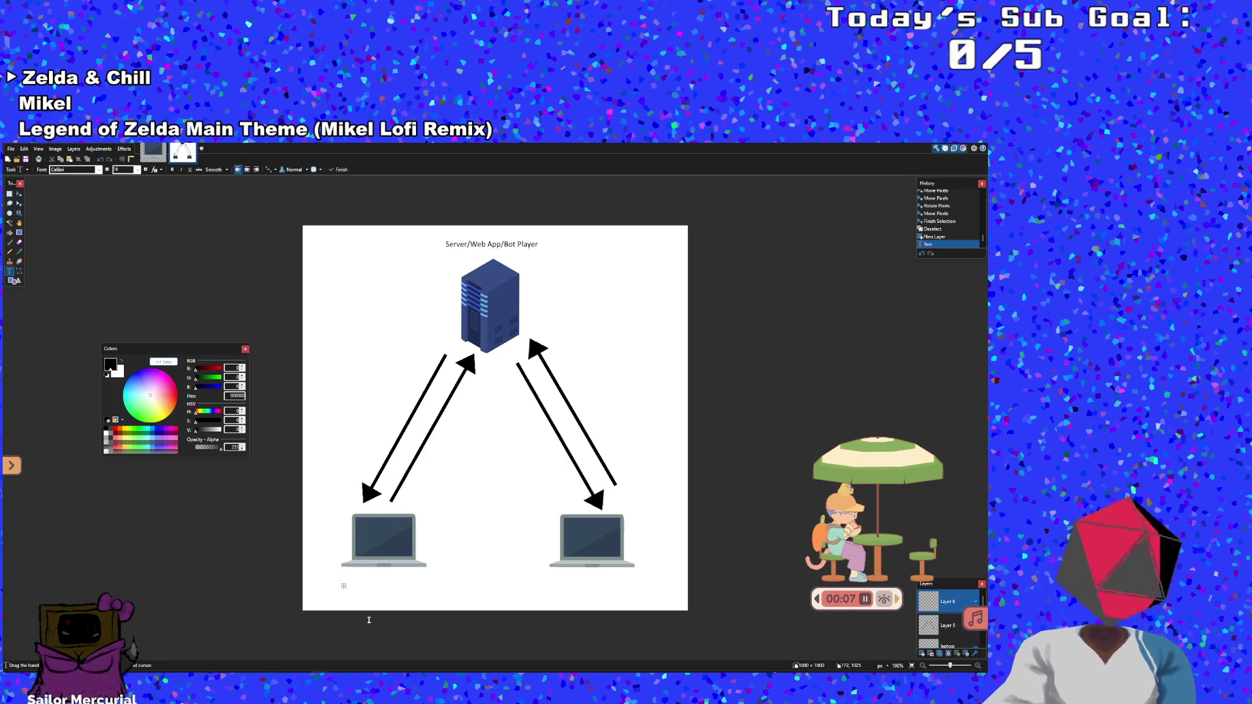
Centre the 'Player 1' label under the left laptop and add 'Player 2' under the right laptop
{"action": "type", "text": "Player "}
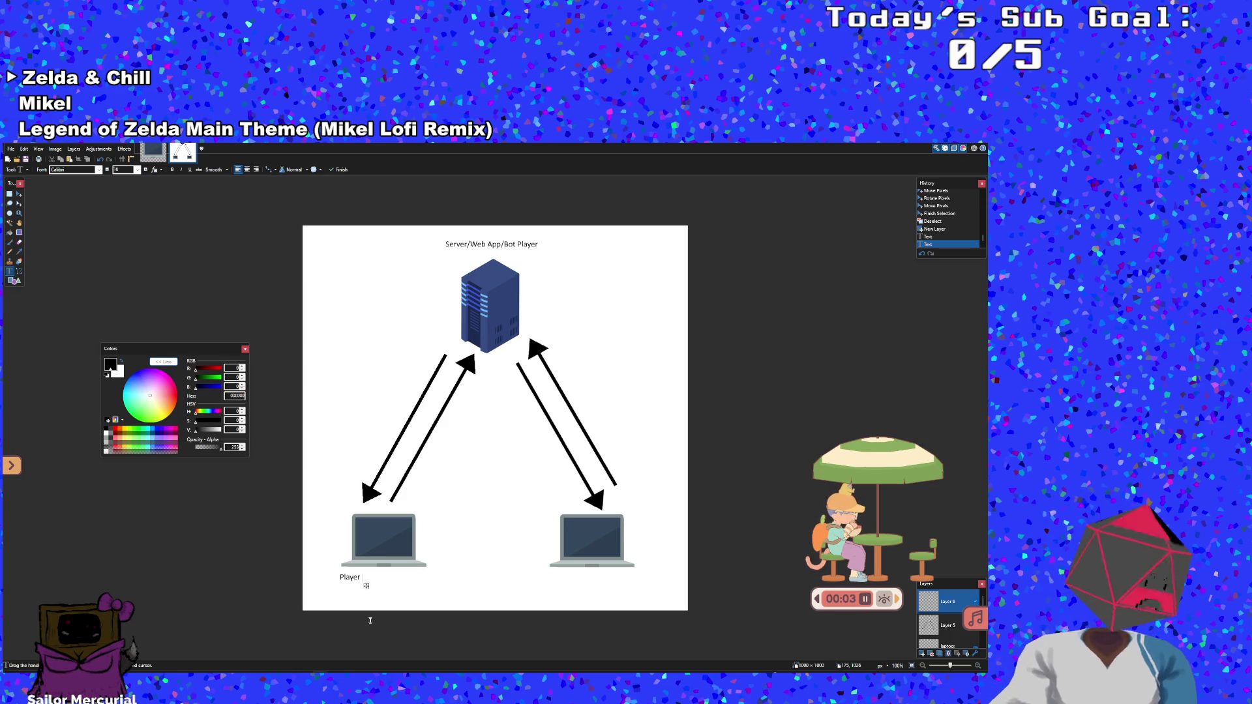
{"action": "type", "text": "1 ("}
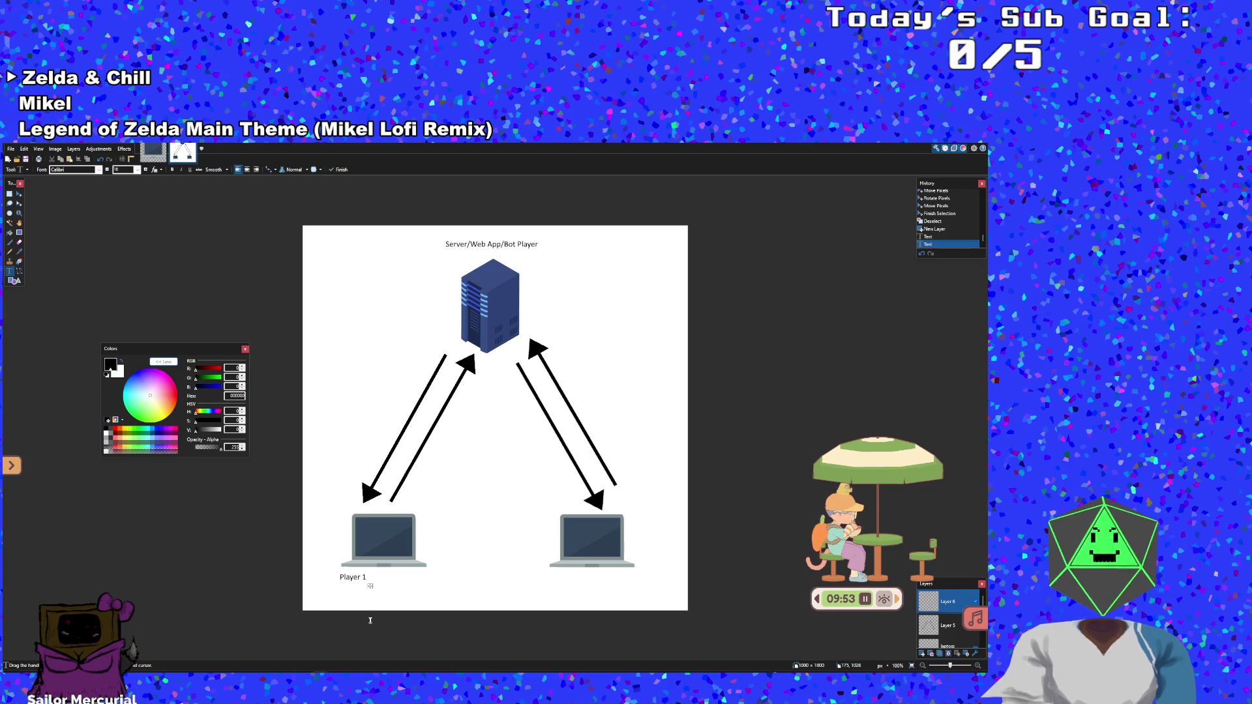
{"action": "left_click_drag", "start_coordinate": [370, 588], "coordinate": [394, 583]}
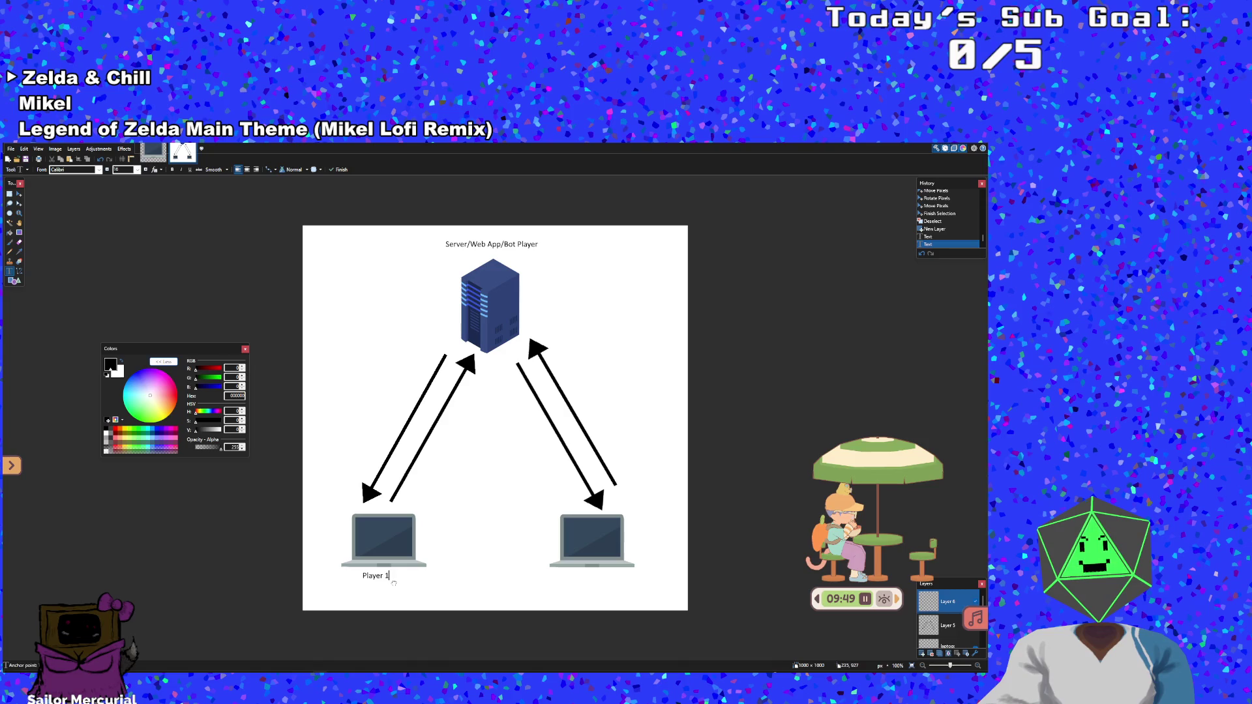
{"action": "left_click", "coordinate": [582, 579]}
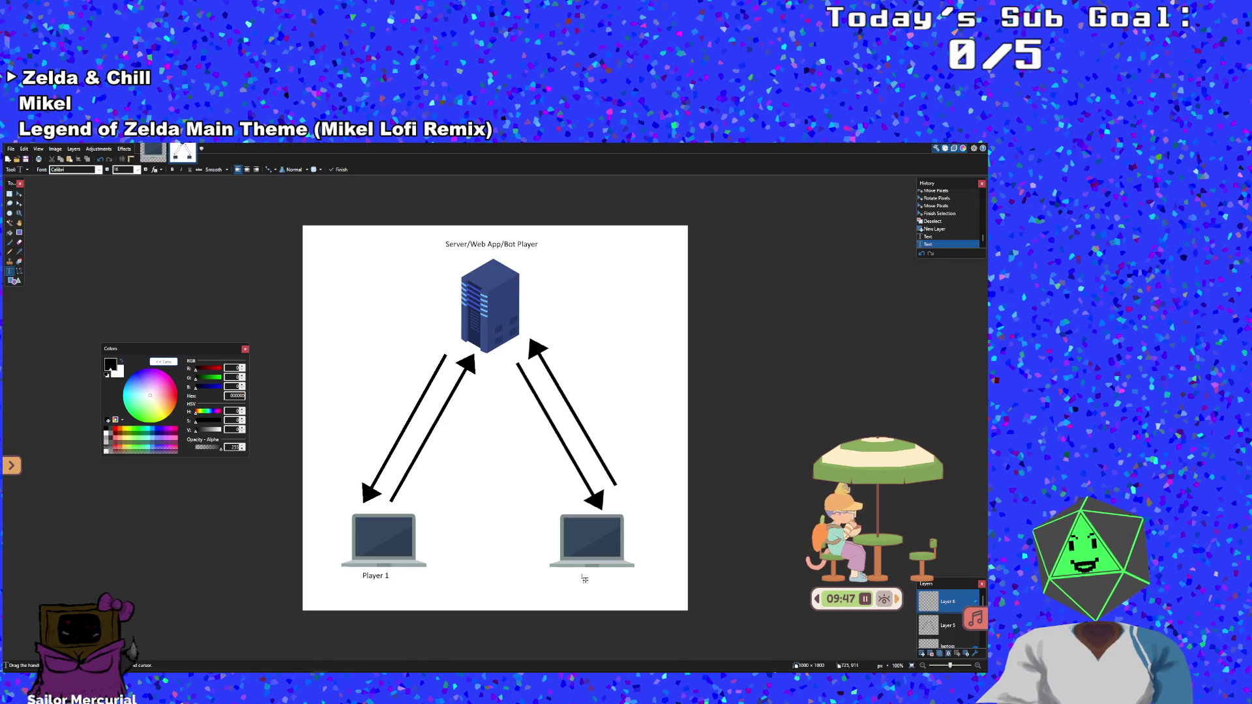
{"action": "left_click_drag", "start_coordinate": [584, 580], "coordinate": [577, 581]}
{"action": "type", "text": "Player"}
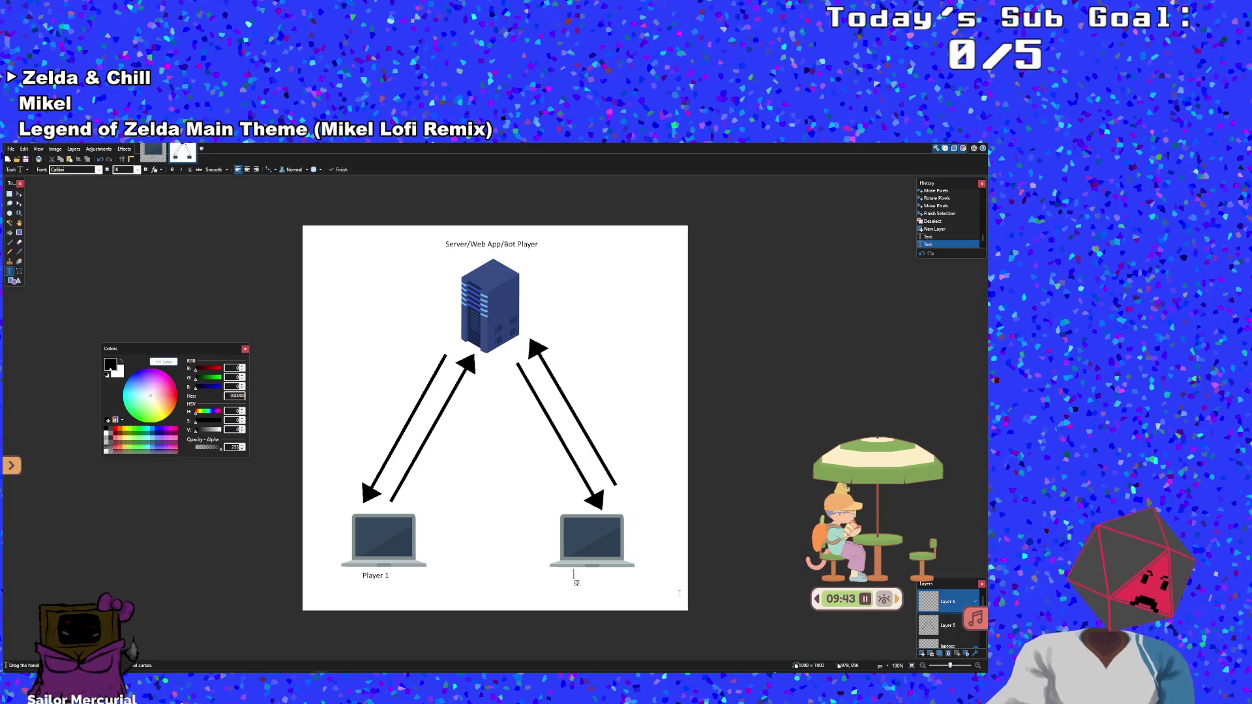
{"action": "type", "text": " 2"}
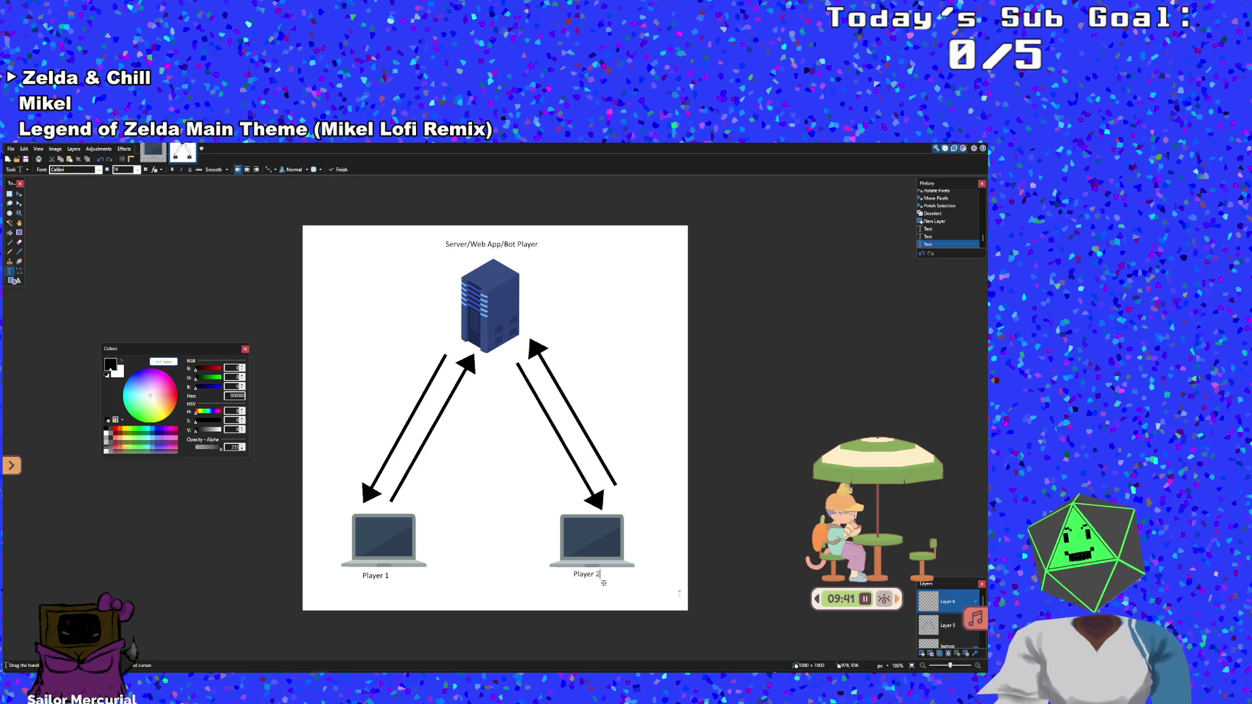
{"action": "left_click_drag", "start_coordinate": [604, 583], "coordinate": [612, 587]}
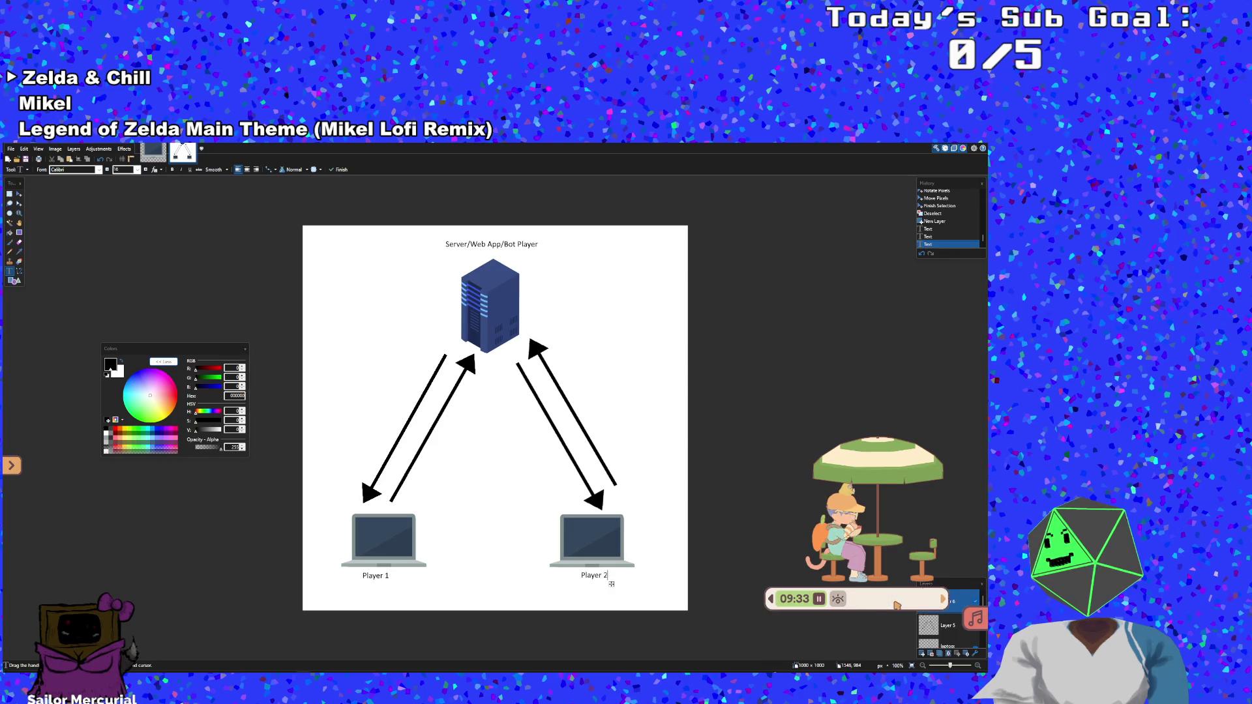
{"action": "left_click", "coordinate": [842, 599]}
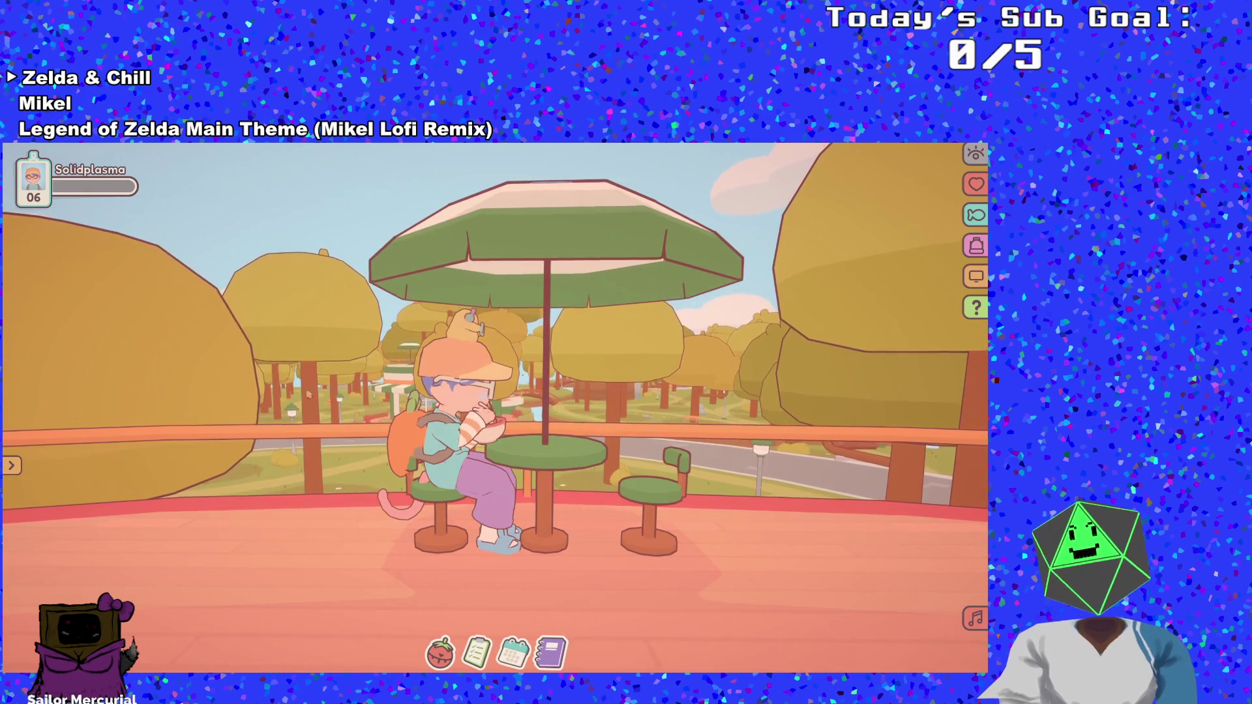
Browse the Pet customization options, close them, and peek at the to-do list
{"action": "left_click", "coordinate": [47, 197]}
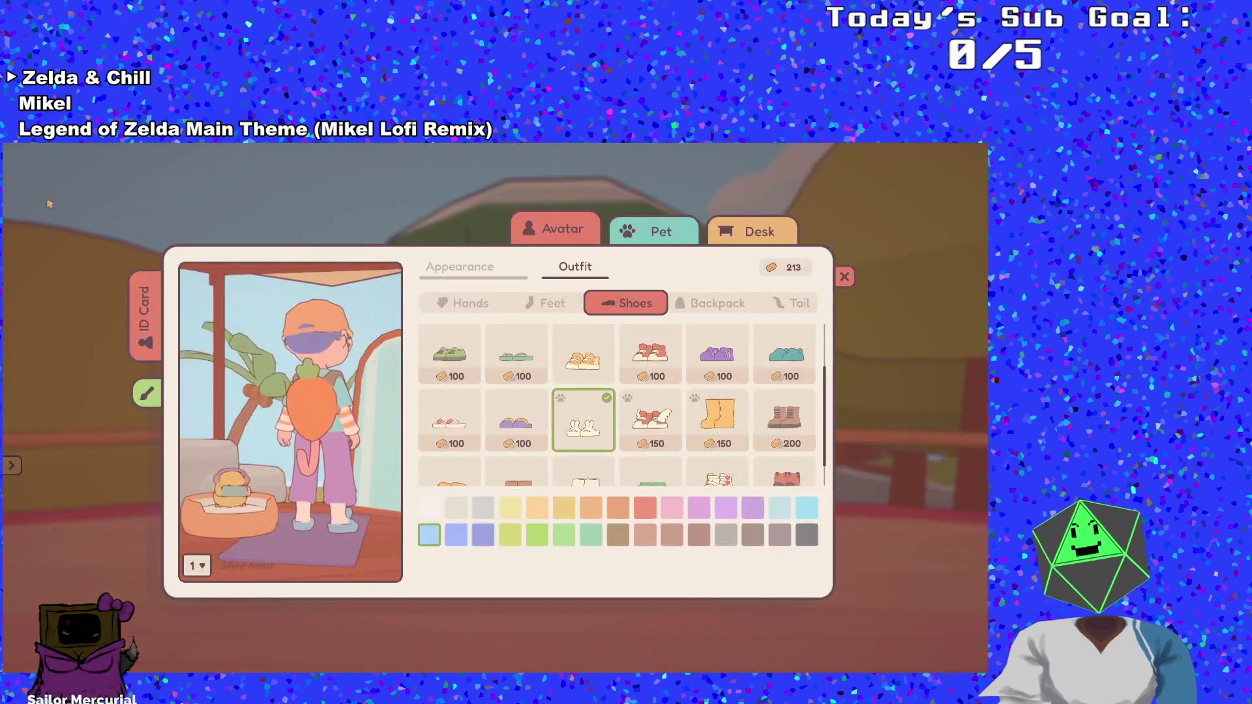
{"action": "left_click", "coordinate": [655, 231]}
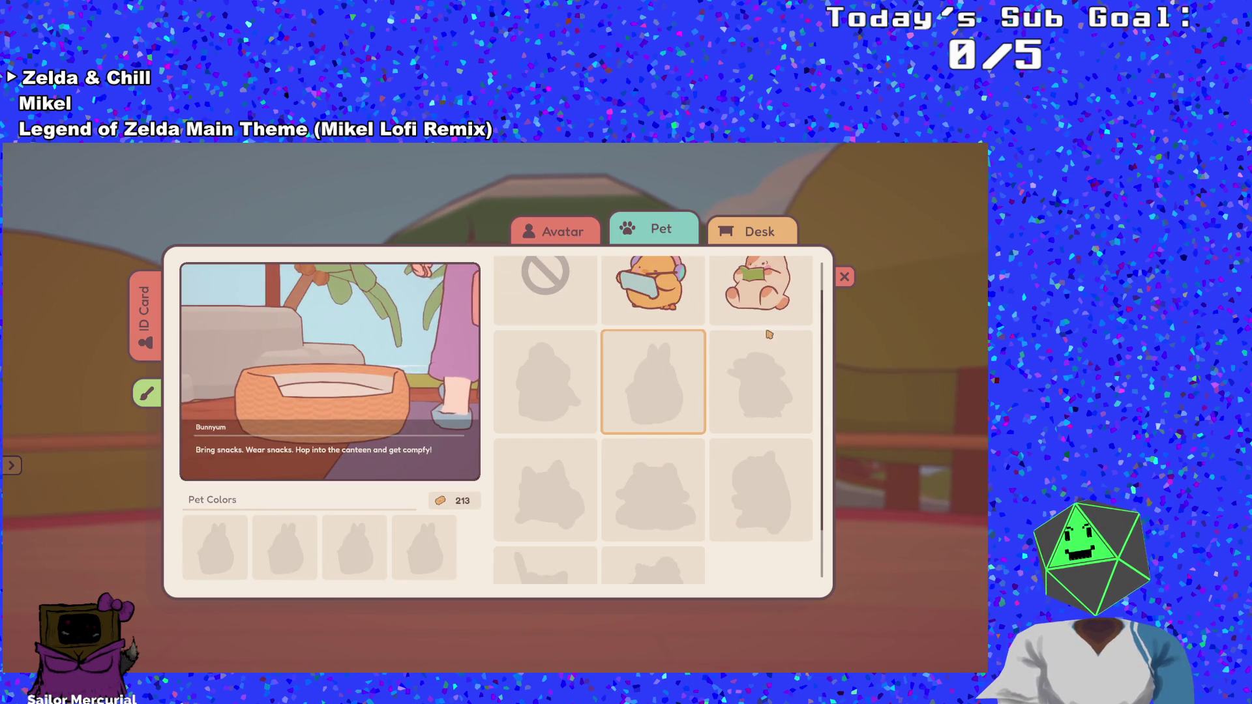
{"action": "left_click", "coordinate": [842, 279]}
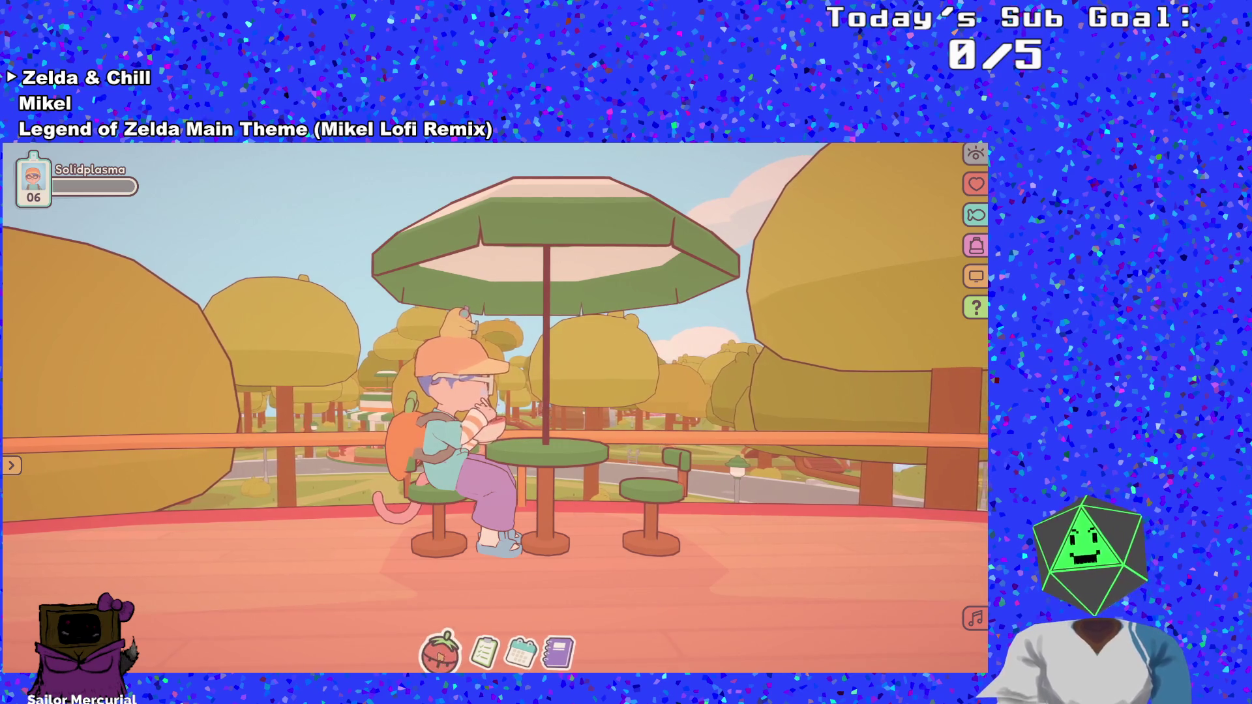
{"action": "left_click", "coordinate": [476, 651]}
{"action": "left_click", "coordinate": [477, 651]}
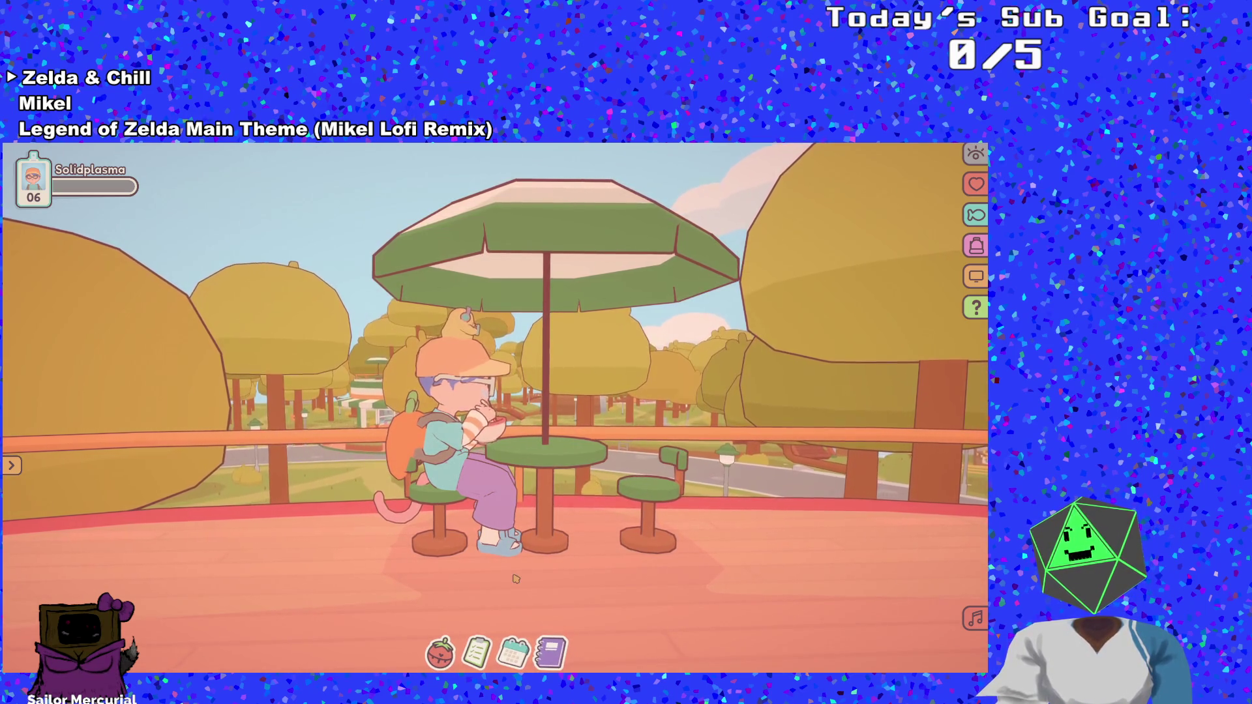
Walk the character to the café counter, choose Eat as the focus, and shrink the game to a corner widget
{"action": "key", "text": "d"}
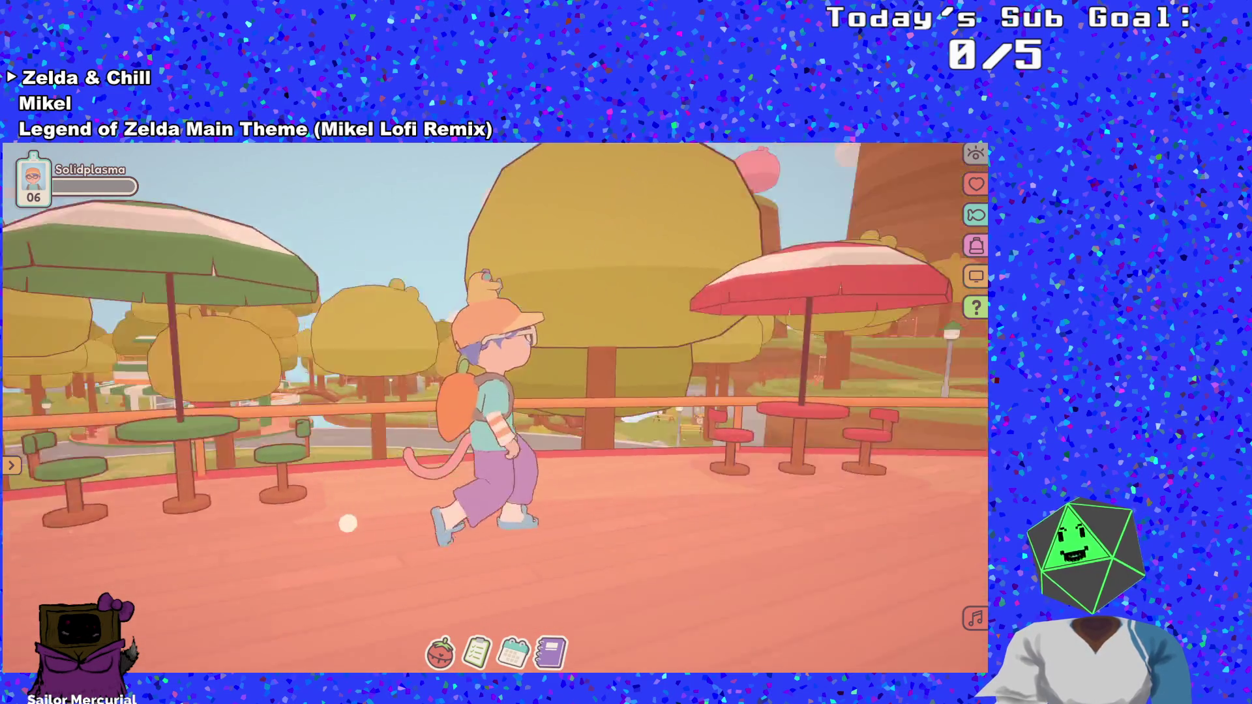
{"action": "key", "text": "w"}
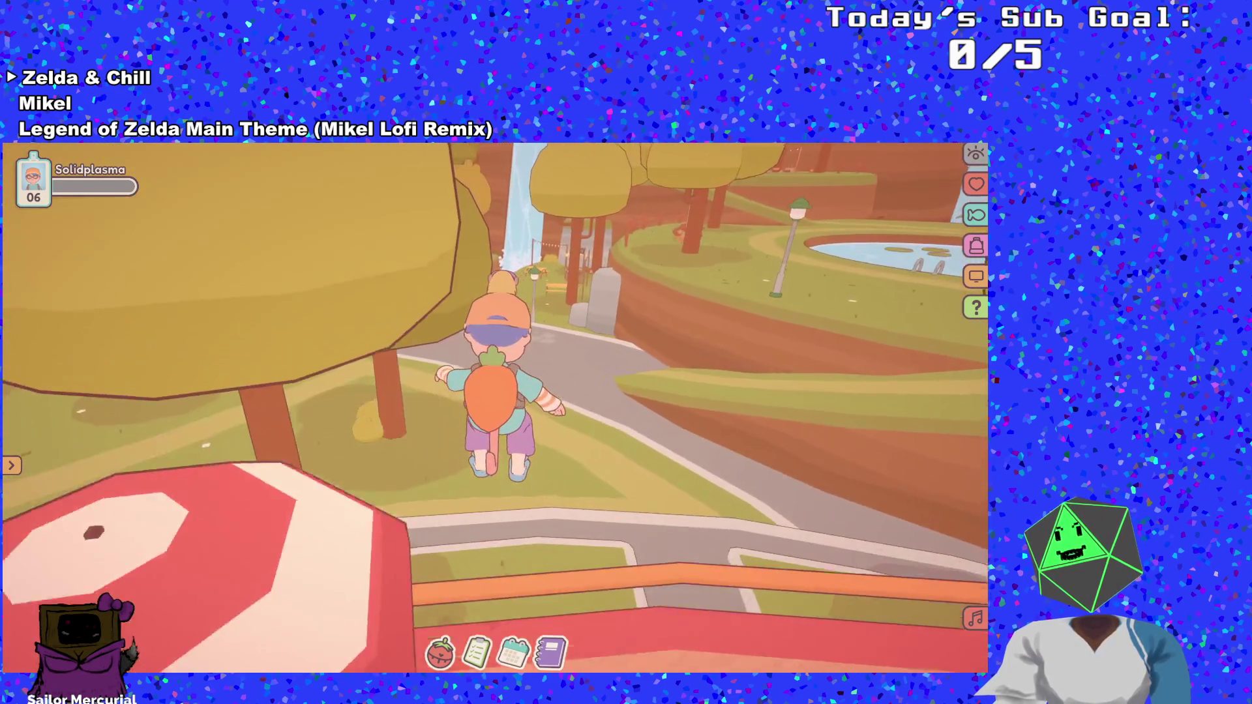
{"action": "key", "text": "w"}
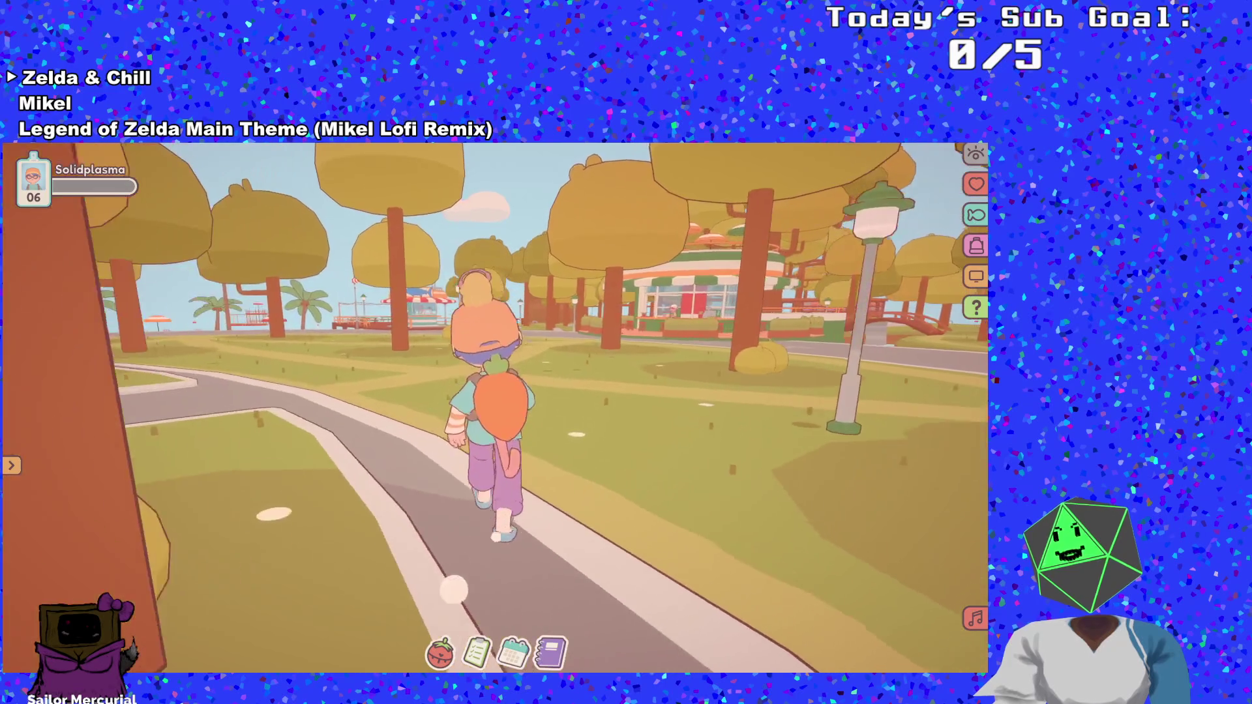
{"action": "key", "text": "w"}
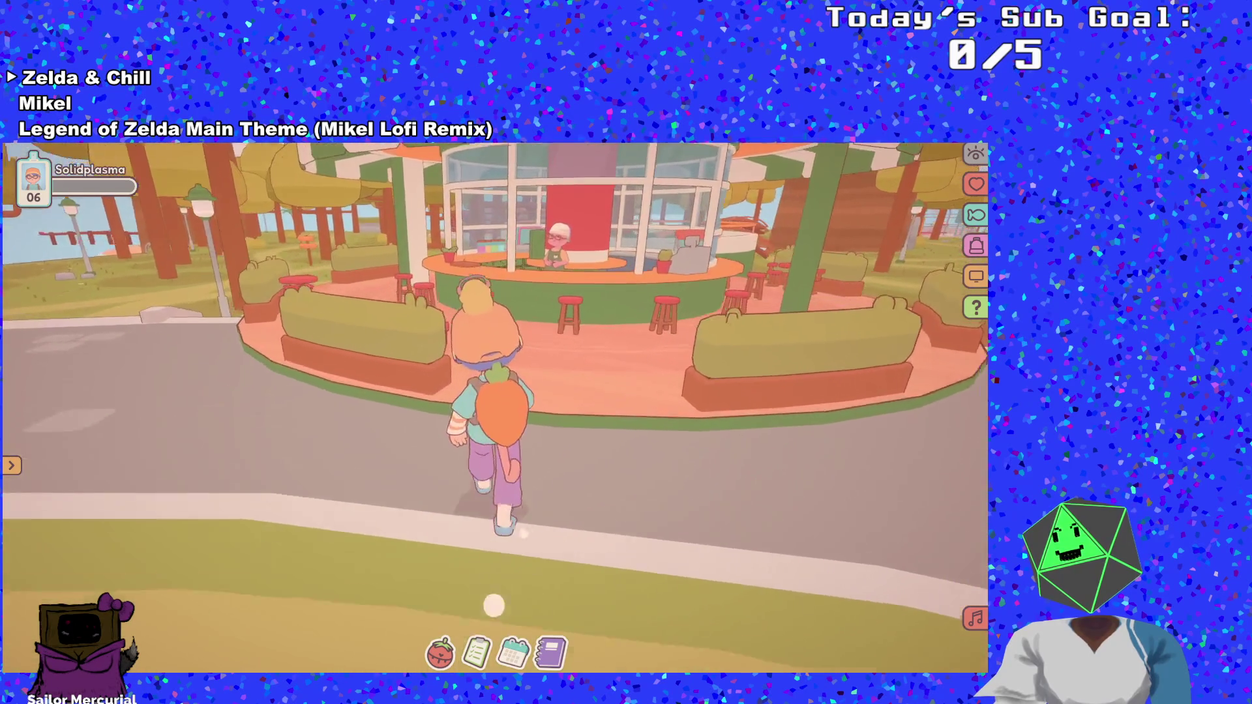
{"action": "key", "text": "w"}
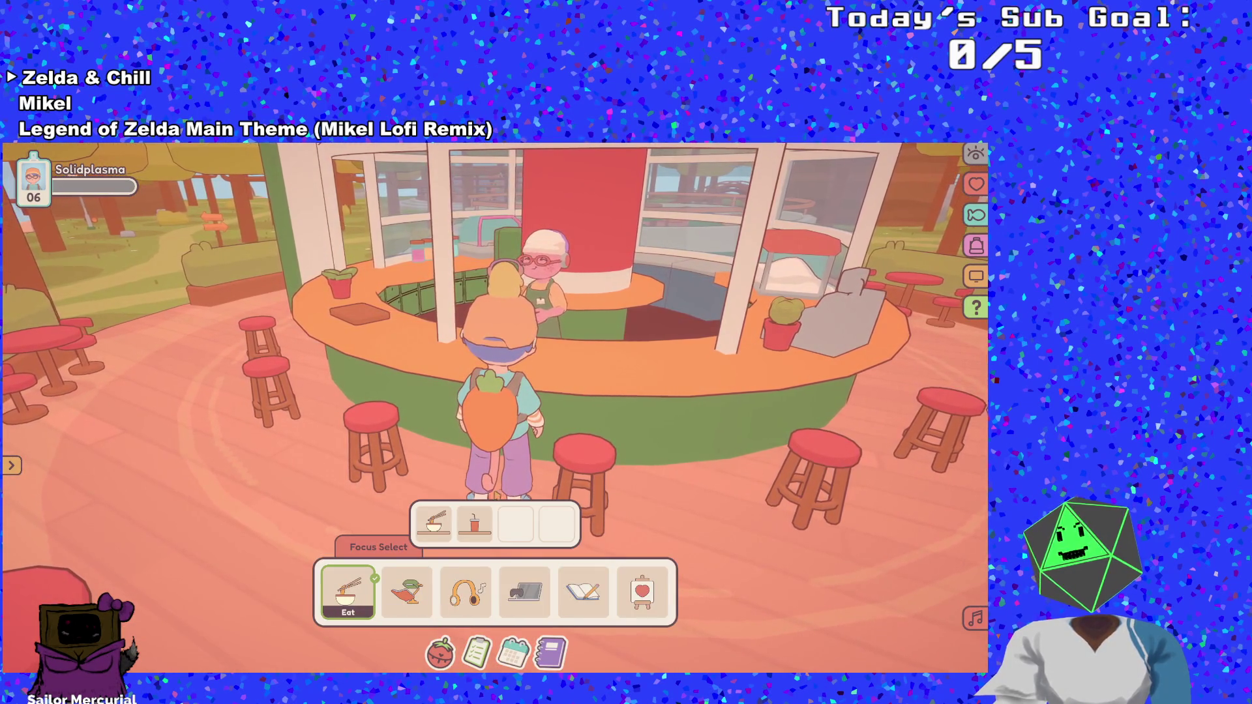
{"action": "left_click", "coordinate": [441, 526]}
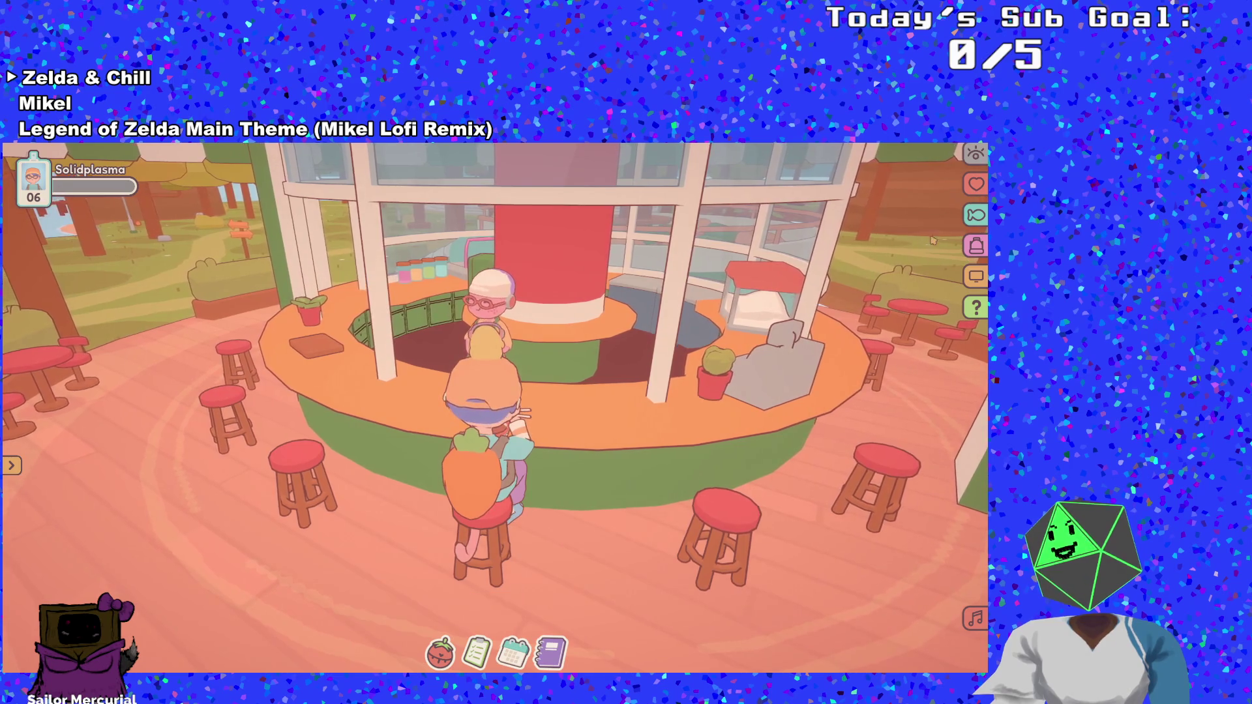
{"action": "left_click", "coordinate": [976, 275]}
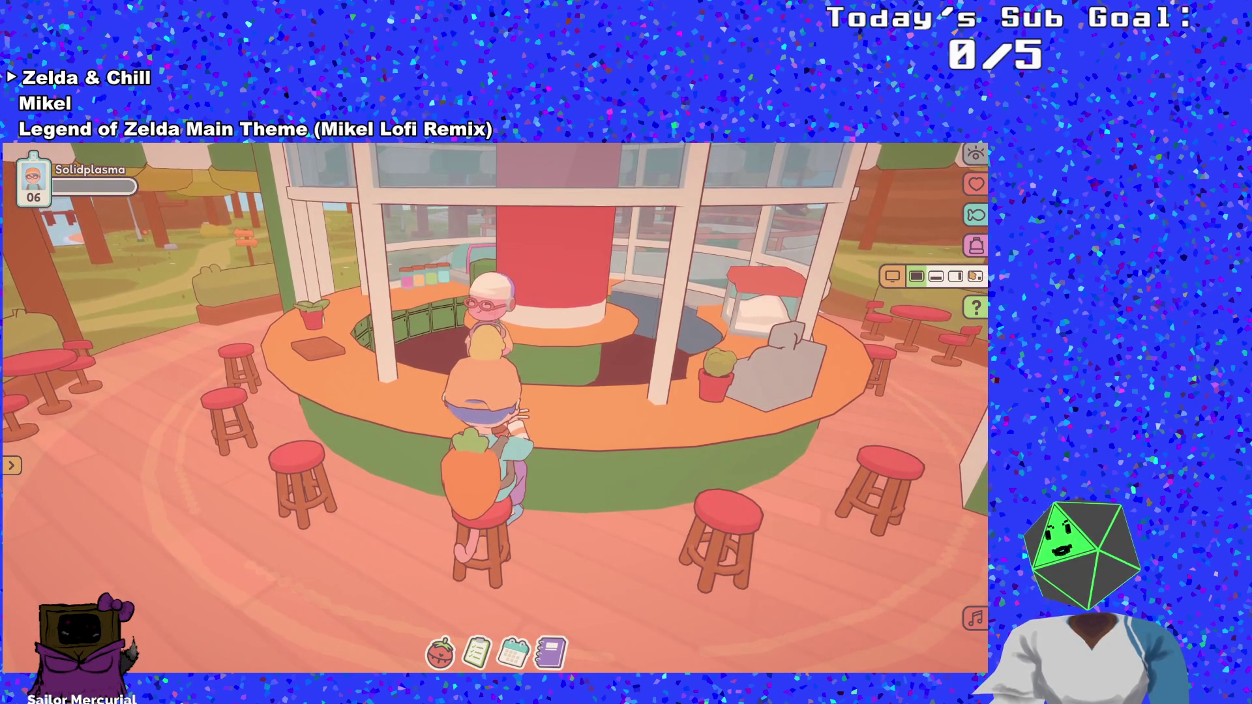
{"action": "left_click", "coordinate": [975, 276]}
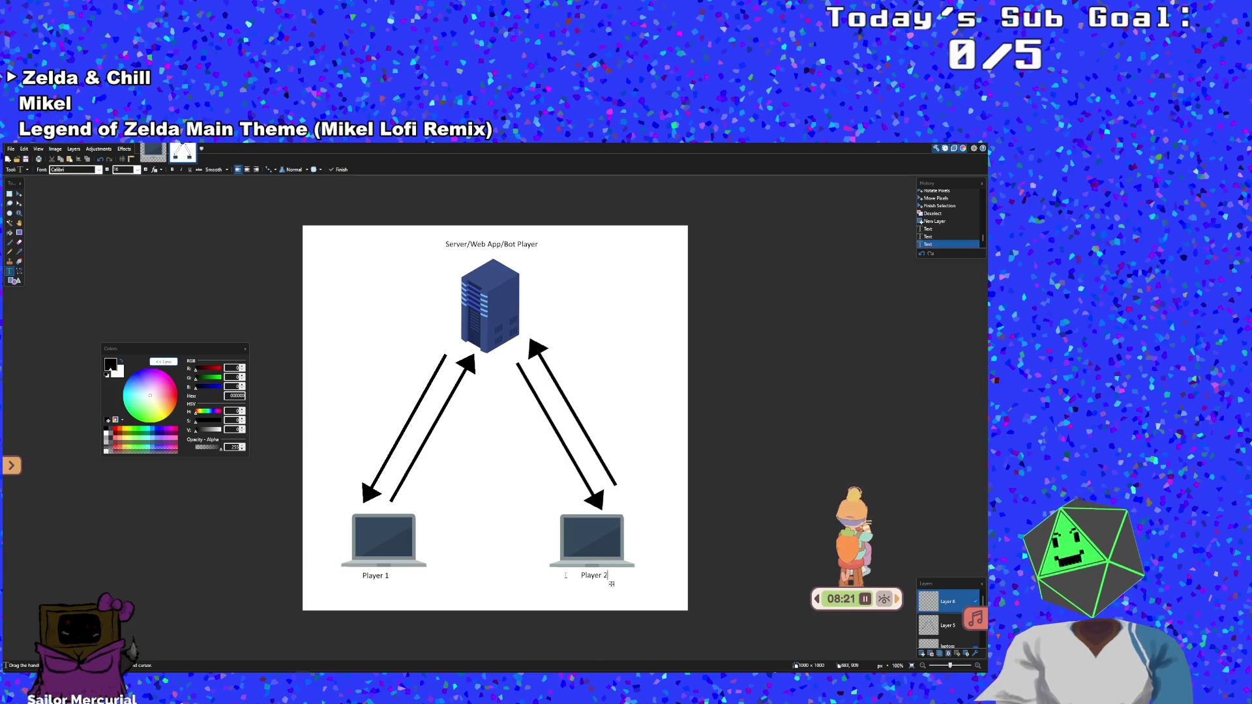
Select the Player 1 label and nudge it right until it sits centred under the left laptop
{"action": "left_click", "coordinate": [9, 197]}
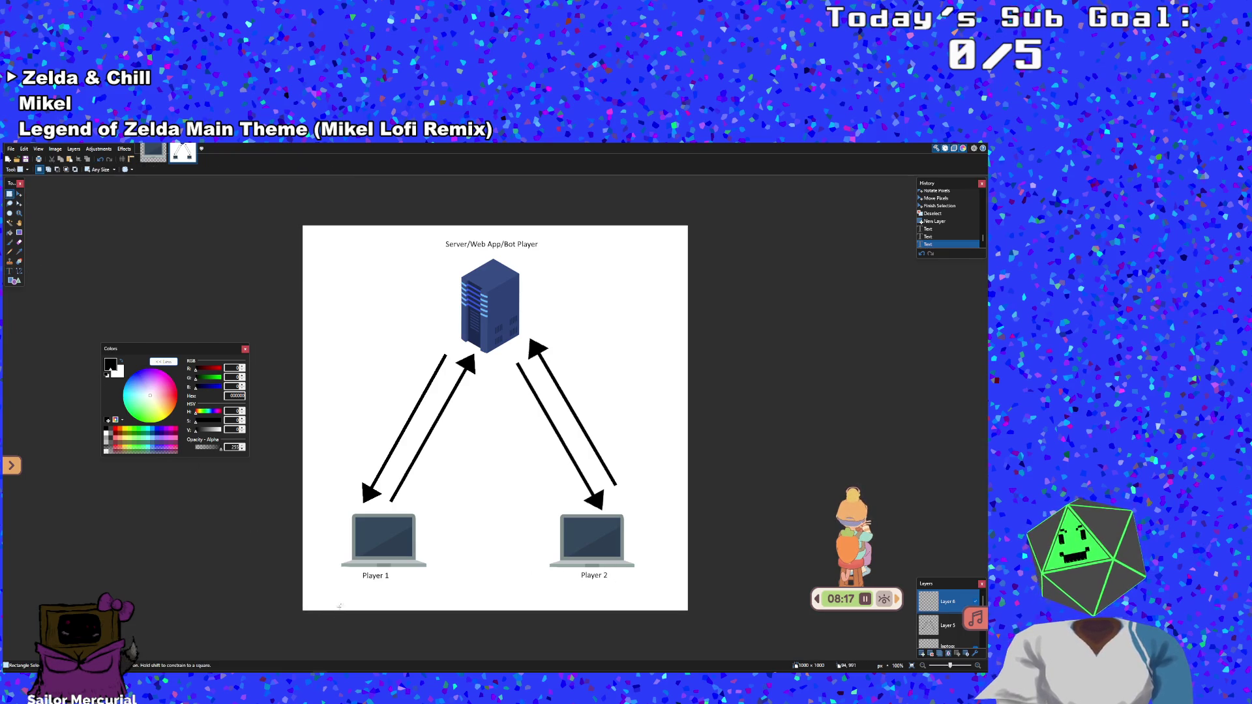
{"action": "left_click_drag", "start_coordinate": [360, 568], "coordinate": [400, 586]}
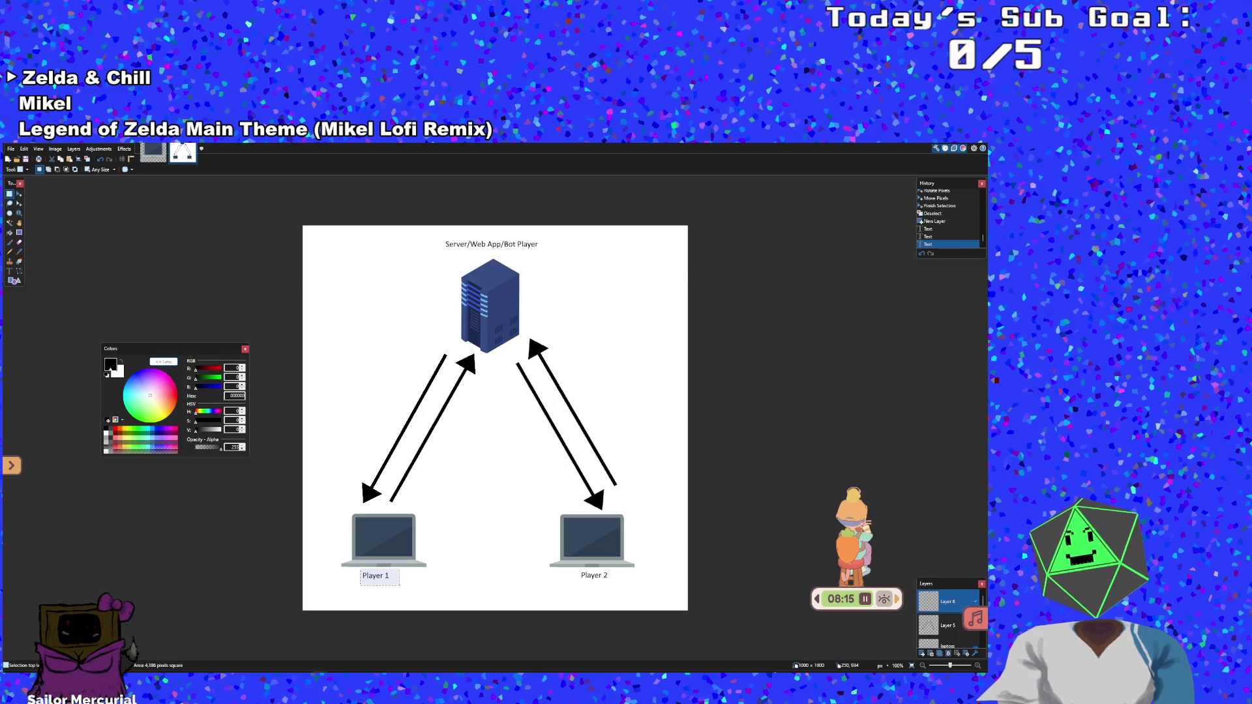
{"action": "left_click", "coordinate": [19, 194]}
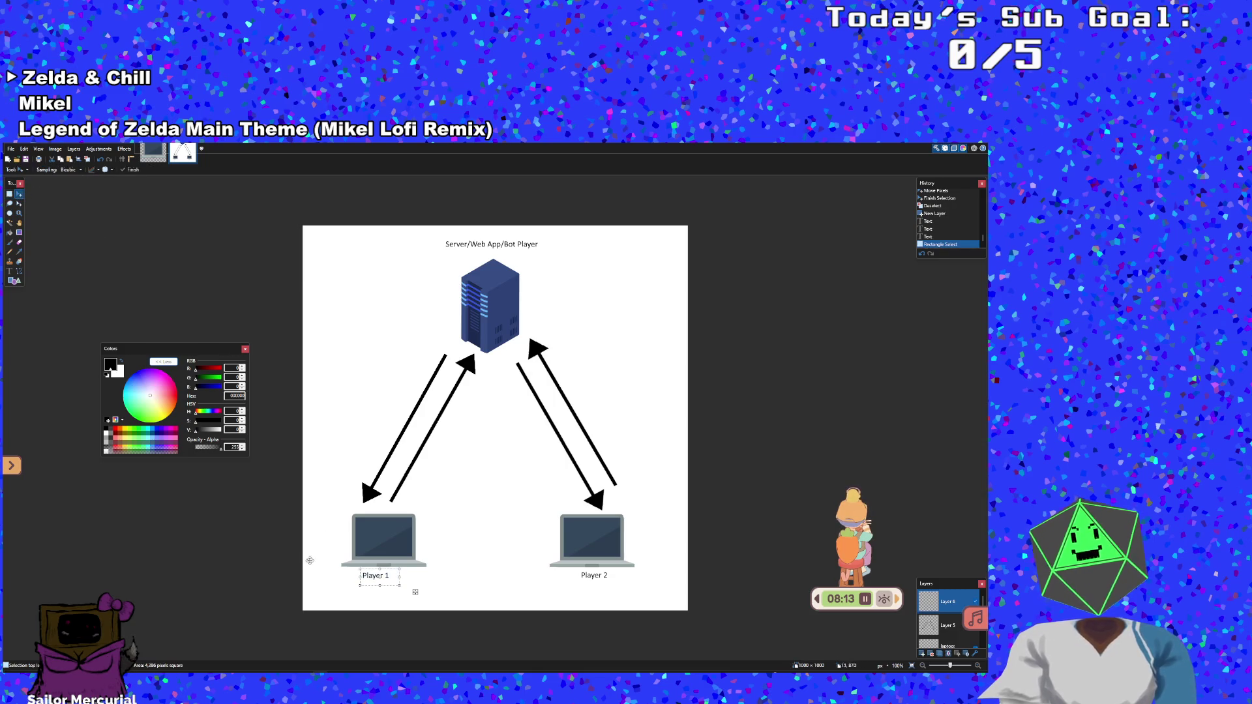
{"action": "left_click_drag", "start_coordinate": [386, 577], "coordinate": [387, 577]}
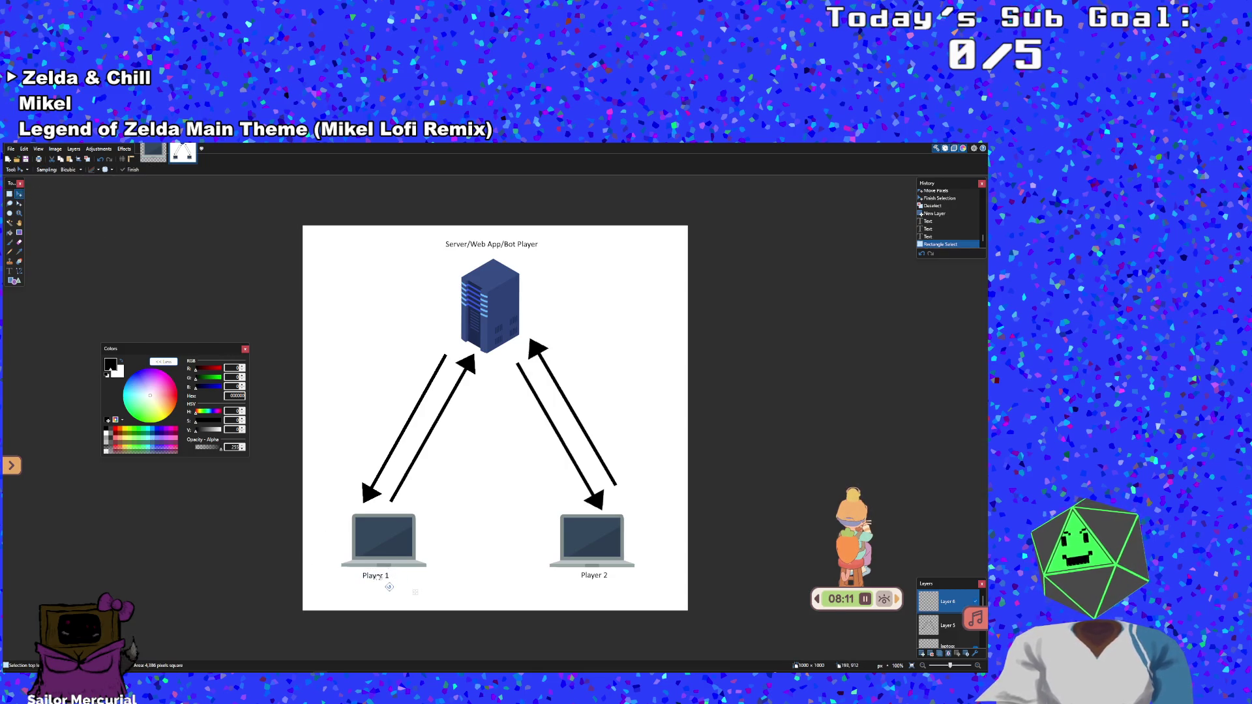
{"action": "left_click", "coordinate": [19, 204]}
{"action": "left_click_drag", "start_coordinate": [369, 577], "coordinate": [366, 579]}
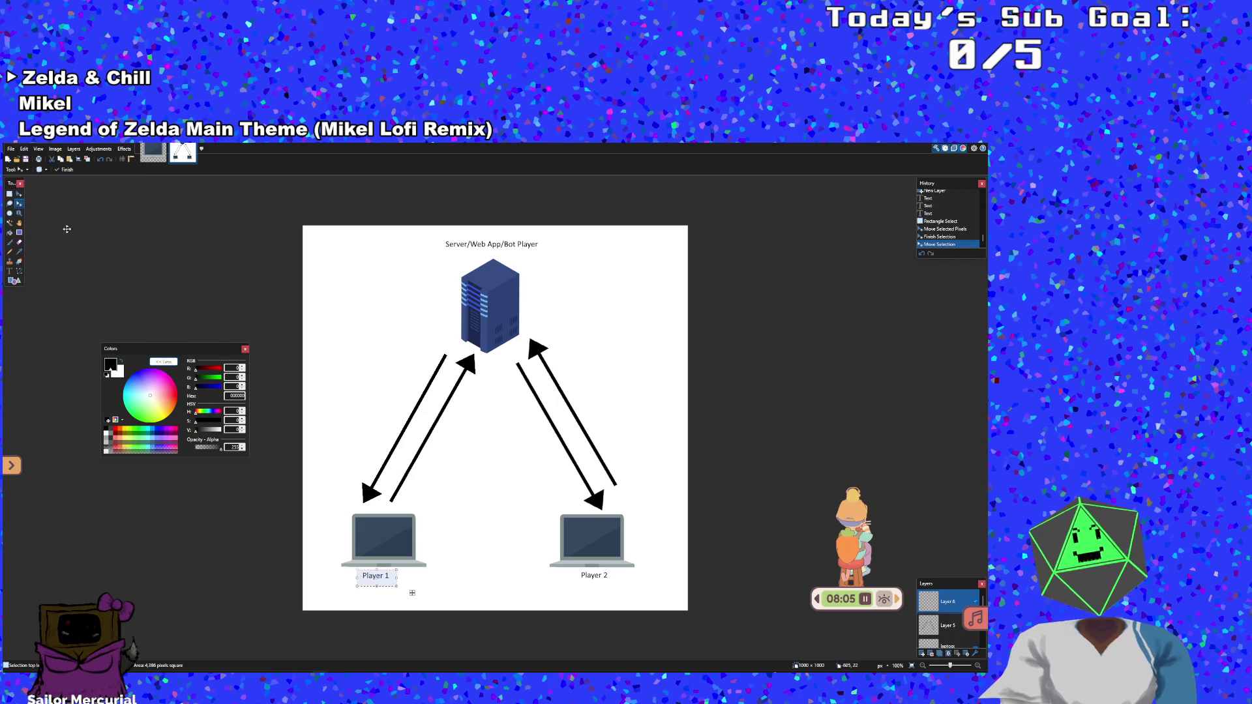
{"action": "left_click", "coordinate": [19, 193]}
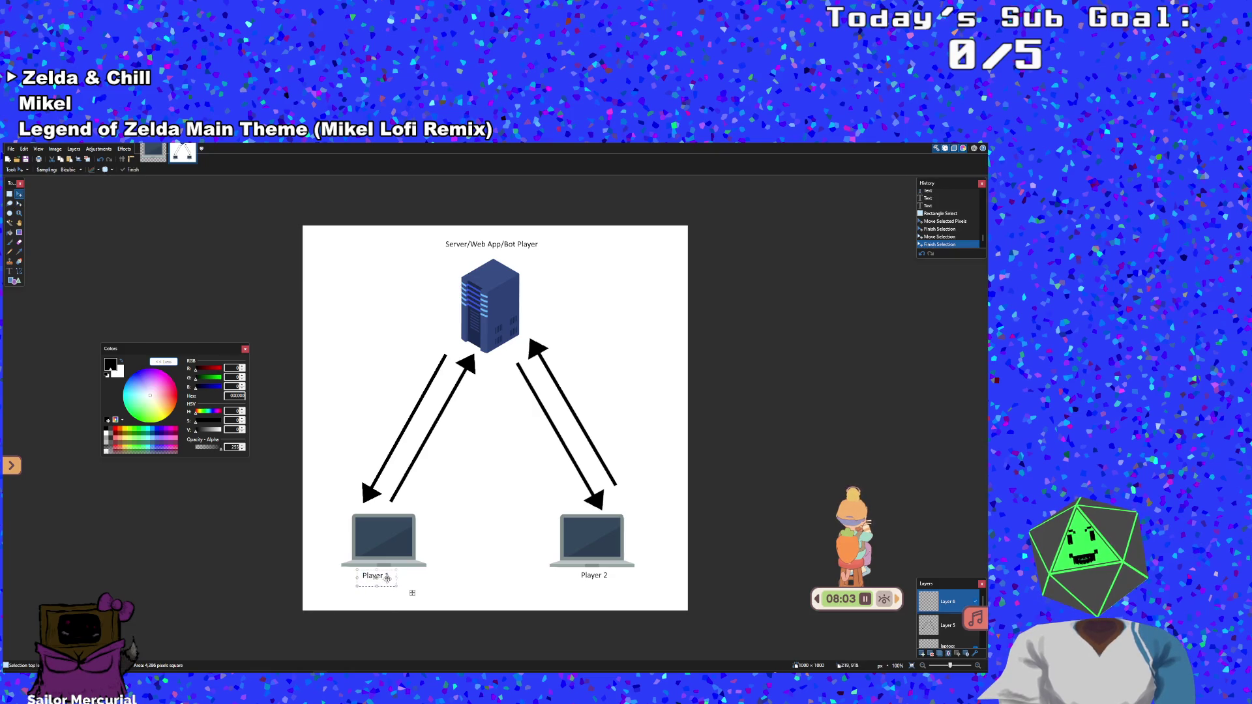
{"action": "left_click_drag", "start_coordinate": [387, 575], "coordinate": [395, 576]}
{"action": "left_click", "coordinate": [394, 574]}
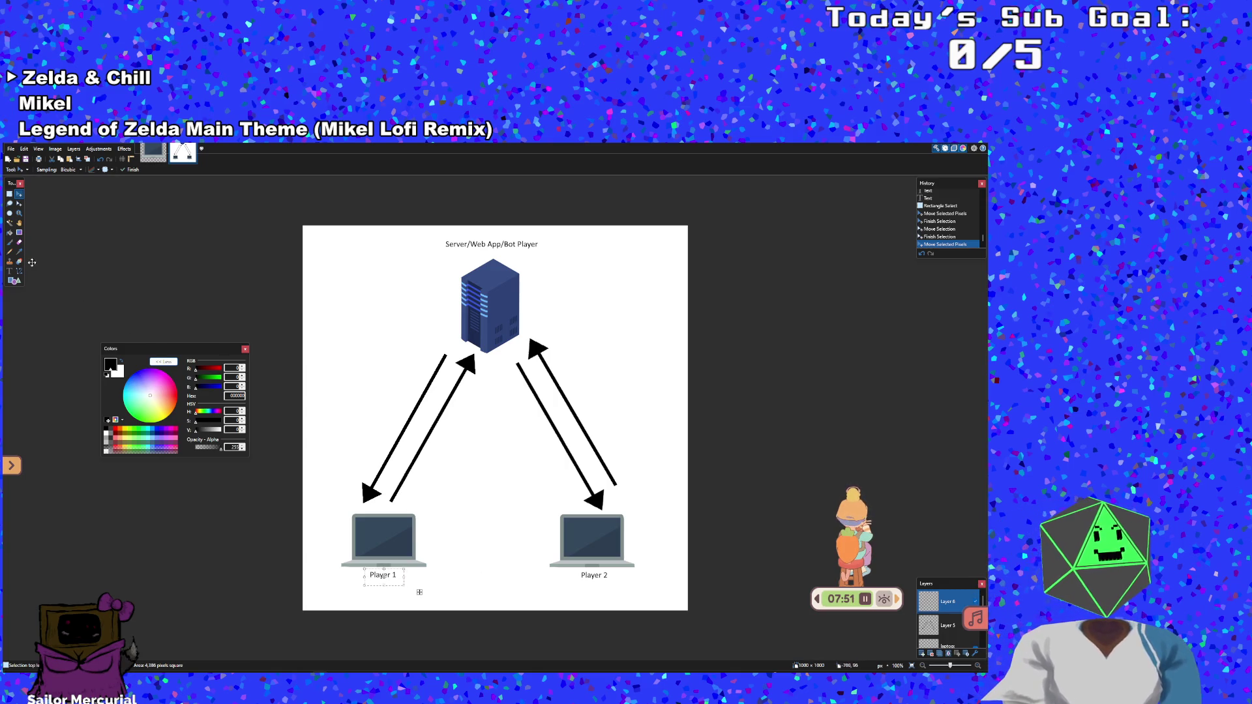
{"action": "left_click", "coordinate": [10, 271]}
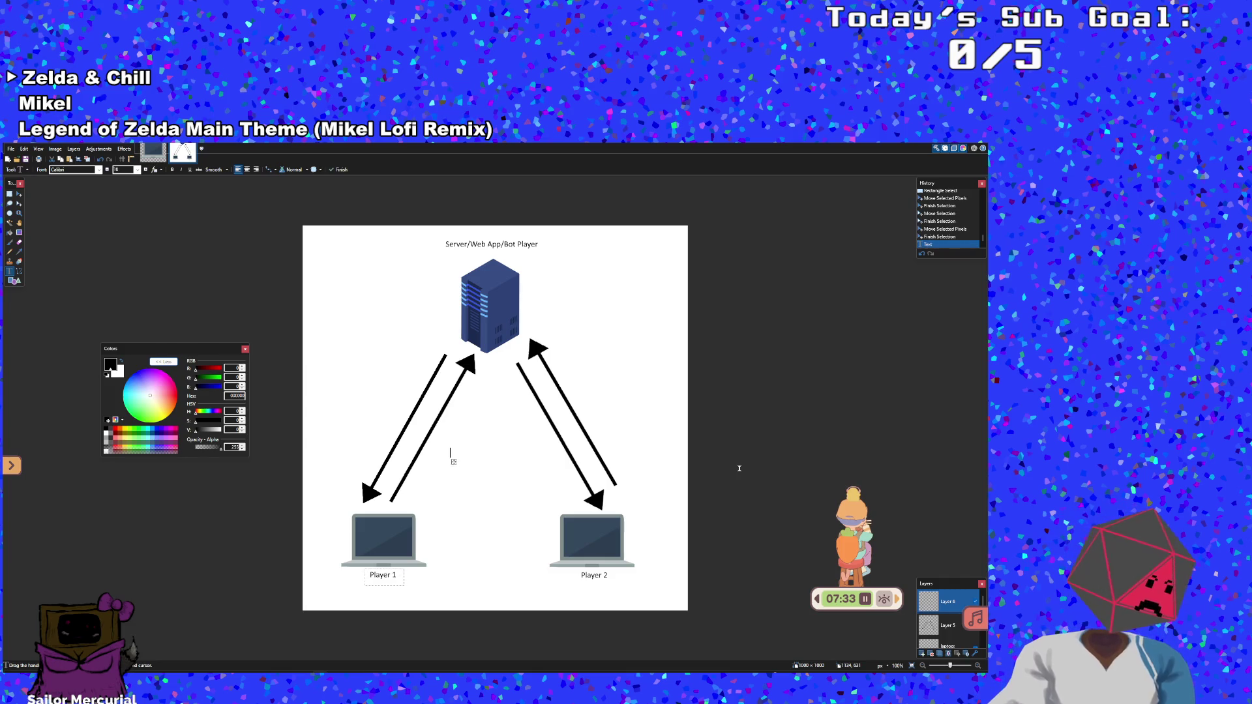
Delete stray characters from the text between the left arrows
{"action": "key", "text": "BackSpace"}
{"action": "key", "text": "BackSpace"}
{"action": "key", "text": "BackSpace"}
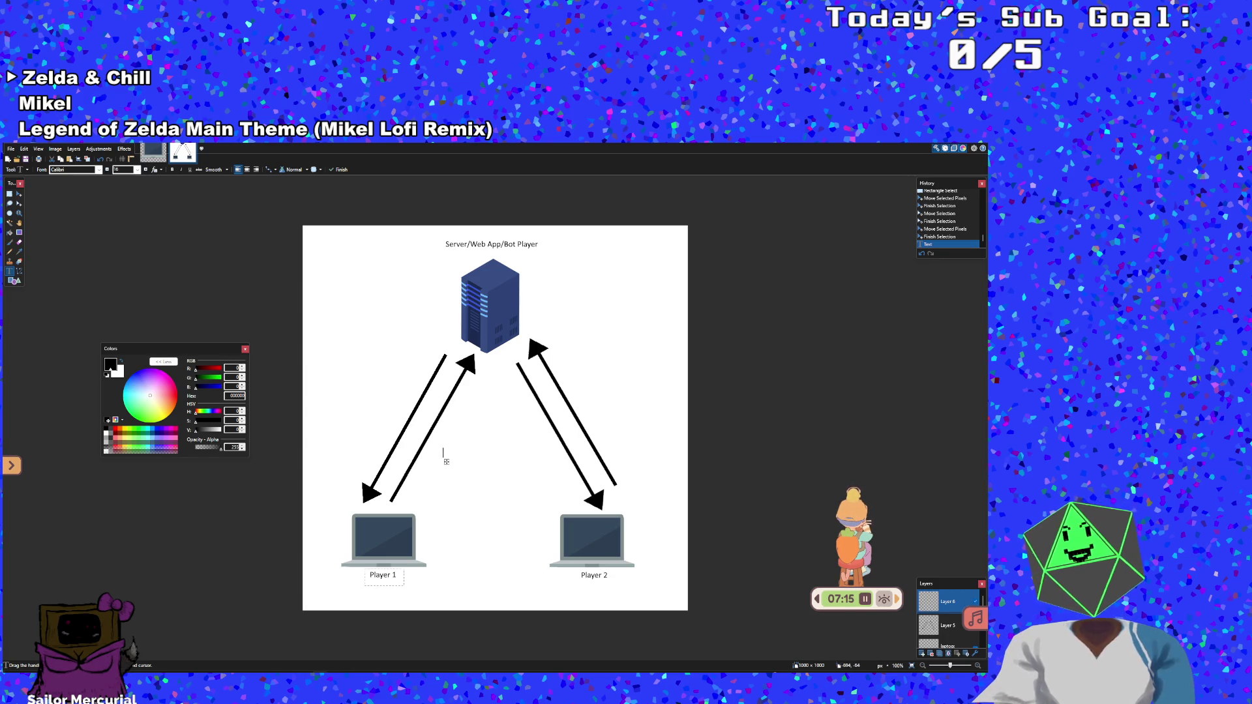
{"action": "left_click", "coordinate": [383, 394]}
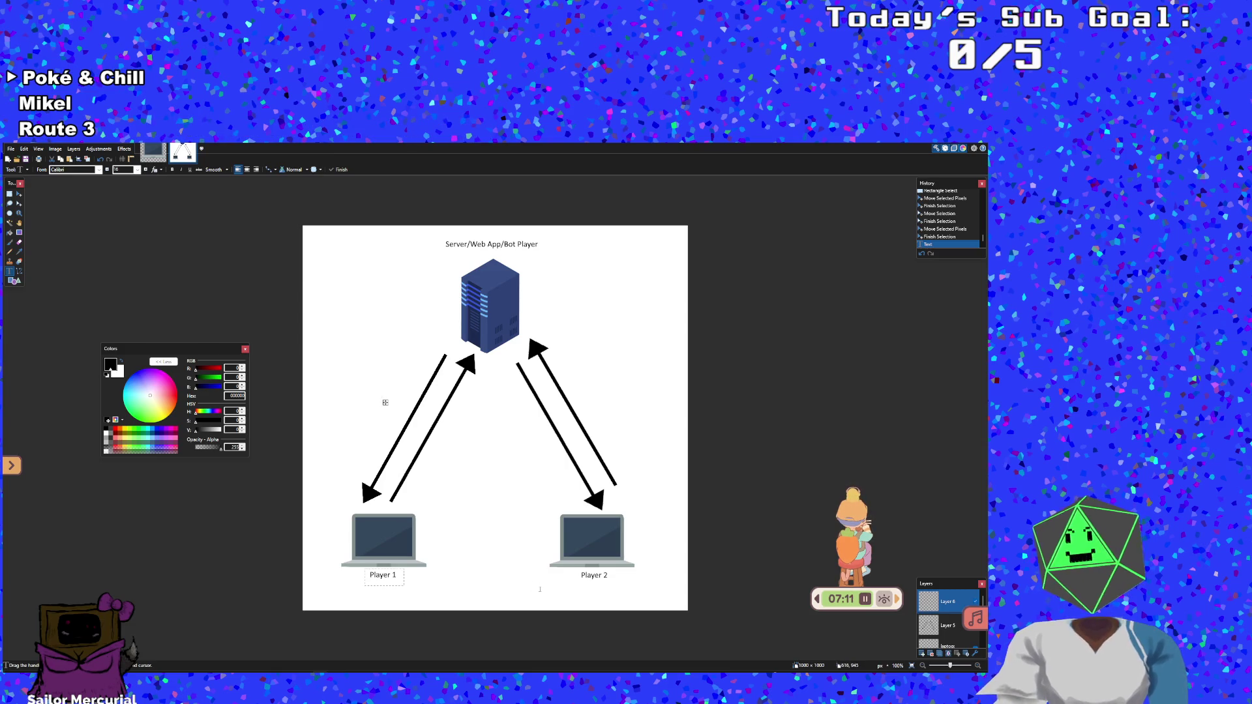
{"action": "key", "text": "BackSpace"}
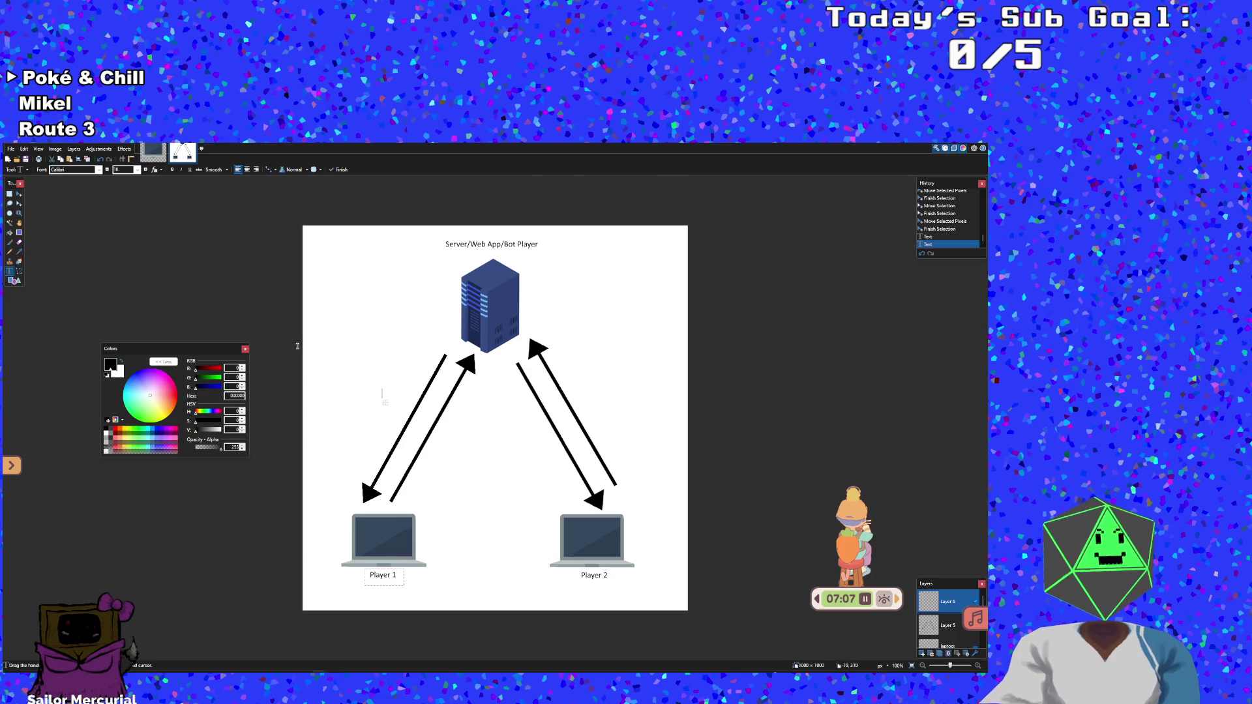
Make Layer 5 active after toggling Layer 6's visibility off and on twice to check it
{"action": "left_click", "coordinate": [948, 630]}
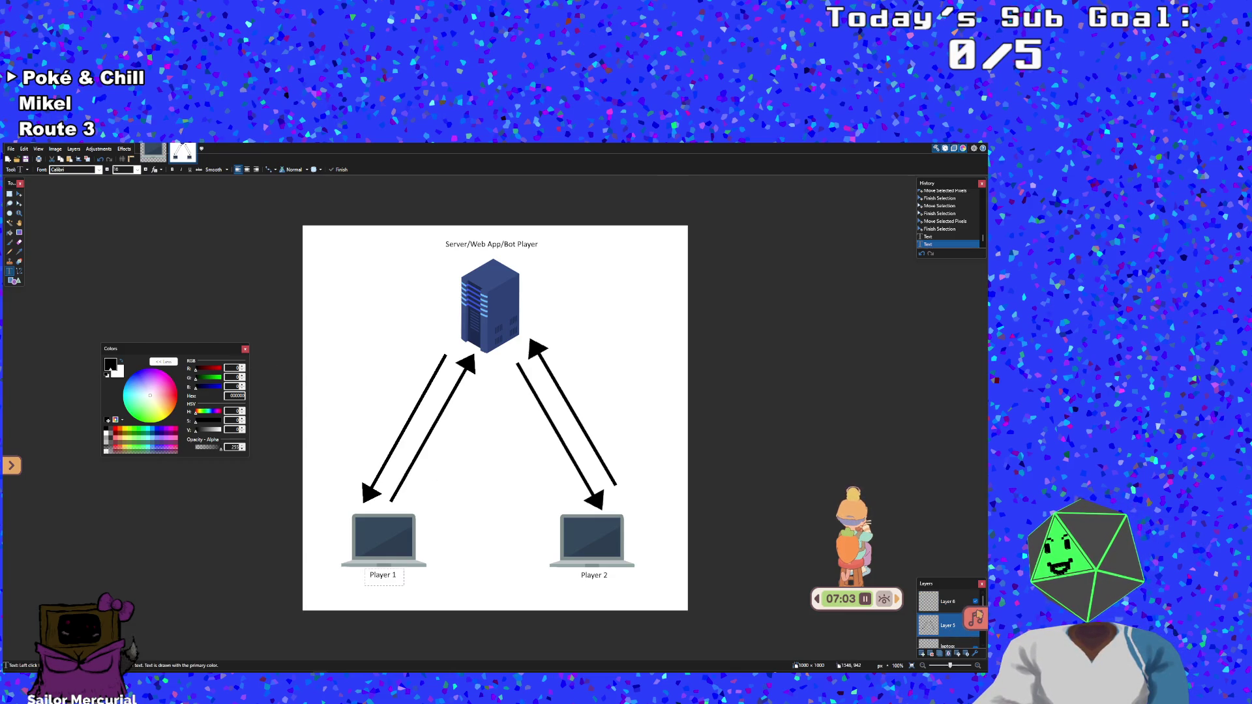
{"action": "left_click", "coordinate": [976, 602]}
{"action": "left_click", "coordinate": [976, 601]}
{"action": "left_click", "coordinate": [976, 602]}
{"action": "left_click", "coordinate": [976, 602]}
Type 'Matchmaking' beside the left arrows and drag it between the server and Player 1
{"action": "key", "text": "ctrl+d"}
{"action": "left_click", "coordinate": [367, 420]}
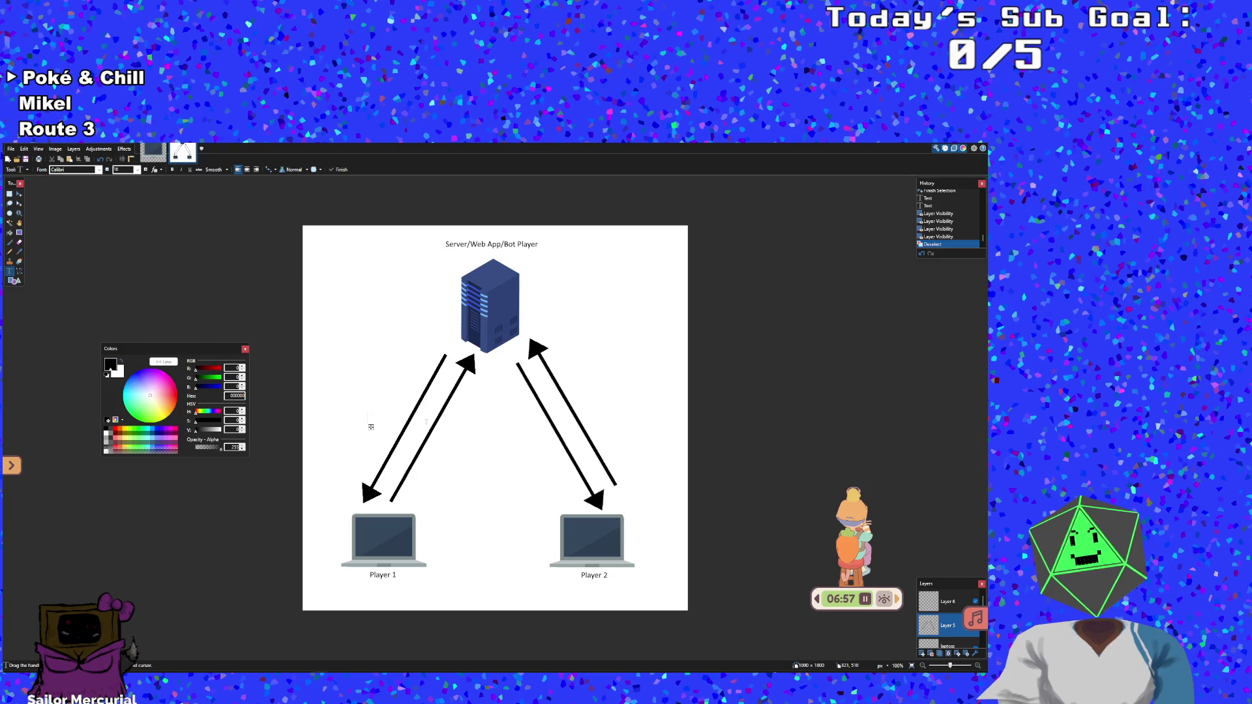
{"action": "type", "text": "Match"}
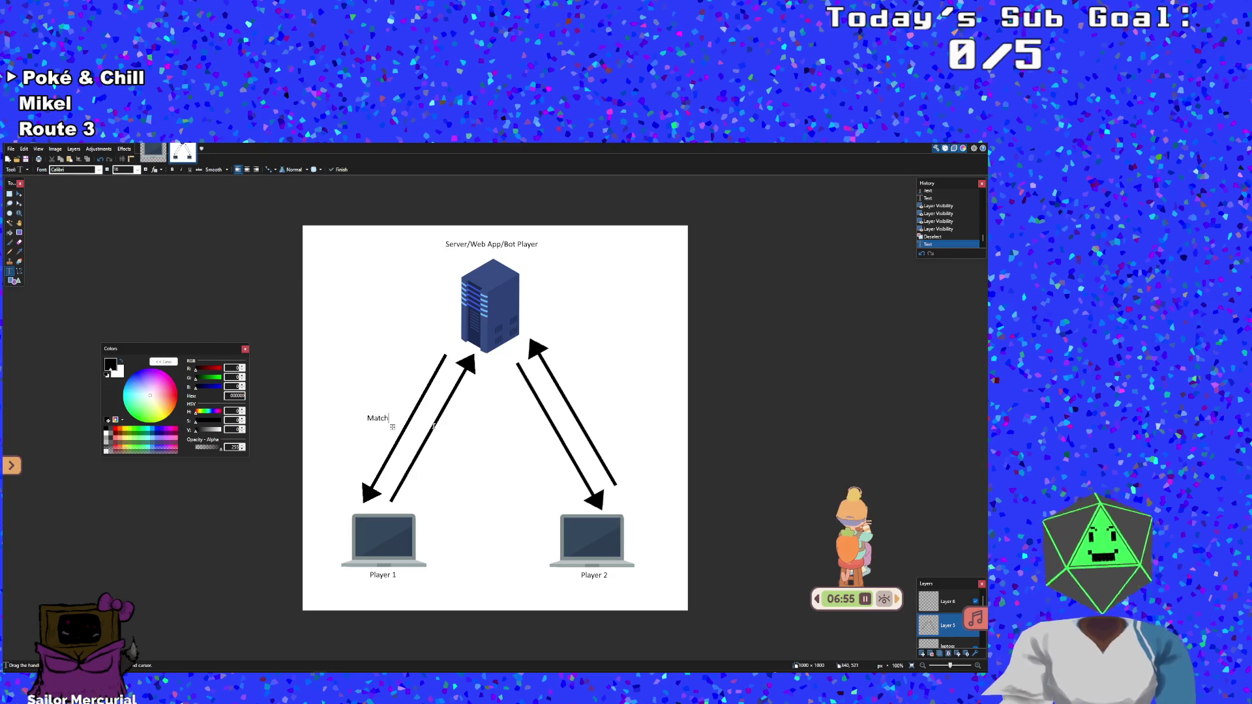
{"action": "type", "text": "Making"}
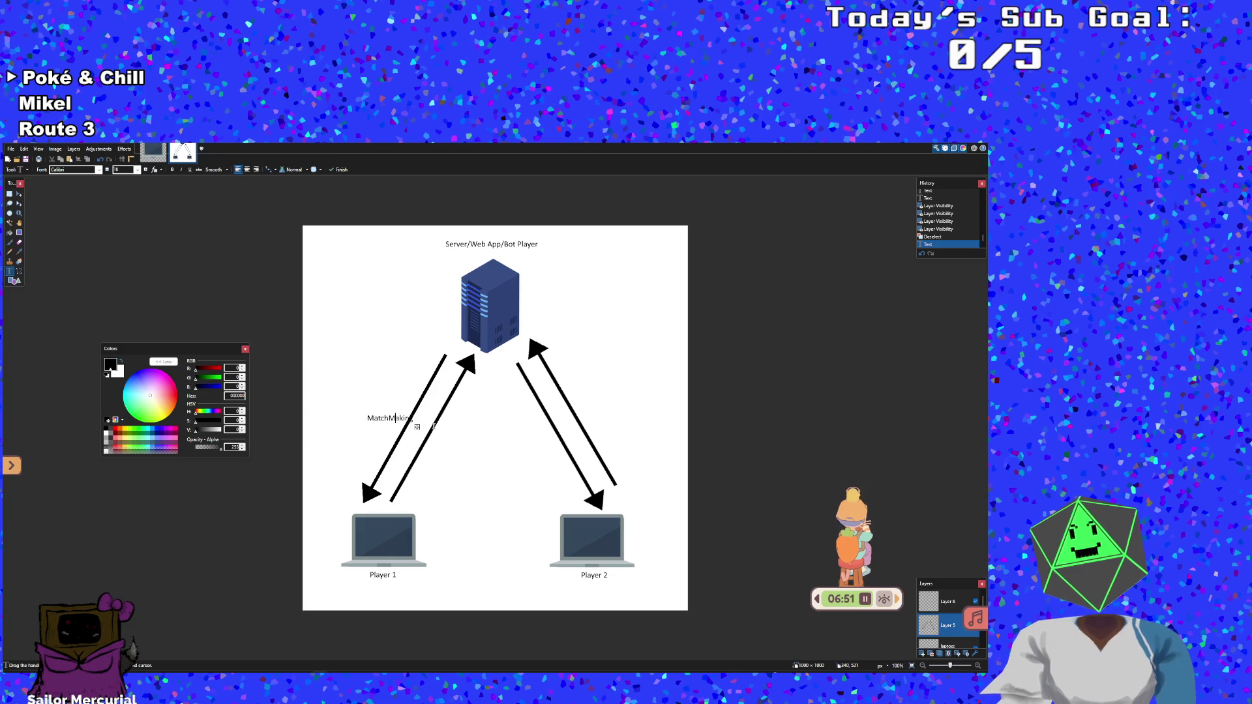
{"action": "key", "text": "BackSpace"}
{"action": "key", "text": "BackSpace"}
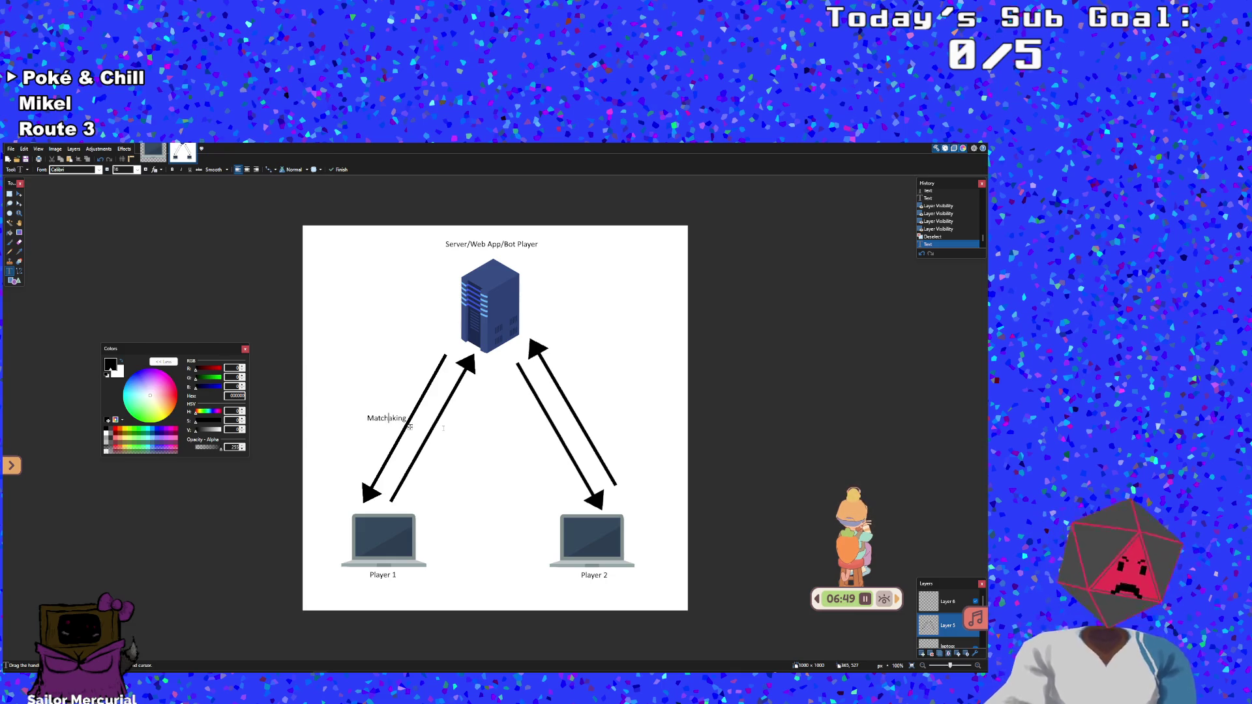
{"action": "left_click_drag", "start_coordinate": [411, 429], "coordinate": [414, 362]}
{"action": "type", "text": "m"}
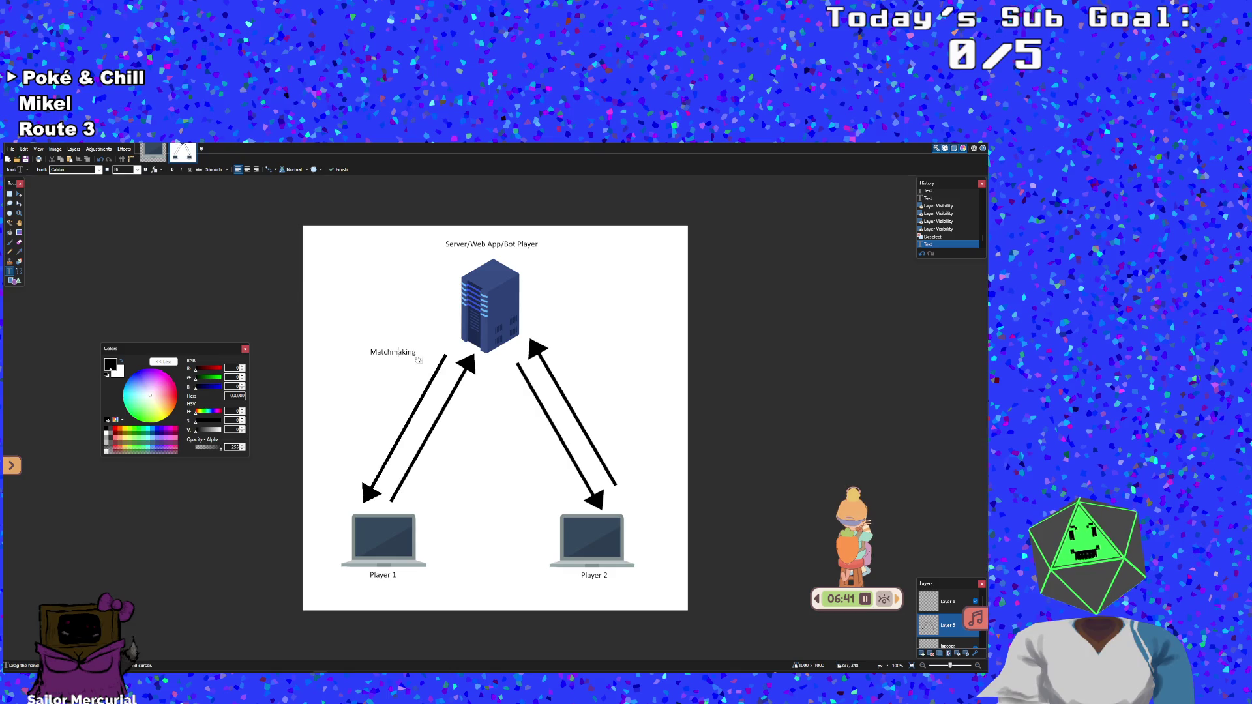
{"action": "left_click_drag", "start_coordinate": [418, 360], "coordinate": [420, 399]}
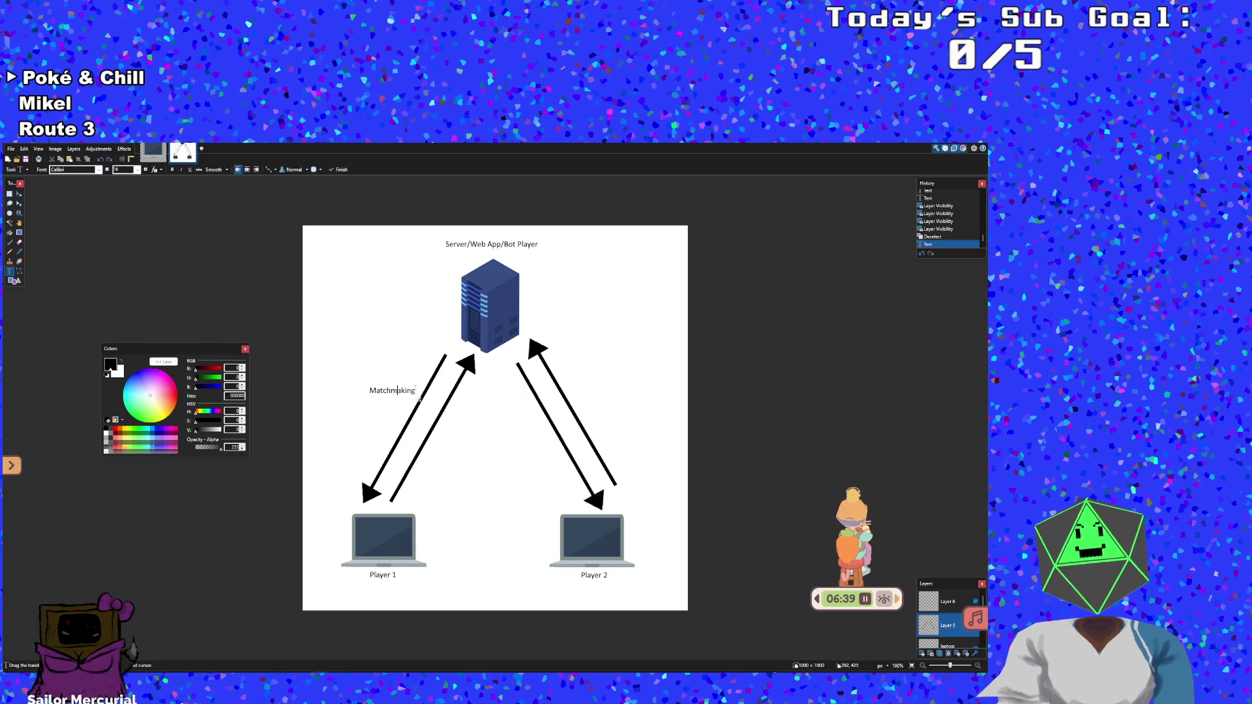
{"action": "left_click", "coordinate": [19, 194]}
Undo an accidental shift of the whole drawing and clear the selection
{"action": "key", "text": "ctrl+a"}
{"action": "left_click_drag", "start_coordinate": [392, 390], "coordinate": [389, 376]}
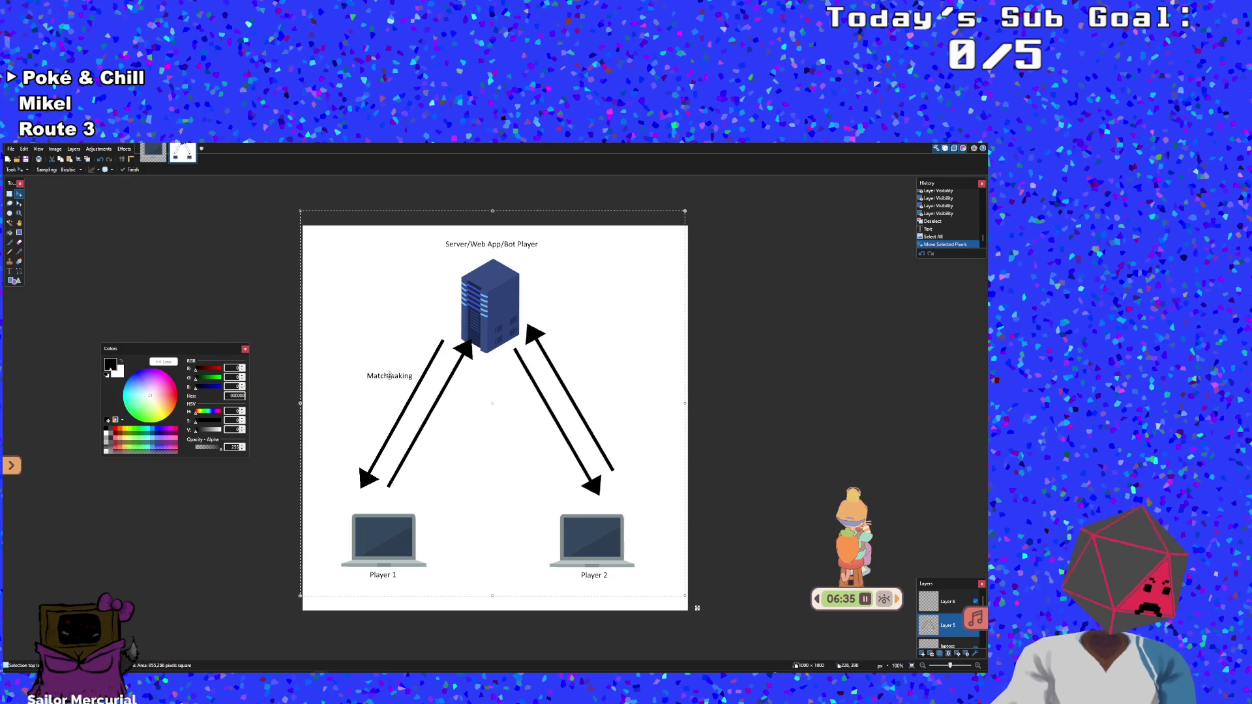
{"action": "key", "text": "ctrl+z"}
{"action": "left_click", "coordinate": [9, 194]}
{"action": "left_click", "coordinate": [351, 379]}
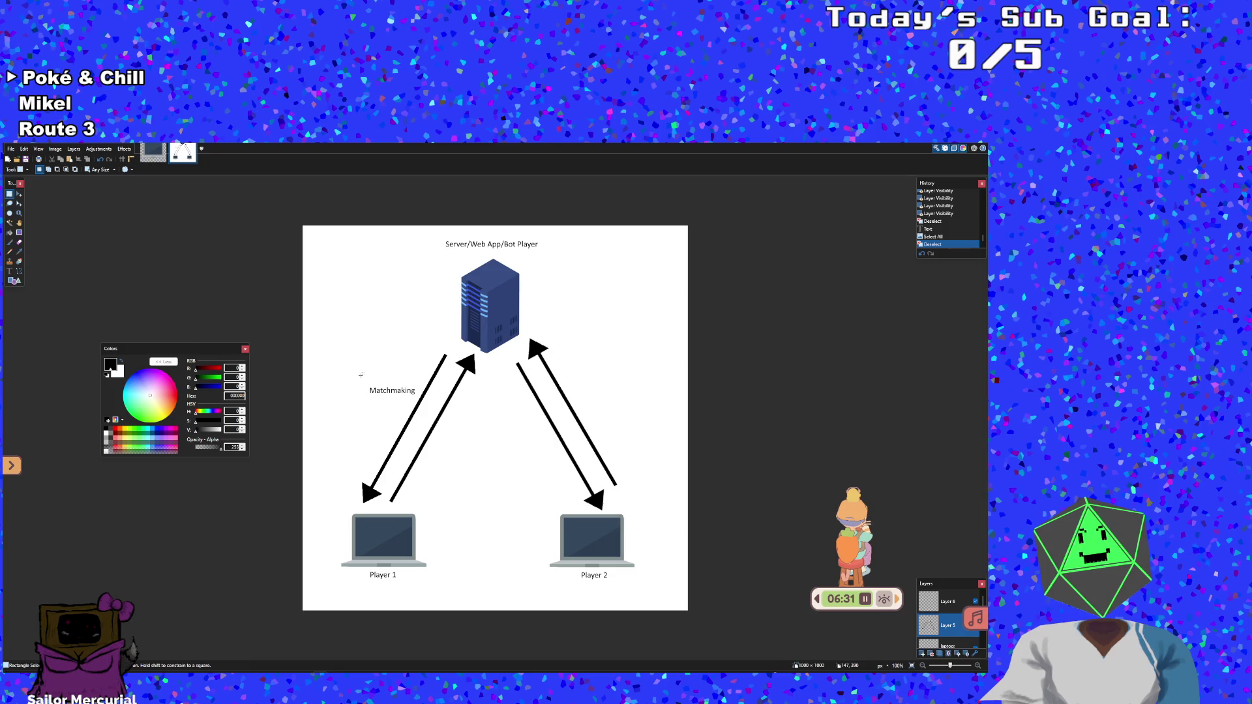
Rectangle-select the Matchmaking text, try moving and stretching it, then undo until it is removed
{"action": "left_click_drag", "start_coordinate": [365, 387], "coordinate": [418, 398]}
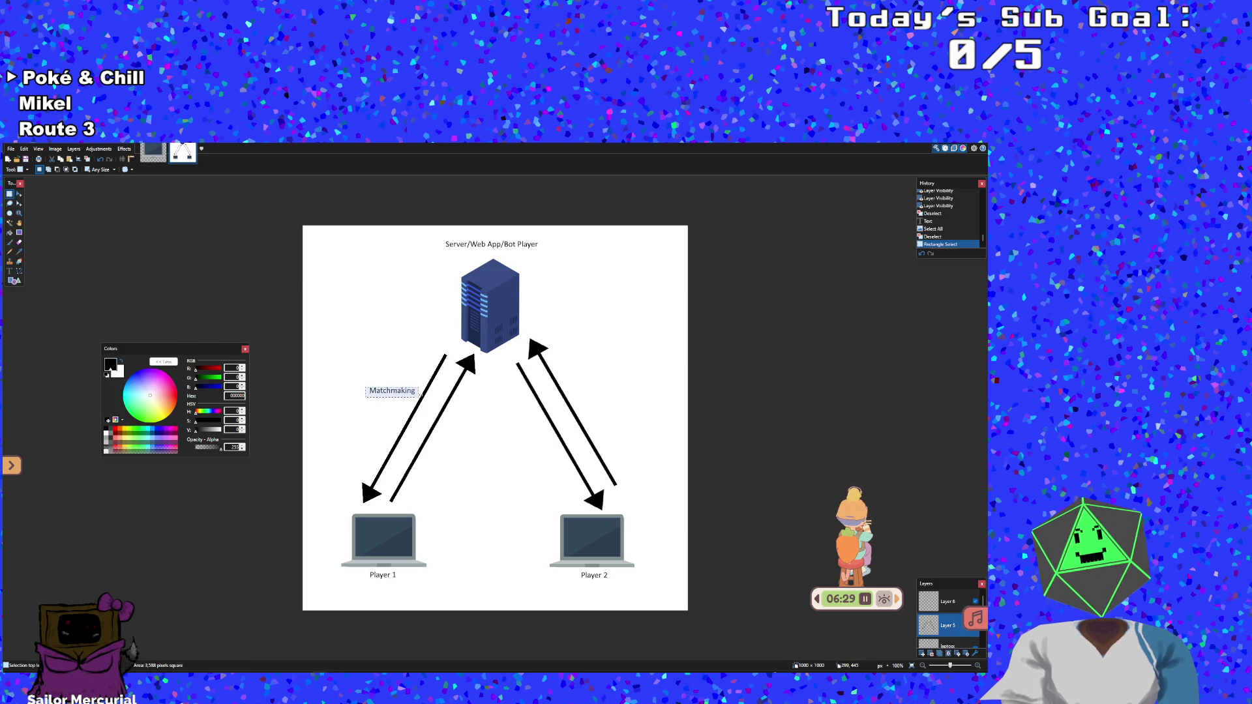
{"action": "left_click", "coordinate": [18, 193]}
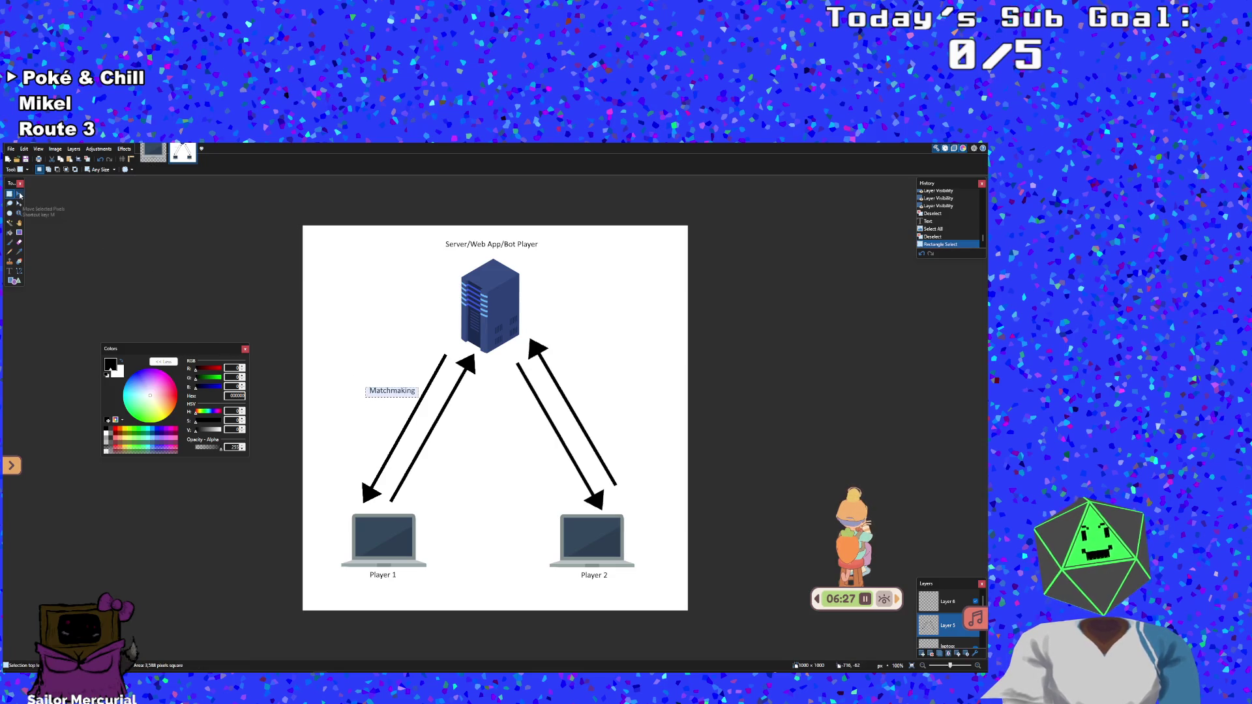
{"action": "left_click_drag", "start_coordinate": [404, 387], "coordinate": [406, 381]}
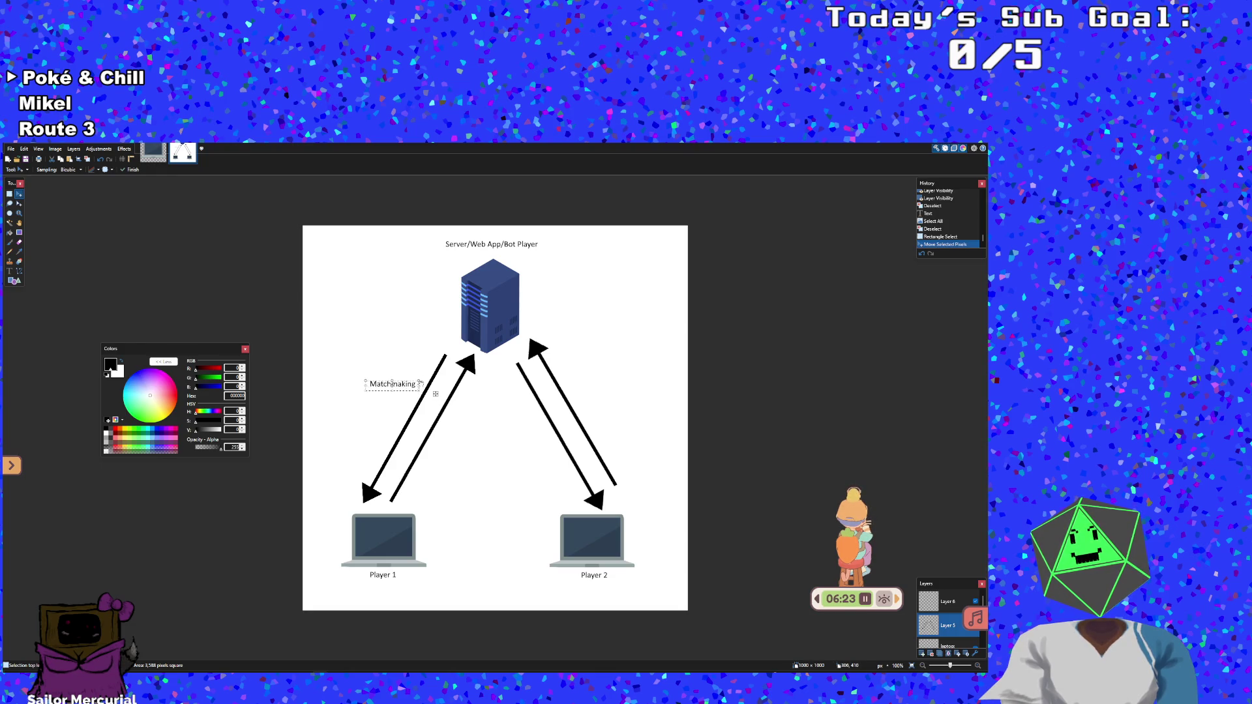
{"action": "mouse_move", "coordinate": [417, 379]}
{"action": "left_mouse_down"}
{"action": "mouse_move", "coordinate": [395, 354]}
{"action": "mouse_move", "coordinate": [479, 351]}
{"action": "mouse_move", "coordinate": [515, 424]}
{"action": "mouse_move", "coordinate": [444, 349]}
{"action": "mouse_move", "coordinate": [444, 319]}
{"action": "mouse_move", "coordinate": [459, 315]}
{"action": "mouse_move", "coordinate": [404, 427]}
{"action": "mouse_move", "coordinate": [409, 418]}
{"action": "left_mouse_up"}
{"action": "key", "text": "ctrl+z"}
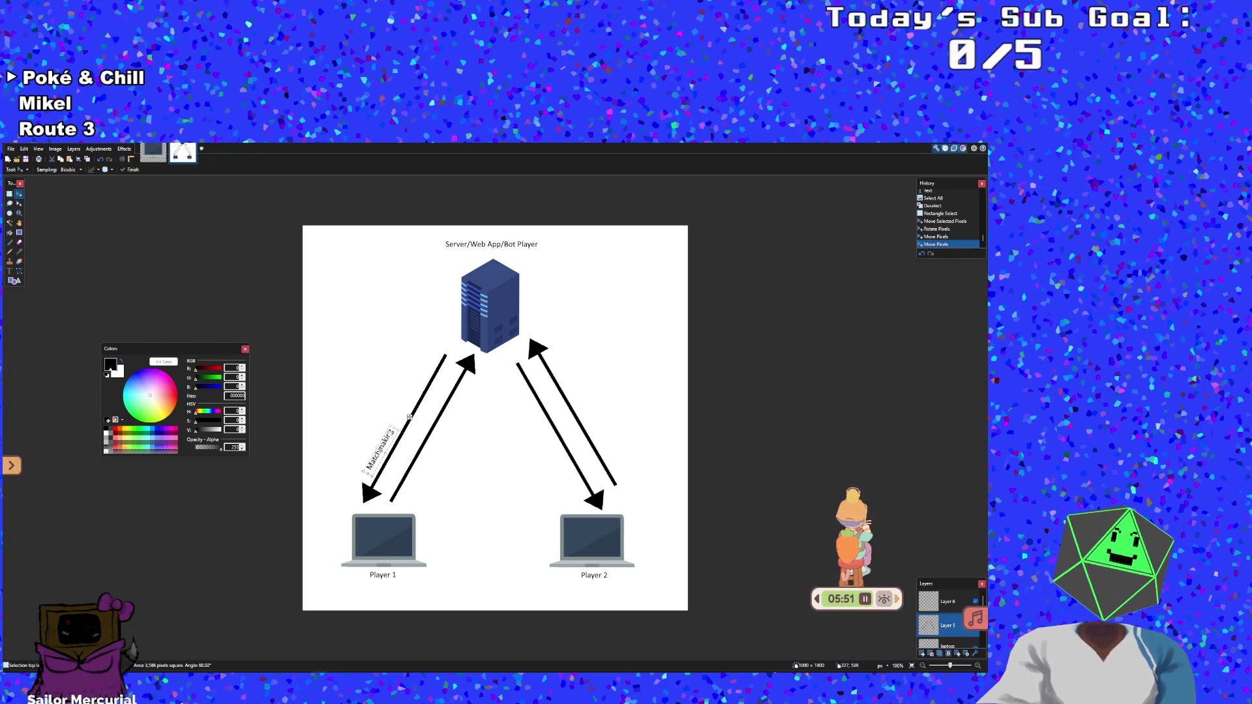
{"action": "key", "text": "ctrl+z"}
{"action": "key", "text": "ctrl+z"}
{"action": "key", "text": "ctrl+z"}
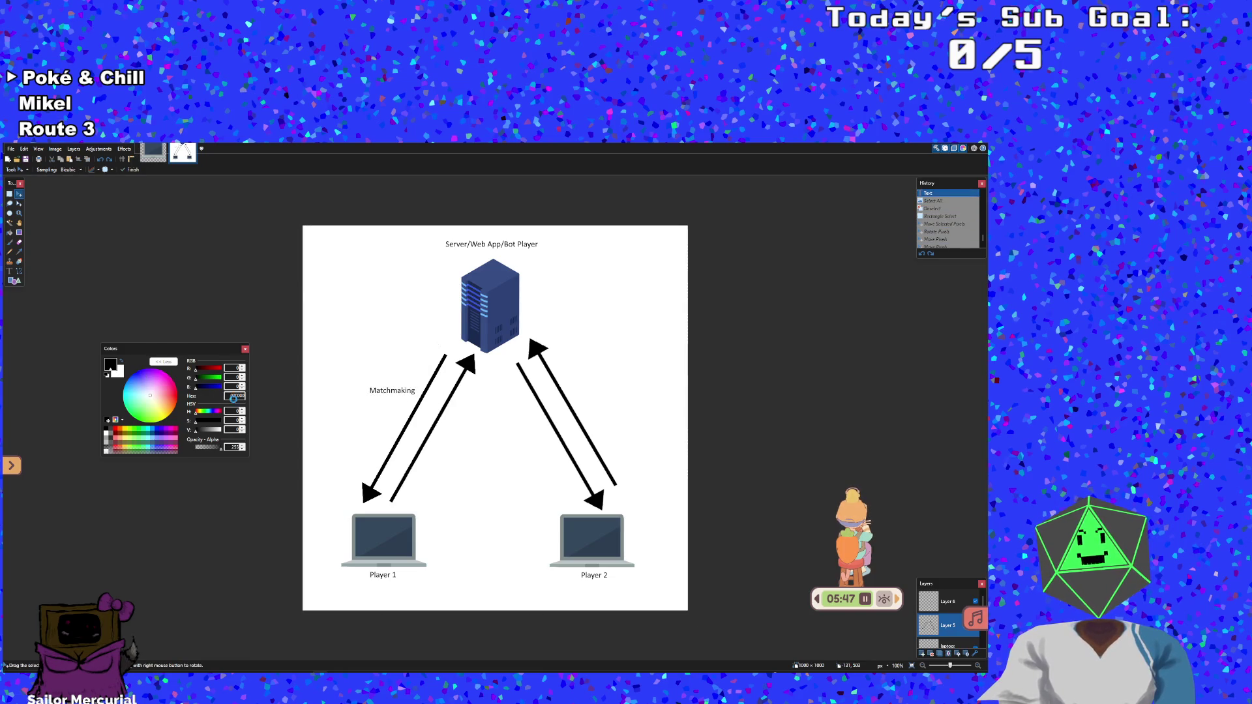
{"action": "left_click", "coordinate": [352, 413]}
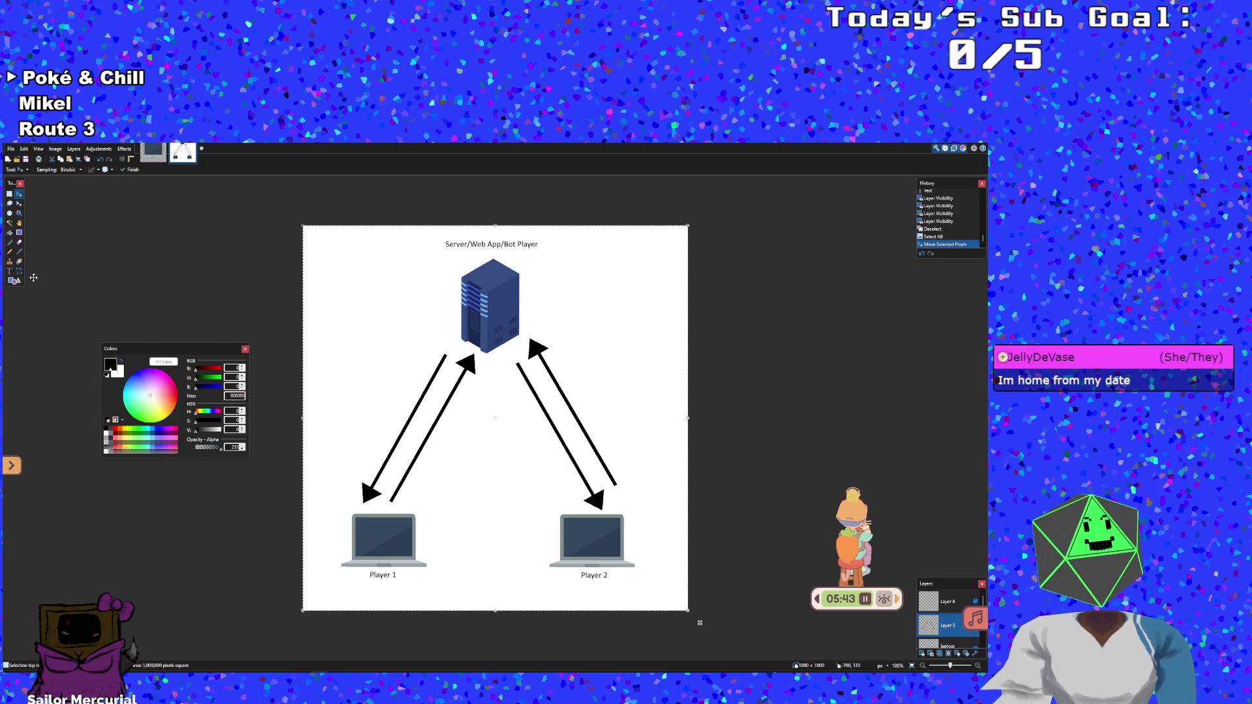
{"action": "key", "text": "t"}
{"action": "left_click", "coordinate": [320, 404]}
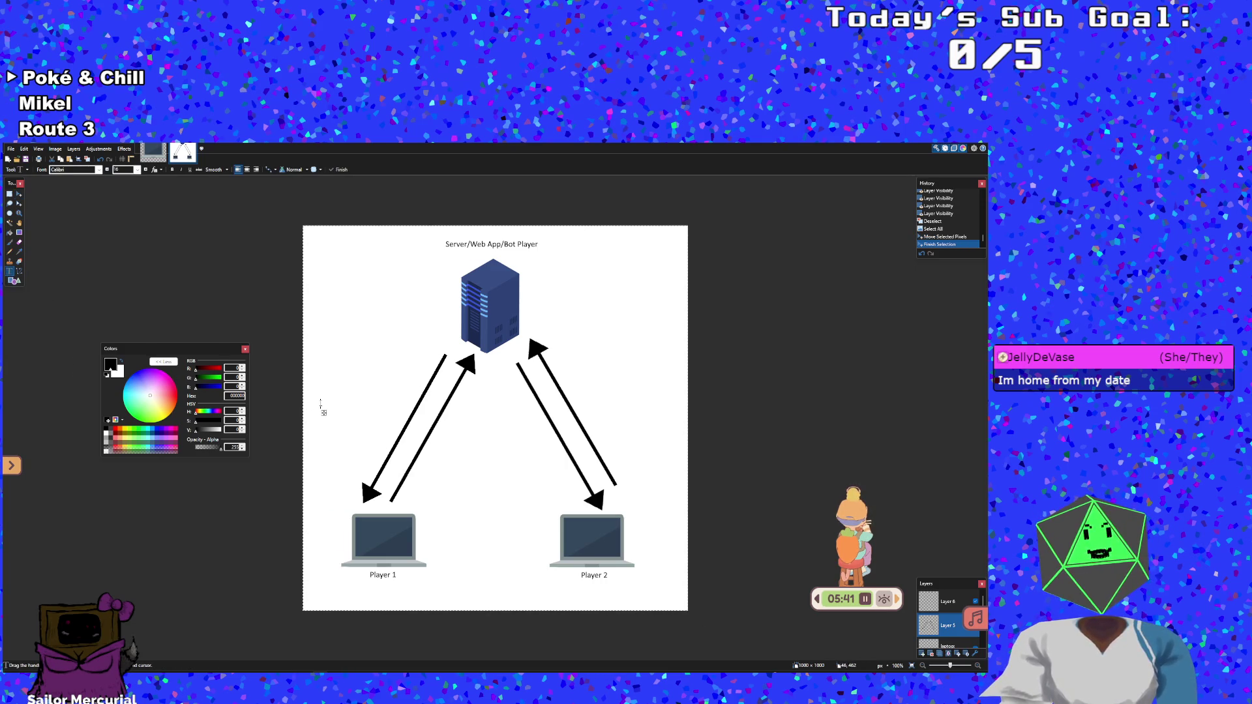
Type the first label line 'Matchmaking, Upgrades', correcting the typos
{"action": "type", "text": "Matc"}
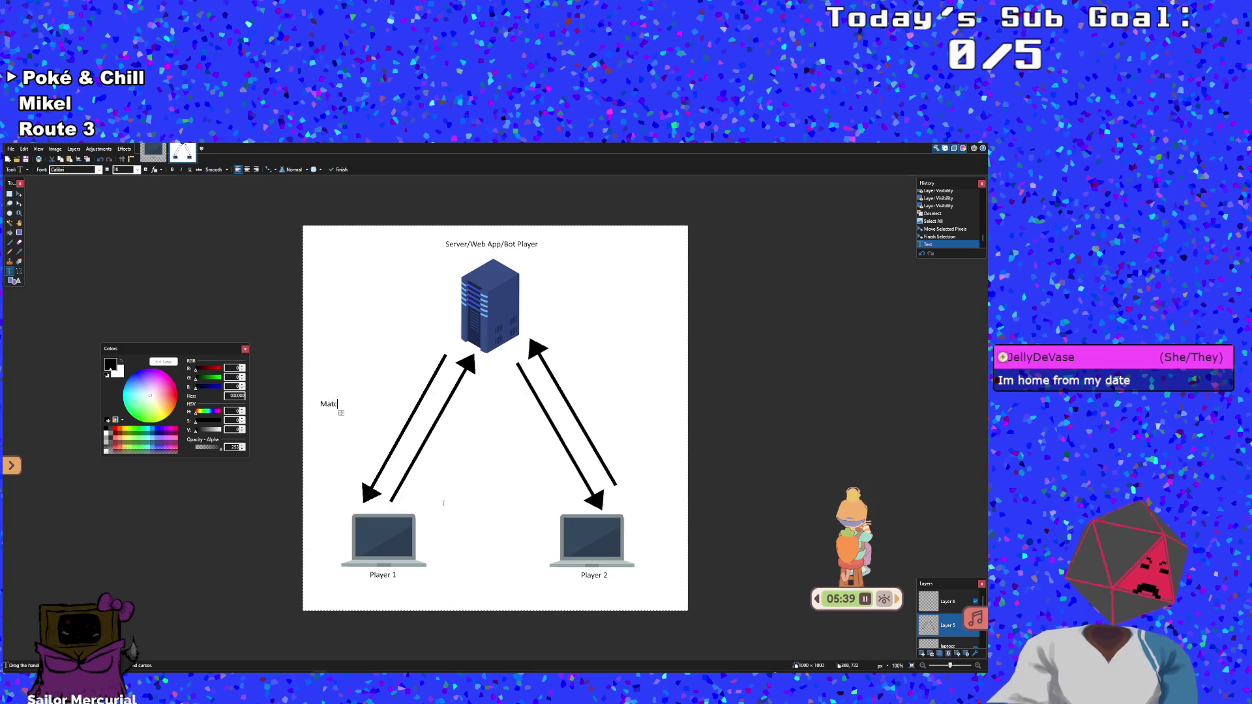
{"action": "type", "text": "hmaking, av"}
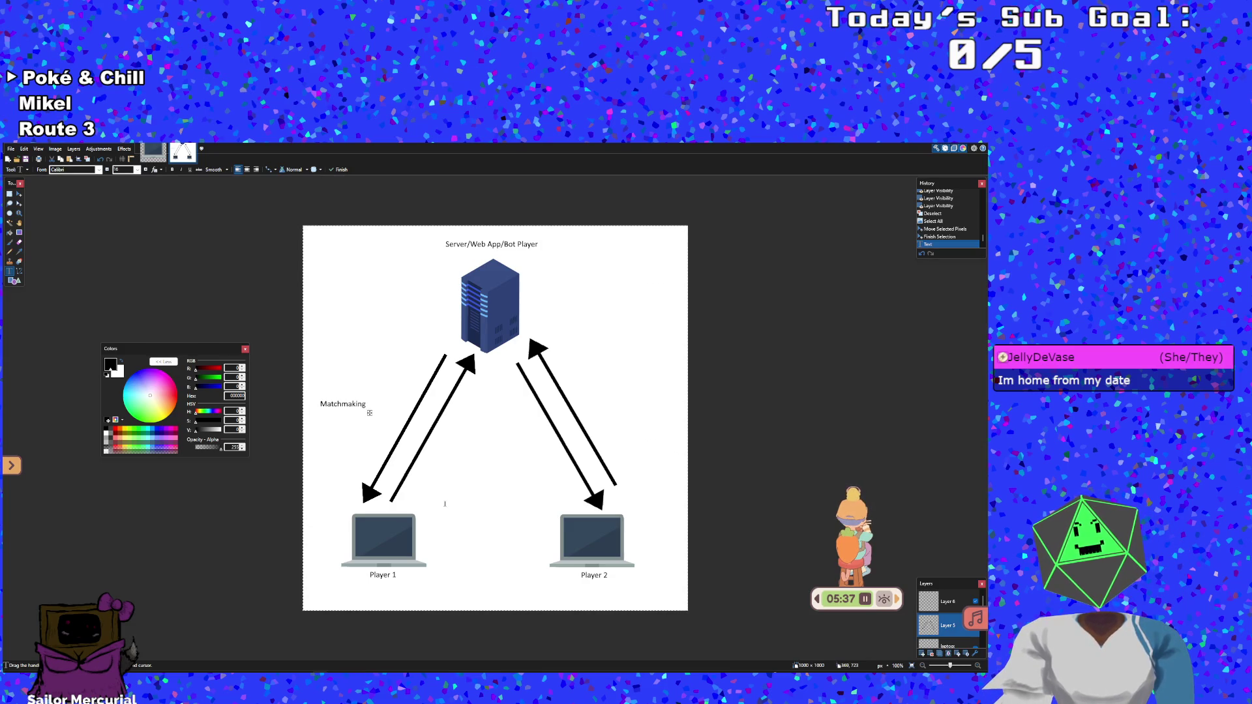
{"action": "key", "text": "BackSpace"}
{"action": "key", "text": "BackSpace"}
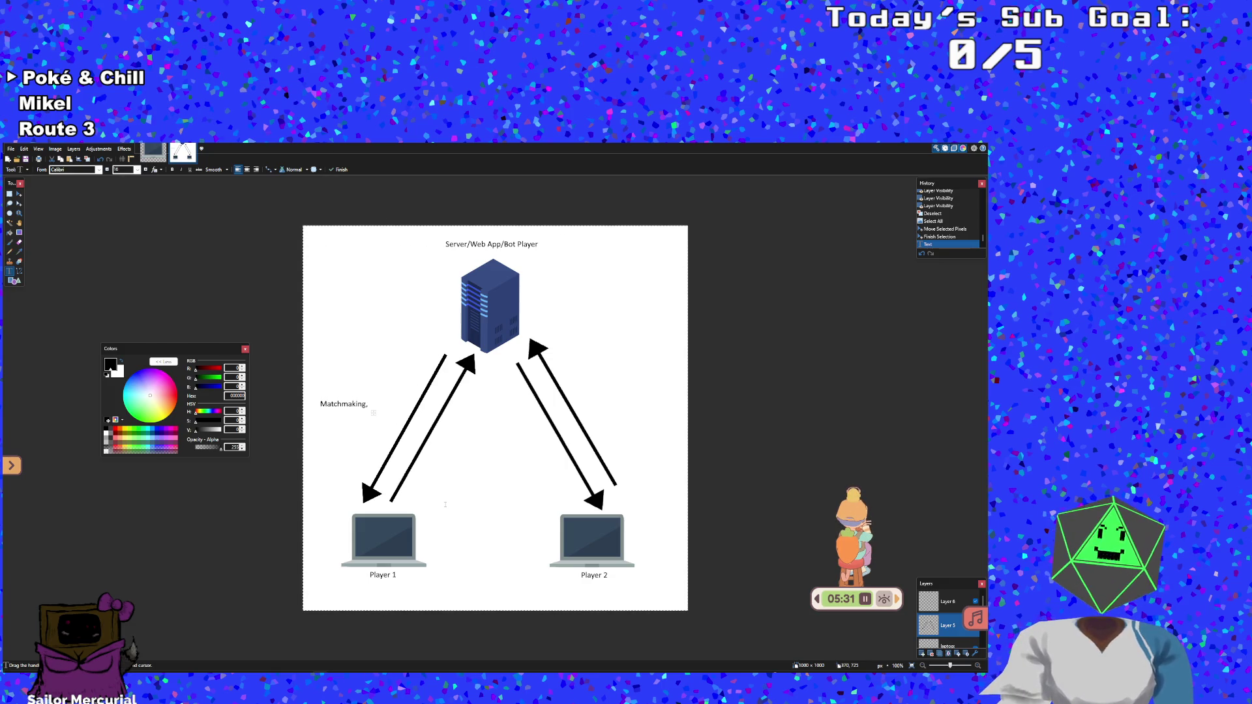
{"action": "type", "text": " R"}
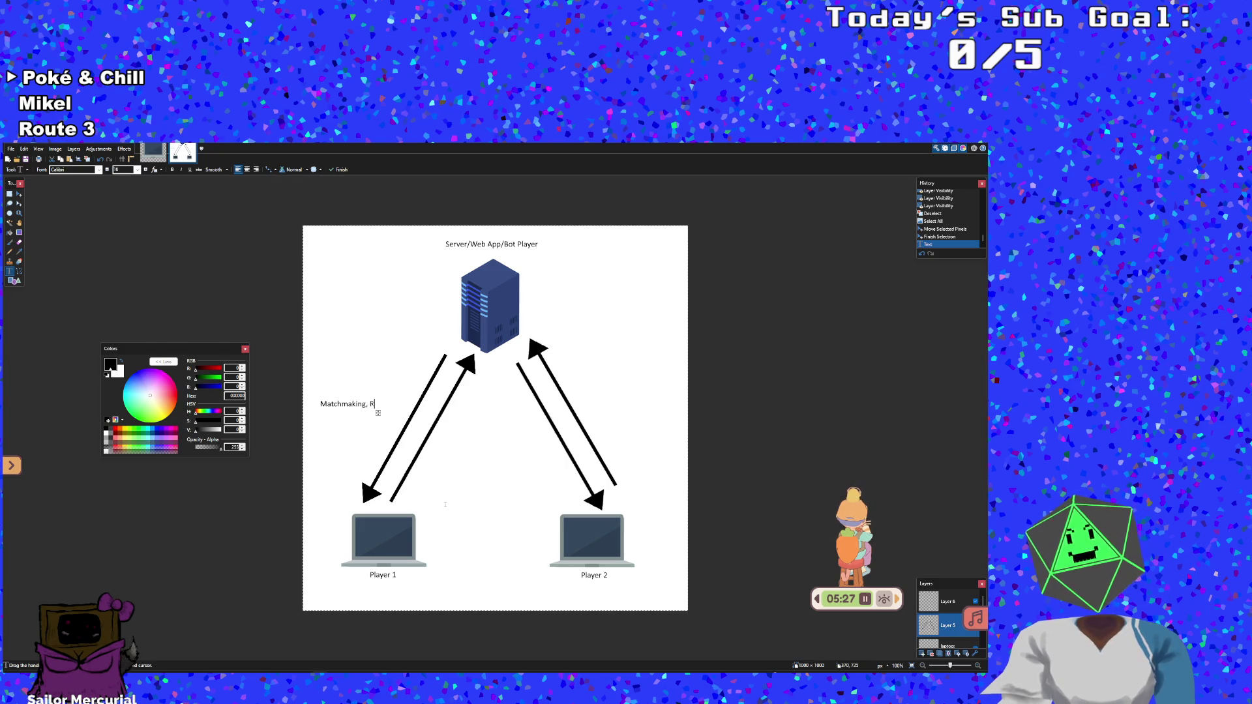
{"action": "type", "text": "ewart"}
{"action": "key", "text": "BackSpace"}
{"action": "key", "text": "BackSpace"}
{"action": "key", "text": "BackSpace"}
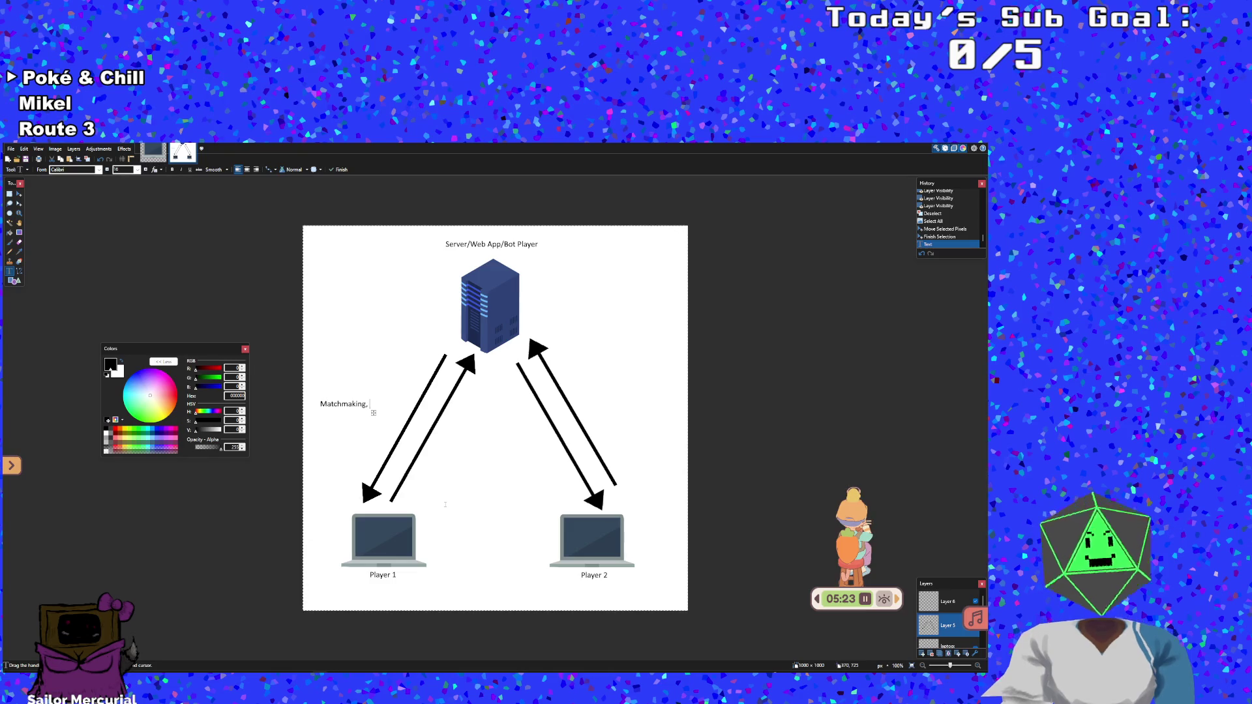
{"action": "type", "text": "Upgrades,"}
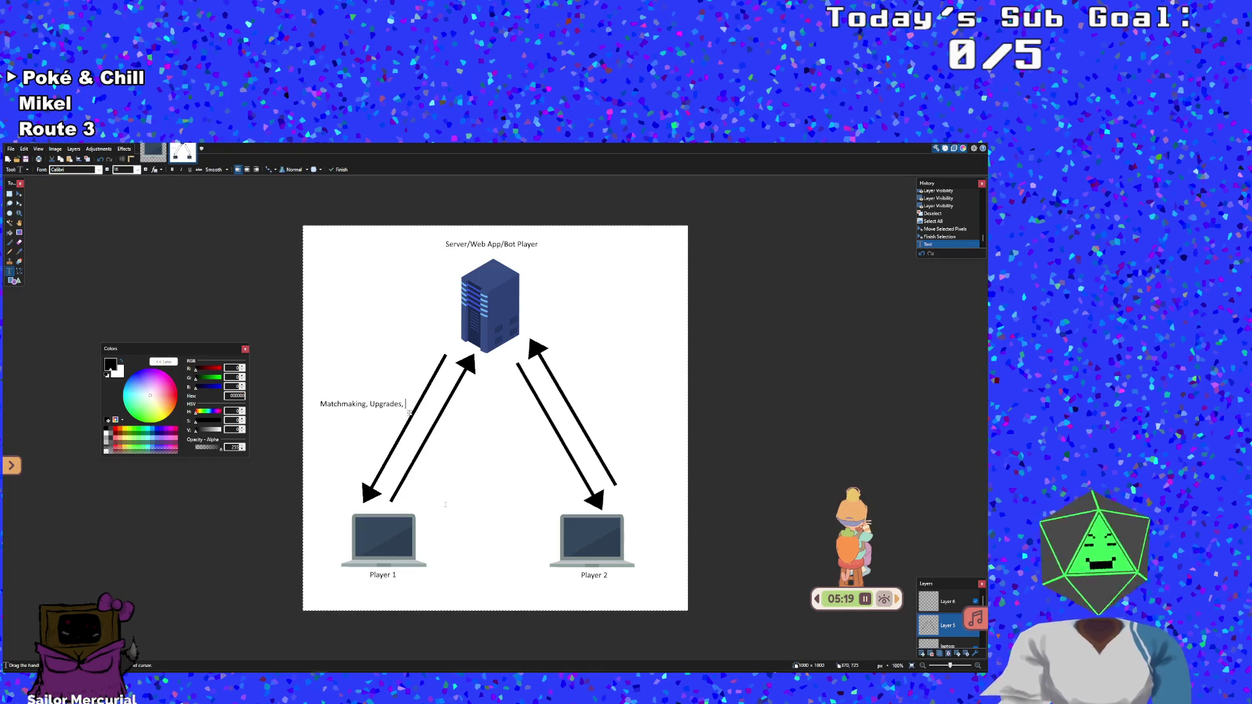
{"action": "key", "text": "BackSpace"}
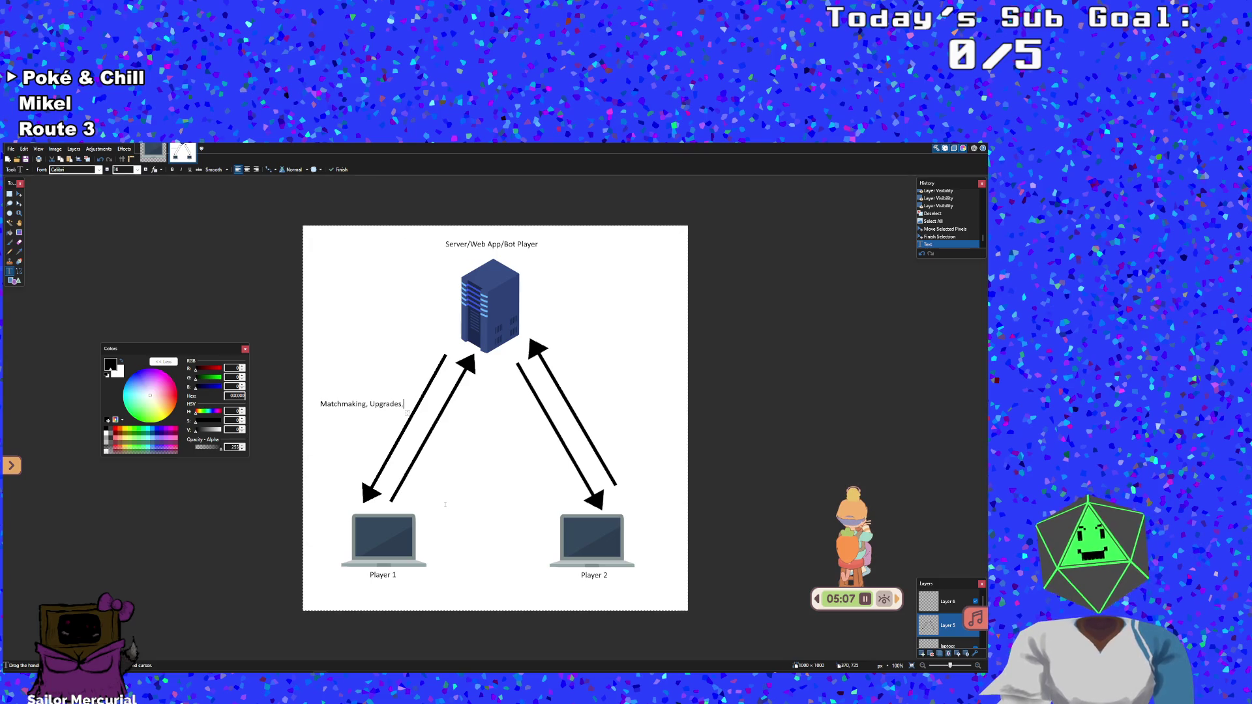
{"action": "key", "text": "BackSpace"}
{"action": "key", "text": "Return"}
Add lines 'Communication from bot and' and 'human player', then append 'on victory' to line one
{"action": "type", "text": "Commun"}
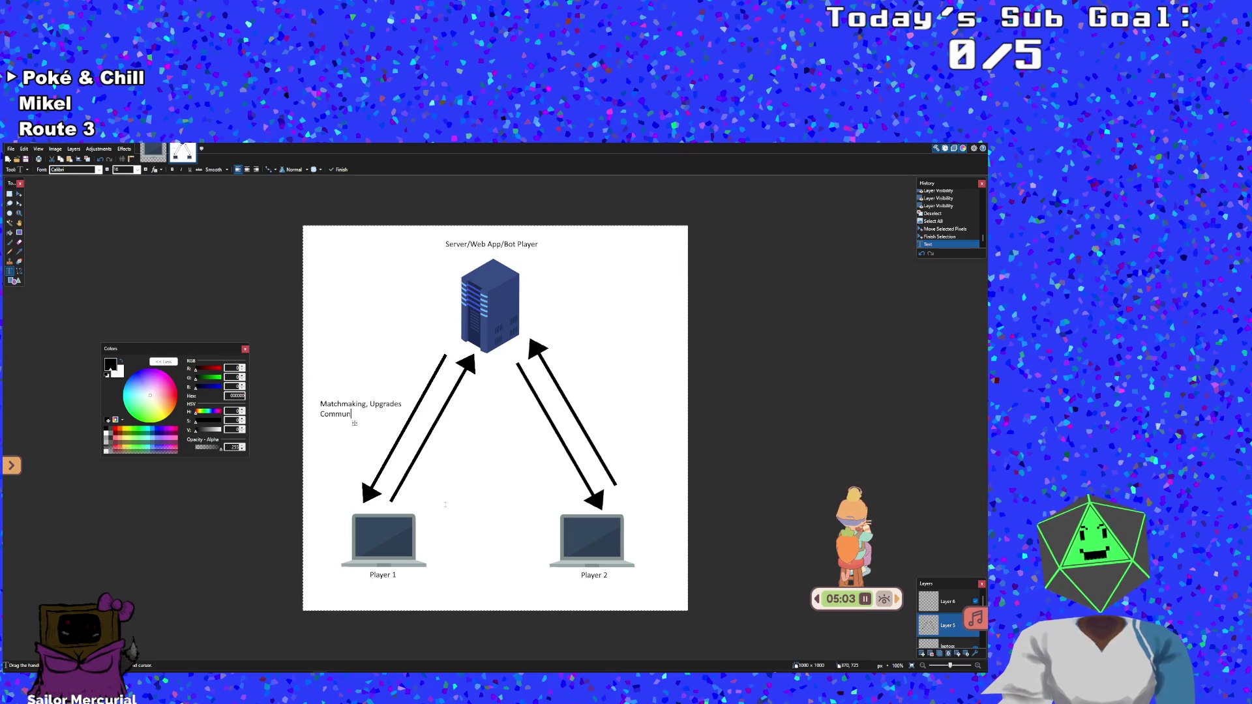
{"action": "type", "text": "ication f"}
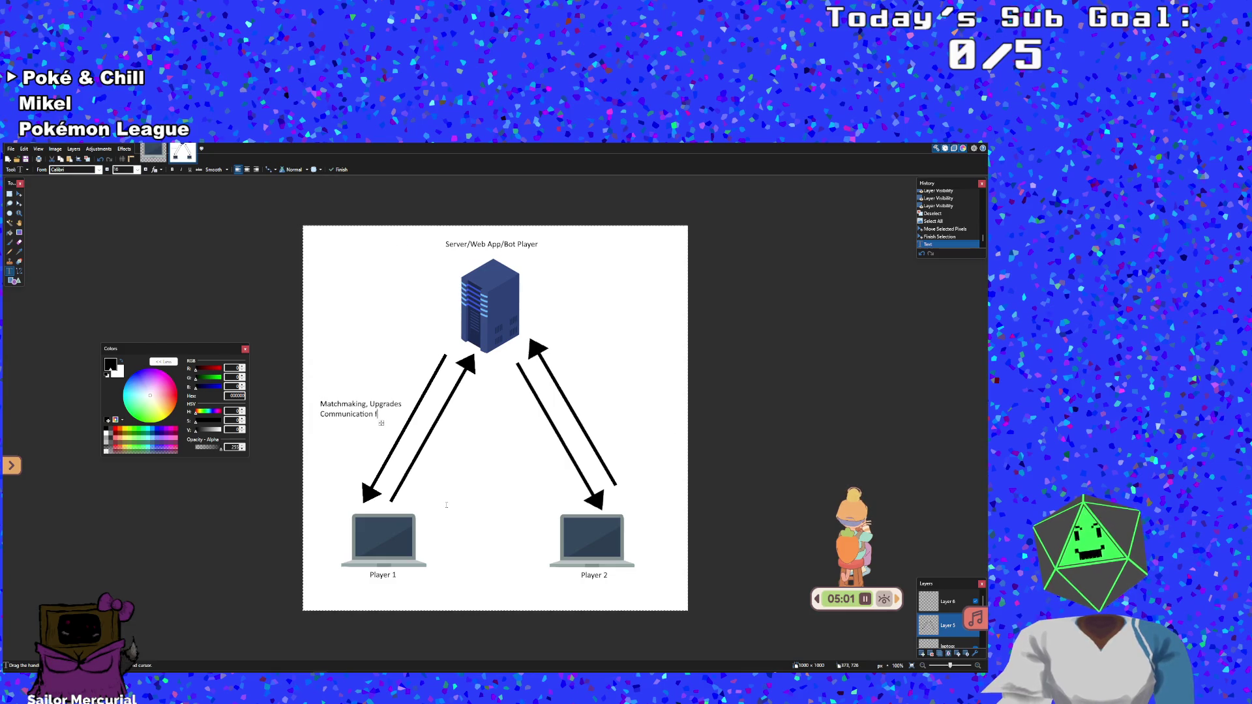
{"action": "type", "text": "rom bot"}
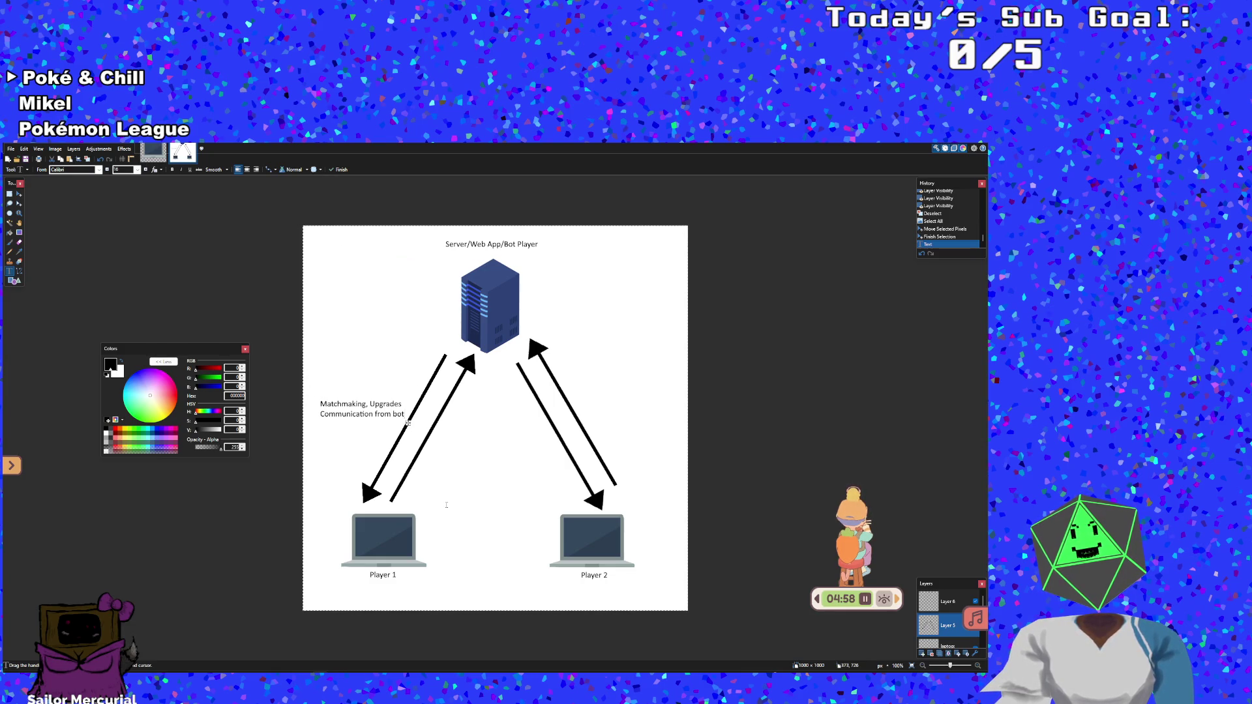
{"action": "key", "text": "Return"}
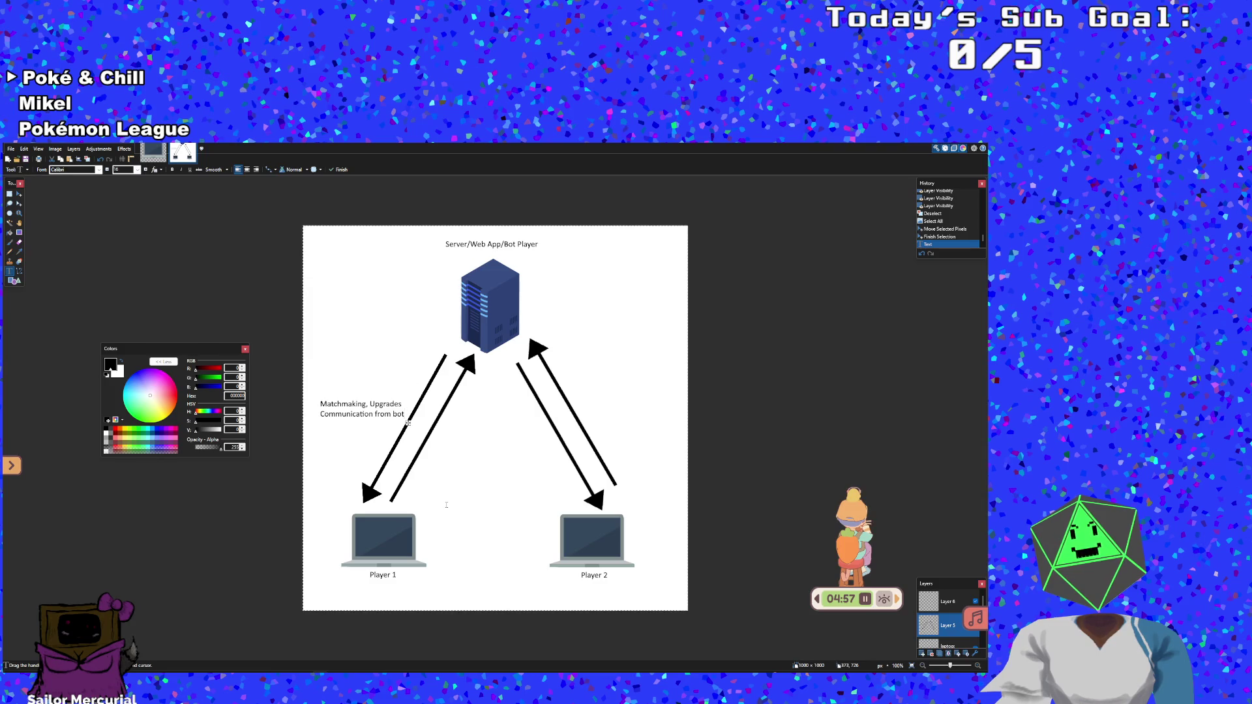
{"action": "type", "text": " and"}
{"action": "key", "text": "Return"}
{"action": "type", "text": "c"}
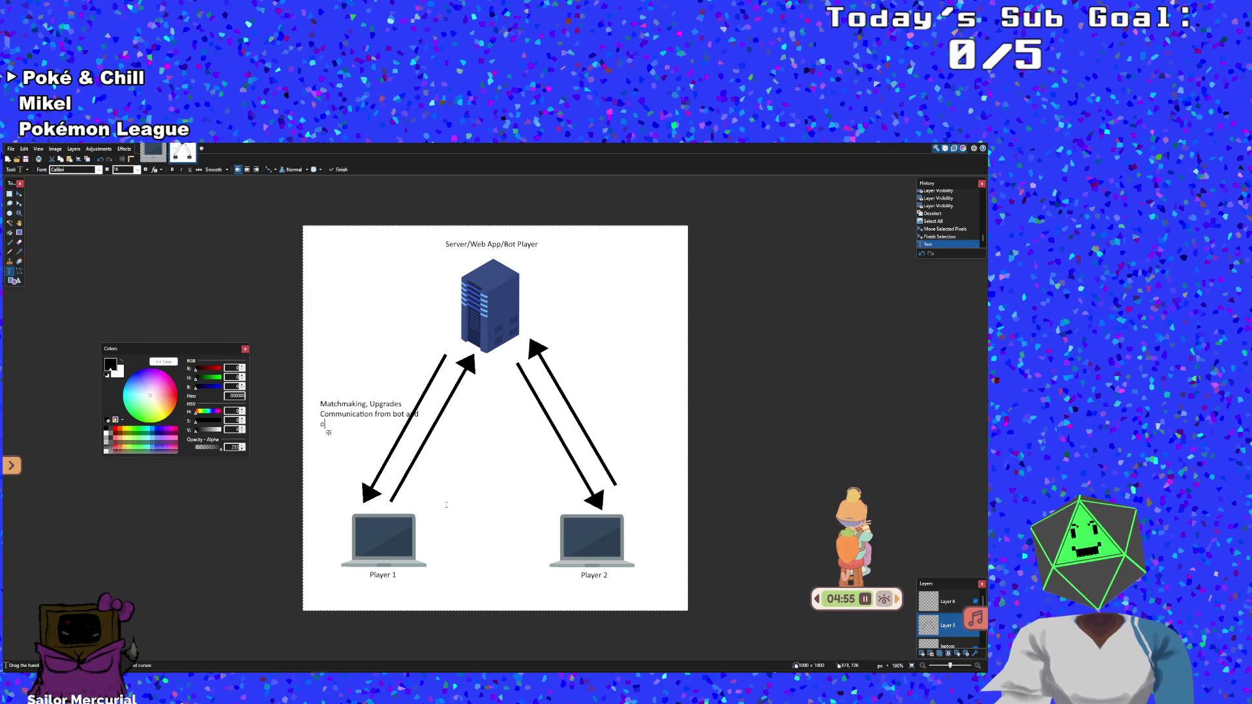
{"action": "key", "text": "BackSpace"}
{"action": "type", "text": "human play"}
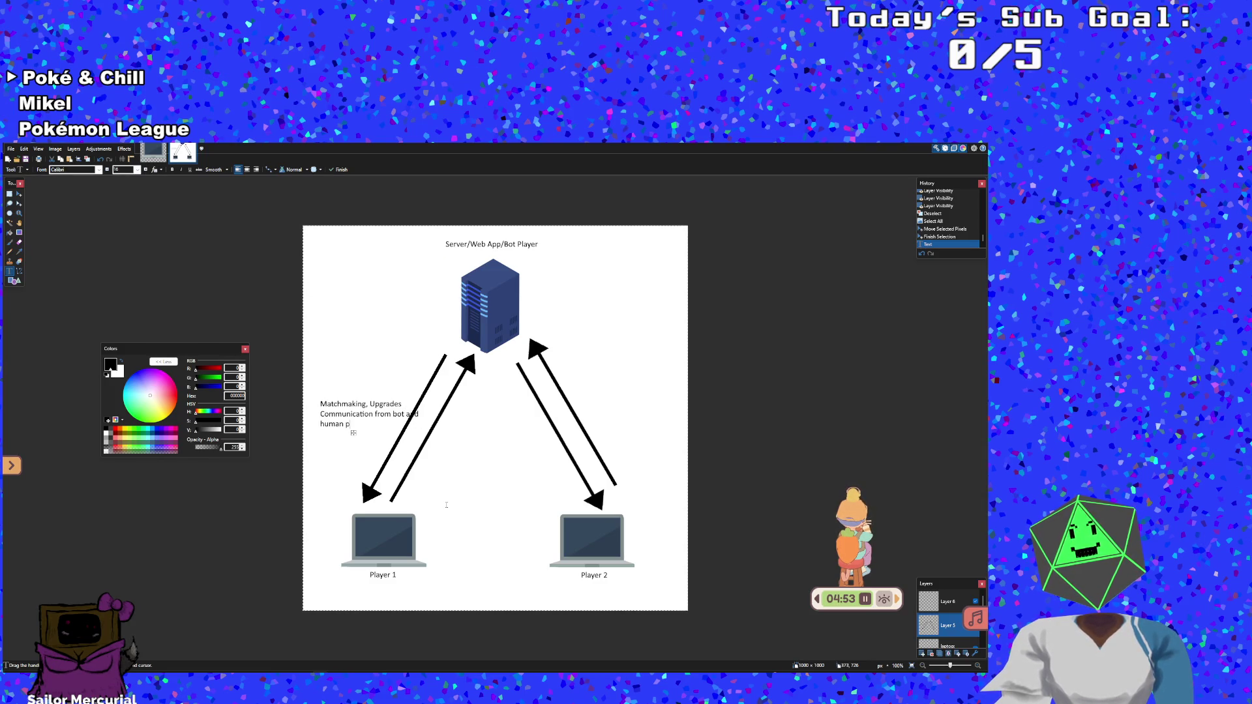
{"action": "key", "text": "BackSpace"}
{"action": "type", "text": "er"}
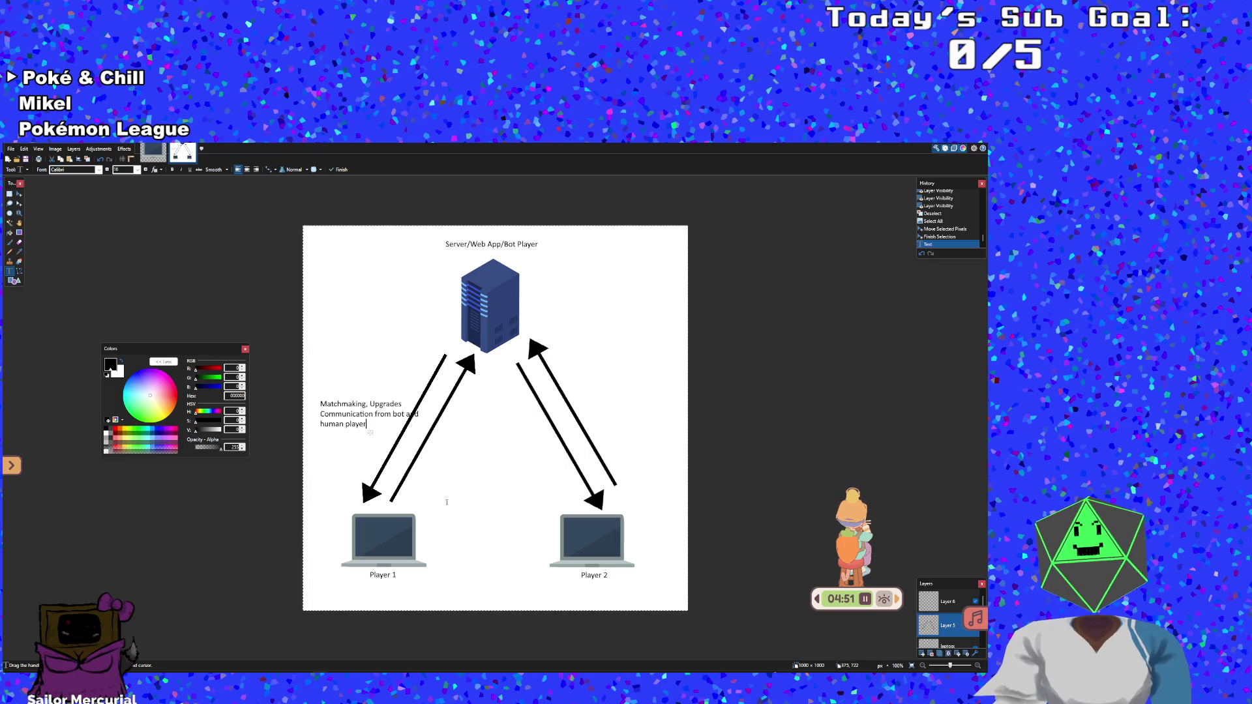
{"action": "key", "text": "Up"}
{"action": "key", "text": "Up"}
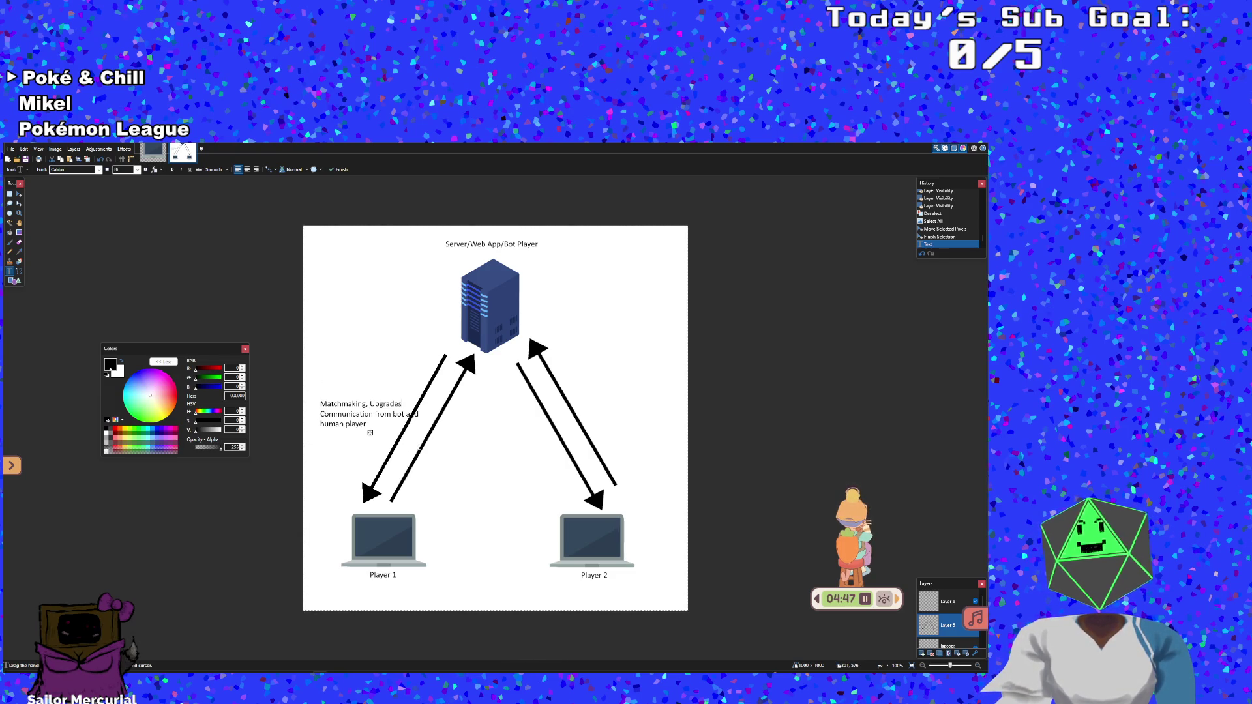
{"action": "type", "text": " on victor"}
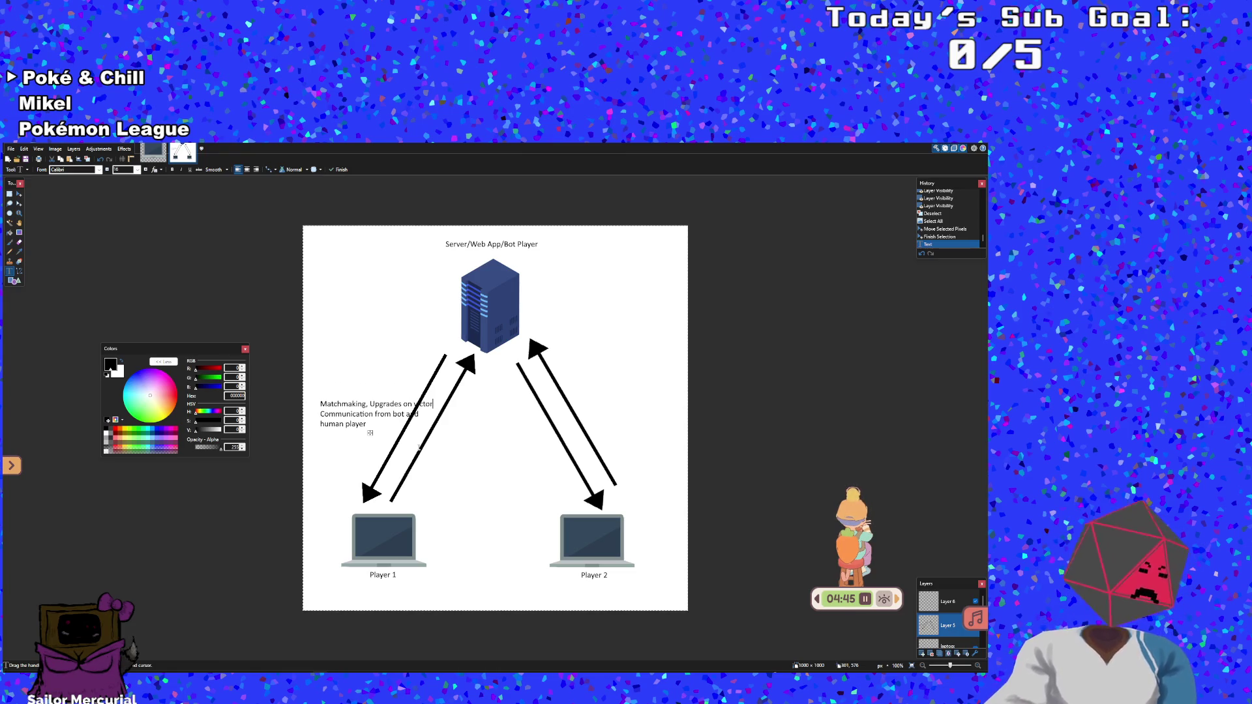
{"action": "type", "text": "y"}
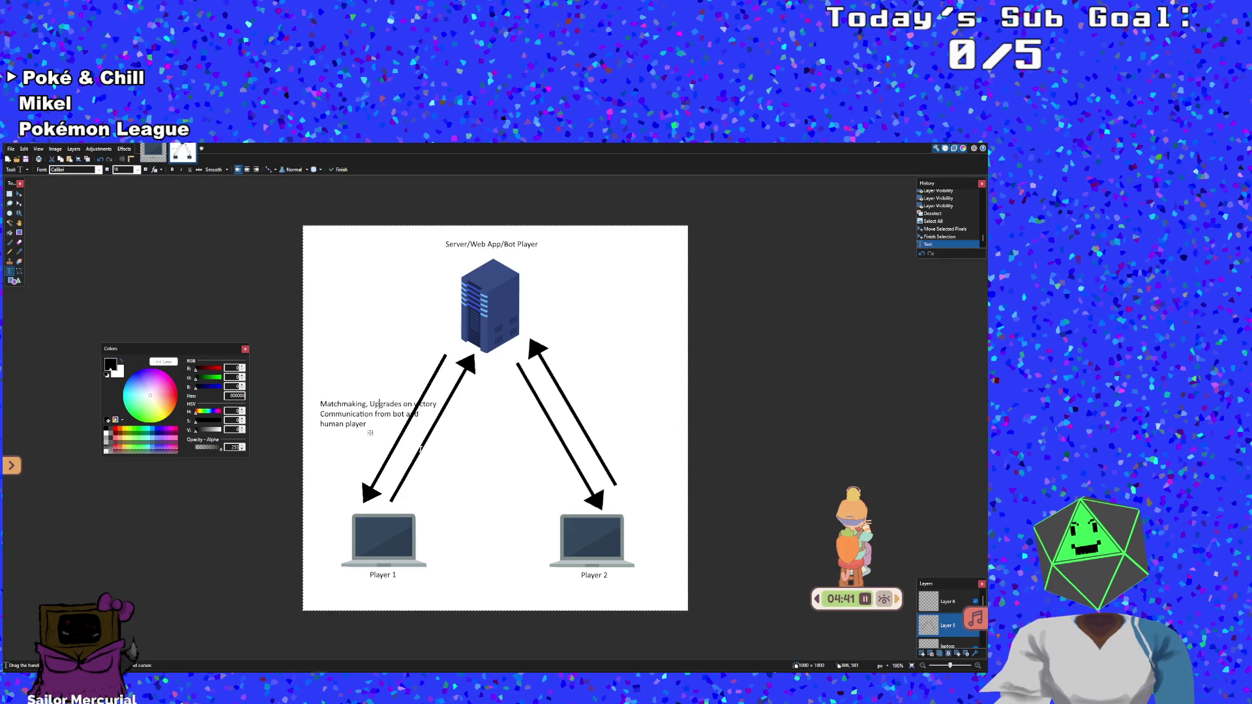
Lowercase 'upgrades' and end the first line with a comma
{"action": "key", "text": "Left"}
{"action": "key", "text": "Left"}
{"action": "key", "text": "BackSpace"}
{"action": "type", "text": "u"}
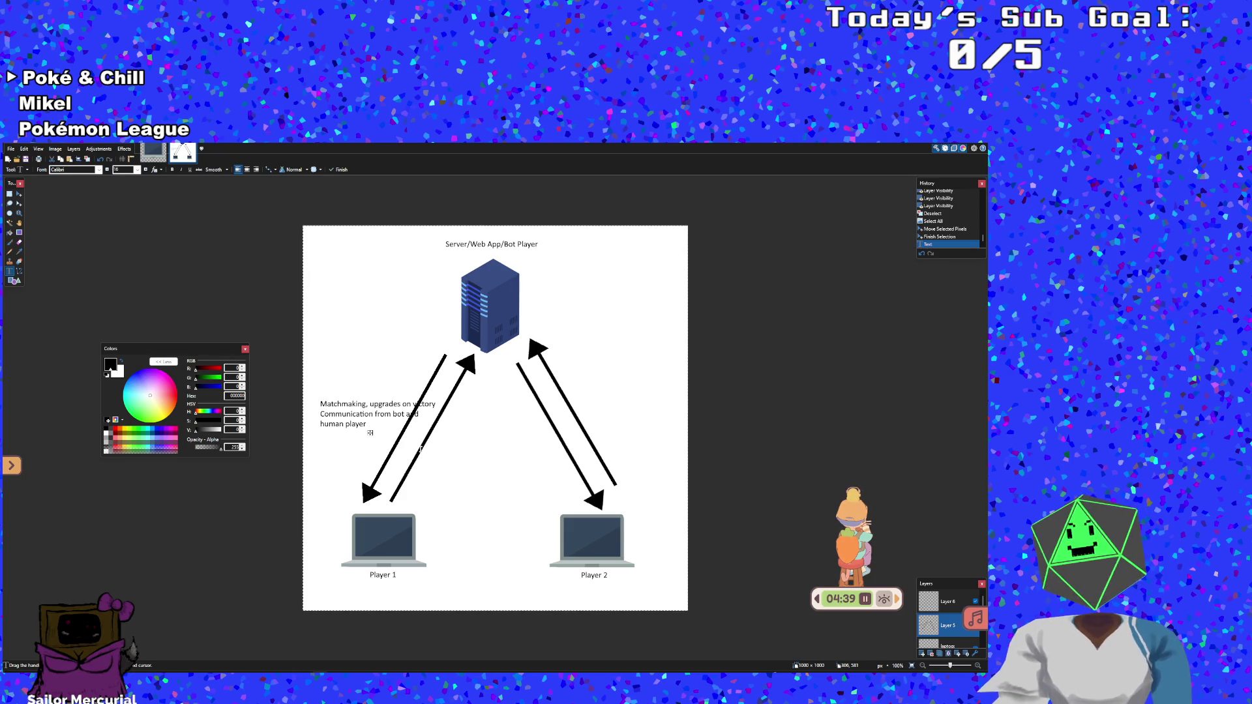
{"action": "key", "text": "End"}
{"action": "type", "text": ","}
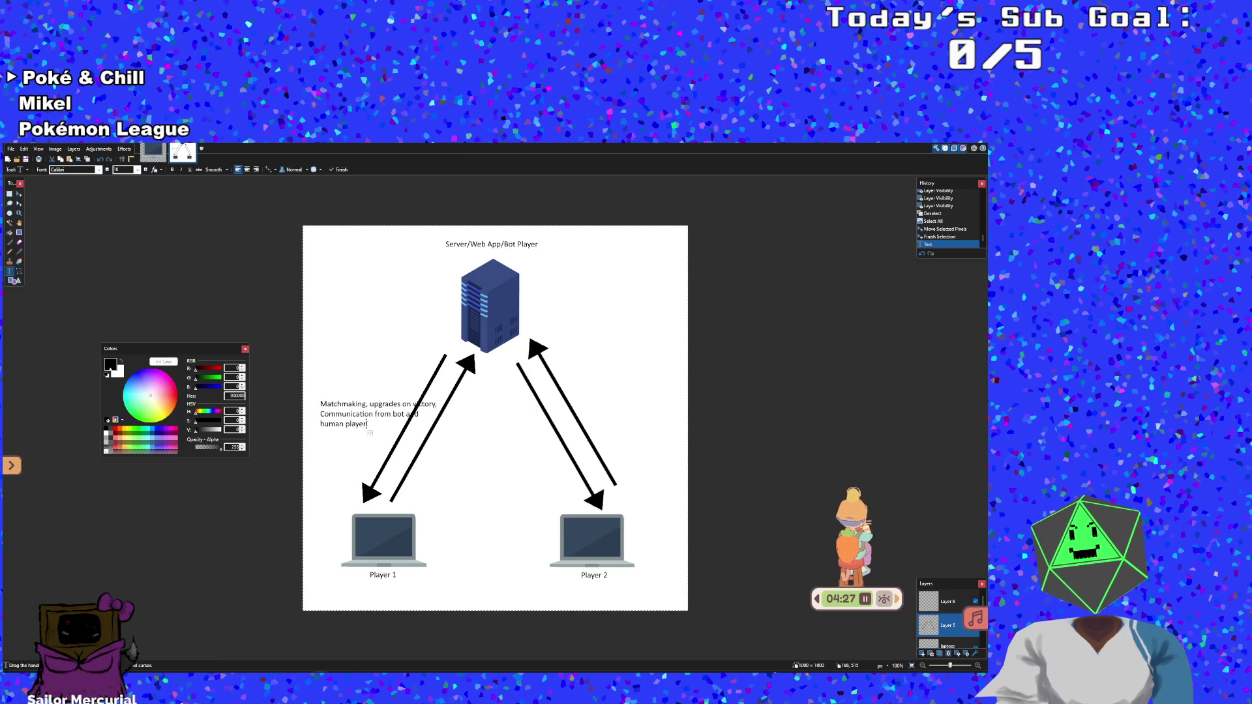
Insert 'anonymous' before 'bot' and before 'human player'
{"action": "key", "text": "Down"}
{"action": "key", "text": "Right"}
{"action": "key", "text": "Right"}
{"action": "key", "text": "Right"}
{"action": "type", "text": "anon or"}
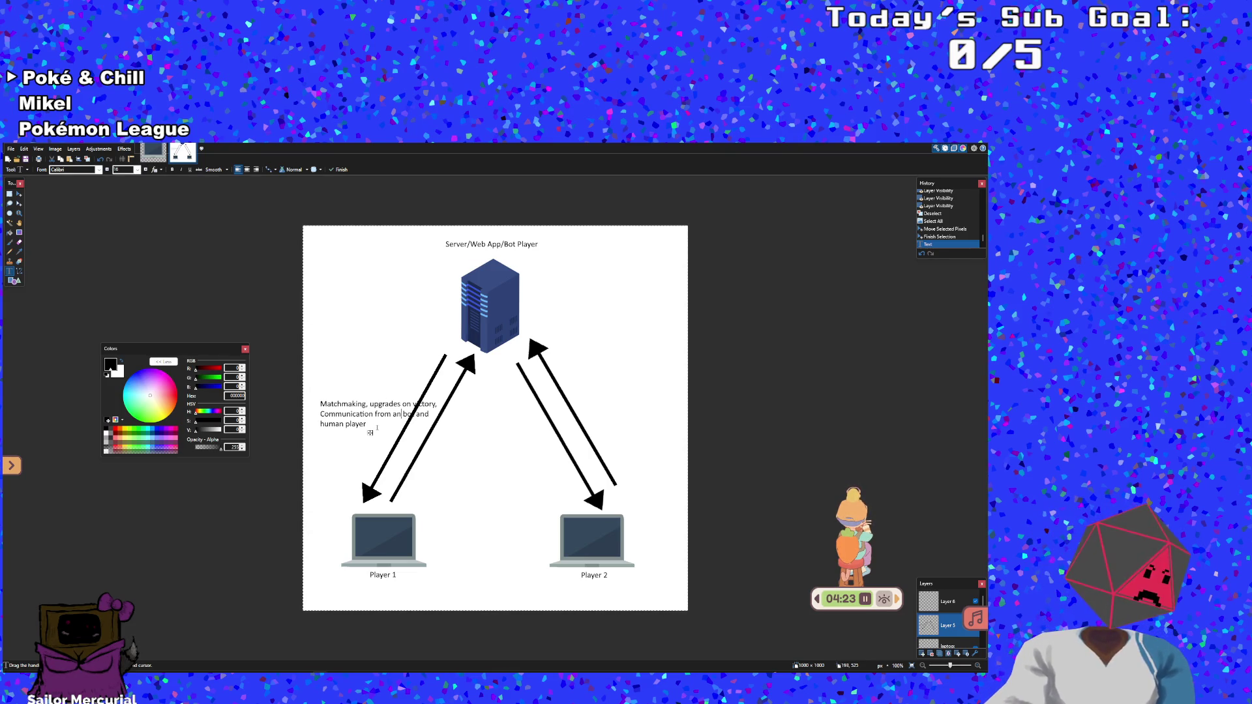
{"action": "key", "text": "BackSpace"}
{"action": "key", "text": "BackSpace"}
{"action": "key", "text": "BackSpace"}
{"action": "type", "text": "ymous"}
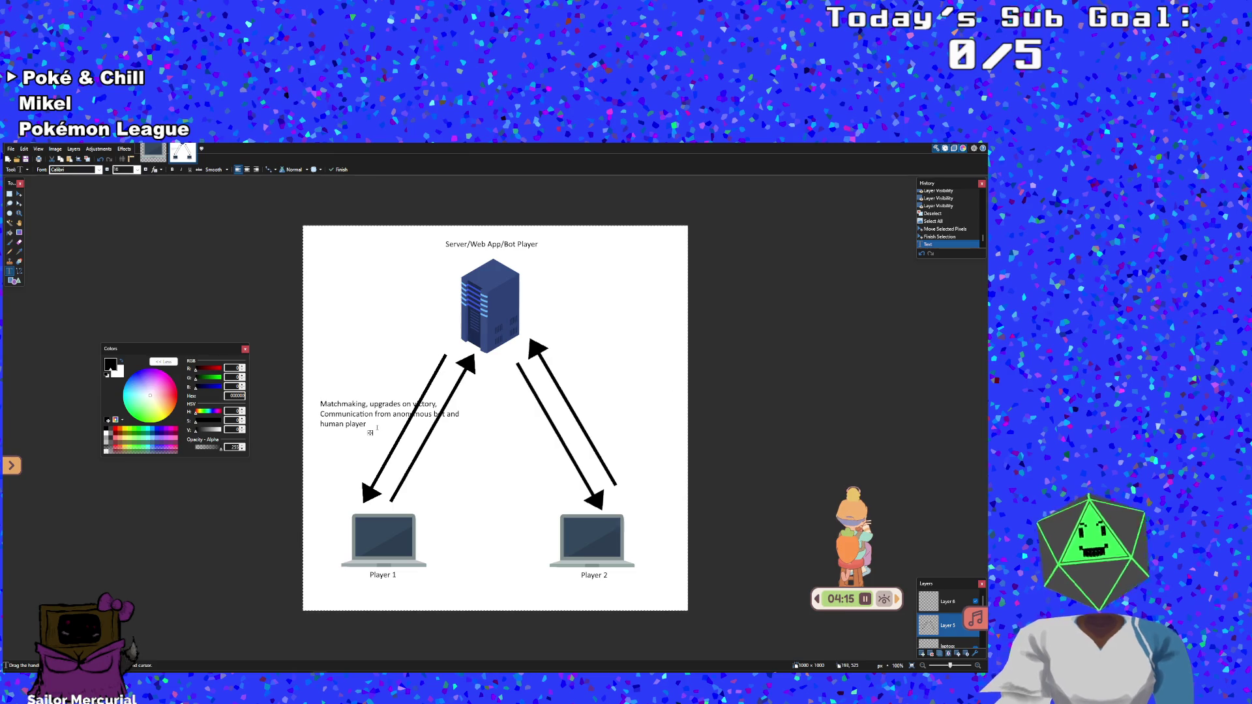
{"action": "key", "text": "Home"}
{"action": "type", "text": "anonymous"}
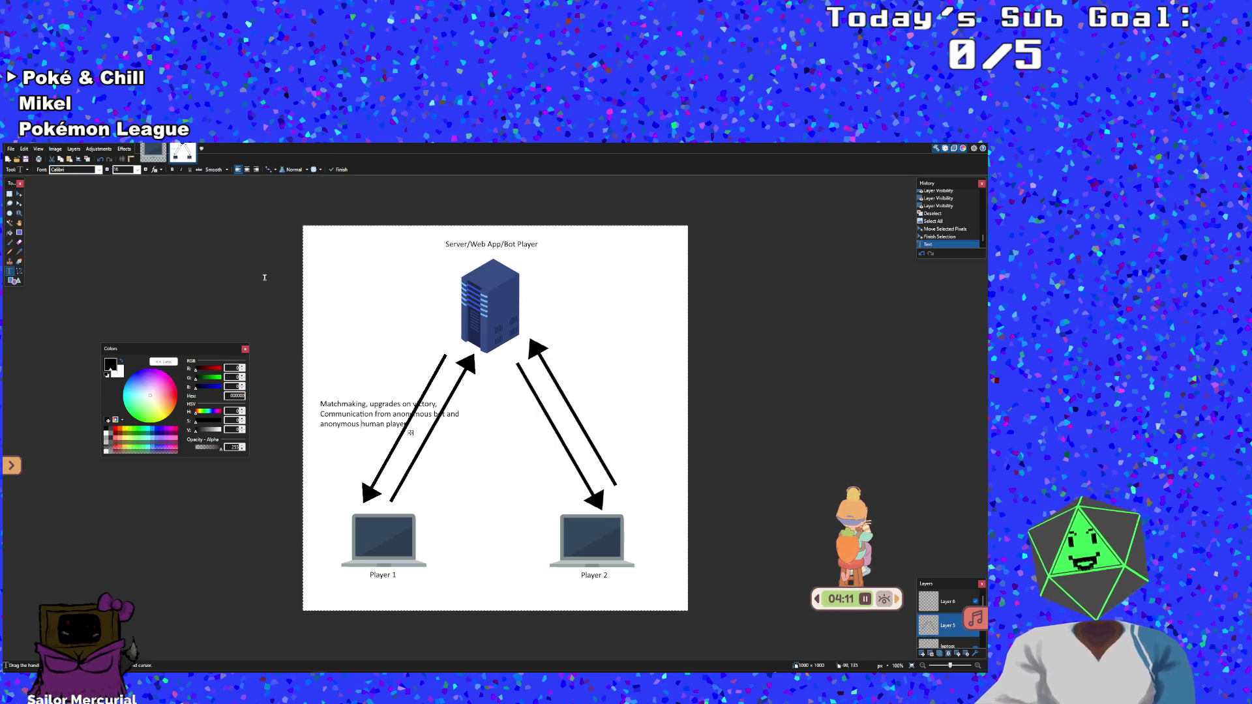
{"action": "left_click", "coordinate": [247, 169]}
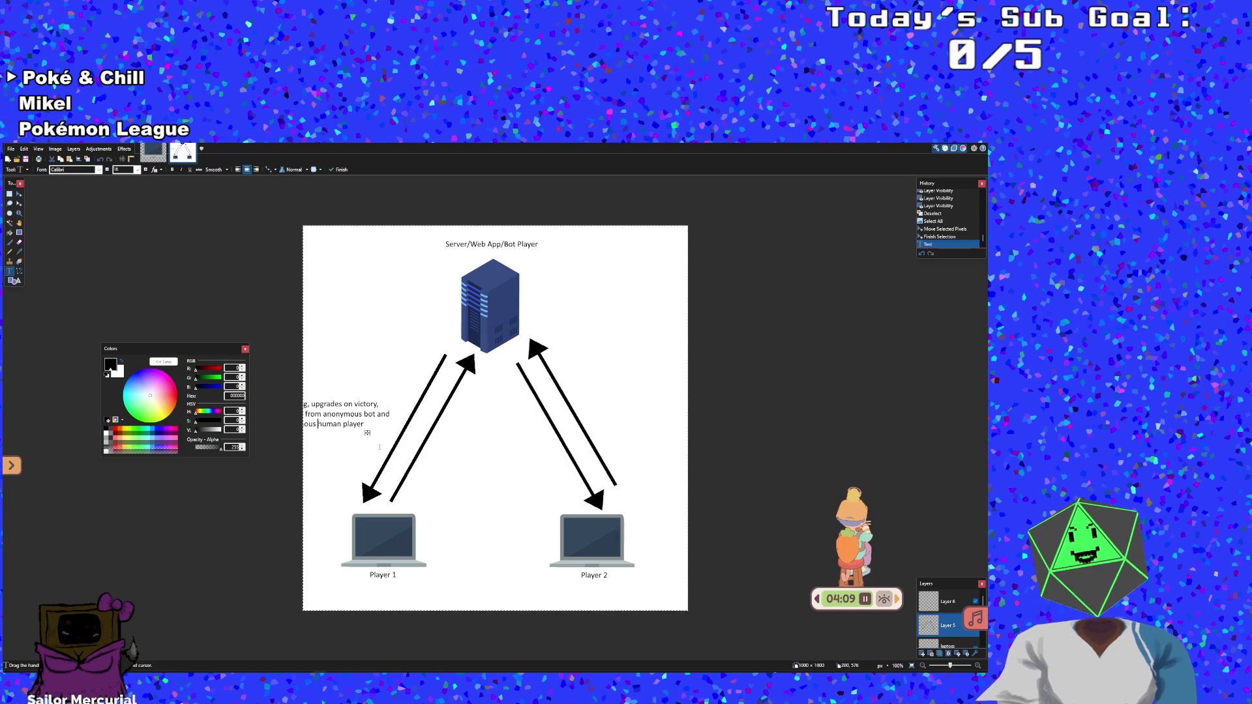
Move the label up beside the server, lasso it, and rotate it about 61° along the left arrows
{"action": "mouse_move", "coordinate": [366, 434]}
{"action": "left_mouse_down"}
{"action": "mouse_move", "coordinate": [411, 410]}
{"action": "mouse_move", "coordinate": [430, 360]}
{"action": "left_mouse_up"}
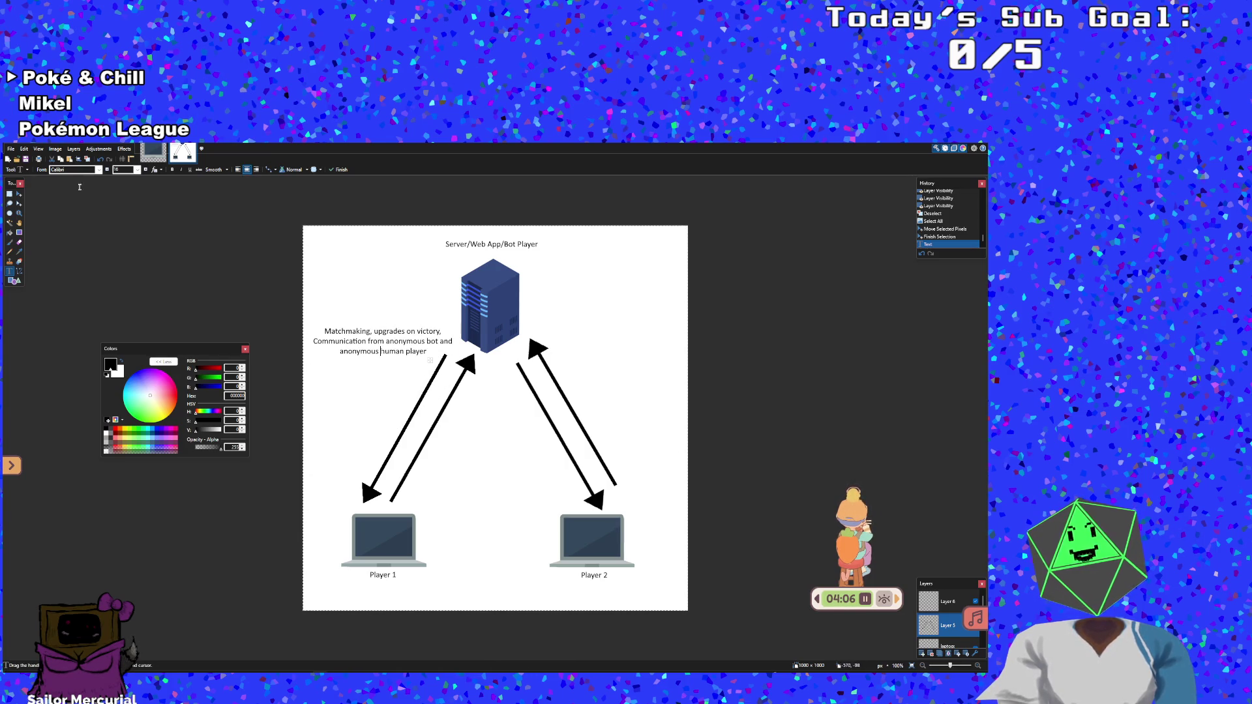
{"action": "left_click", "coordinate": [19, 194]}
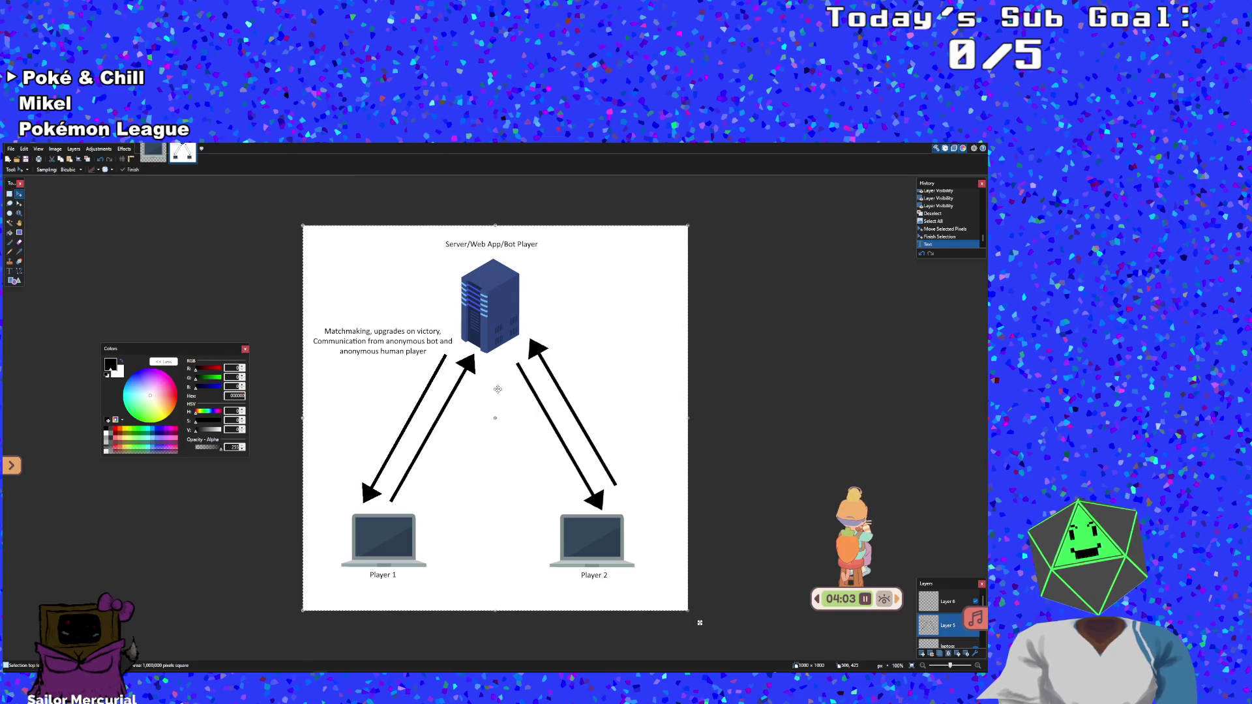
{"action": "left_click", "coordinate": [9, 202]}
{"action": "left_click", "coordinate": [327, 322]}
{"action": "mouse_move", "coordinate": [329, 321]}
{"action": "left_mouse_down"}
{"action": "mouse_move", "coordinate": [429, 320]}
{"action": "mouse_move", "coordinate": [455, 340]}
{"action": "mouse_move", "coordinate": [449, 359]}
{"action": "mouse_move", "coordinate": [333, 365]}
{"action": "mouse_move", "coordinate": [307, 325]}
{"action": "left_mouse_up"}
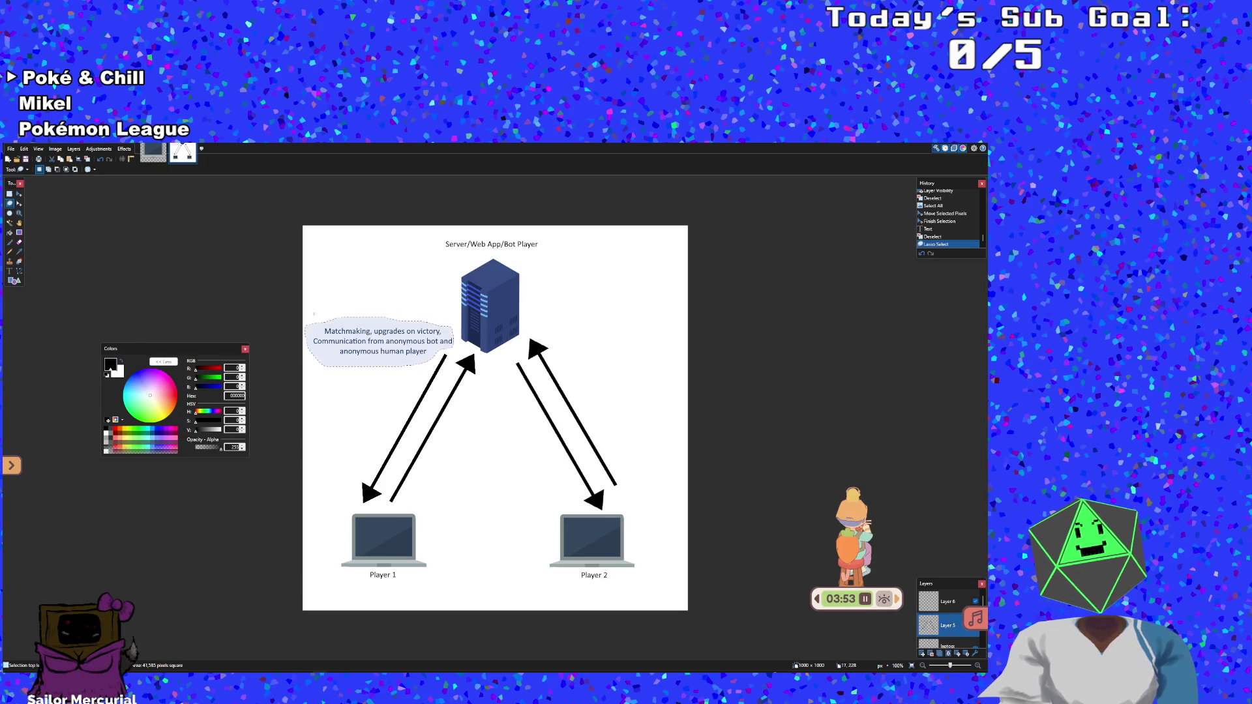
{"action": "left_click", "coordinate": [19, 194]}
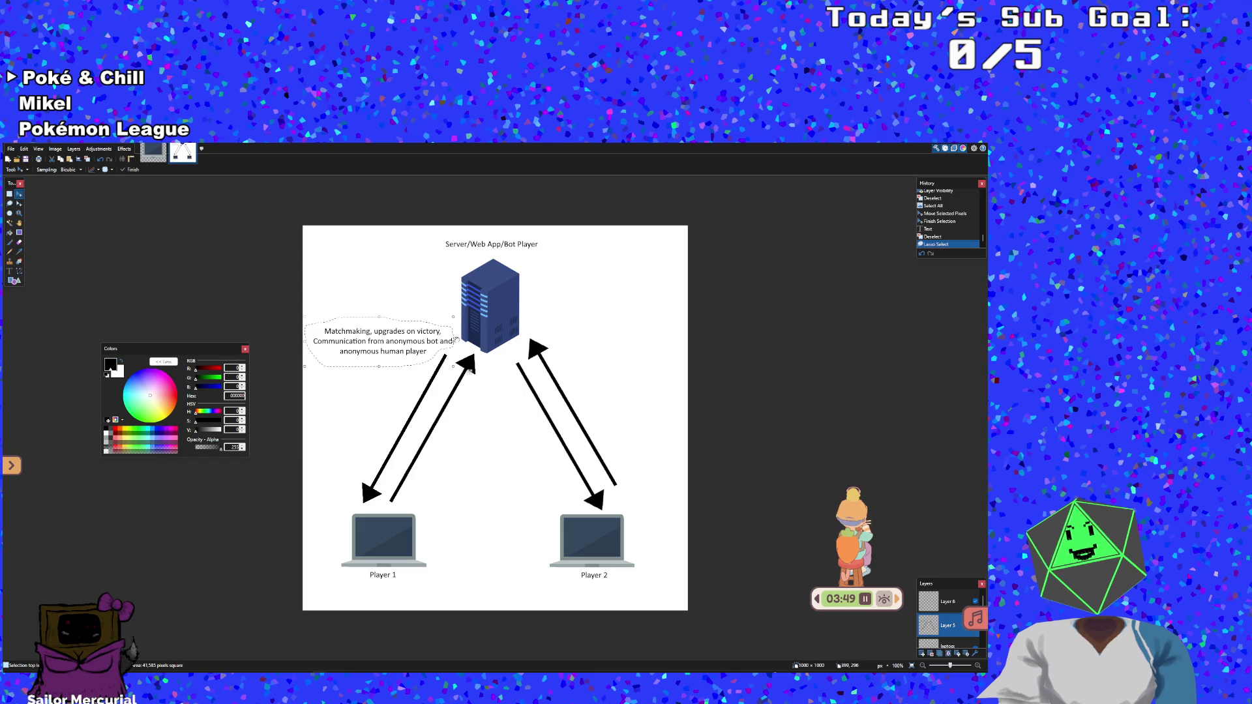
{"action": "mouse_move", "coordinate": [458, 339]}
{"action": "left_mouse_down"}
{"action": "mouse_move", "coordinate": [431, 245]}
{"action": "mouse_move", "coordinate": [457, 340]}
{"action": "mouse_move", "coordinate": [433, 326]}
{"action": "left_mouse_up"}
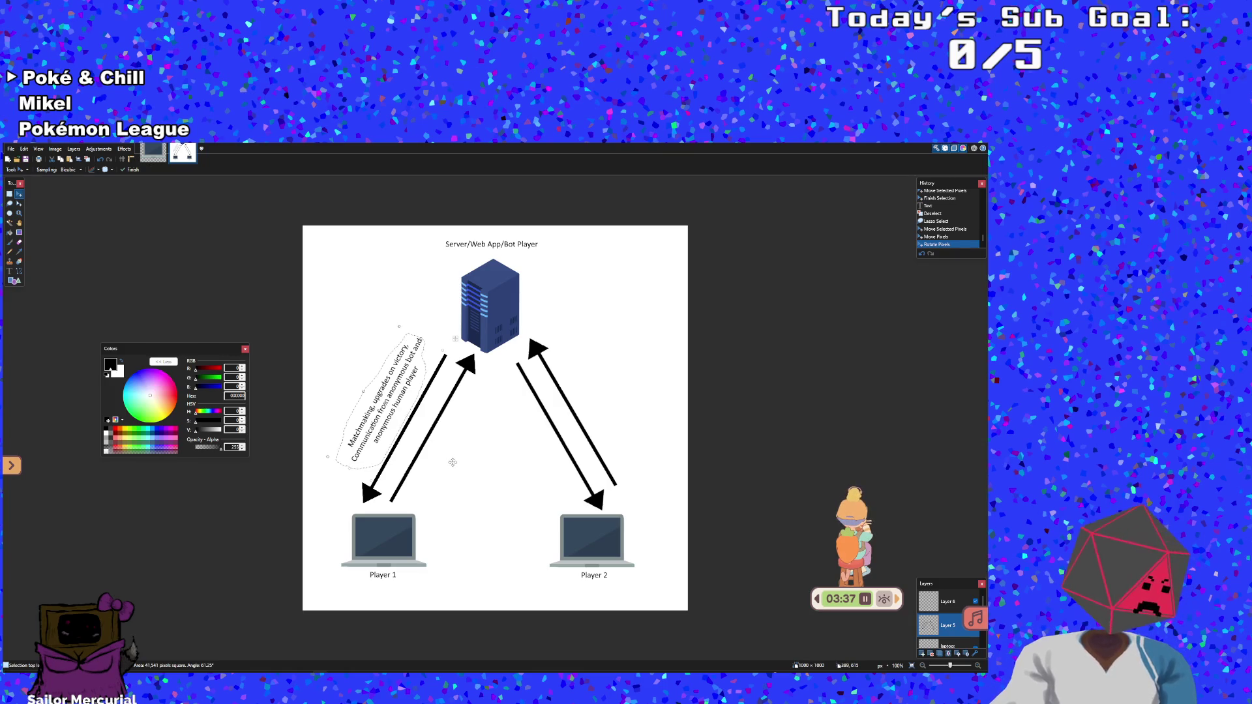
Deselect, then nudge the whole layer slightly right, undo and redo the shift
{"action": "key", "text": "ctrl+d"}
{"action": "key", "text": "ctrl+a"}
{"action": "left_click_drag", "start_coordinate": [396, 392], "coordinate": [397, 393]}
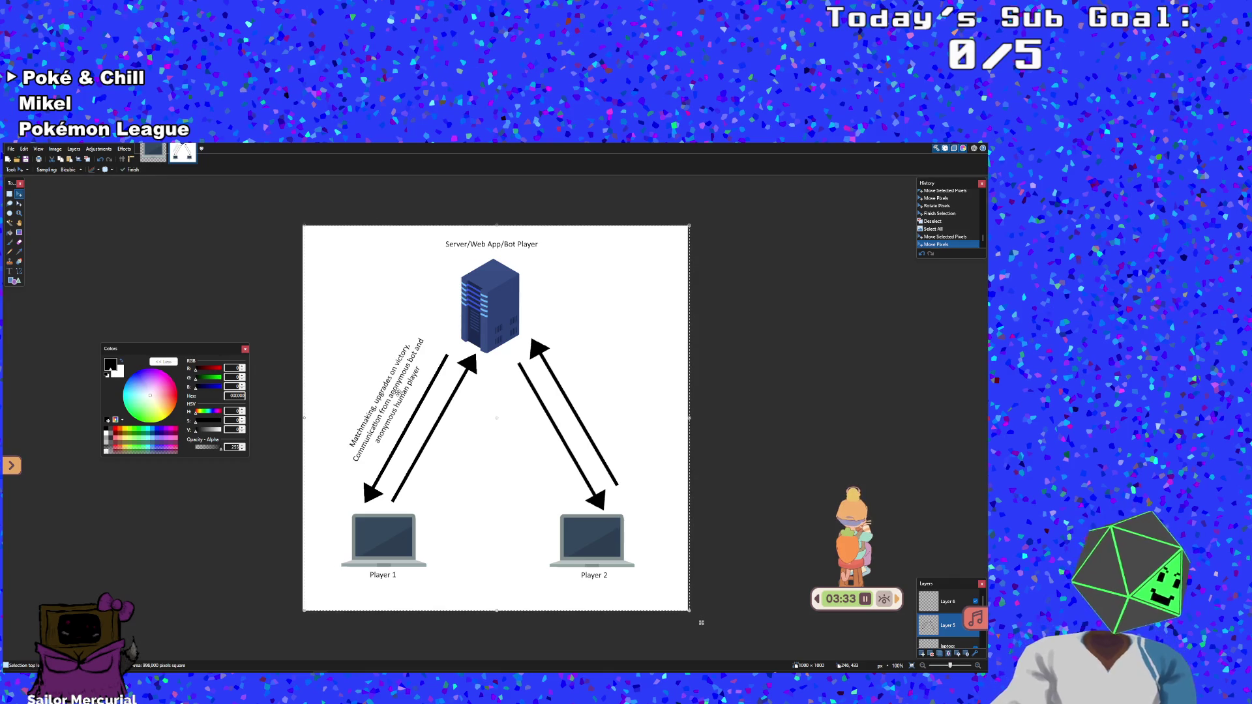
{"action": "key", "text": "ctrl+z"}
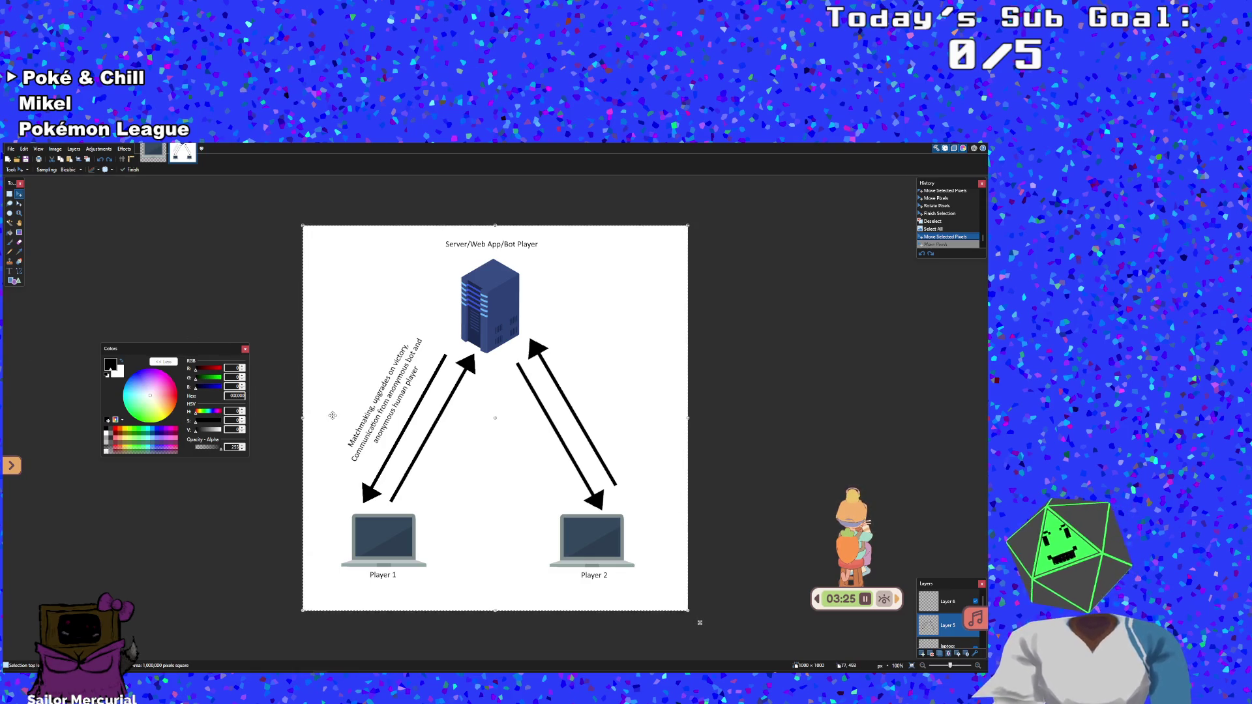
{"action": "key", "text": "ctrl+y"}
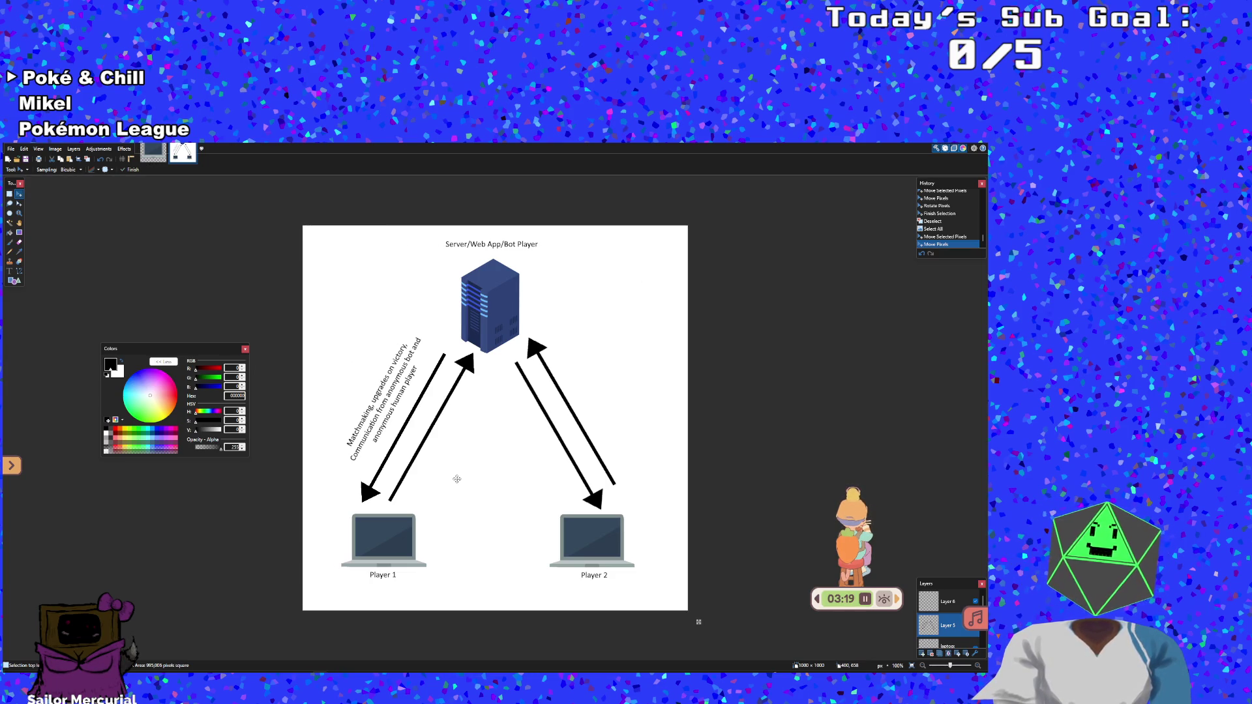
{"action": "left_click", "coordinate": [10, 204]}
{"action": "left_click", "coordinate": [379, 368]}
{"action": "mouse_move", "coordinate": [363, 396]}
{"action": "left_mouse_down"}
{"action": "mouse_move", "coordinate": [405, 327]}
{"action": "mouse_move", "coordinate": [430, 346]}
{"action": "mouse_move", "coordinate": [424, 392]}
{"action": "mouse_move", "coordinate": [362, 462]}
{"action": "mouse_move", "coordinate": [338, 450]}
{"action": "mouse_move", "coordinate": [349, 426]}
{"action": "left_mouse_up"}
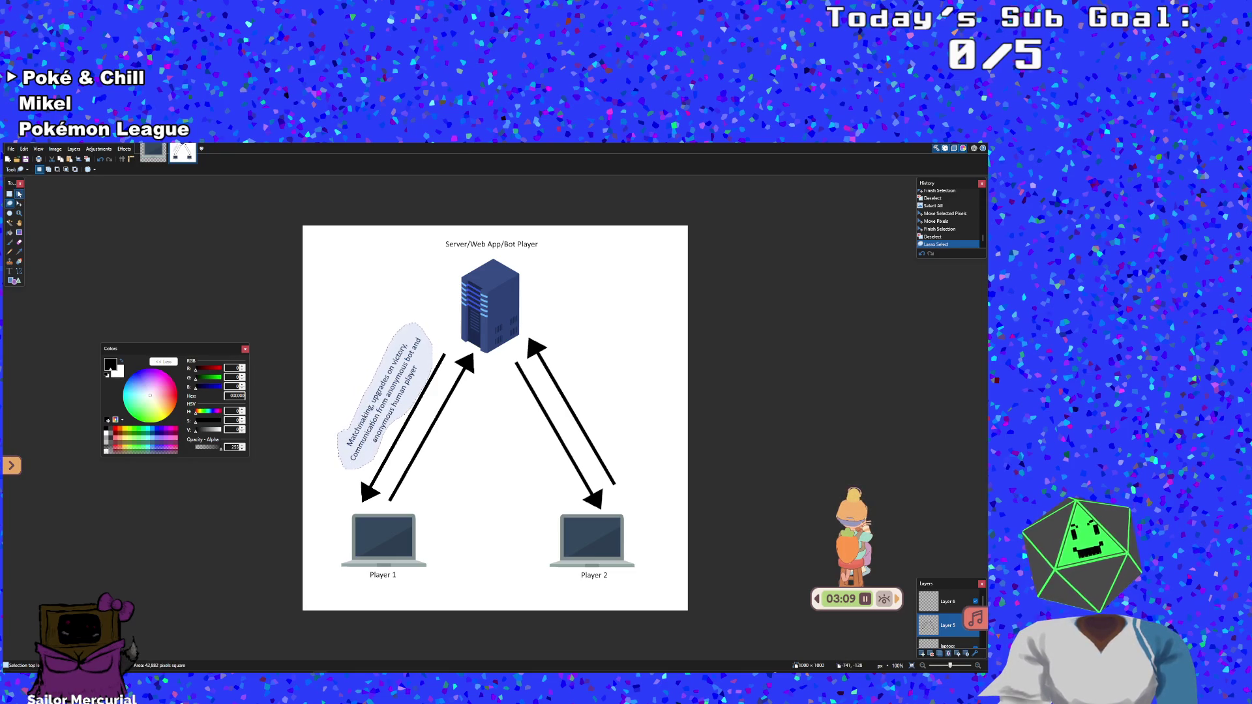
{"action": "key", "text": "ctrl+v"}
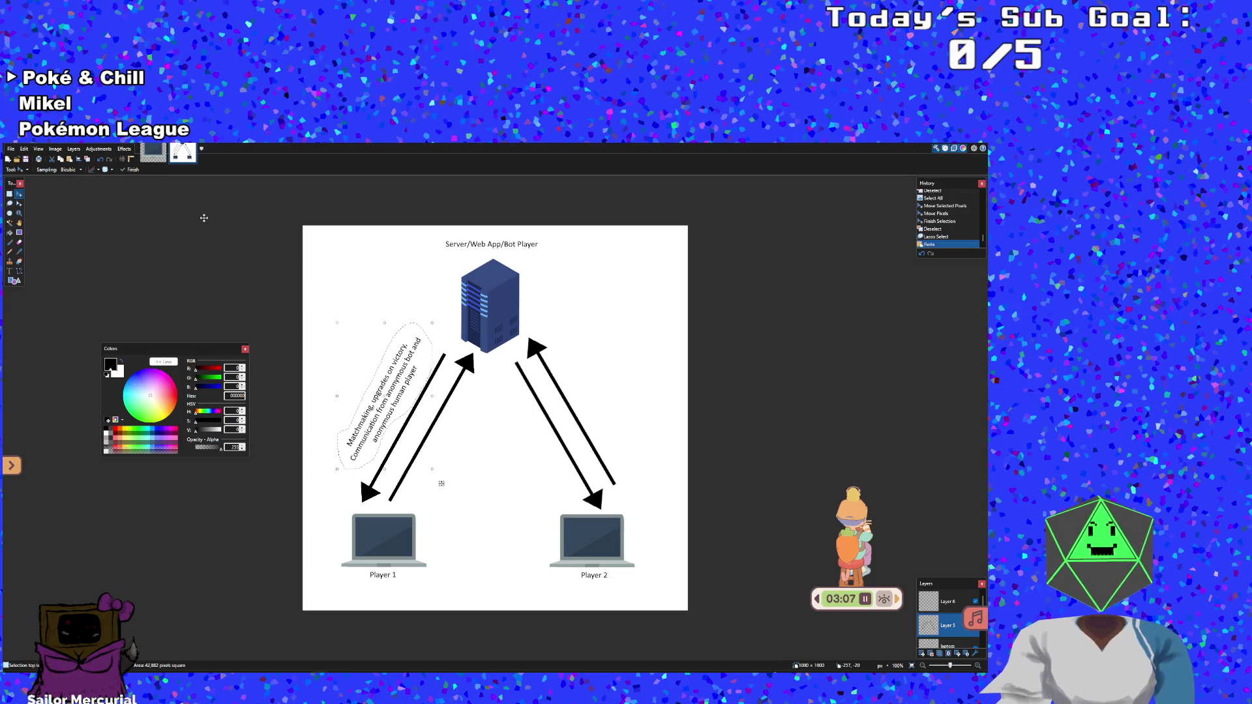
{"action": "mouse_move", "coordinate": [405, 409]}
{"action": "left_mouse_down"}
{"action": "mouse_move", "coordinate": [590, 371]}
{"action": "mouse_move", "coordinate": [619, 428]}
{"action": "left_mouse_up"}
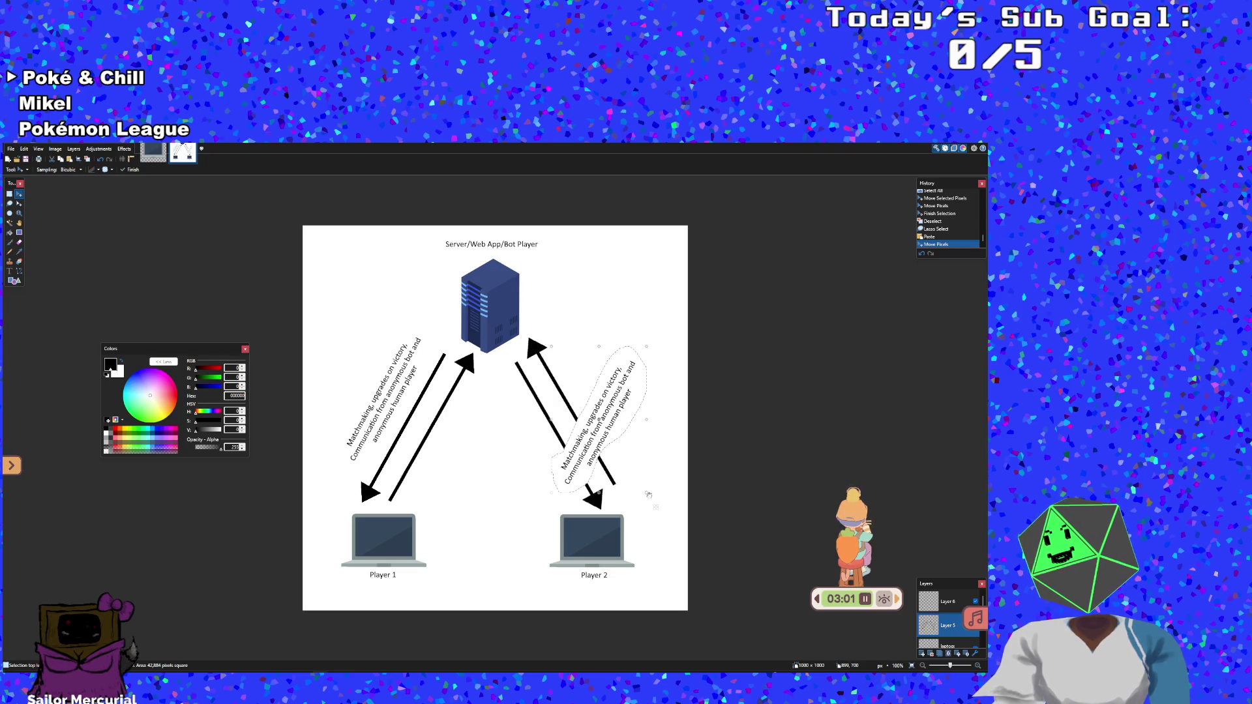
{"action": "mouse_move", "coordinate": [648, 495]}
{"action": "left_mouse_down"}
{"action": "mouse_move", "coordinate": [586, 522]}
{"action": "mouse_move", "coordinate": [497, 433]}
{"action": "mouse_move", "coordinate": [422, 424]}
{"action": "mouse_move", "coordinate": [436, 431]}
{"action": "left_mouse_up"}
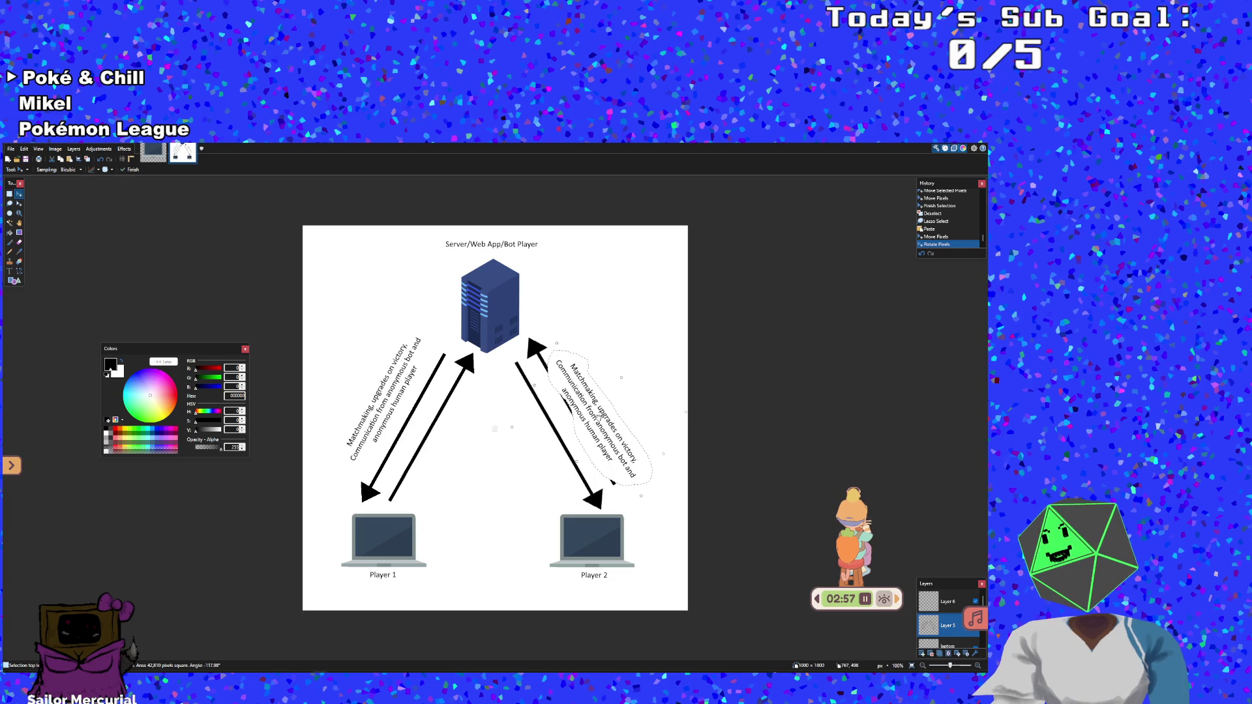
{"action": "mouse_move", "coordinate": [599, 418]}
{"action": "left_mouse_down"}
{"action": "mouse_move", "coordinate": [562, 408]}
{"action": "mouse_move", "coordinate": [511, 419]}
{"action": "mouse_move", "coordinate": [540, 387]}
{"action": "left_mouse_up"}
{"action": "left_click_drag", "start_coordinate": [424, 446], "coordinate": [427, 444]}
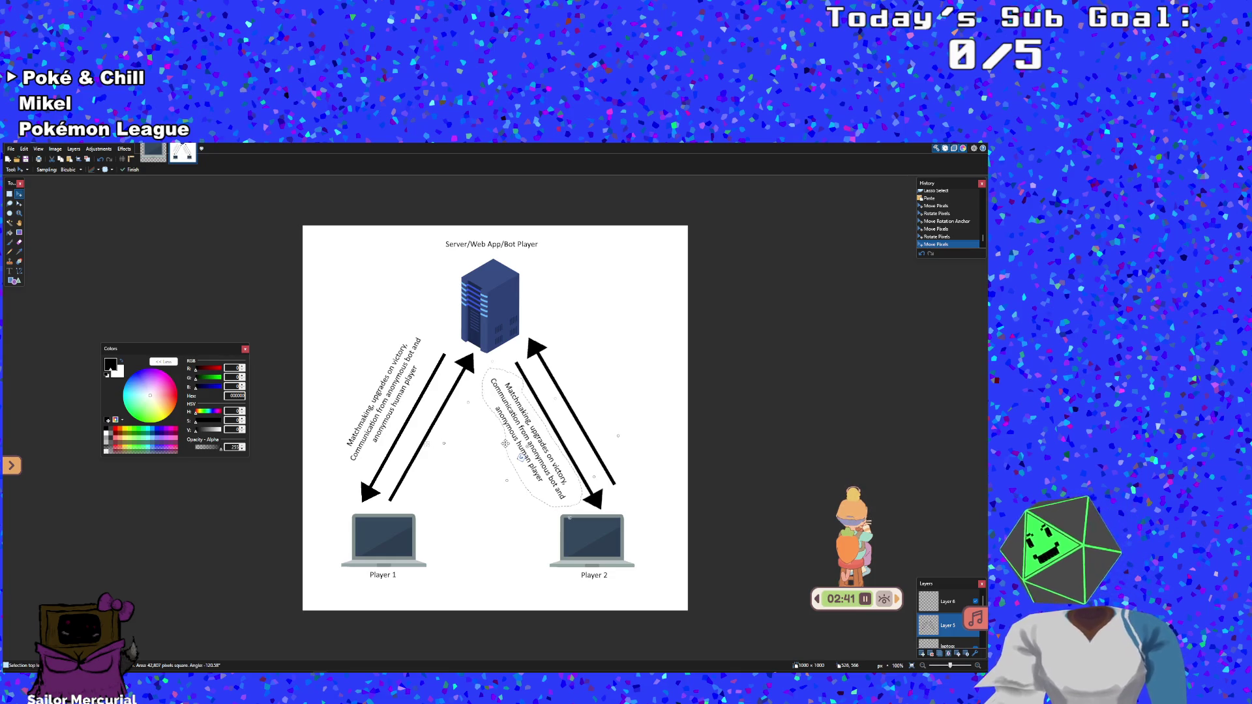
{"action": "key", "text": "Delete"}
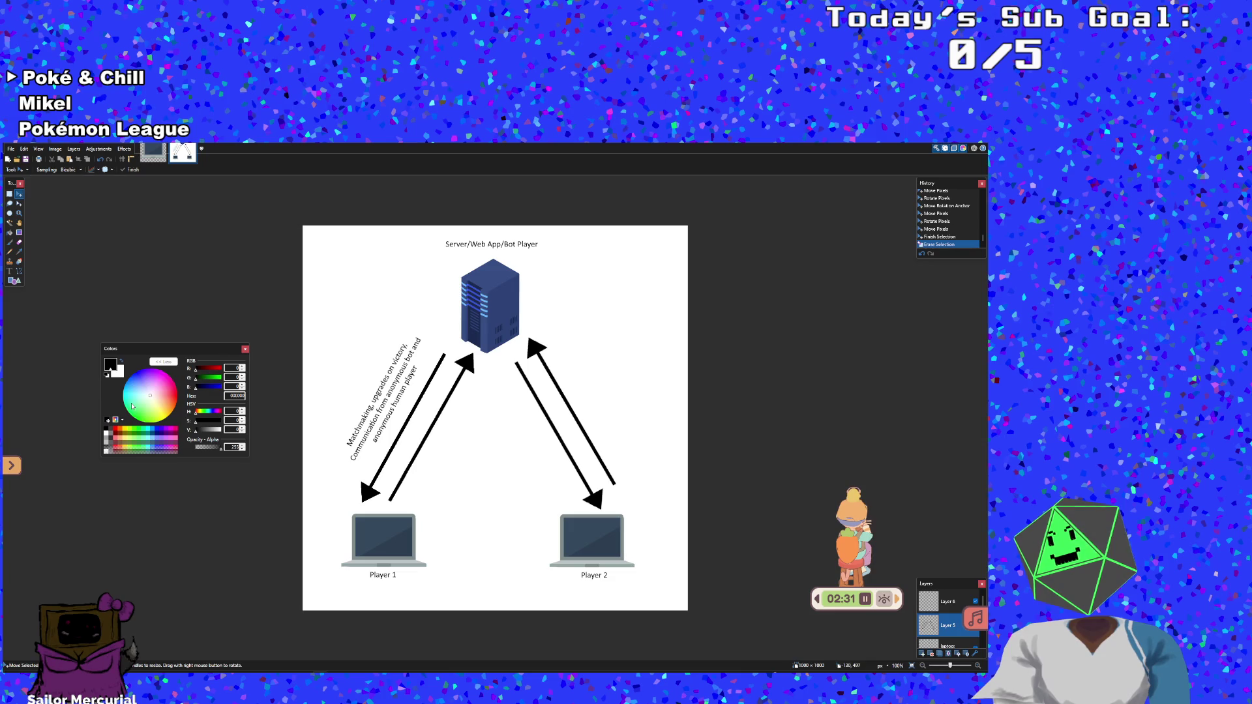
{"action": "left_click", "coordinate": [10, 271]}
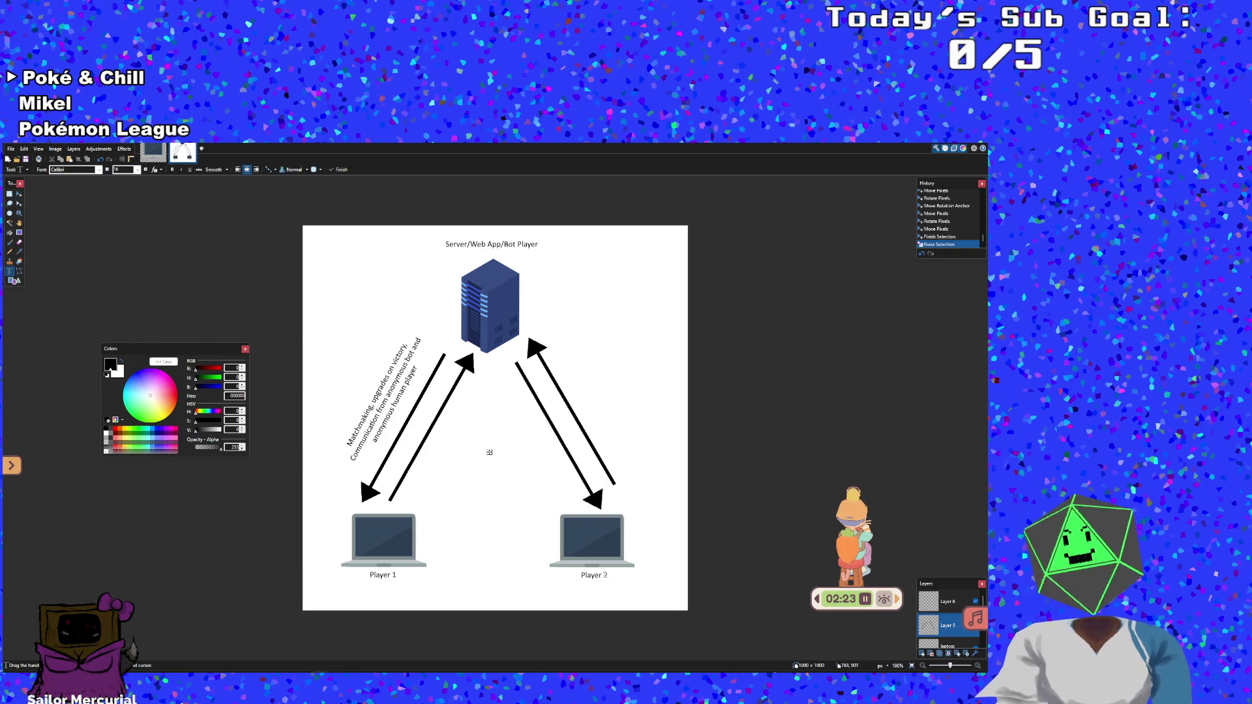
Type 'Win state, fail state, lives left' in the gap between the two arrow pairs
{"action": "type", "text": "Win st"}
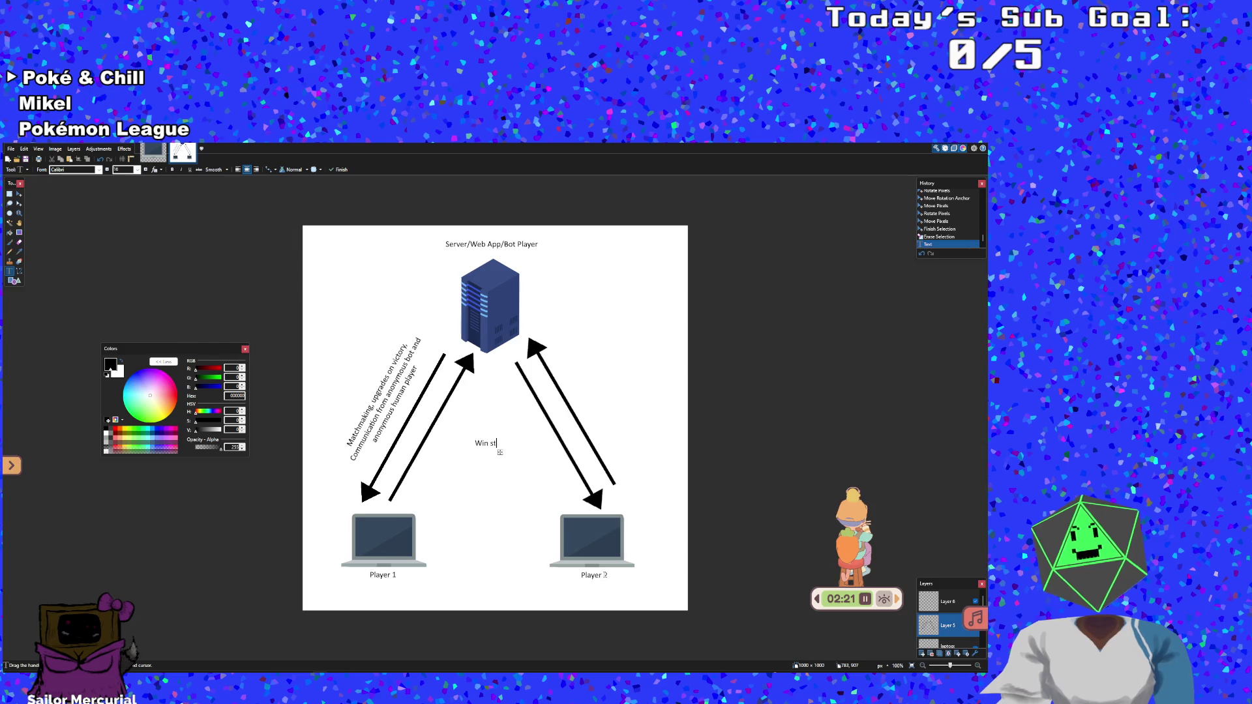
{"action": "type", "text": "ate, fail"}
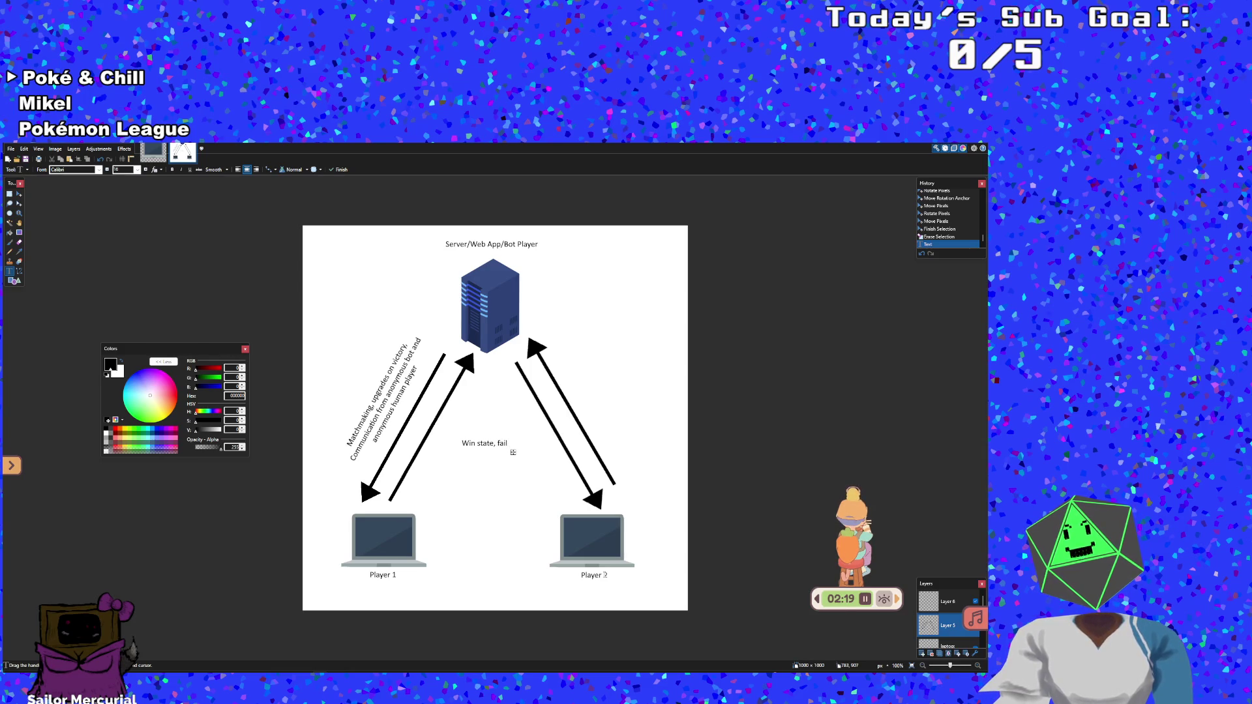
{"action": "type", "text": " state, "}
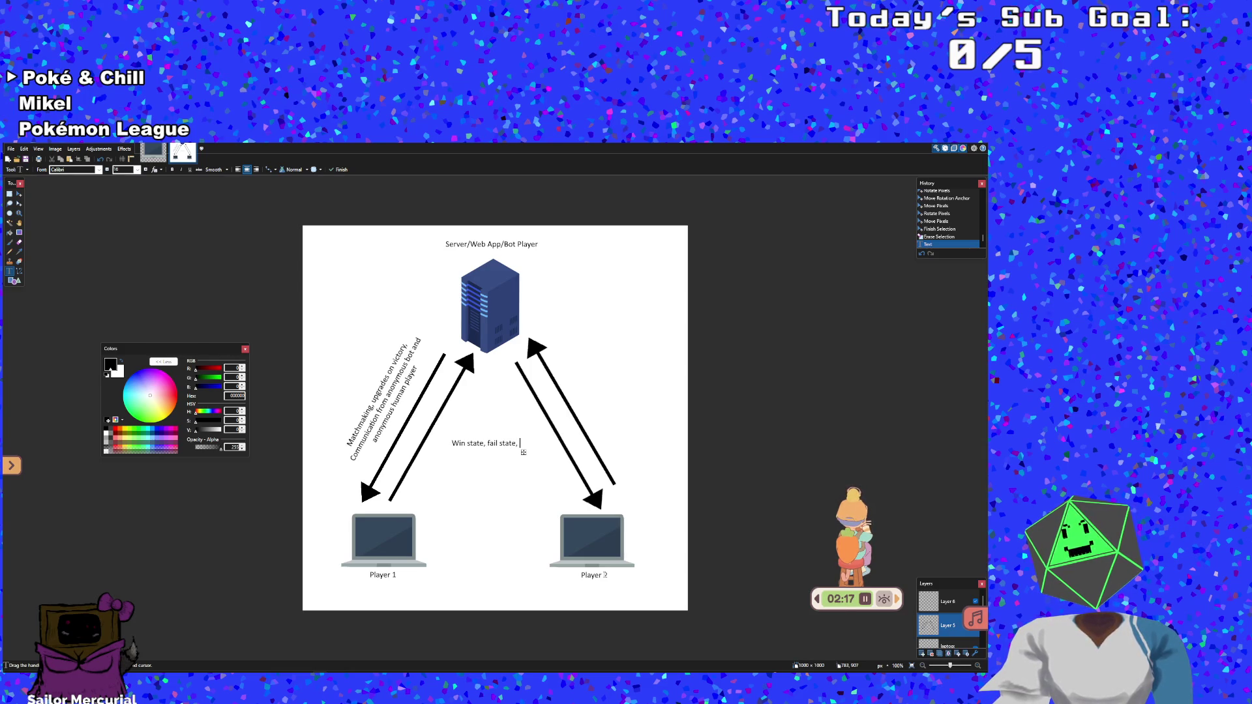
{"action": "type", "text": "lives "}
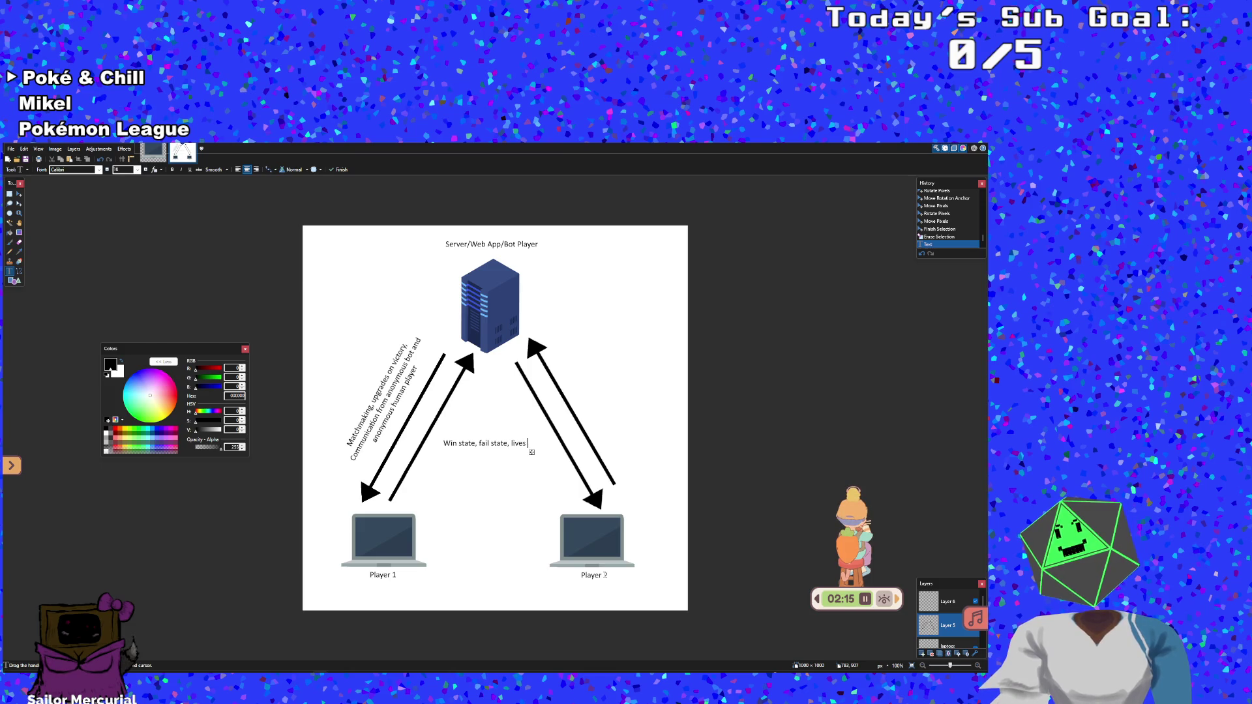
{"action": "type", "text": "left"}
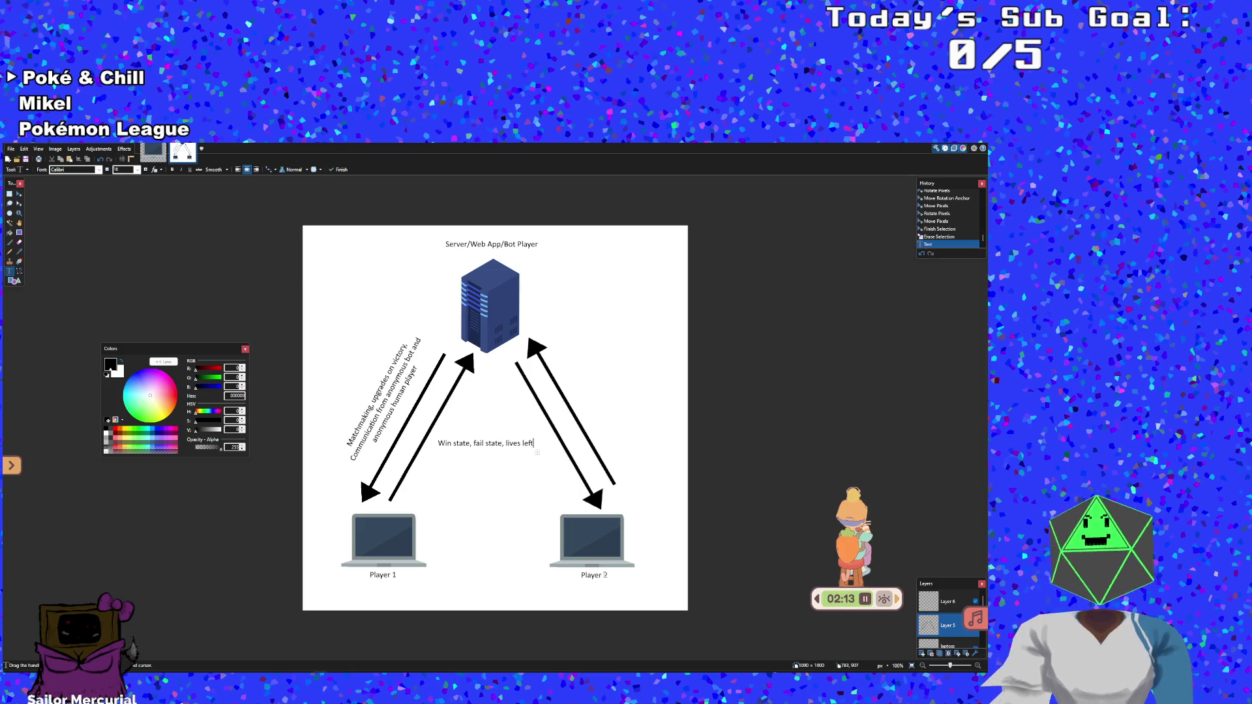
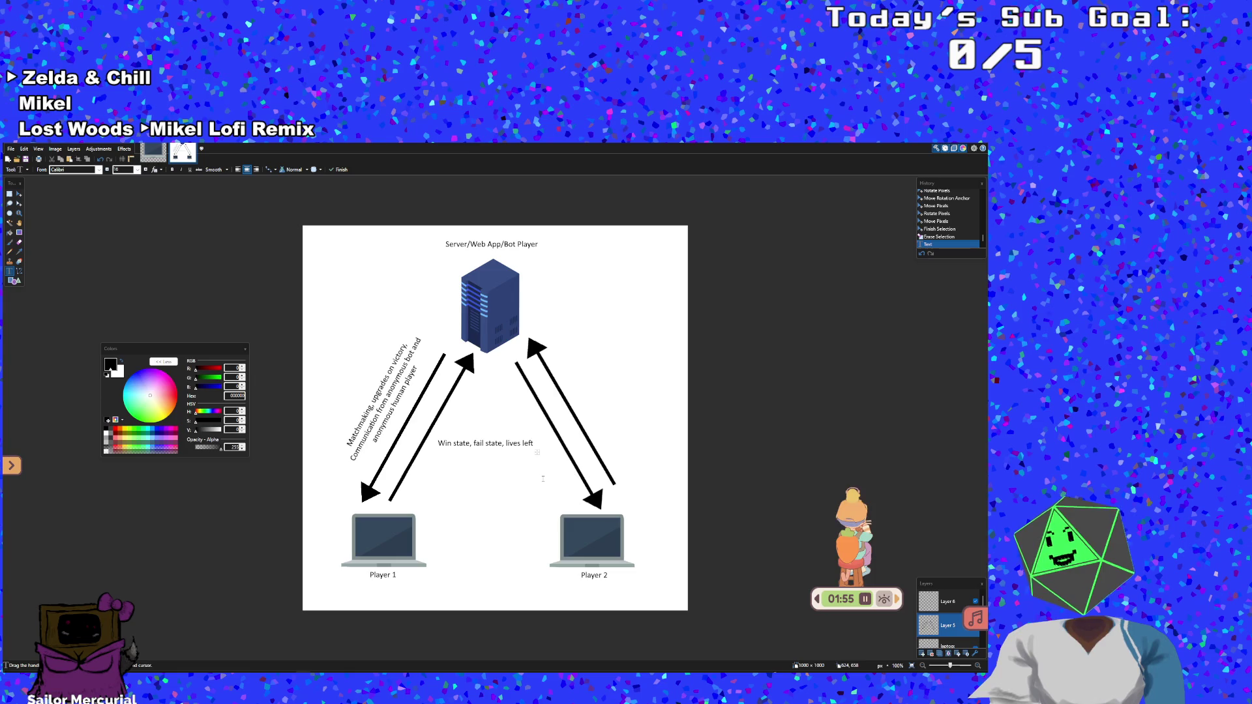
Nudge the 'Win state, fail state, lives left' label down and right between the right-hand arrows and commit it
{"action": "left_click", "coordinate": [537, 451]}
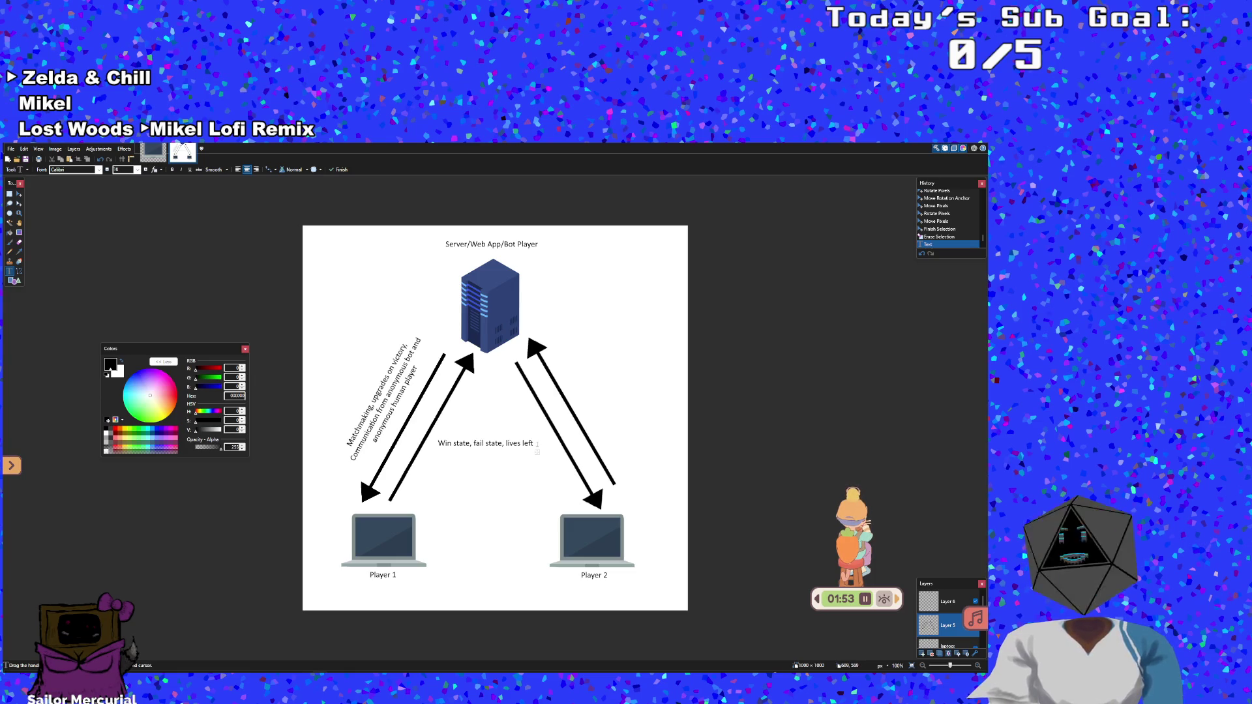
{"action": "mouse_move", "coordinate": [536, 453]}
{"action": "left_mouse_down"}
{"action": "mouse_move", "coordinate": [552, 482]}
{"action": "mouse_move", "coordinate": [556, 472]}
{"action": "left_mouse_up"}
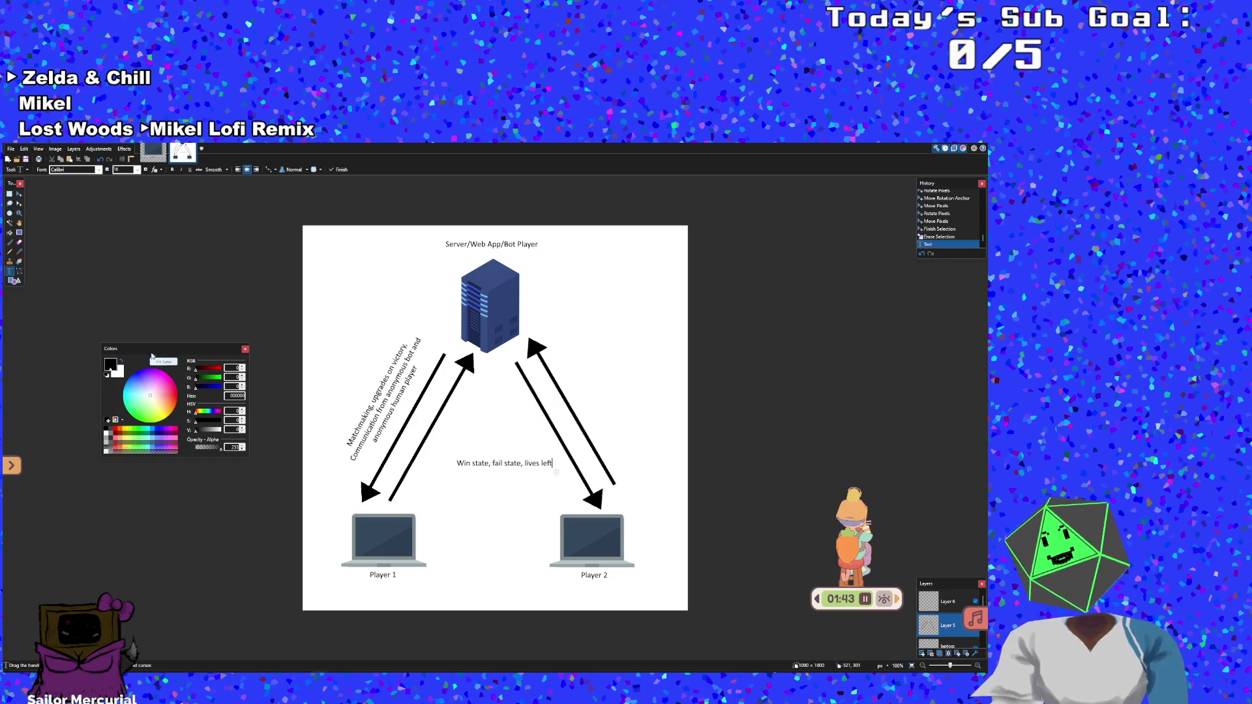
{"action": "left_click", "coordinate": [19, 193]}
{"action": "key", "text": "ctrl+a"}
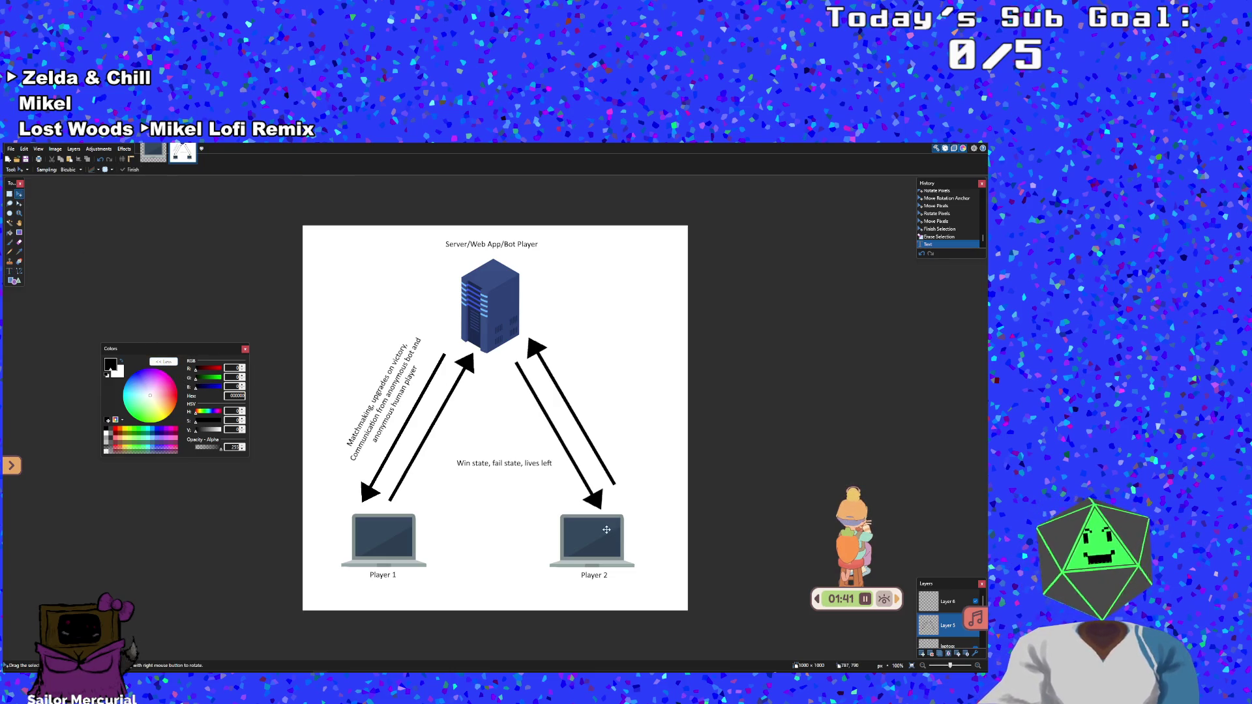
Undo the stray canvas shift and rectangle-select the 'Win state, fail state, lives left' label
{"action": "left_click_drag", "start_coordinate": [550, 463], "coordinate": [551, 459]}
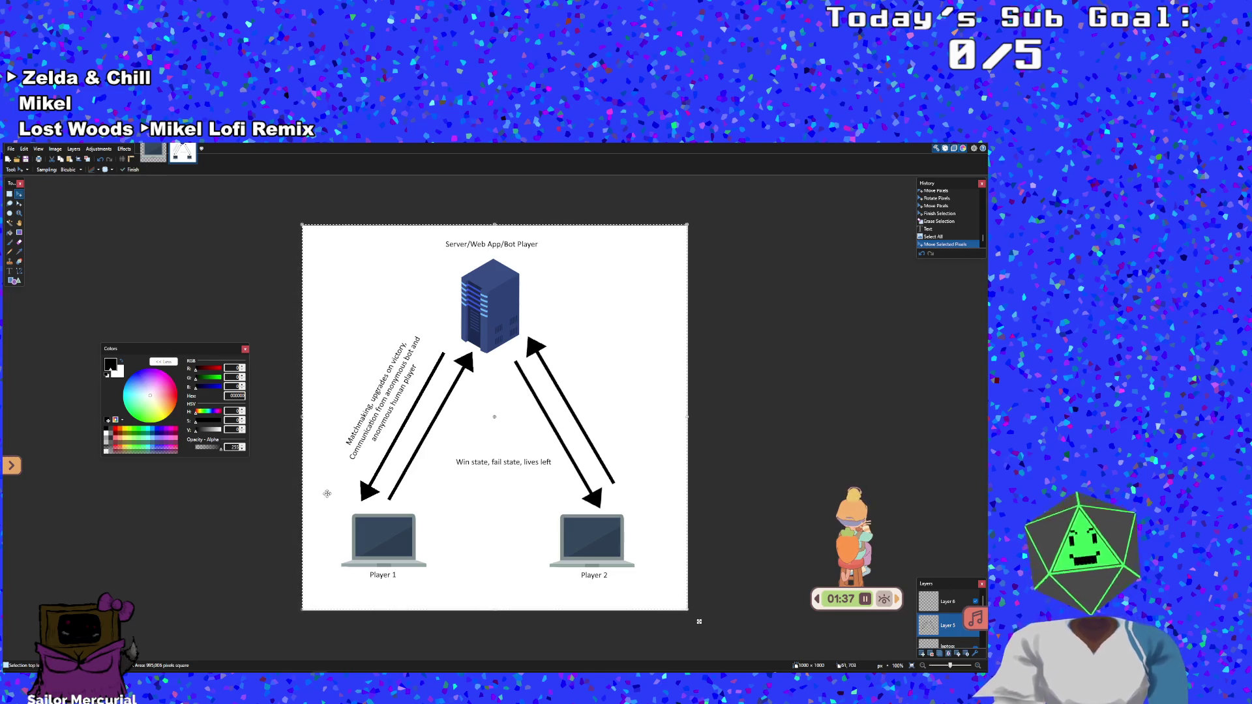
{"action": "key", "text": "ctrl+z"}
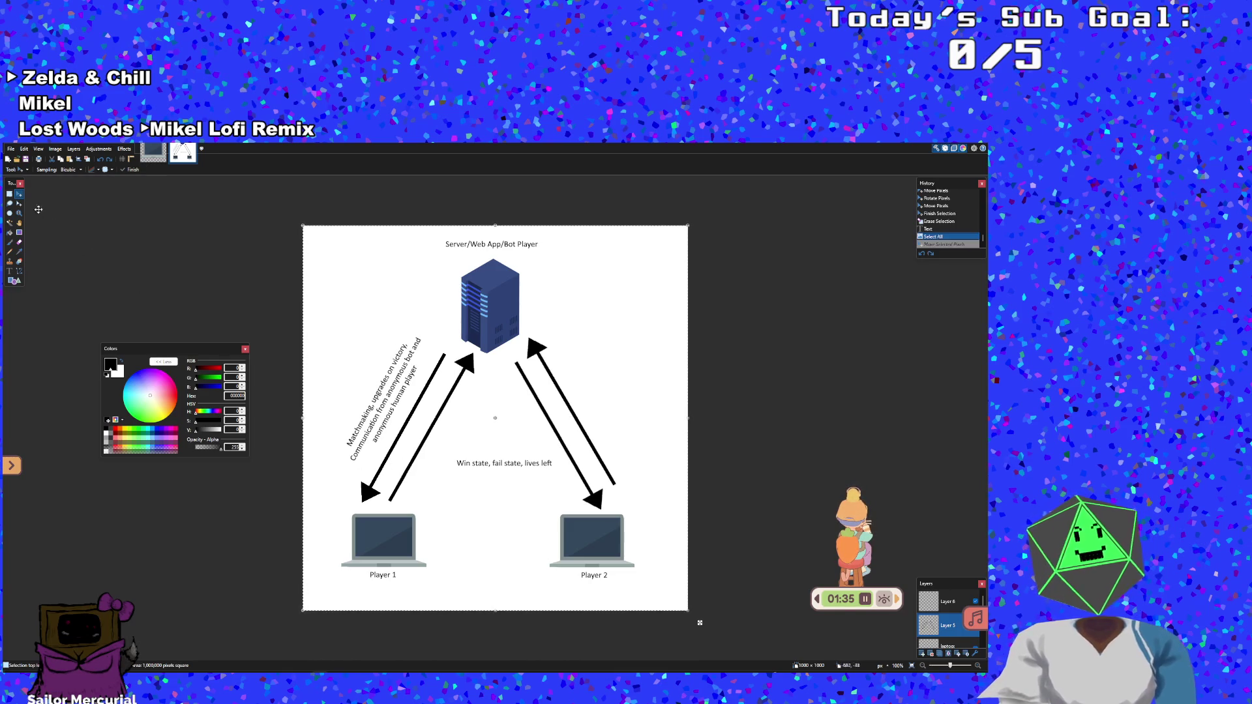
{"action": "left_click", "coordinate": [9, 194]}
{"action": "left_click", "coordinate": [471, 444]}
{"action": "left_click_drag", "start_coordinate": [451, 452], "coordinate": [559, 477]}
Rotate the label about 64° and place it beside the left-hand arrows, then deselect
{"action": "left_click", "coordinate": [19, 194]}
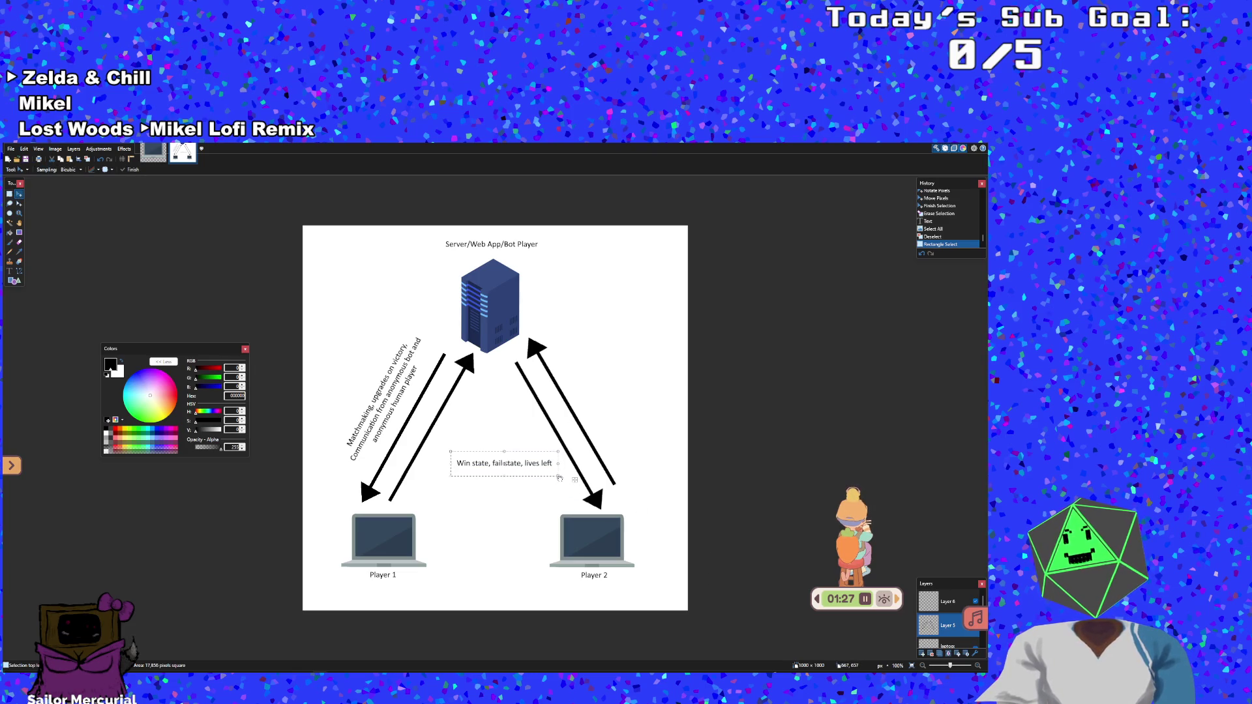
{"action": "mouse_move", "coordinate": [564, 479]}
{"action": "left_mouse_down"}
{"action": "mouse_move", "coordinate": [571, 451]}
{"action": "mouse_move", "coordinate": [553, 408]}
{"action": "left_mouse_up"}
{"action": "mouse_move", "coordinate": [551, 408]}
{"action": "left_mouse_down"}
{"action": "mouse_move", "coordinate": [383, 349]}
{"action": "mouse_move", "coordinate": [412, 328]}
{"action": "mouse_move", "coordinate": [404, 334]}
{"action": "left_mouse_up"}
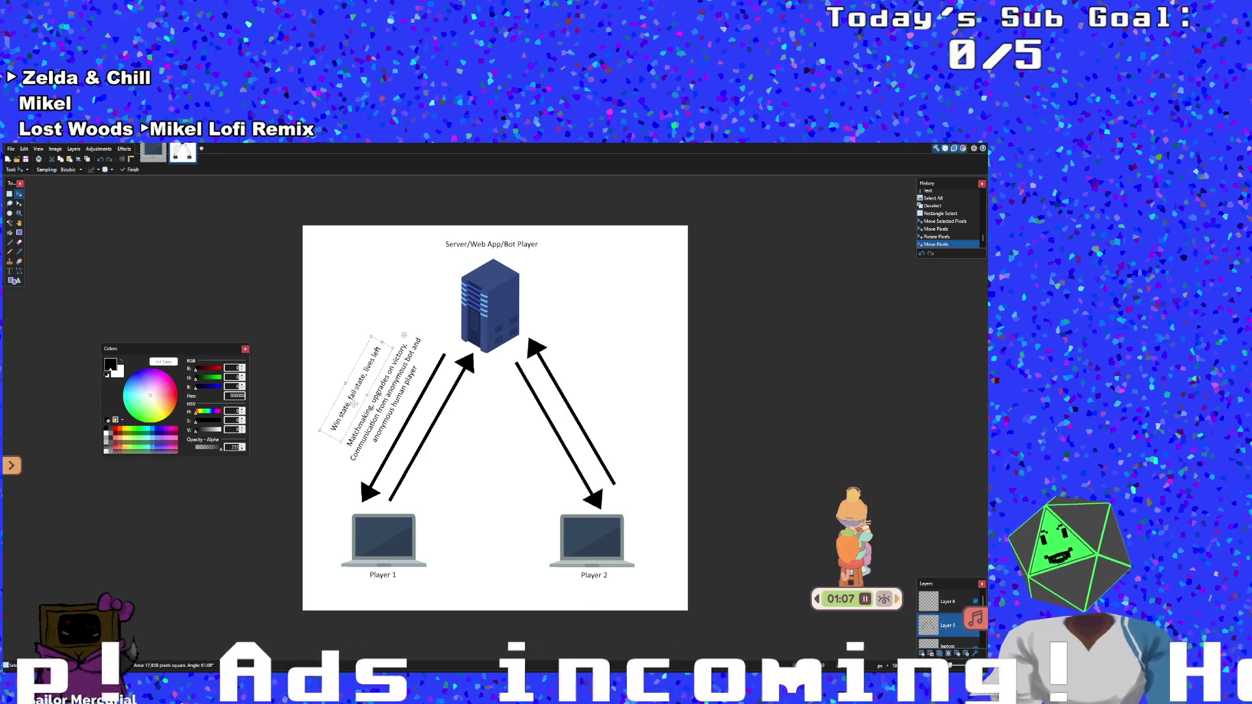
{"action": "left_click_drag", "start_coordinate": [405, 334], "coordinate": [404, 334]}
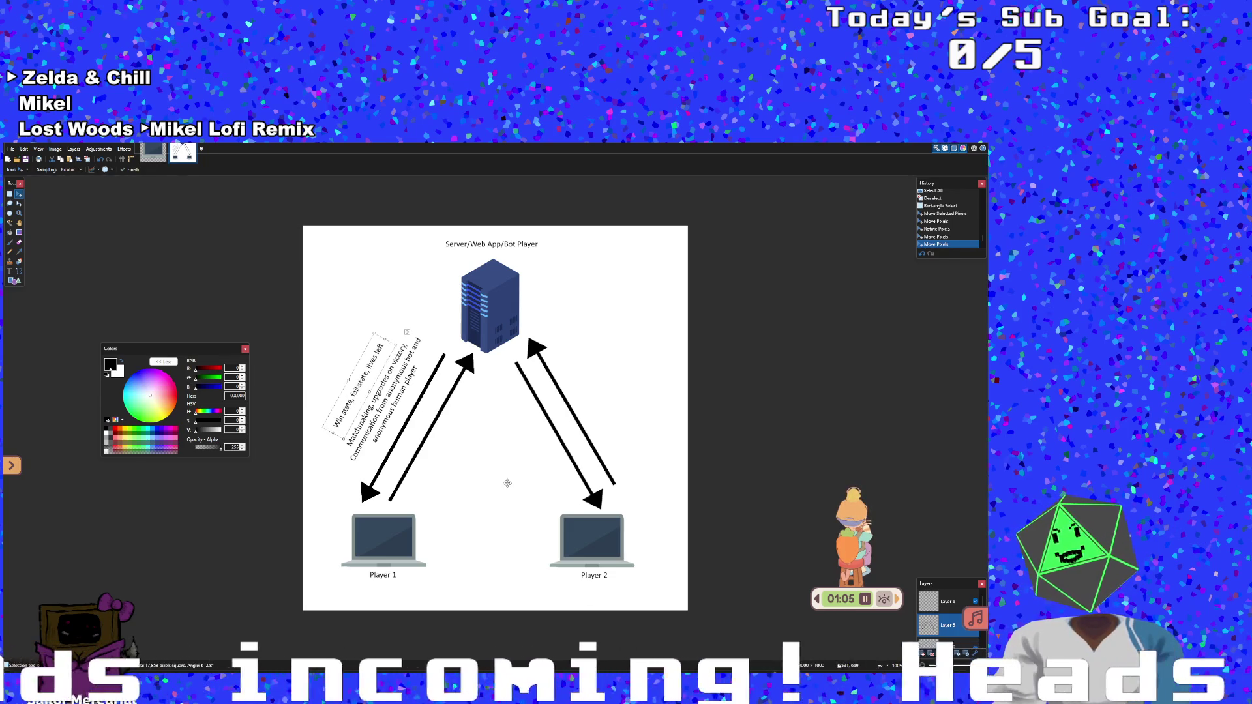
{"action": "key", "text": "ctrl+d"}
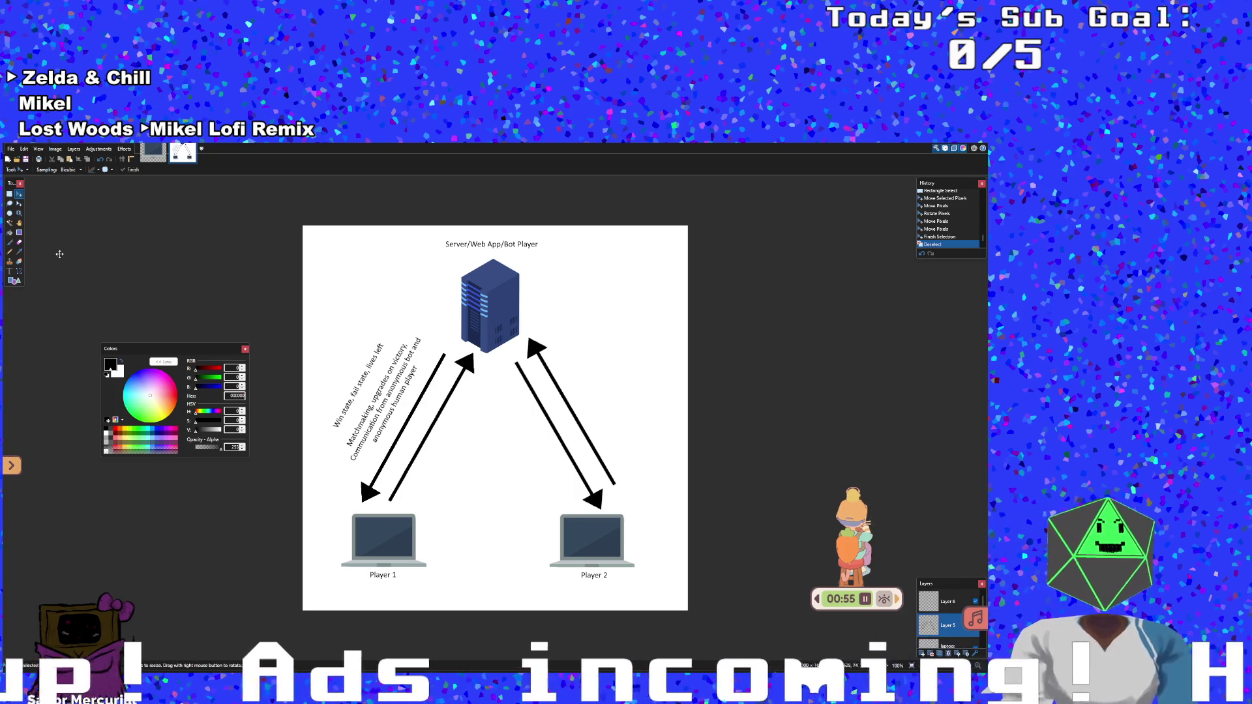
Add a text label beside the right arrows reading 'Message choices, abilities/questions used'
{"action": "left_click", "coordinate": [11, 272]}
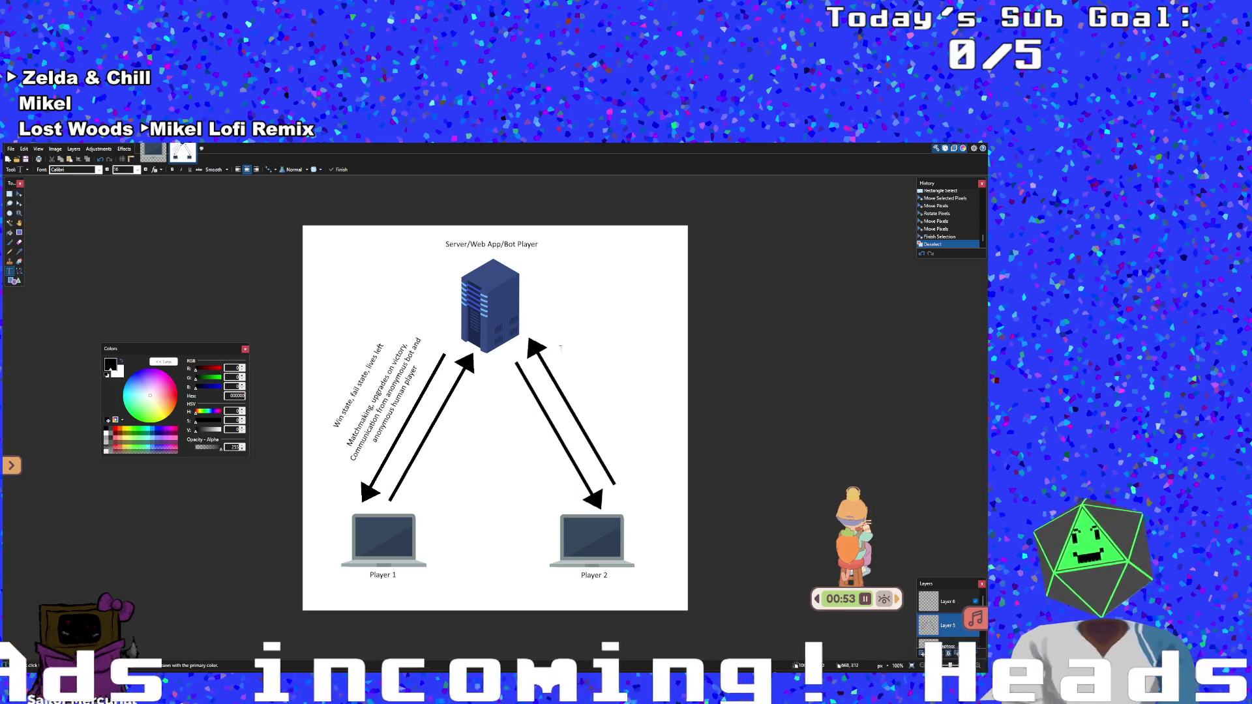
{"action": "left_click", "coordinate": [560, 363]}
{"action": "type", "text": "Messag"}
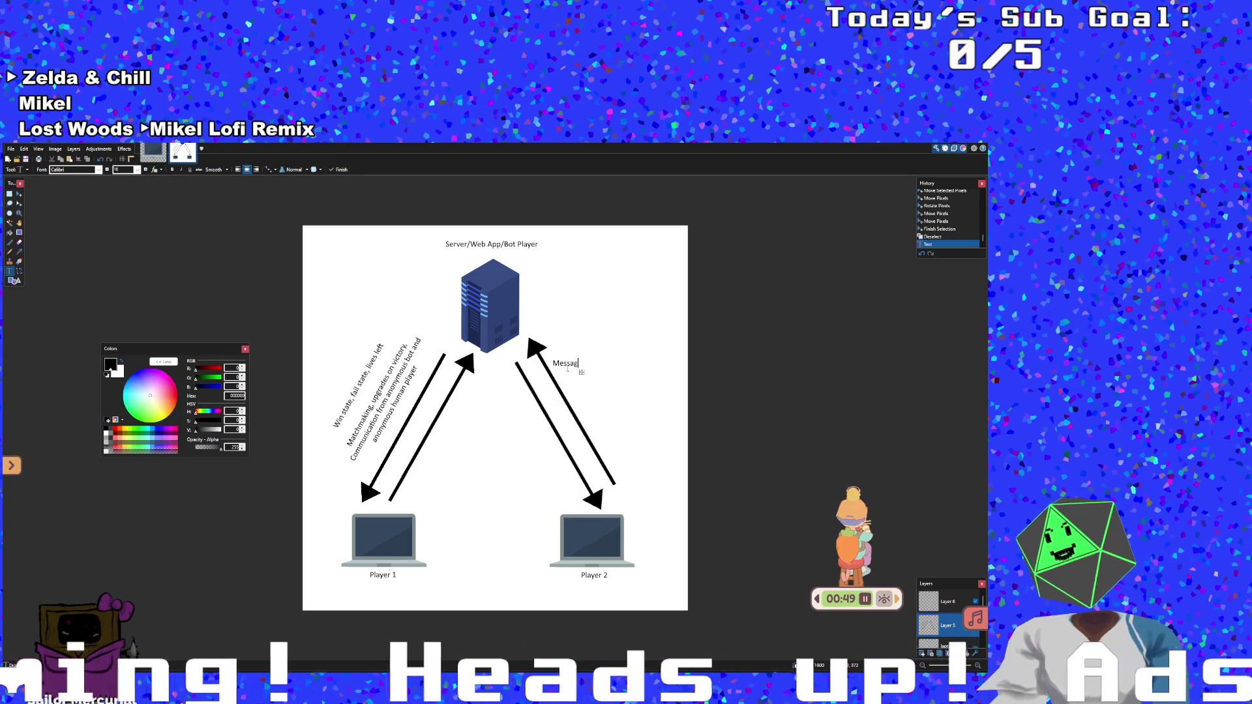
{"action": "type", "text": "e cho"}
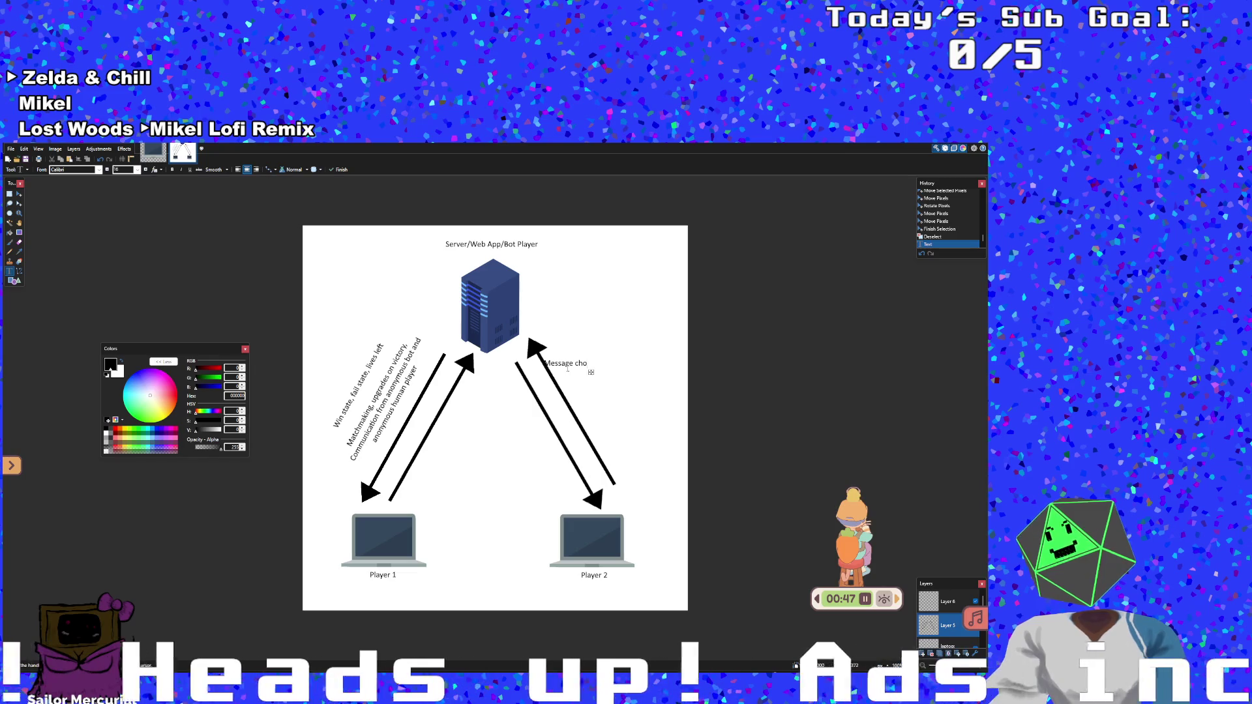
{"action": "type", "text": "ices, ability"}
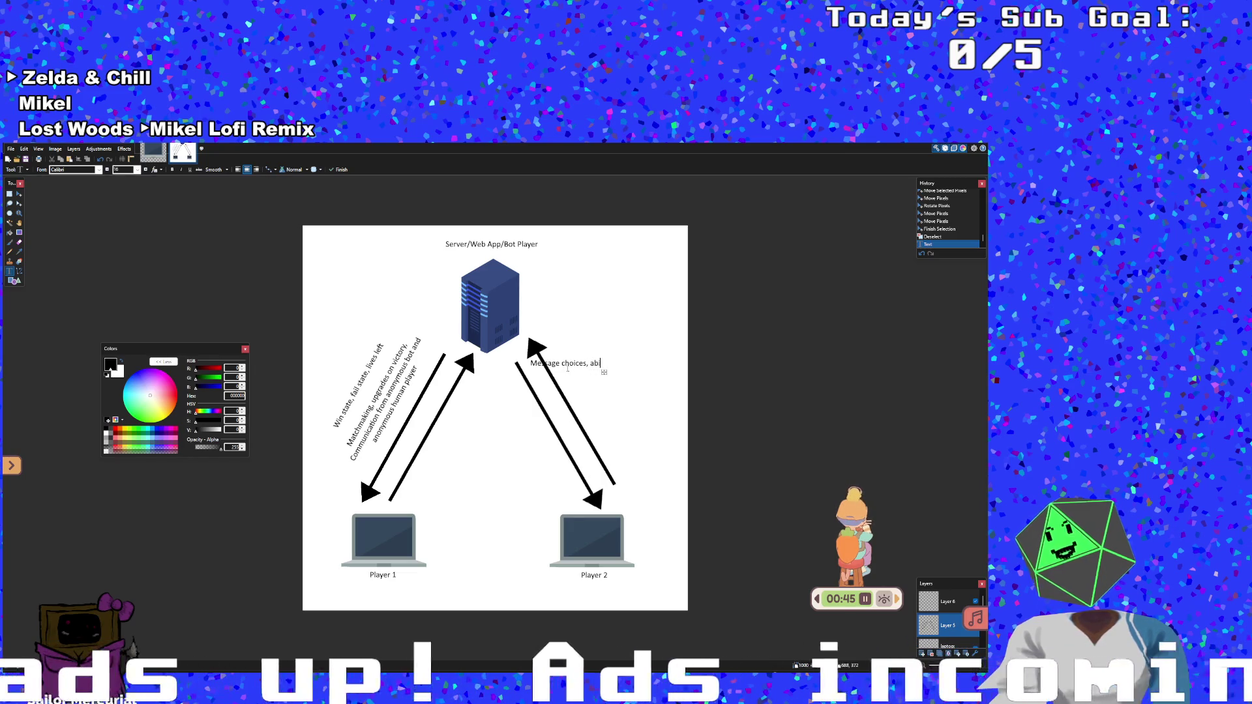
{"action": "key", "text": "BackSpace"}
{"action": "type", "text": "ies"}
{"action": "key", "text": "BackSpace"}
{"action": "type", "text": "/qu"}
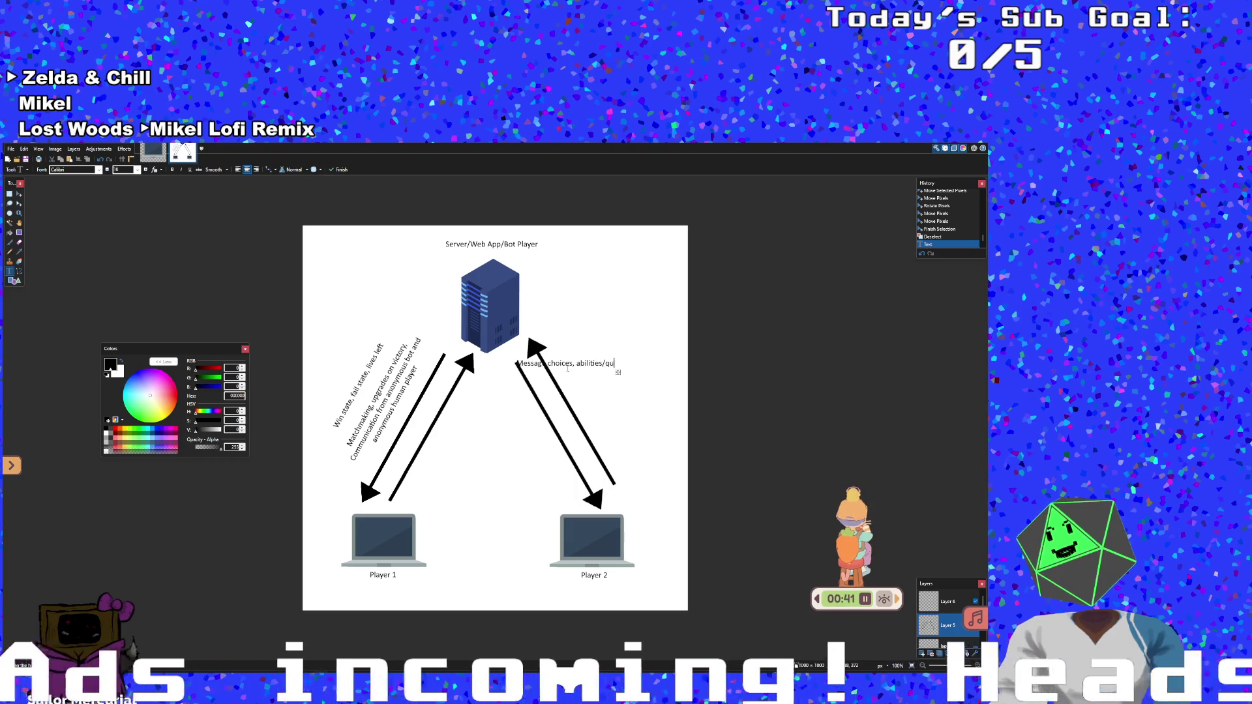
{"action": "type", "text": "estions a"}
{"action": "type", "text": "sked"}
{"action": "key", "text": "BackSpace"}
{"action": "key", "text": "BackSpace"}
{"action": "key", "text": "BackSpace"}
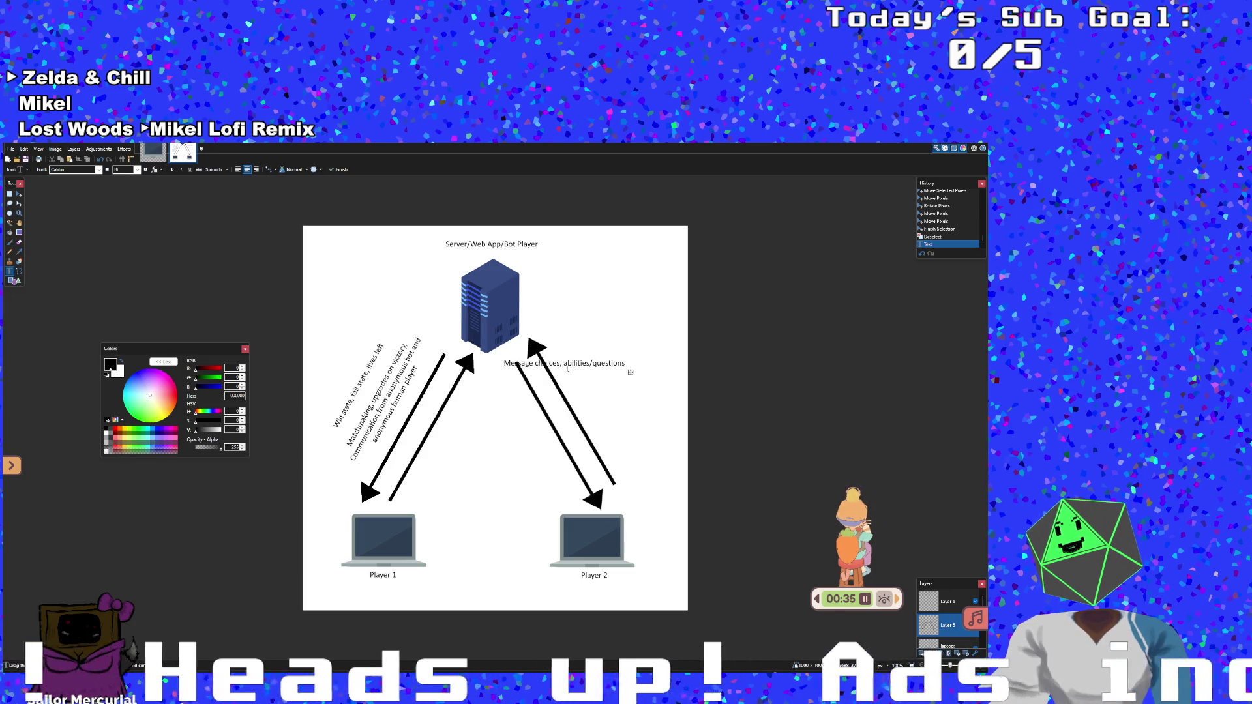
{"action": "type", "text": "used"}
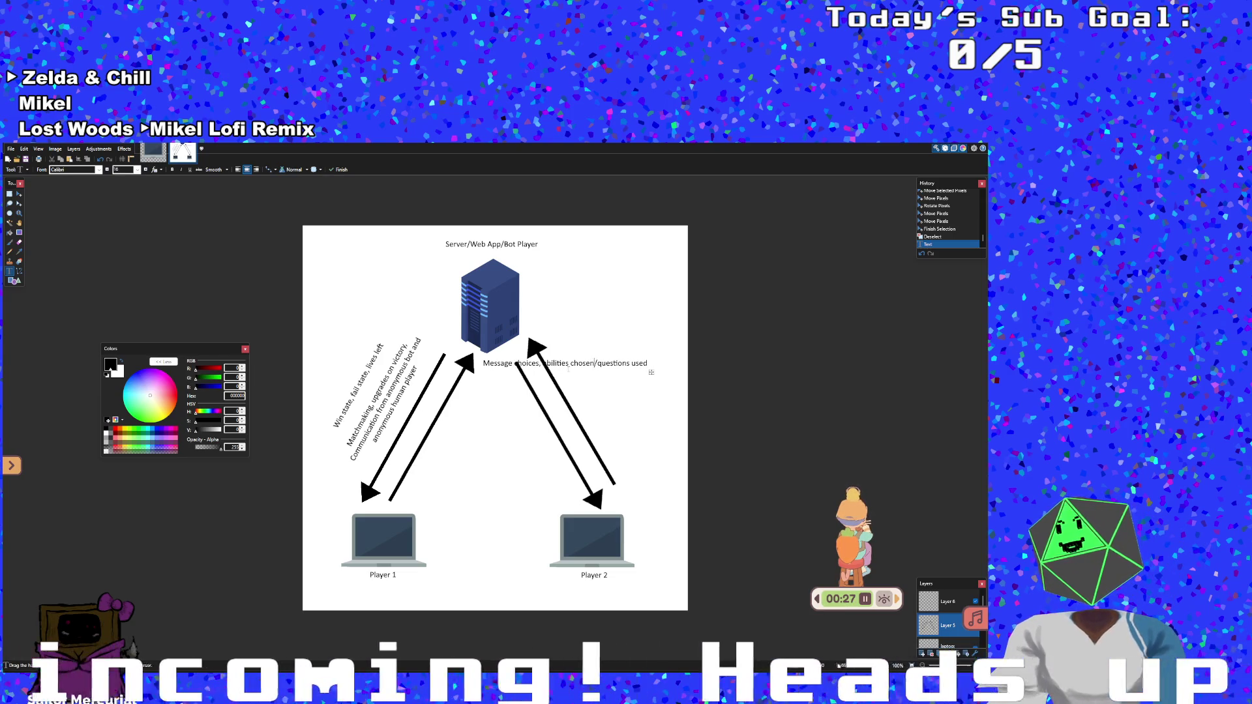
Reword the label to 'Messages, words sent, abilities/questions used' and commit it
{"action": "key", "text": "BackSpace"}
{"action": "key", "text": "BackSpace"}
{"action": "key", "text": "BackSpace"}
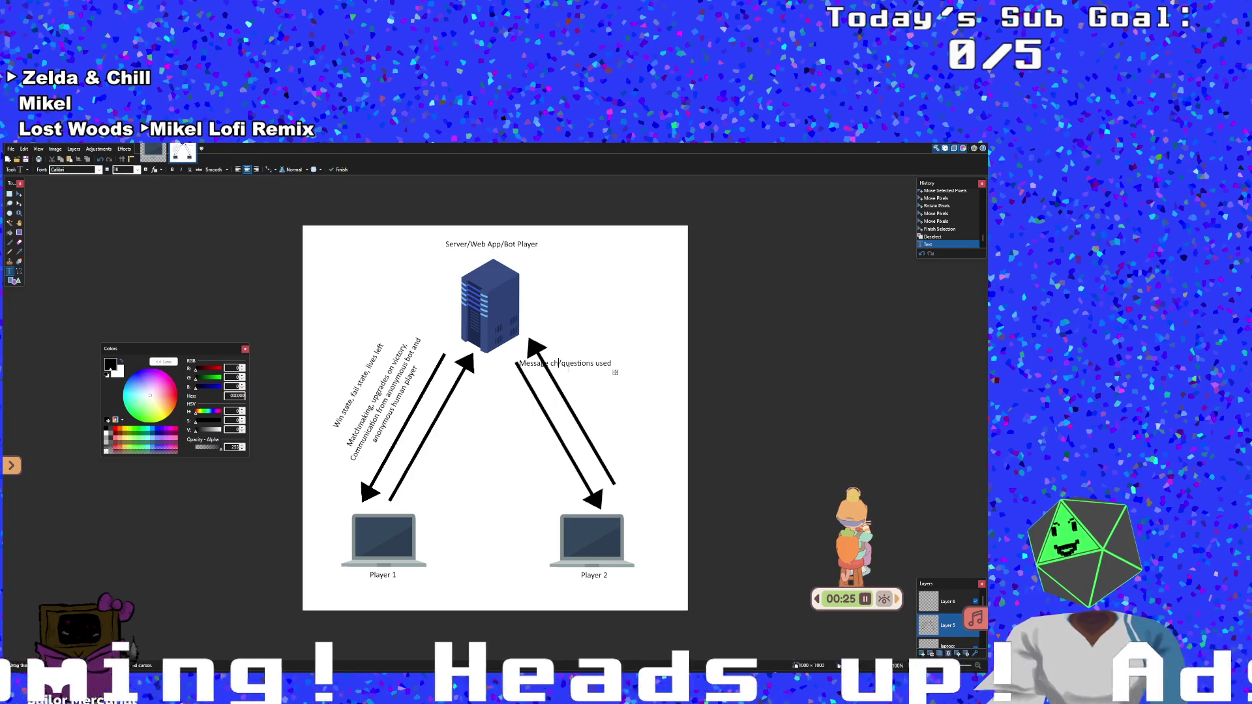
{"action": "key", "text": "BackSpace"}
{"action": "key", "text": "BackSpace"}
{"action": "type", "text": "ges, words "}
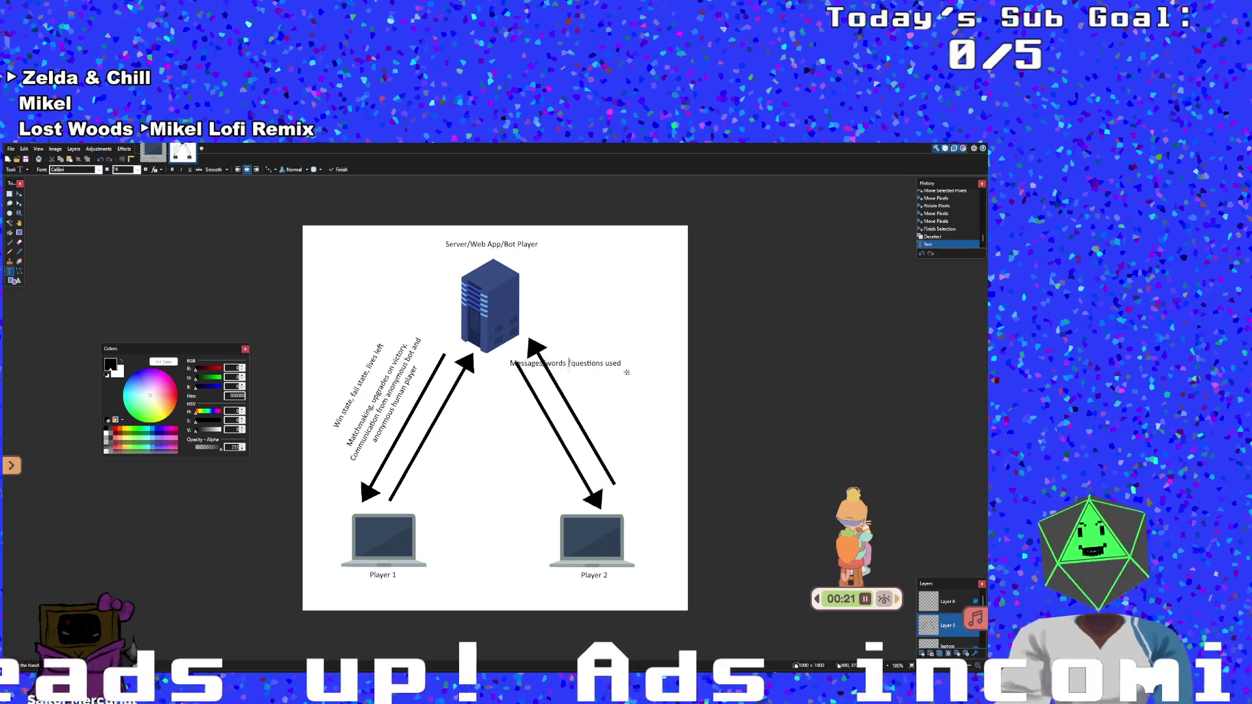
{"action": "type", "text": "sent"}
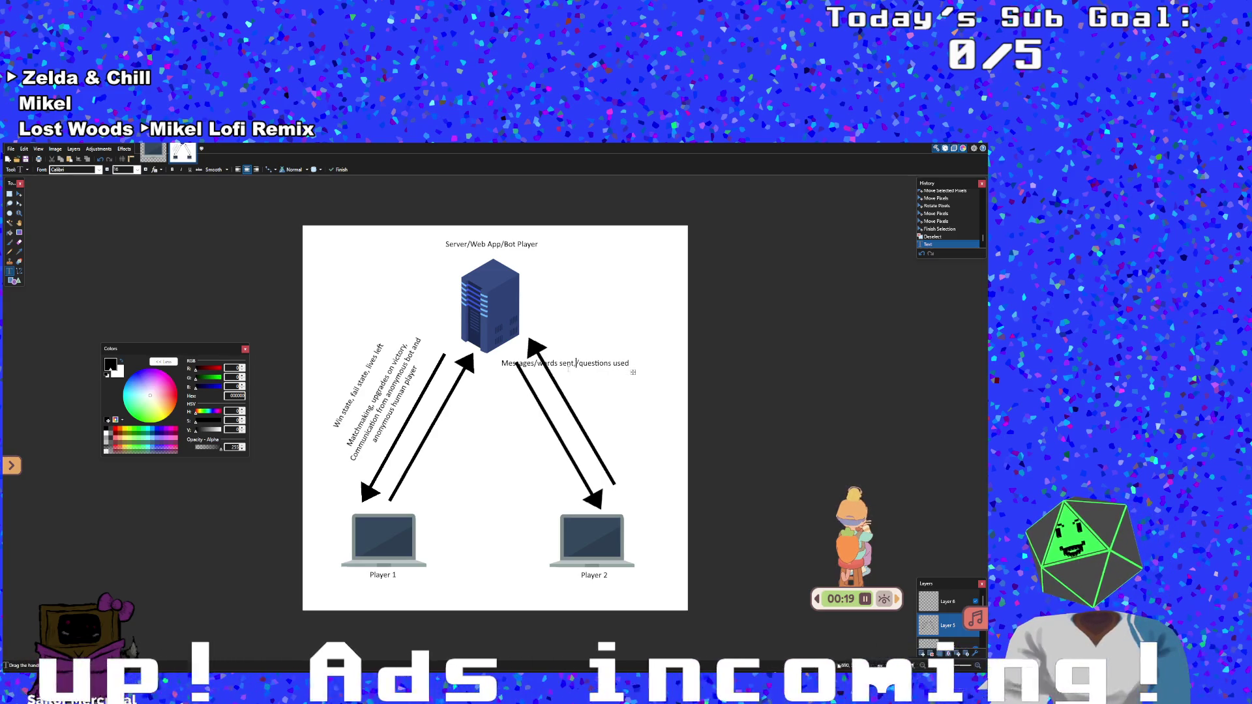
{"action": "type", "text": "  abiliti"}
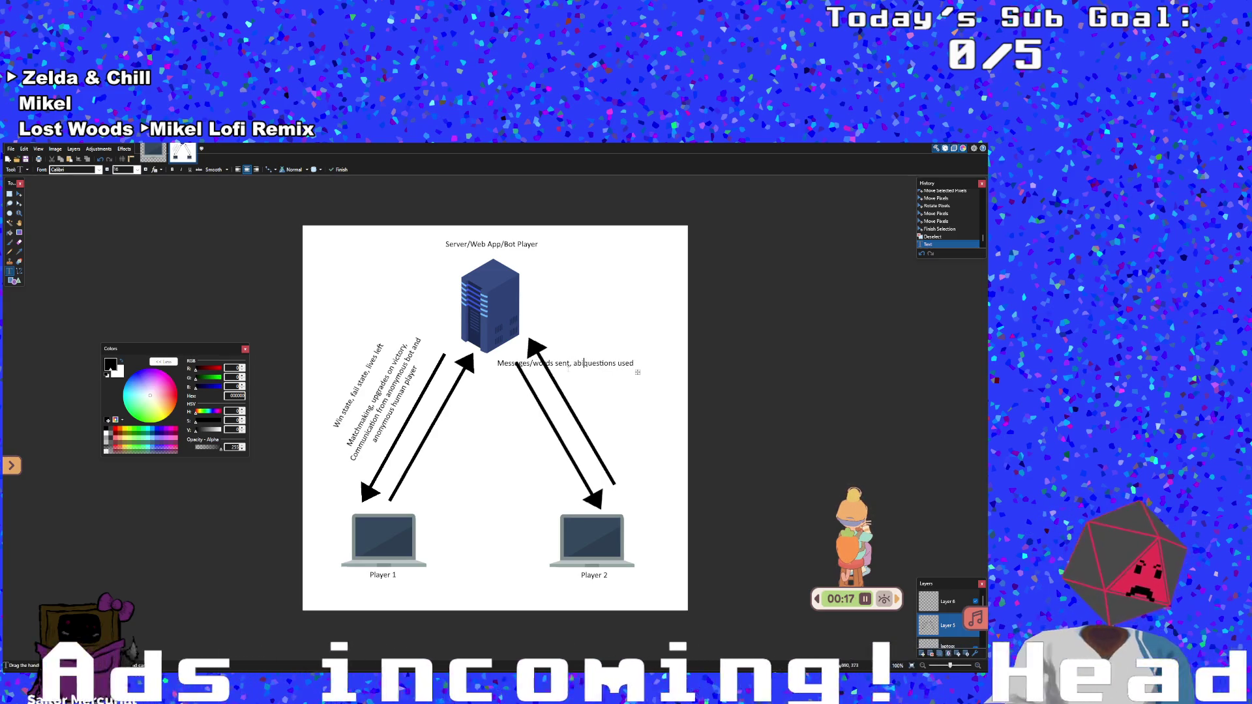
{"action": "type", "text": "es/"}
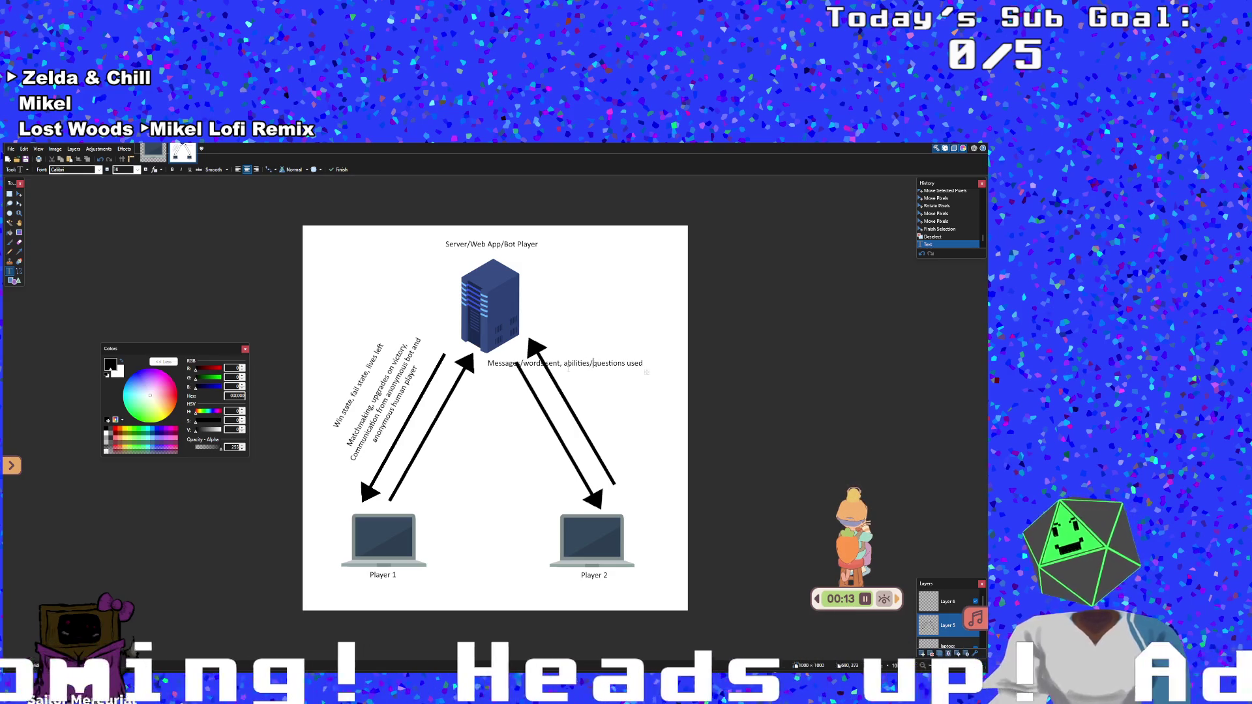
{"action": "left_click", "coordinate": [643, 363]}
{"action": "left_click", "coordinate": [563, 364]}
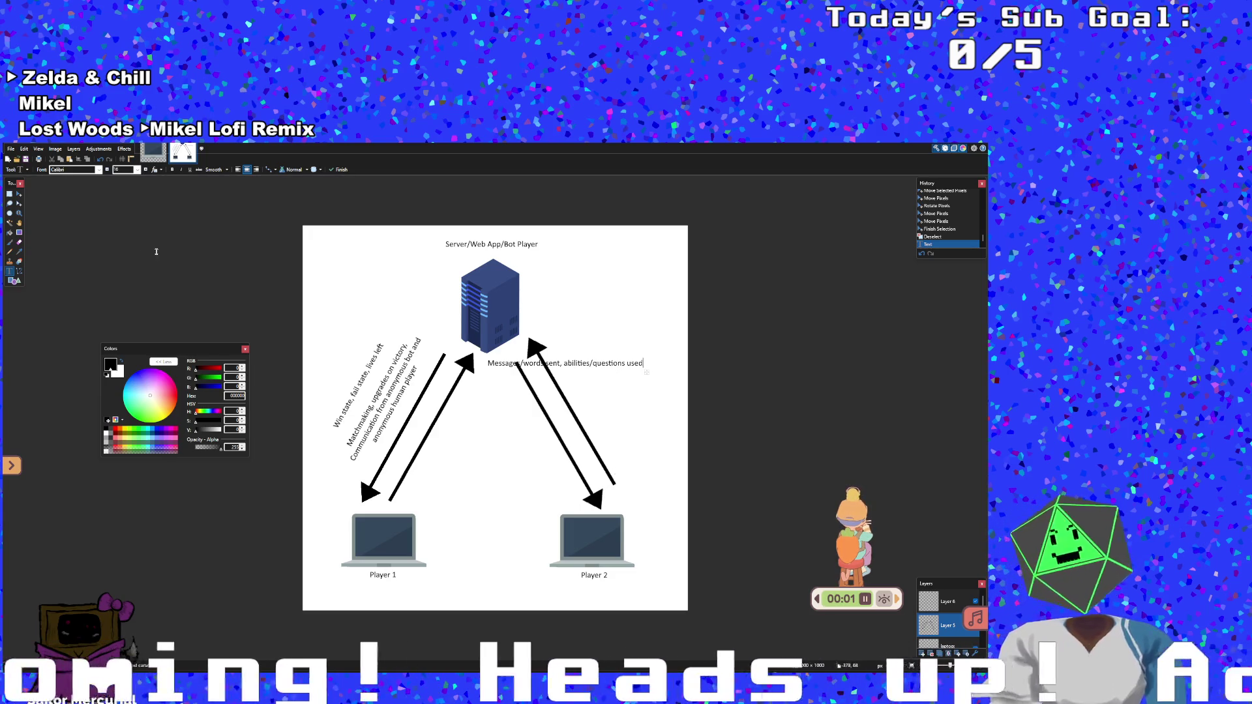
{"action": "left_click", "coordinate": [18, 194]}
Undo back past the new label so the right-hand arrows are unlabelled again
{"action": "key", "text": "ctrl+a"}
{"action": "left_click", "coordinate": [639, 359]}
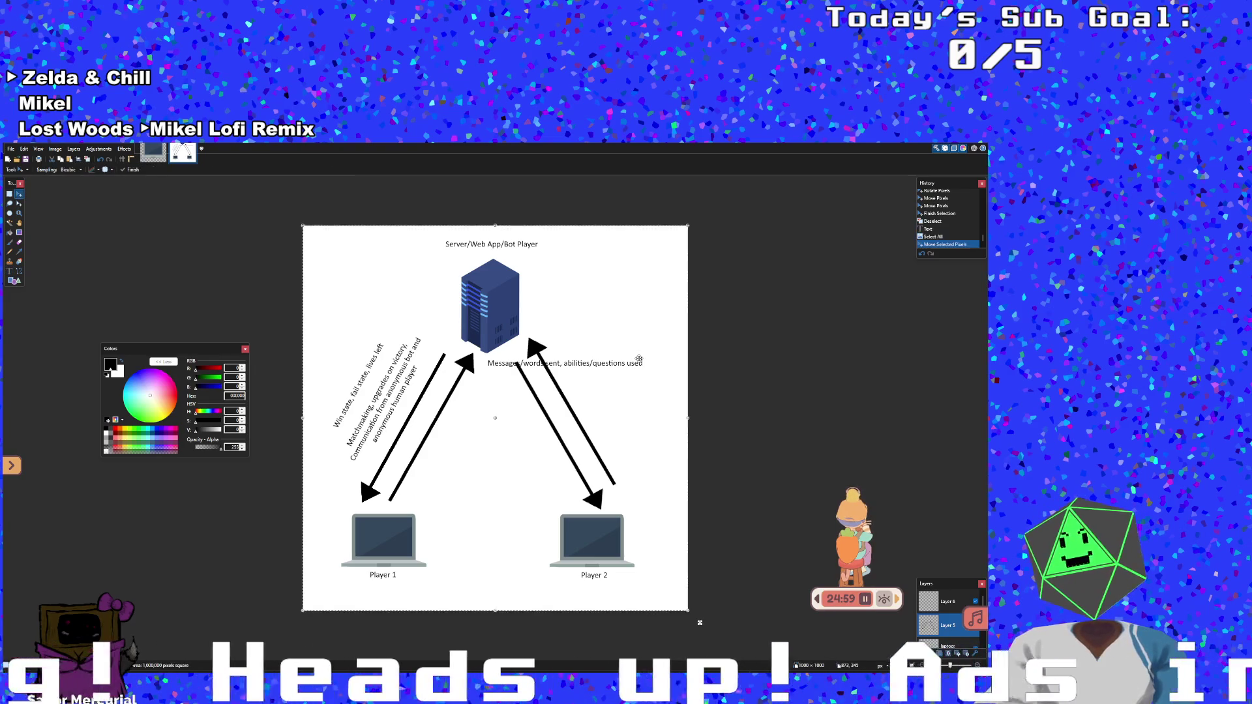
{"action": "mouse_move", "coordinate": [574, 364]}
{"action": "left_mouse_down"}
{"action": "mouse_move", "coordinate": [591, 388]}
{"action": "mouse_move", "coordinate": [572, 360]}
{"action": "left_mouse_up"}
{"action": "key", "text": "ctrl+z"}
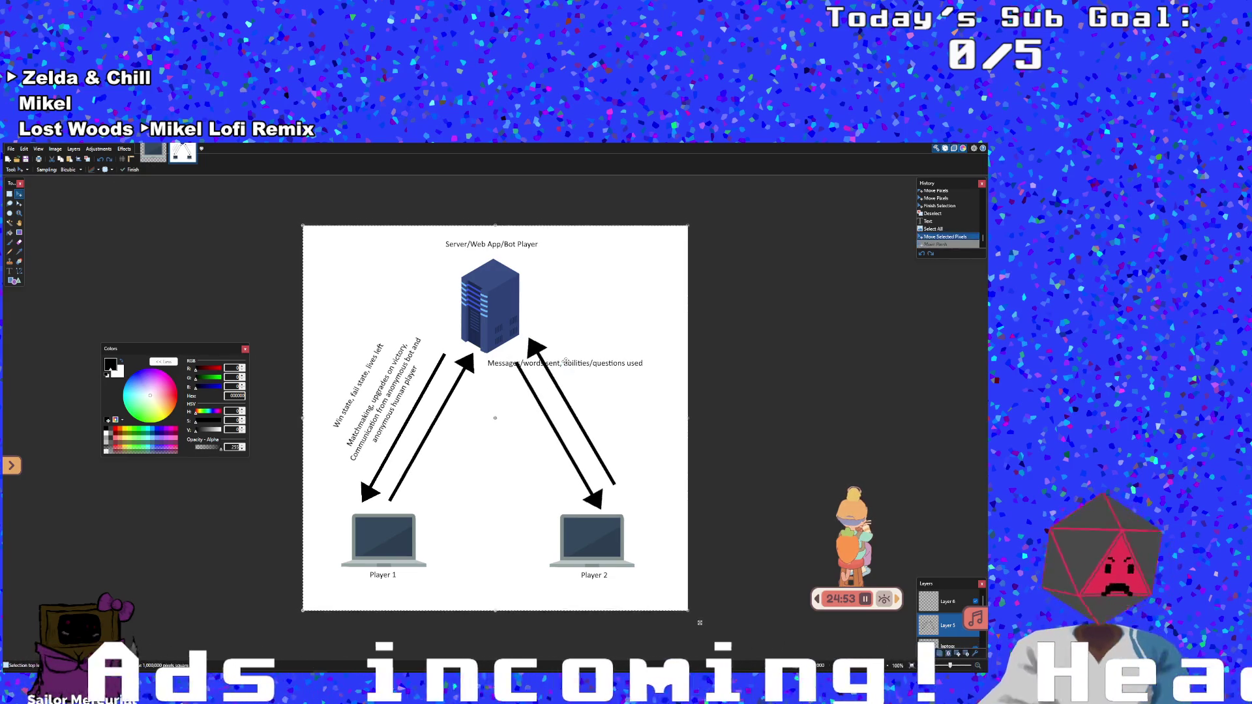
{"action": "key", "text": "ctrl+z"}
{"action": "key", "text": "ctrl+z"}
{"action": "key", "text": "ctrl+z"}
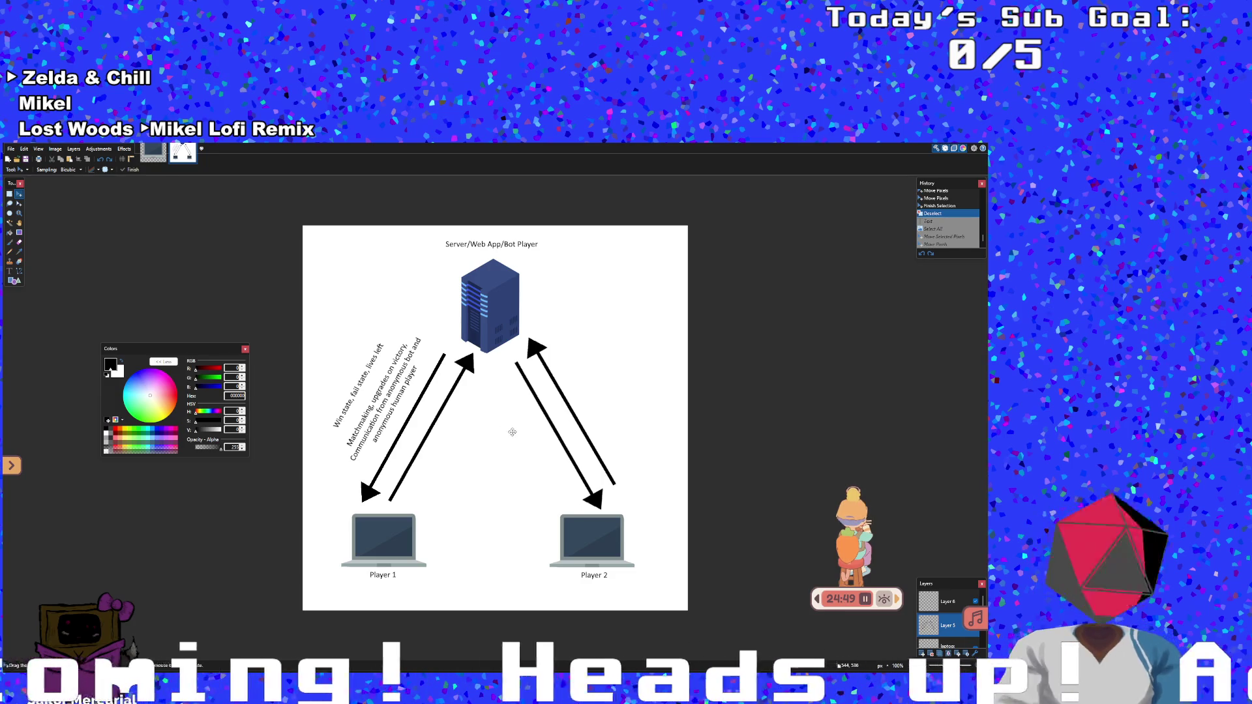
{"action": "key", "text": "ctrl+y"}
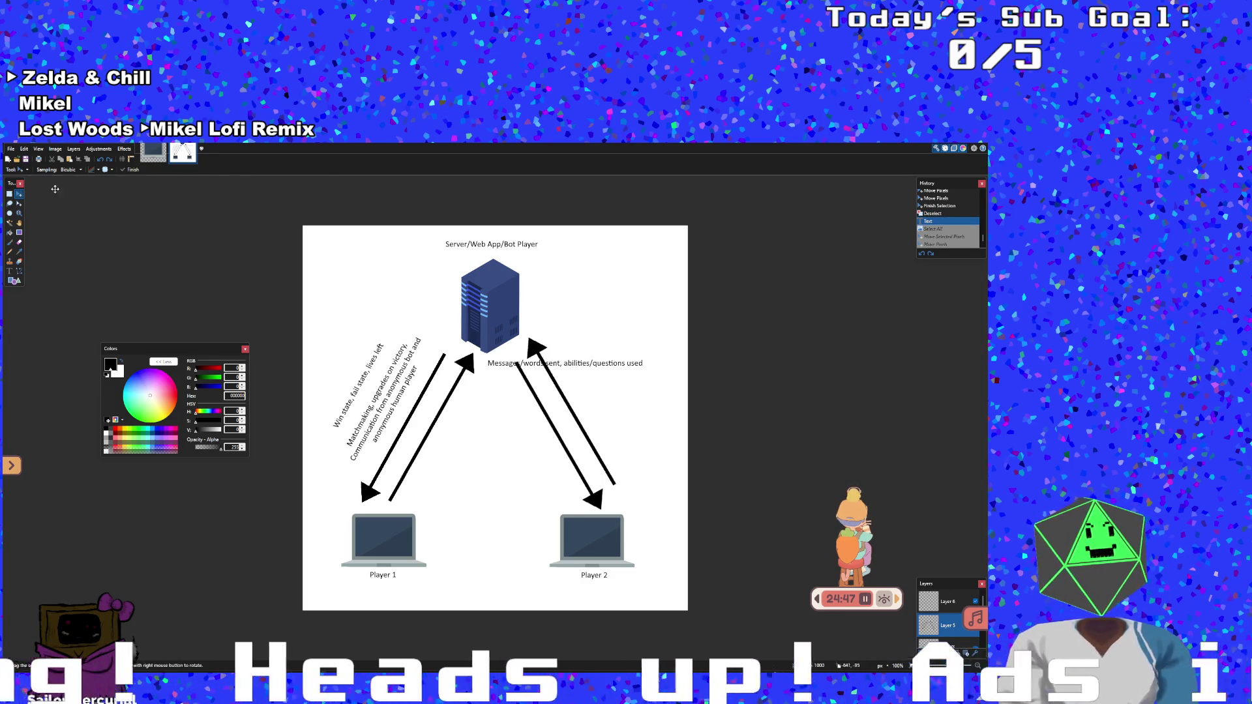
{"action": "key", "text": "ctrl+y"}
{"action": "key", "text": "ctrl+y"}
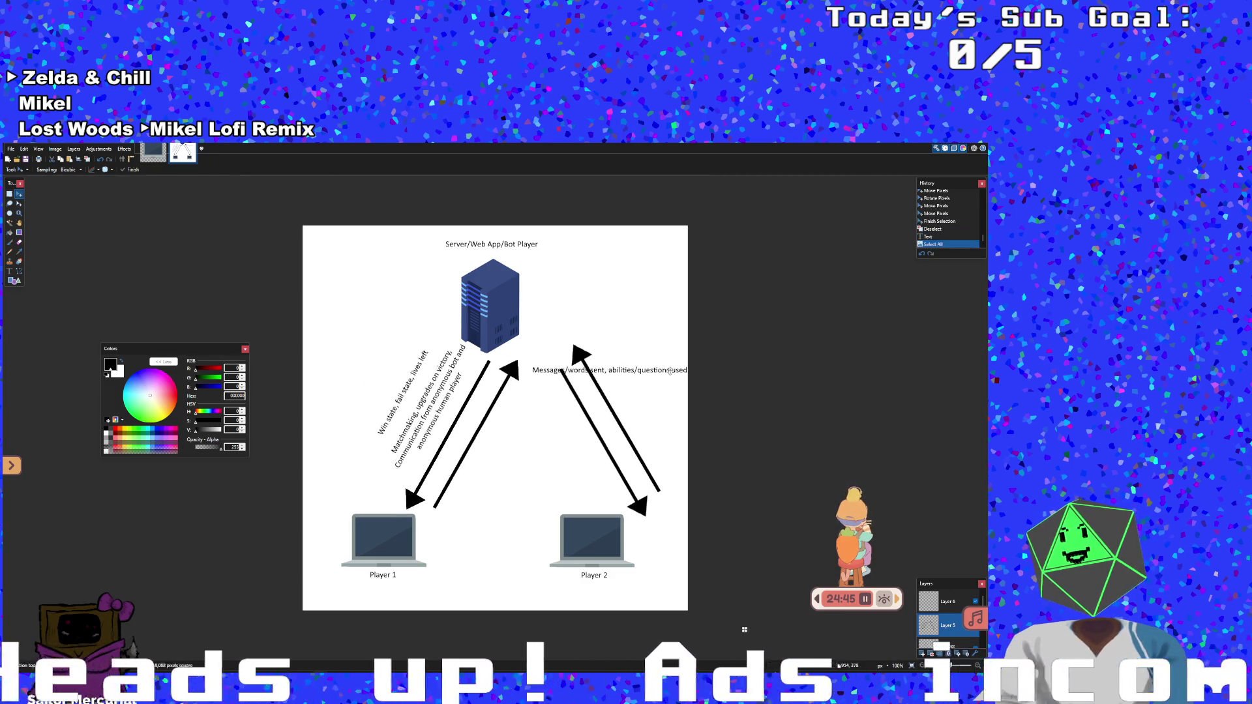
{"action": "key", "text": "ctrl+z"}
{"action": "key", "text": "ctrl+z"}
{"action": "key", "text": "ctrl+z"}
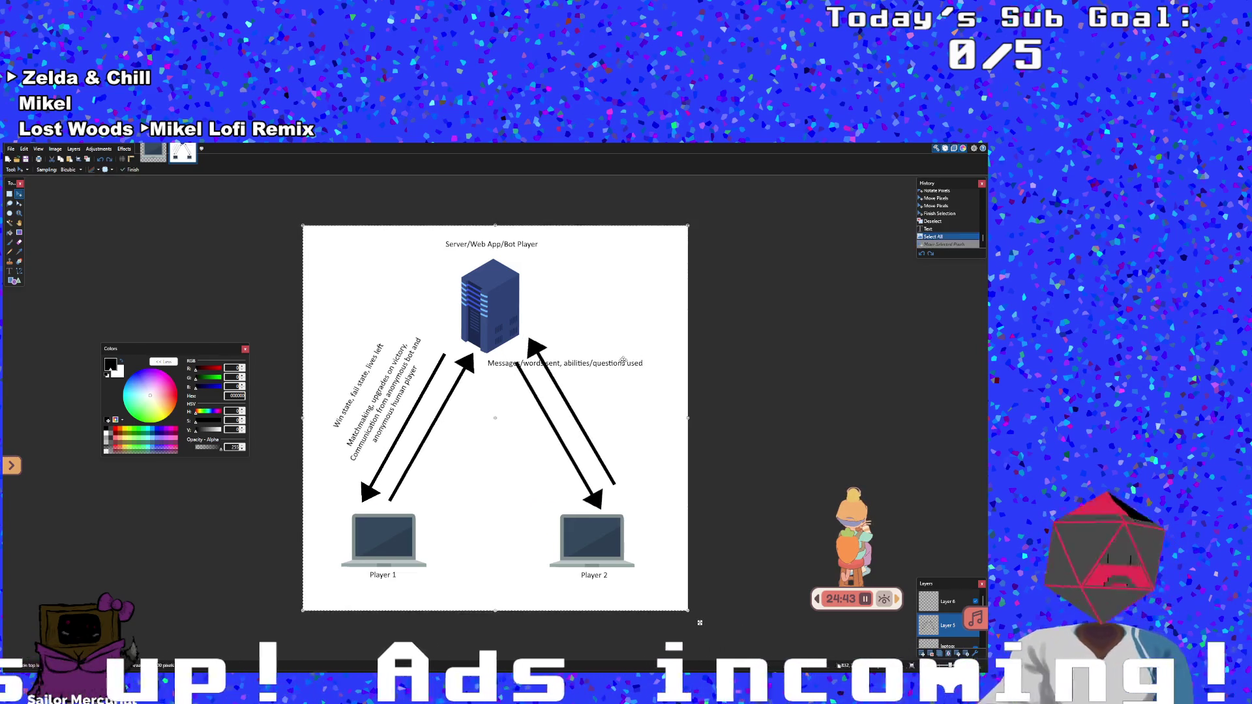
{"action": "left_click", "coordinate": [10, 271]}
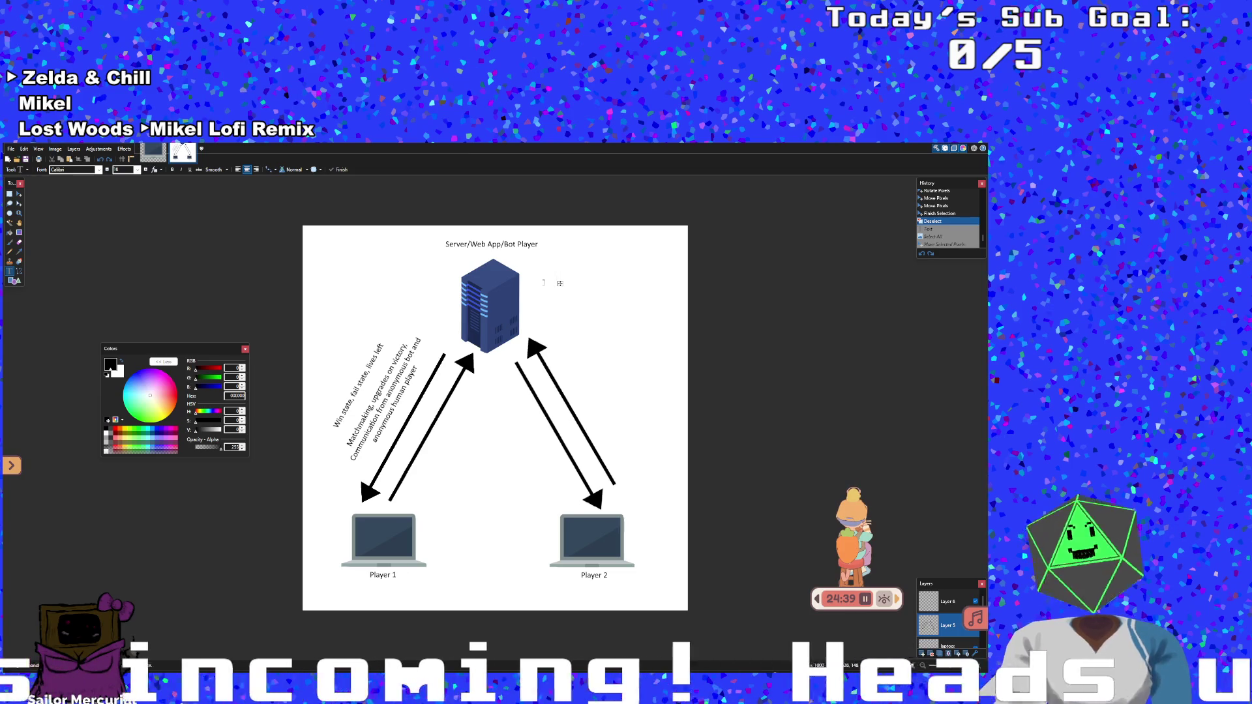
Type 'Messages sent, abilites used, vote' and move the label down-right beside the server
{"action": "type", "text": "MEssa"}
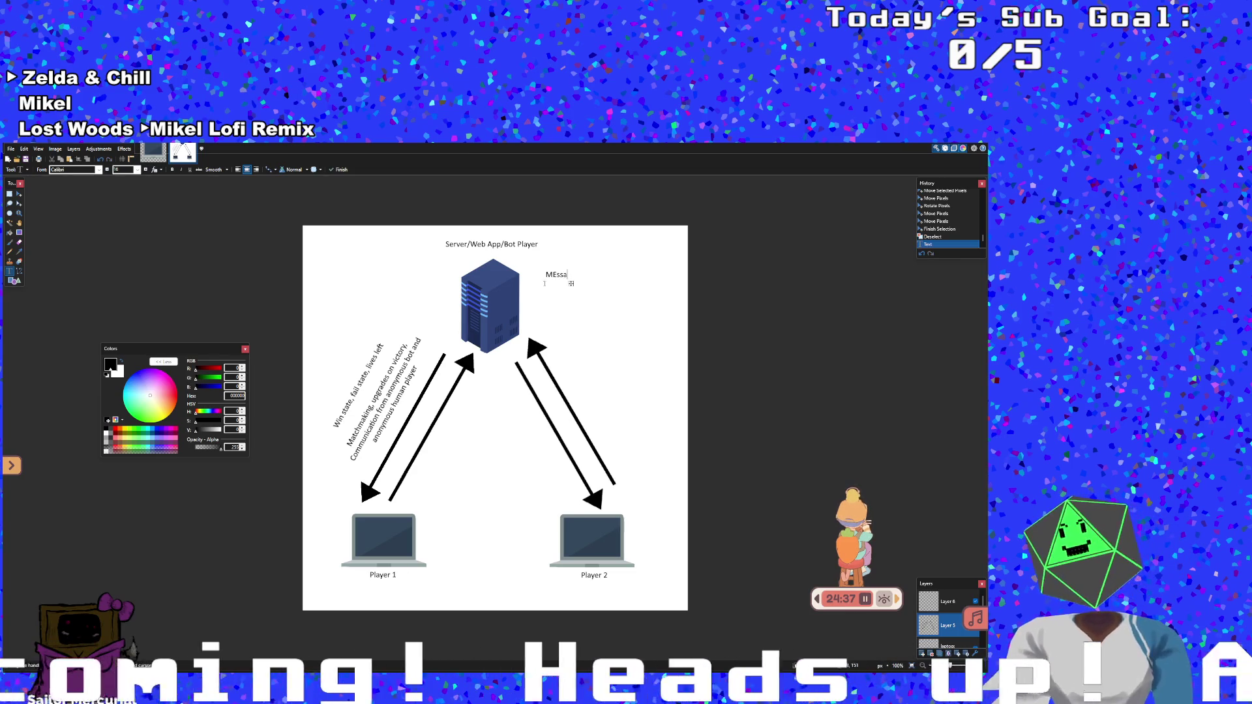
{"action": "key", "text": "BackSpace"}
{"action": "key", "text": "BackSpace"}
{"action": "key", "text": "BackSpace"}
{"action": "type", "text": "essages sent,"}
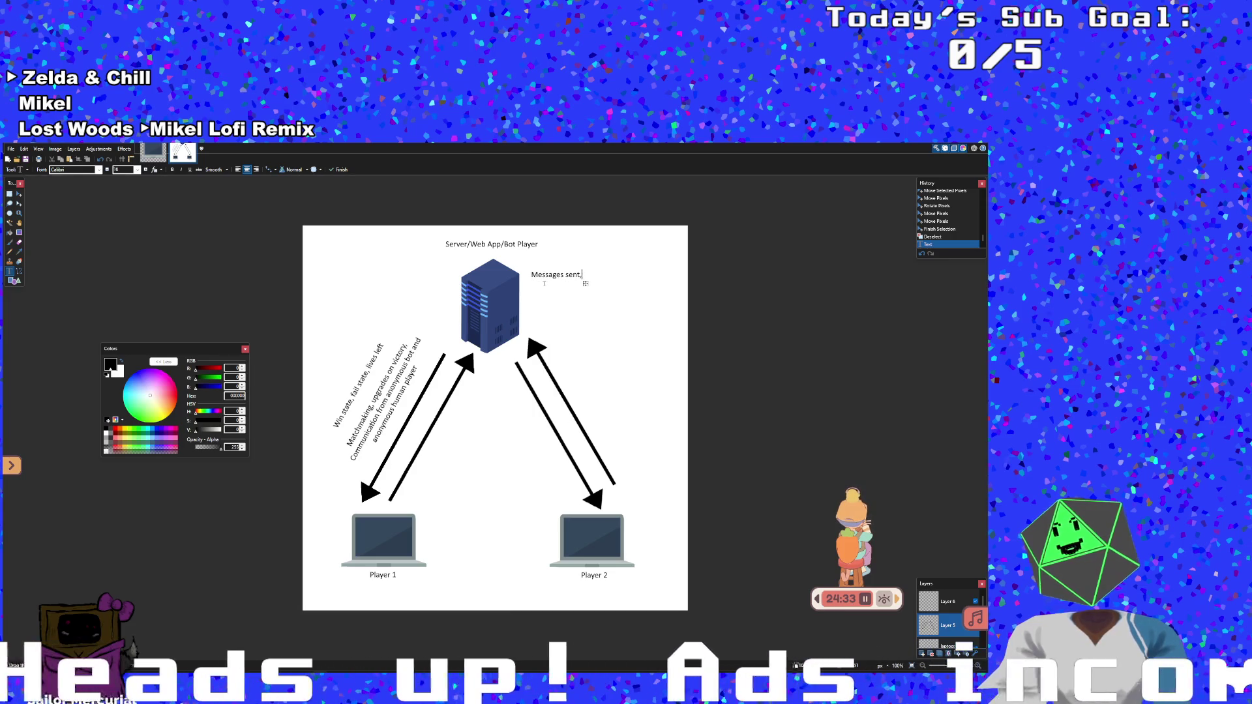
{"action": "type", "text": " abilite"}
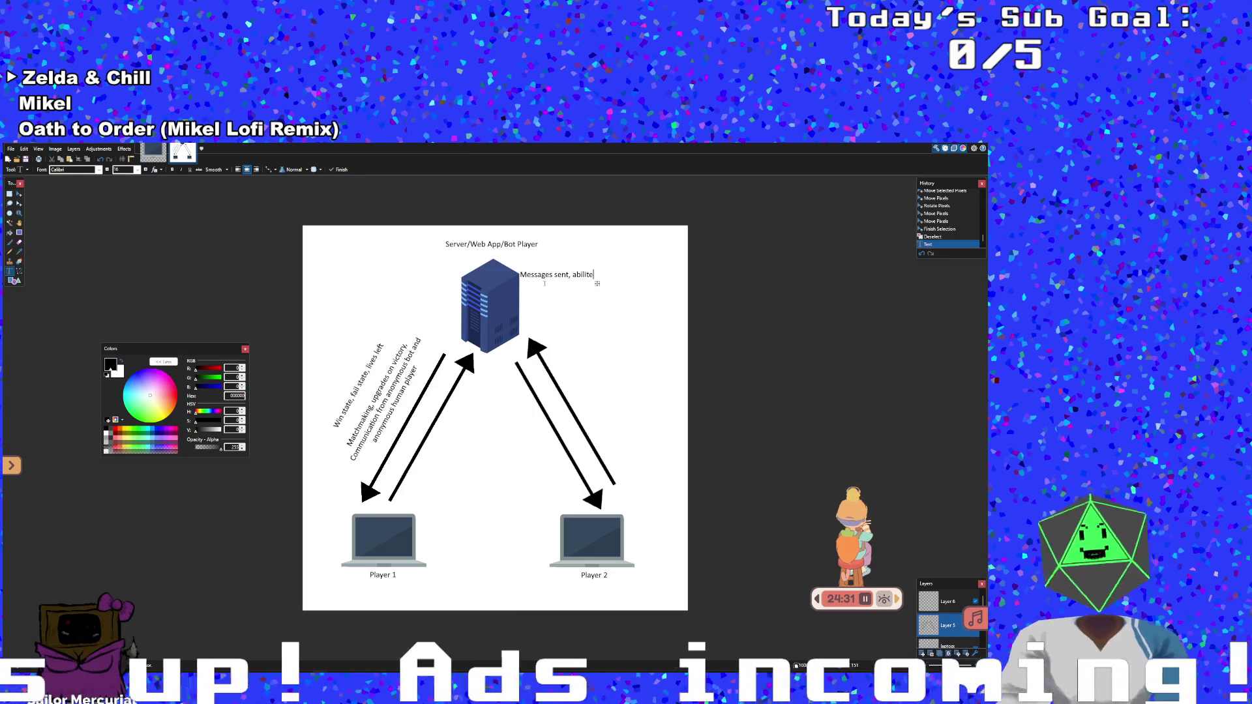
{"action": "type", "text": "s used, vote"}
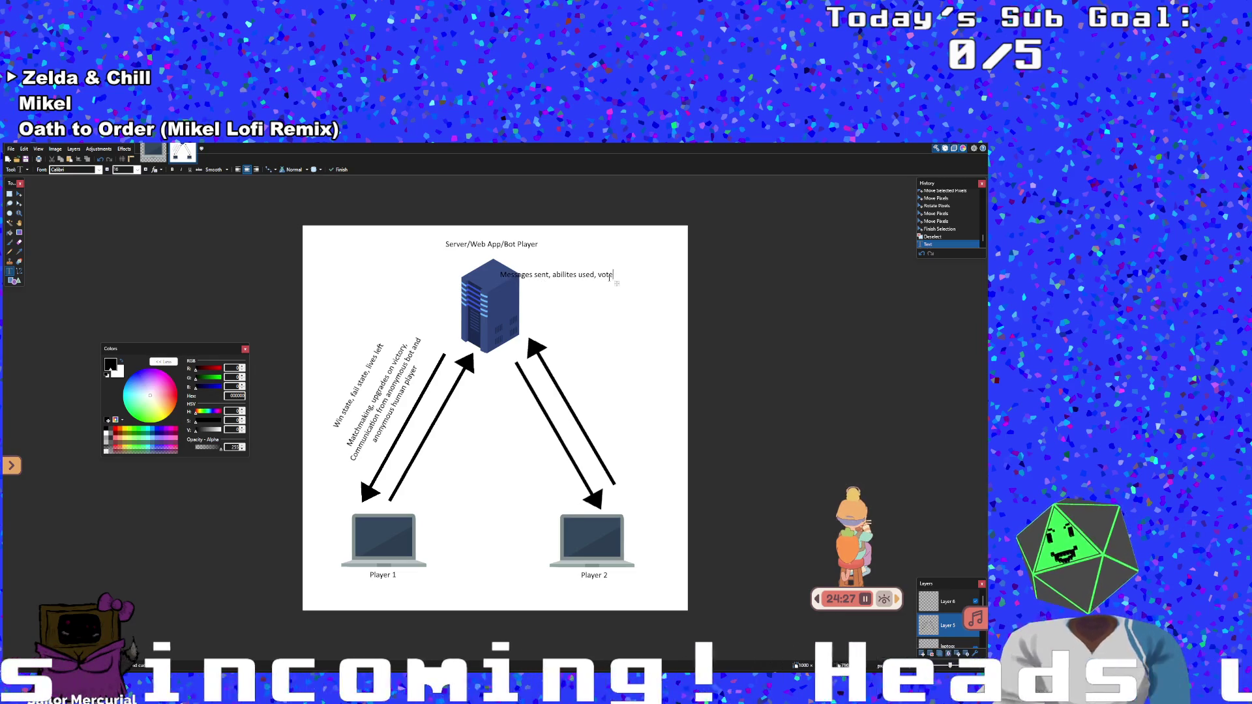
{"action": "left_click_drag", "start_coordinate": [617, 284], "coordinate": [657, 317]}
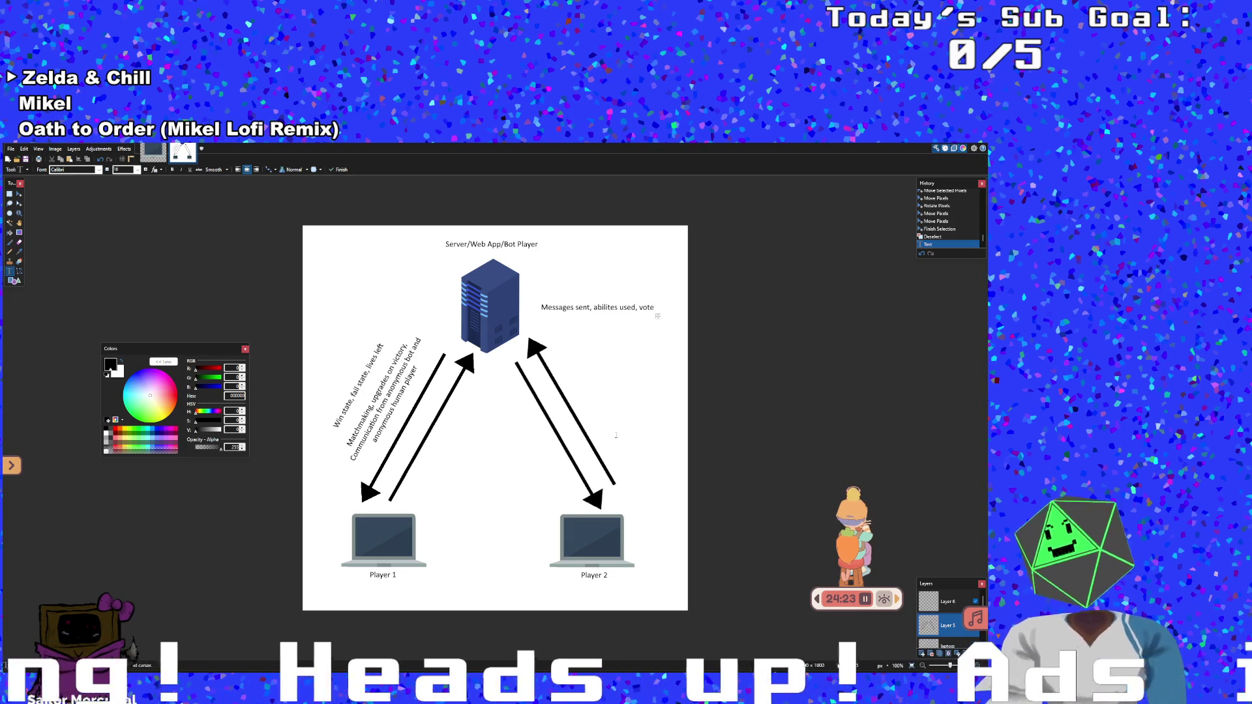
Finish with 'made', insert '/selected' after 'used', and wrap 'vote made' onto a second line
{"action": "type", "text": " made"}
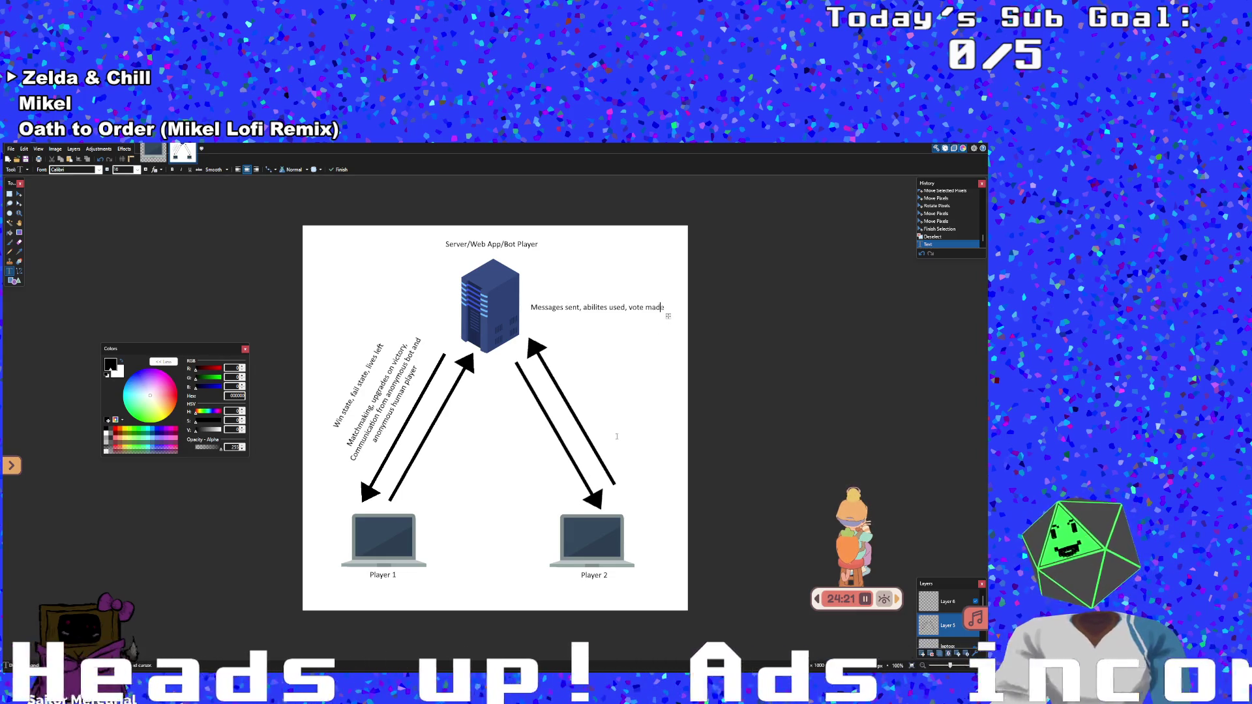
{"action": "key", "text": "Left"}
{"action": "key", "text": "Left"}
{"action": "key", "text": "Left"}
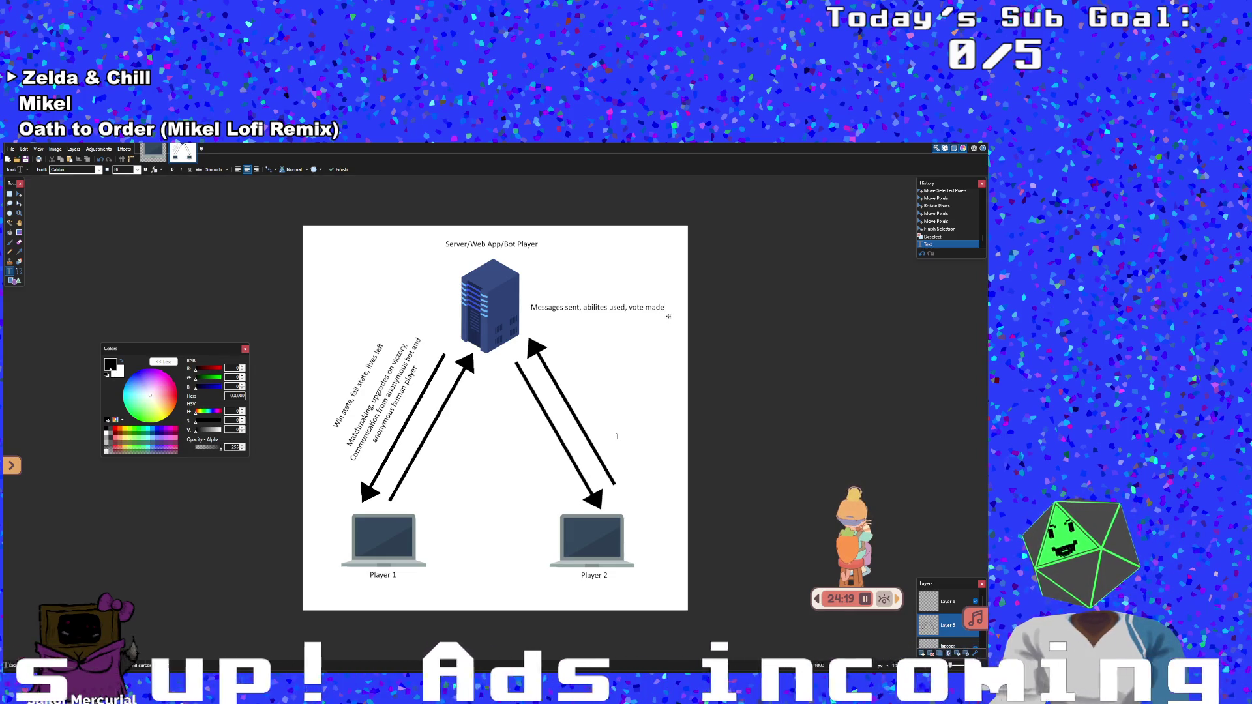
{"action": "type", "text": "/sle"}
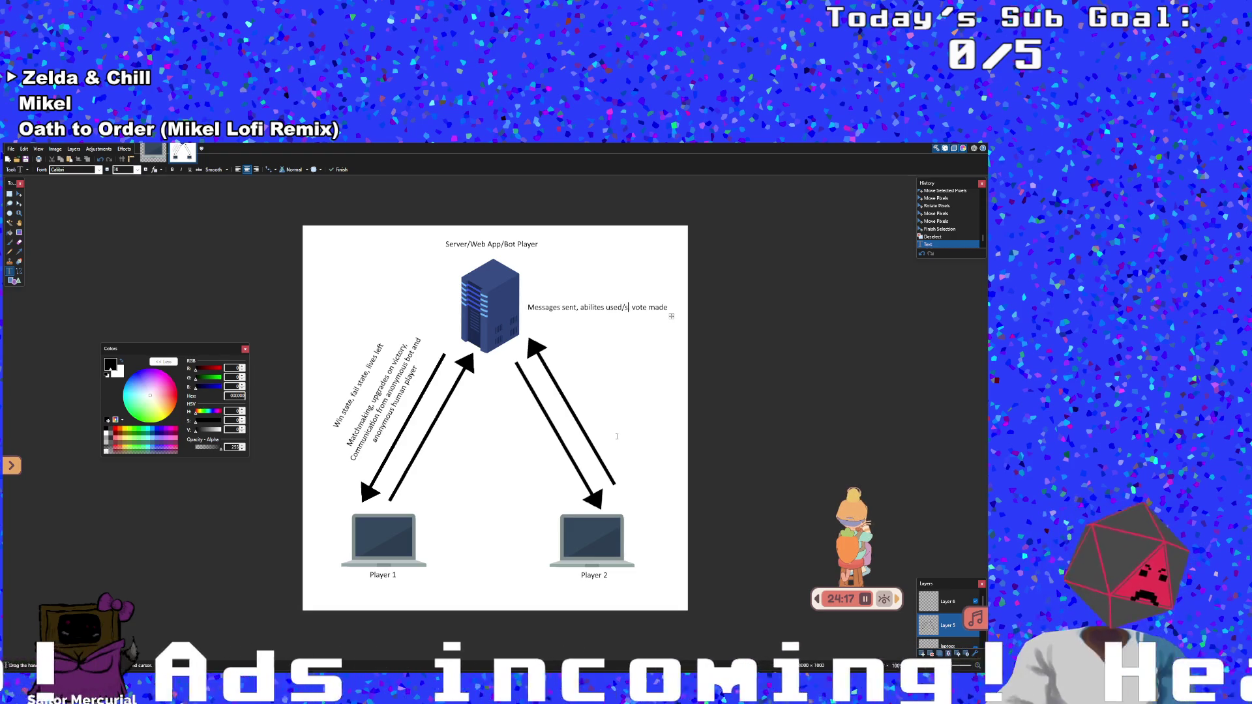
{"action": "key", "text": "BackSpace"}
{"action": "key", "text": "BackSpace"}
{"action": "key", "text": "BackSpace"}
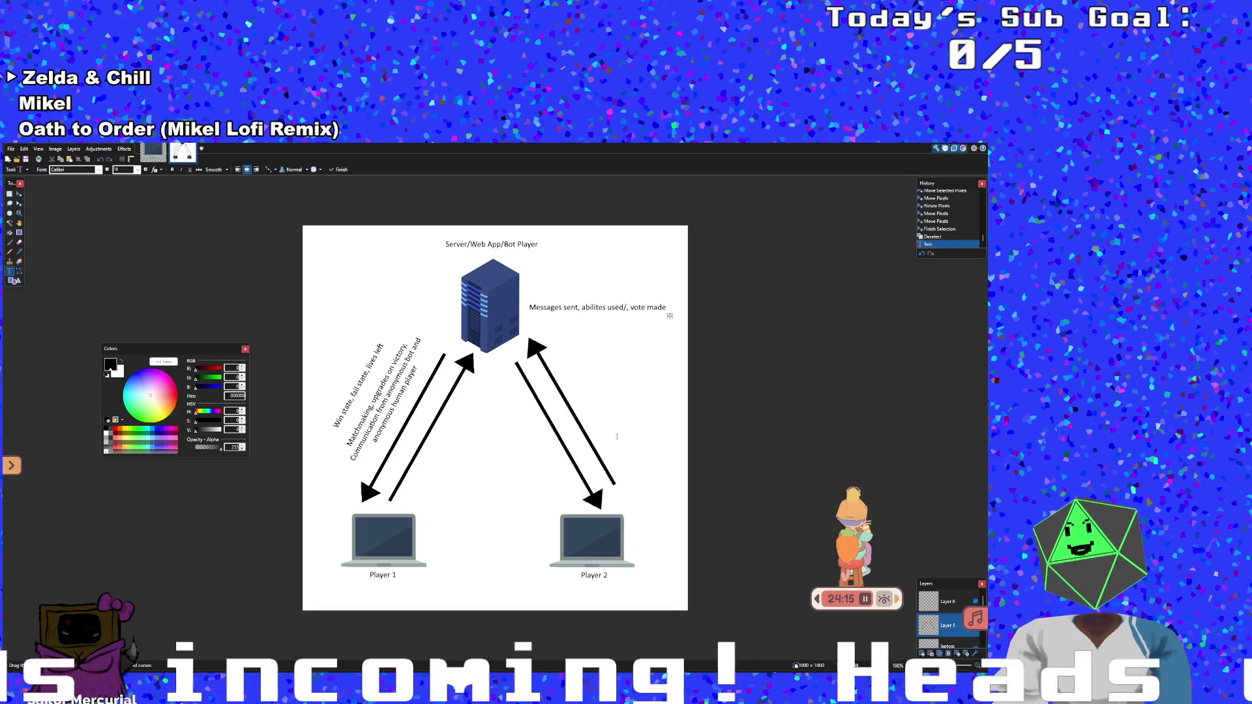
{"action": "type", "text": "selected to u"}
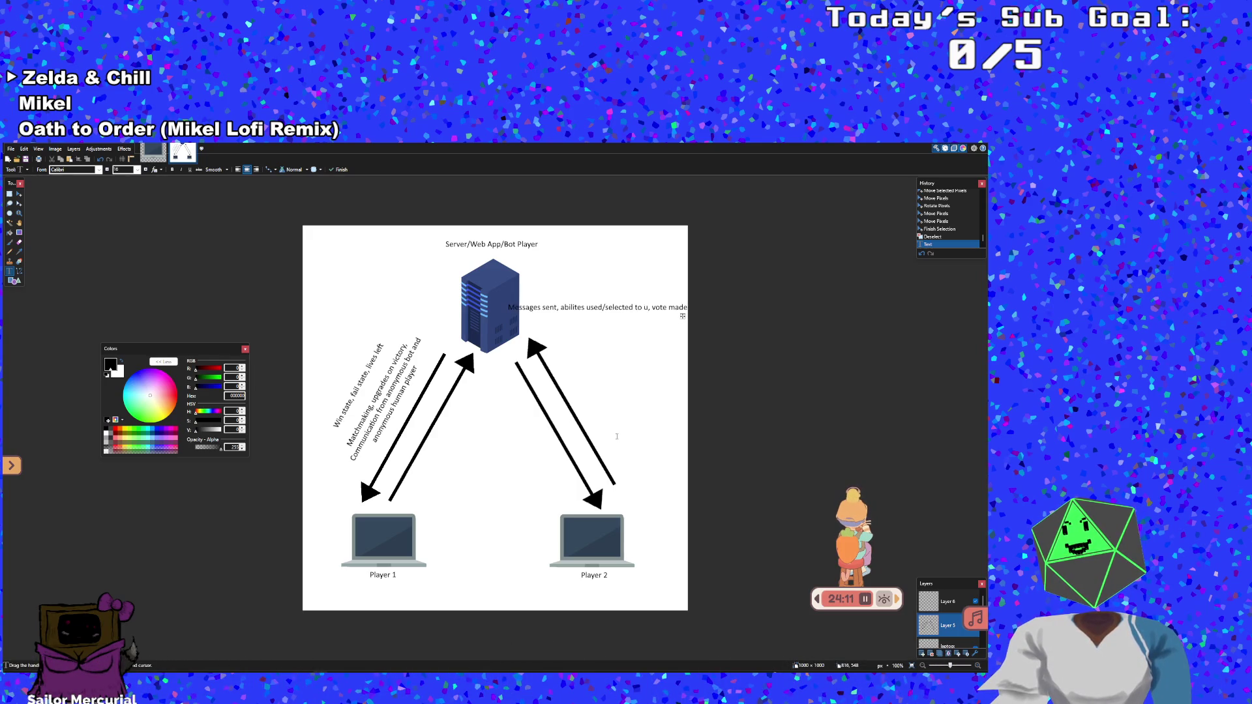
{"action": "key", "text": "BackSpace"}
{"action": "key", "text": "BackSpace"}
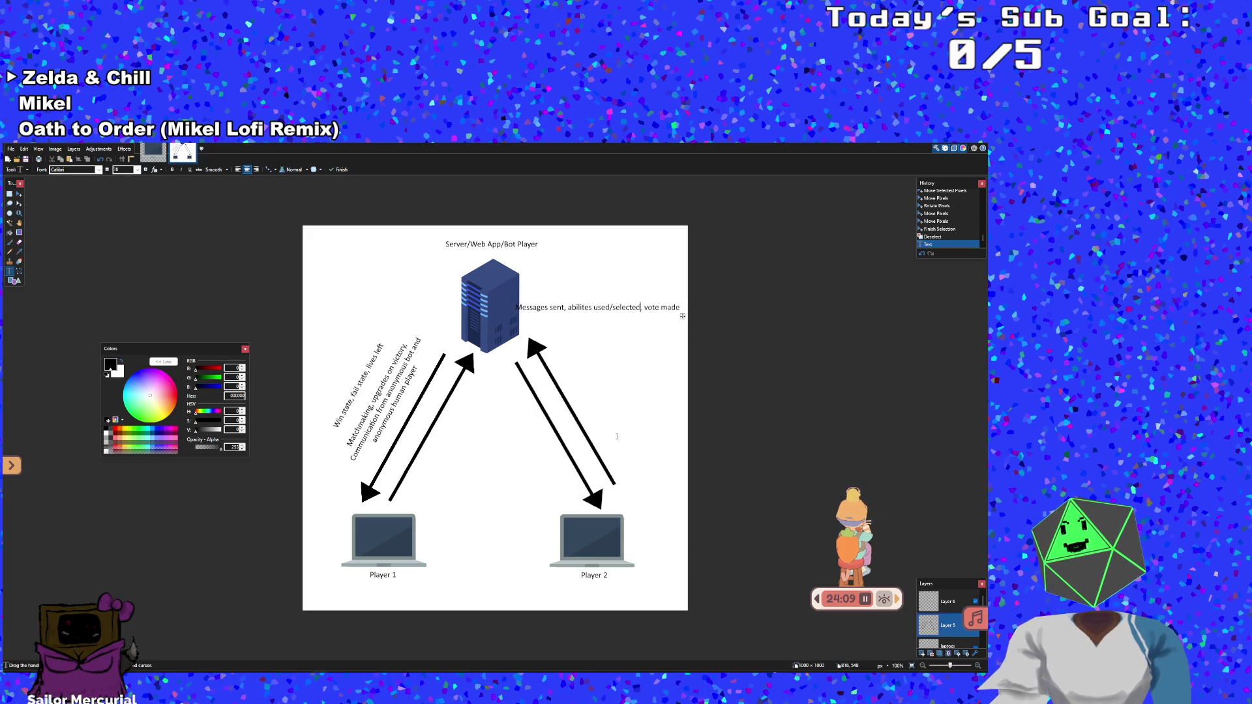
{"action": "type", "text": ","}
{"action": "key", "text": "Return"}
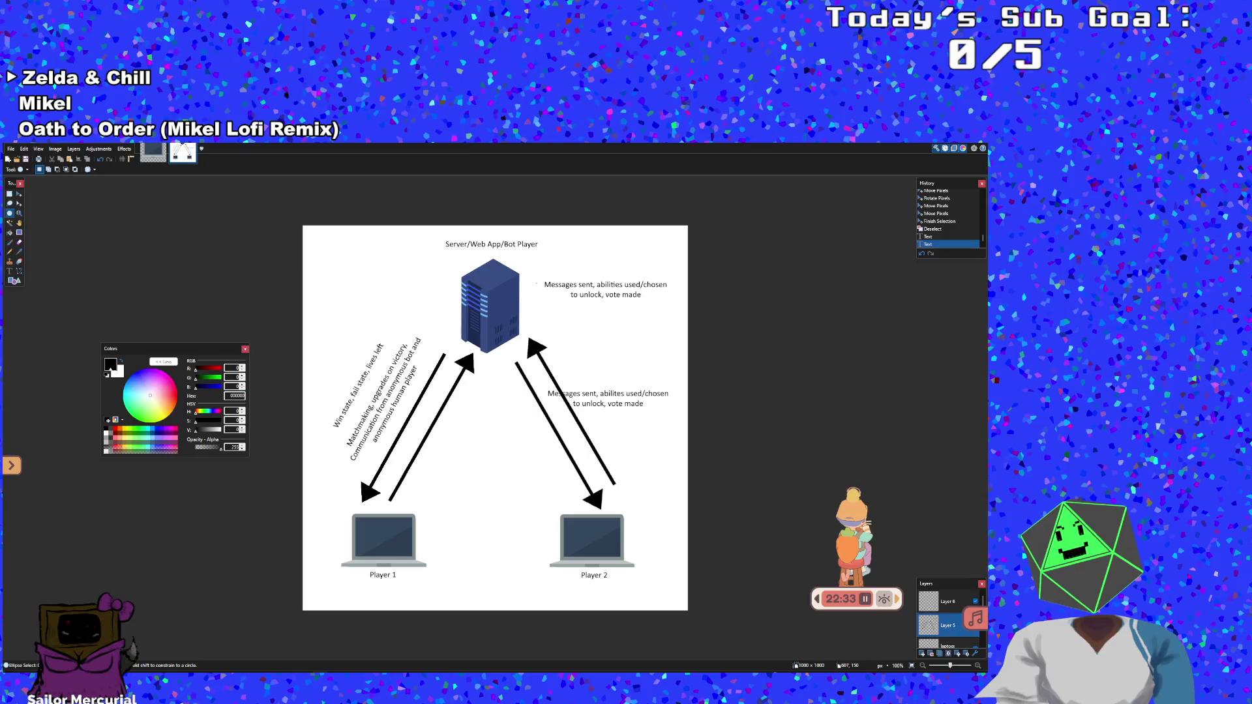
Ellipse-select the top 'Messages sent…' label and shift it down and to the right
{"action": "left_click_drag", "start_coordinate": [537, 283], "coordinate": [674, 304]}
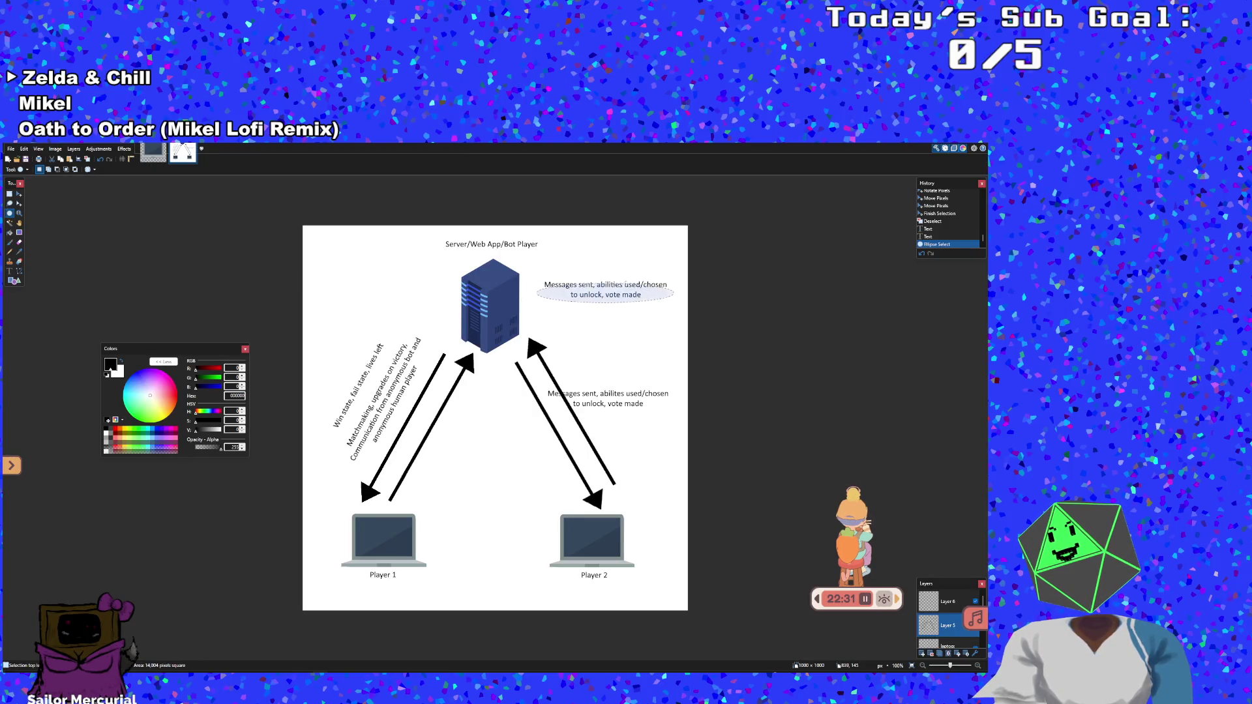
{"action": "left_click", "coordinate": [541, 272]}
{"action": "mouse_move", "coordinate": [544, 273]}
{"action": "left_mouse_down"}
{"action": "mouse_move", "coordinate": [609, 320]}
{"action": "mouse_move", "coordinate": [677, 304]}
{"action": "left_mouse_up"}
{"action": "left_click", "coordinate": [522, 272]}
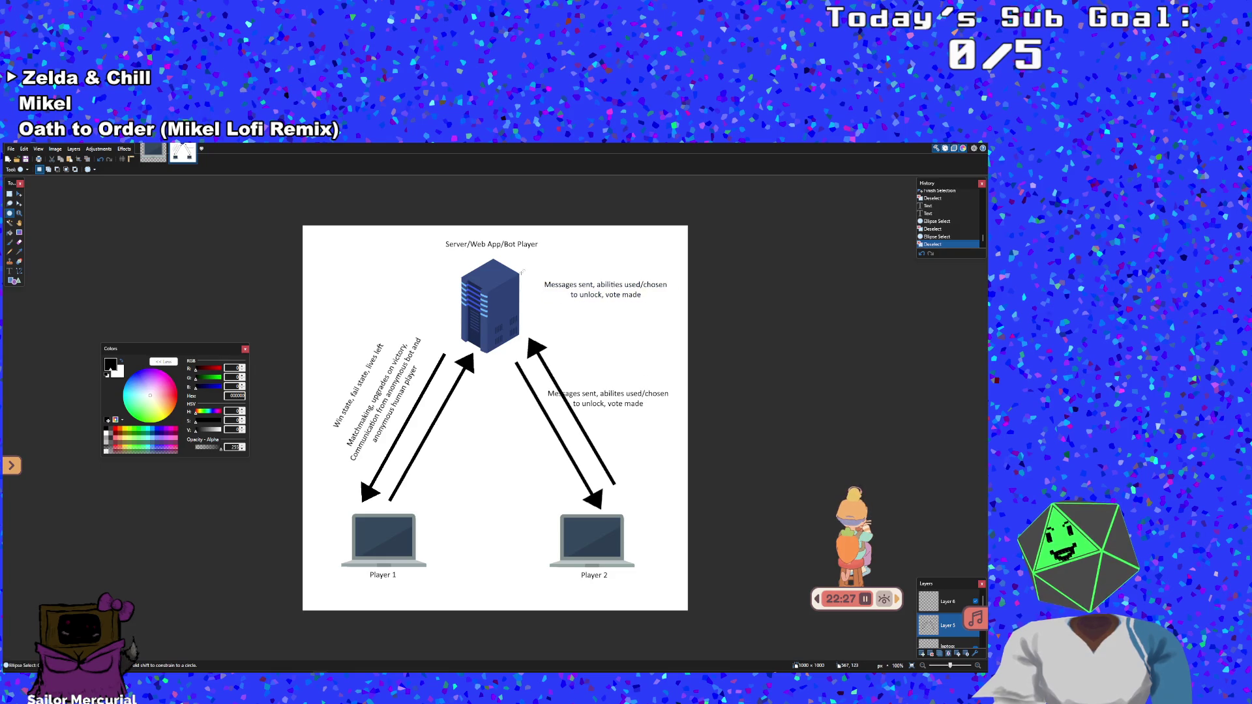
{"action": "mouse_move", "coordinate": [539, 273]}
{"action": "left_mouse_down"}
{"action": "mouse_move", "coordinate": [596, 301]}
{"action": "mouse_move", "coordinate": [676, 311]}
{"action": "mouse_move", "coordinate": [670, 301]}
{"action": "left_mouse_up"}
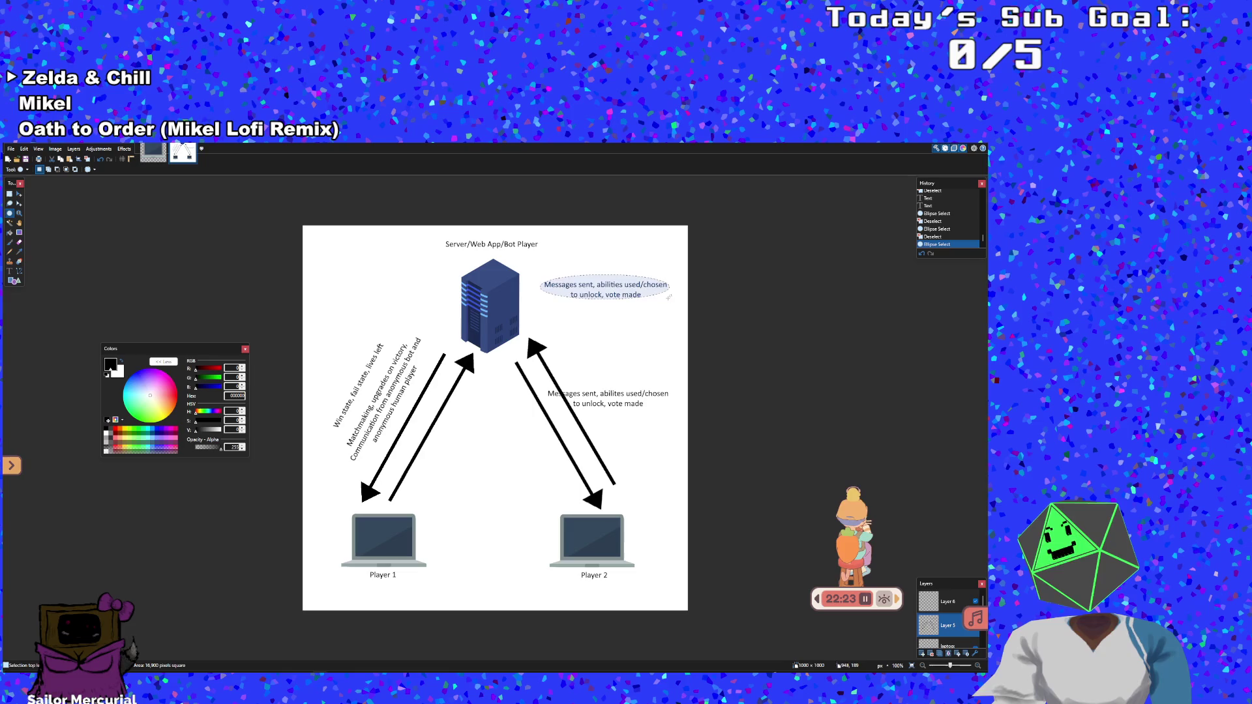
{"action": "left_click", "coordinate": [19, 193]}
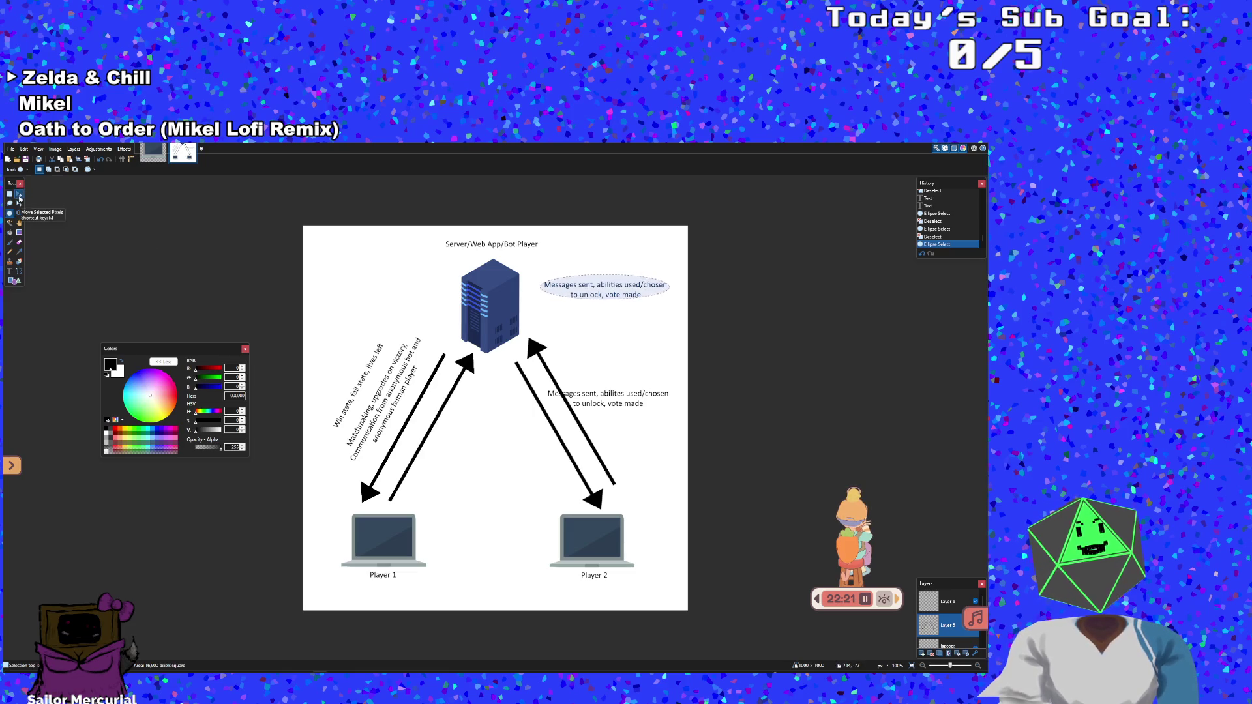
{"action": "mouse_move", "coordinate": [667, 286]}
{"action": "left_mouse_down"}
{"action": "mouse_move", "coordinate": [679, 340]}
{"action": "mouse_move", "coordinate": [676, 323]}
{"action": "left_mouse_up"}
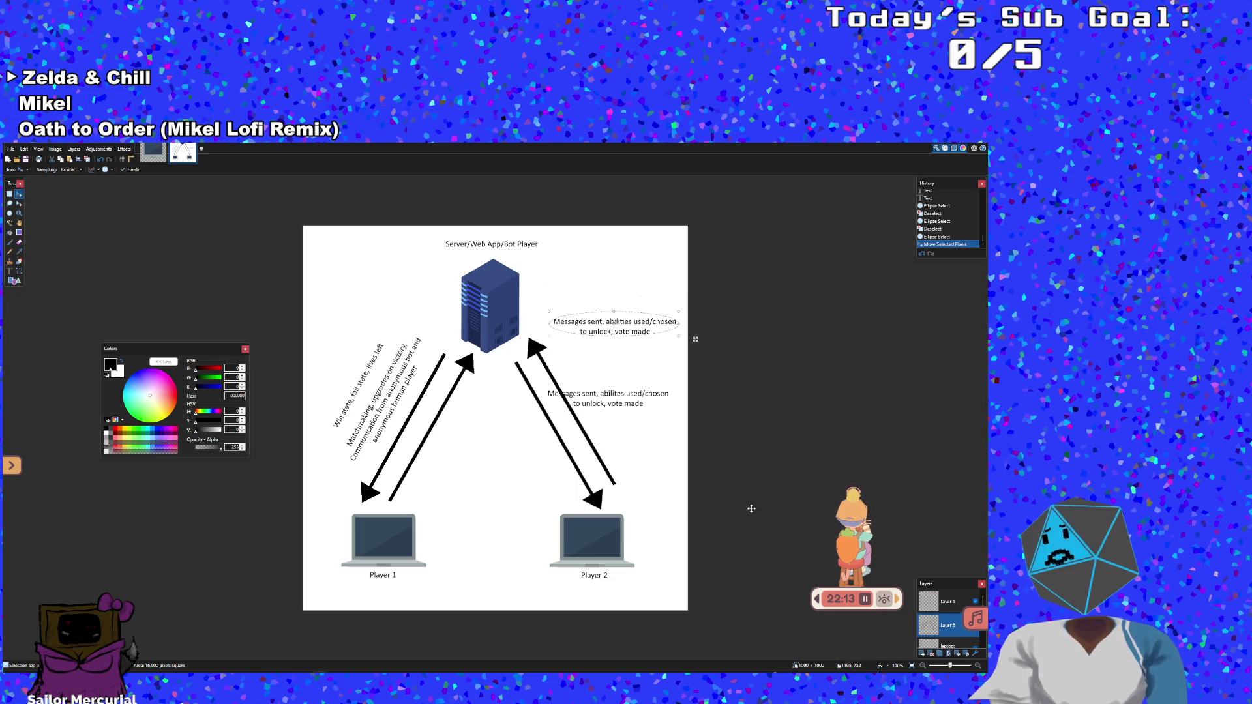
Try deleting the lower duplicate label with a rectangle selection, then undo it
{"action": "left_click", "coordinate": [10, 194]}
{"action": "left_click", "coordinate": [539, 384]}
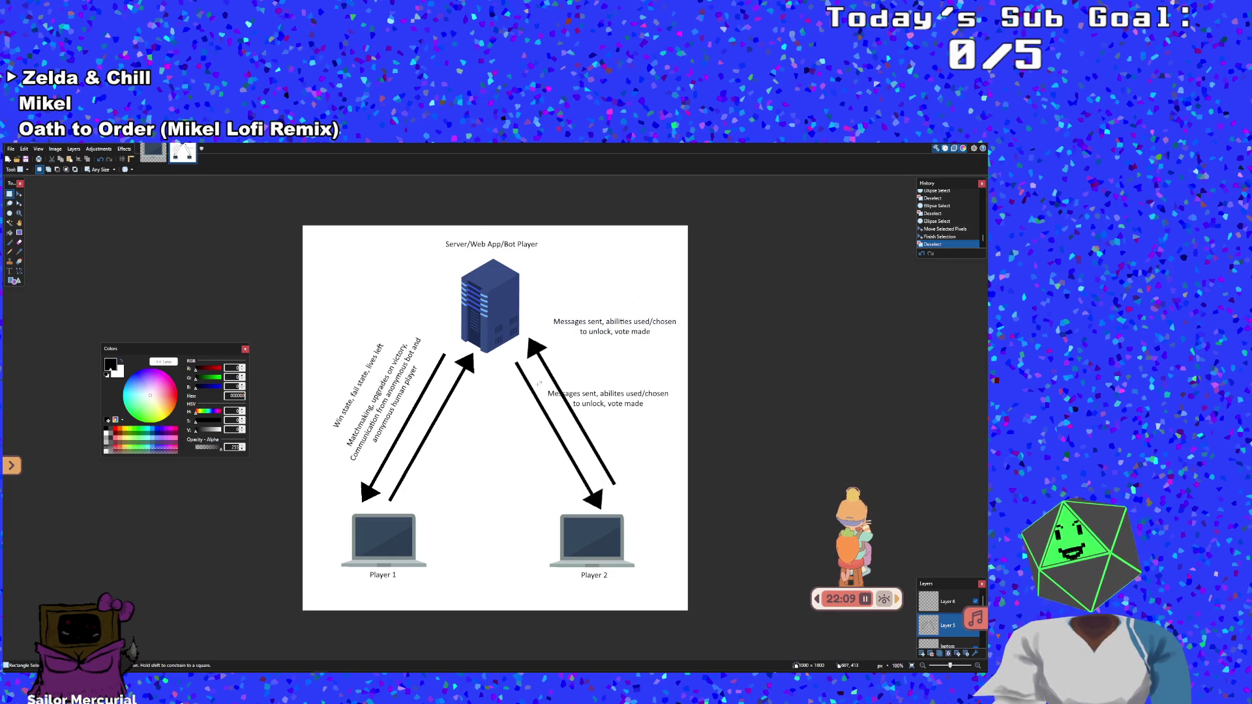
{"action": "mouse_move", "coordinate": [538, 384]}
{"action": "left_mouse_down"}
{"action": "mouse_move", "coordinate": [624, 417]}
{"action": "mouse_move", "coordinate": [681, 417]}
{"action": "left_mouse_up"}
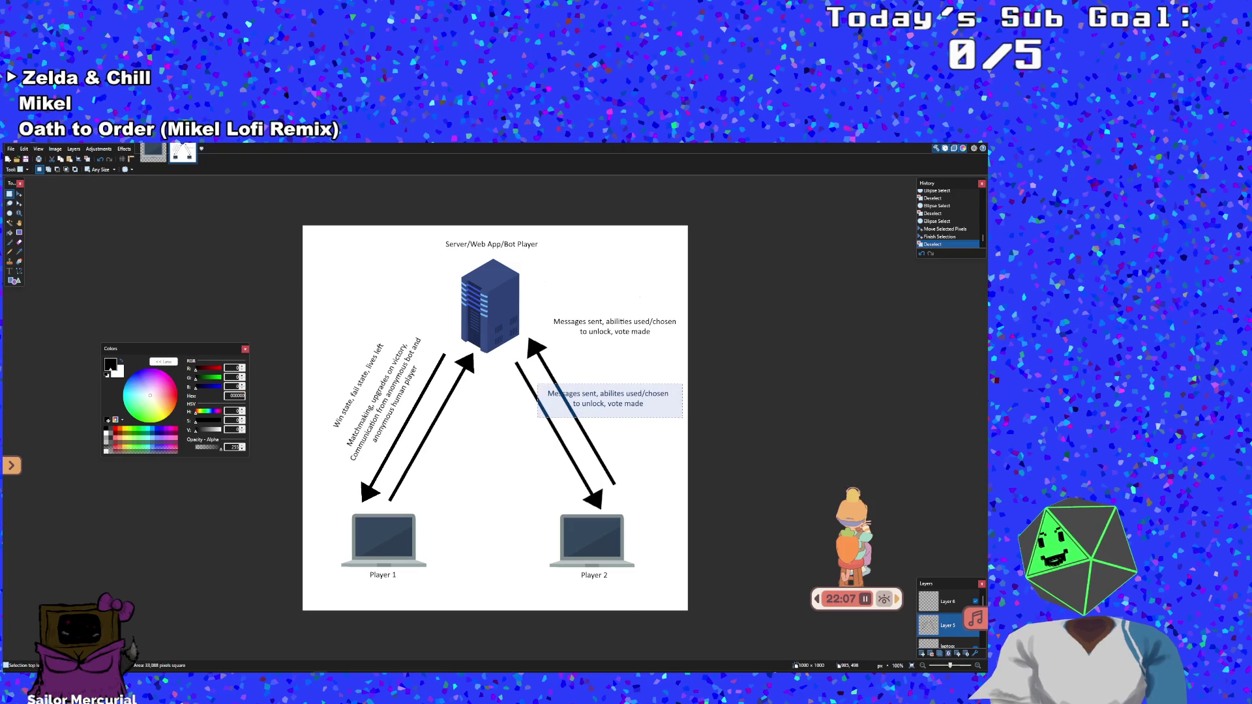
{"action": "key", "text": "Delete"}
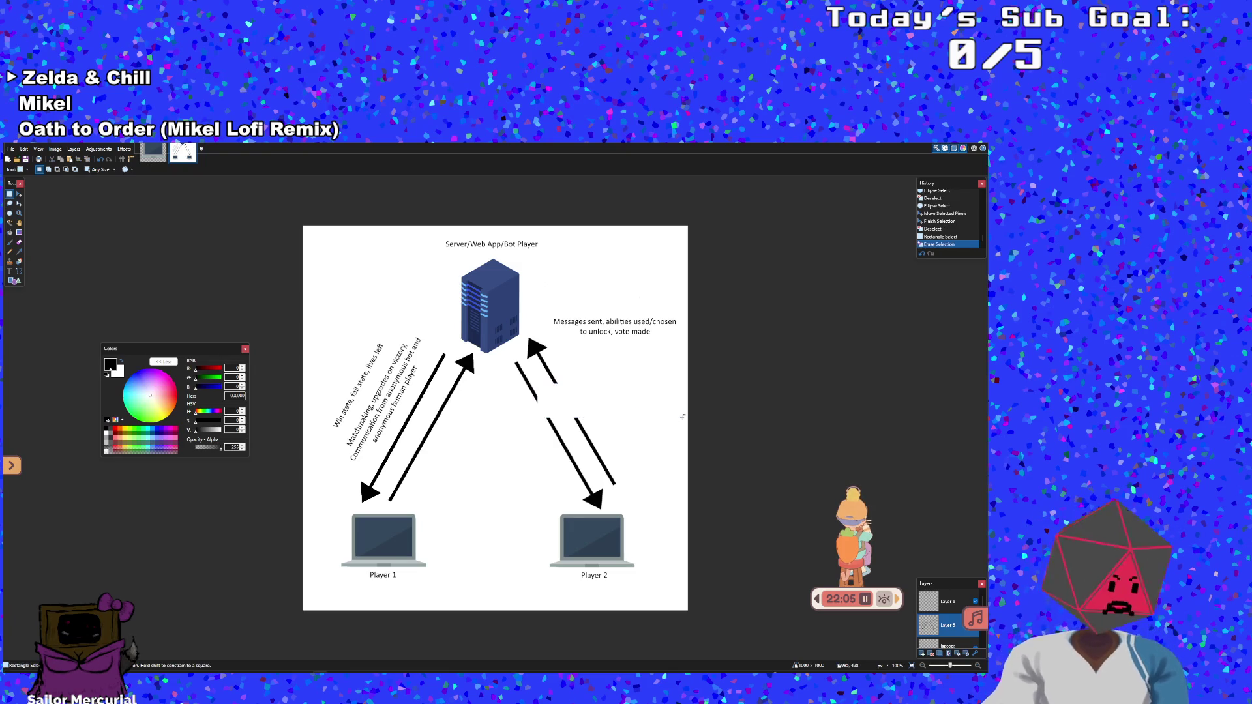
{"action": "key", "text": "ctrl+z"}
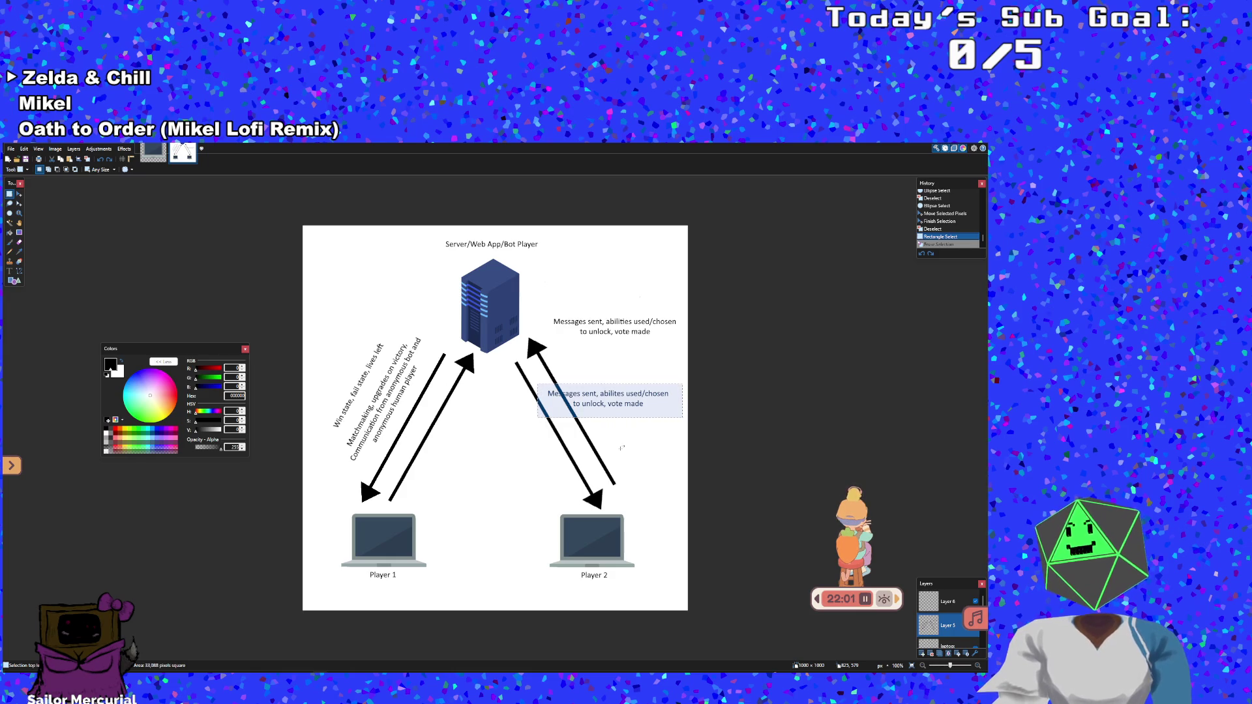
Zoom in and try painting over the lower label, undoing the brush stroke
{"action": "scroll", "coordinate": [621, 448], "scroll_direction": "up", "scroll_amount": 4}
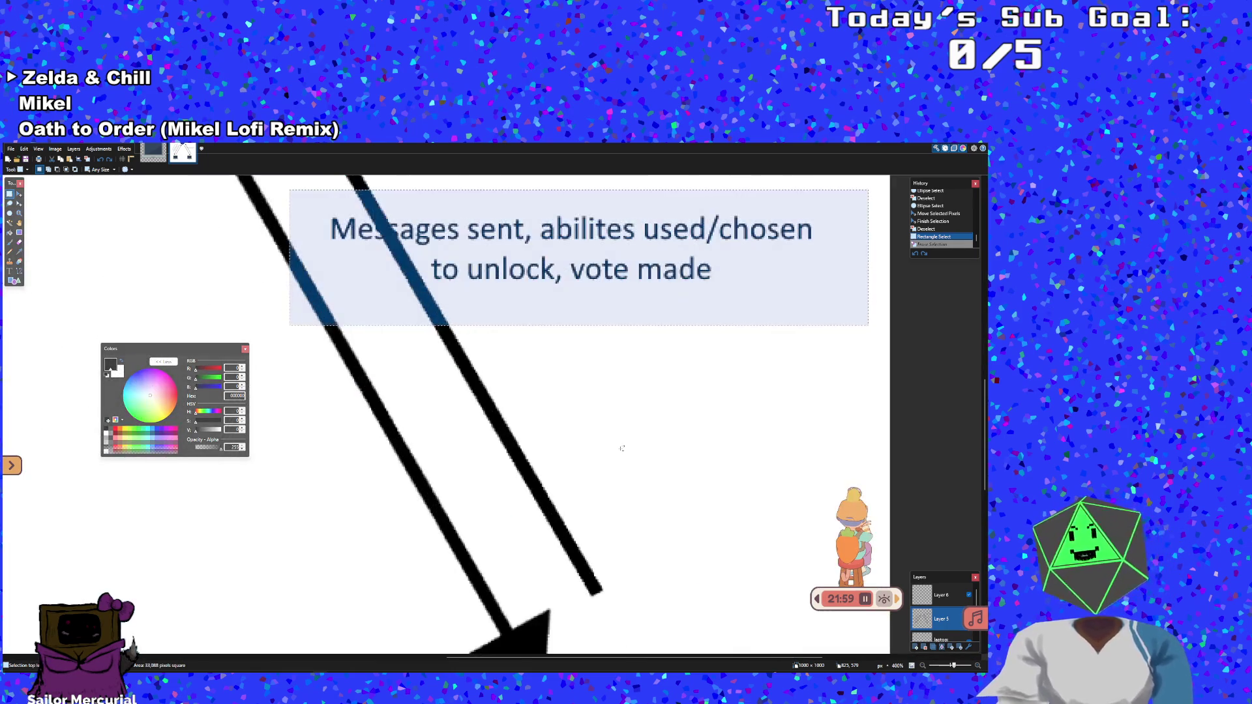
{"action": "scroll", "coordinate": [565, 421], "scroll_direction": "up", "scroll_amount": 4}
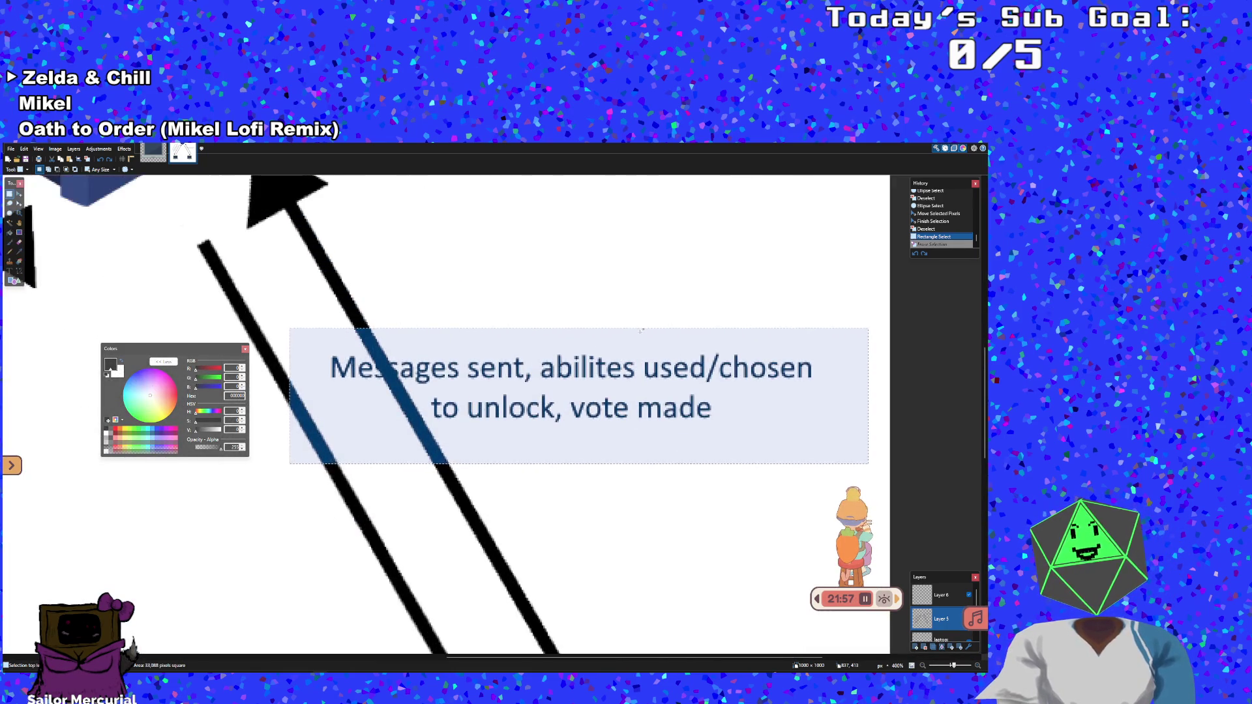
{"action": "left_click", "coordinate": [565, 421]}
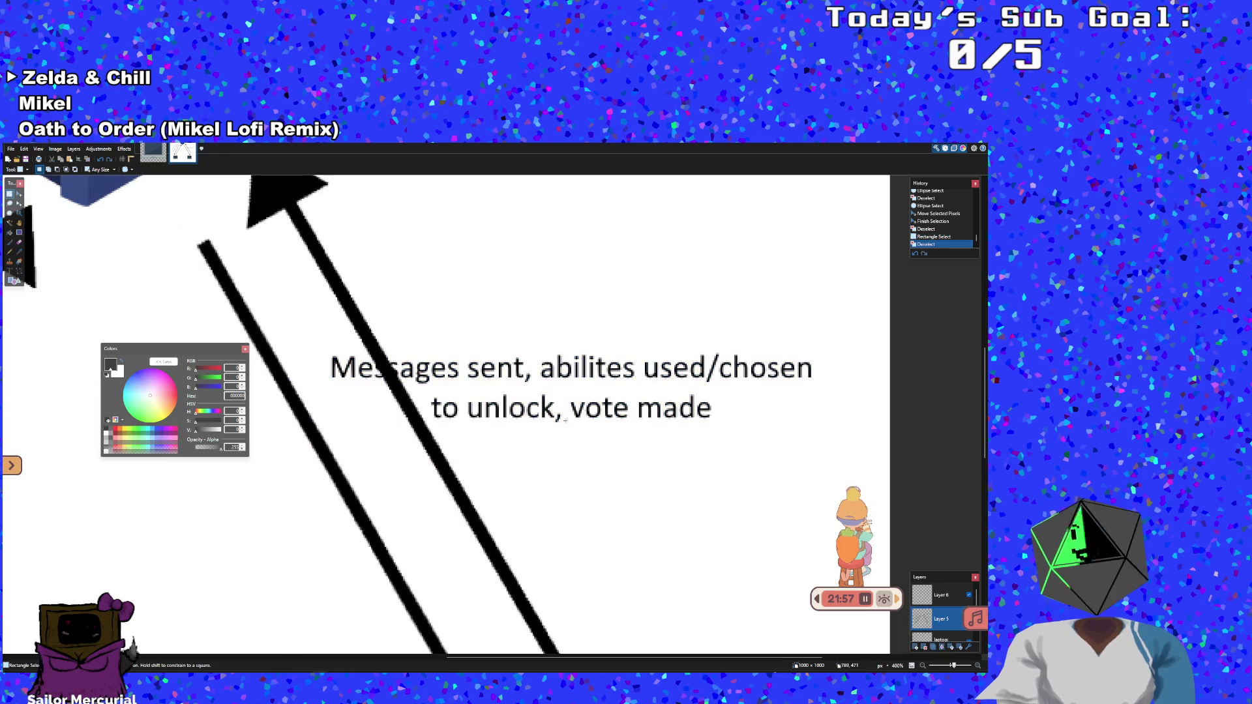
{"action": "left_click", "coordinate": [10, 242]}
{"action": "left_click_drag", "start_coordinate": [330, 363], "coordinate": [339, 382]}
{"action": "key", "text": "ctrl+z"}
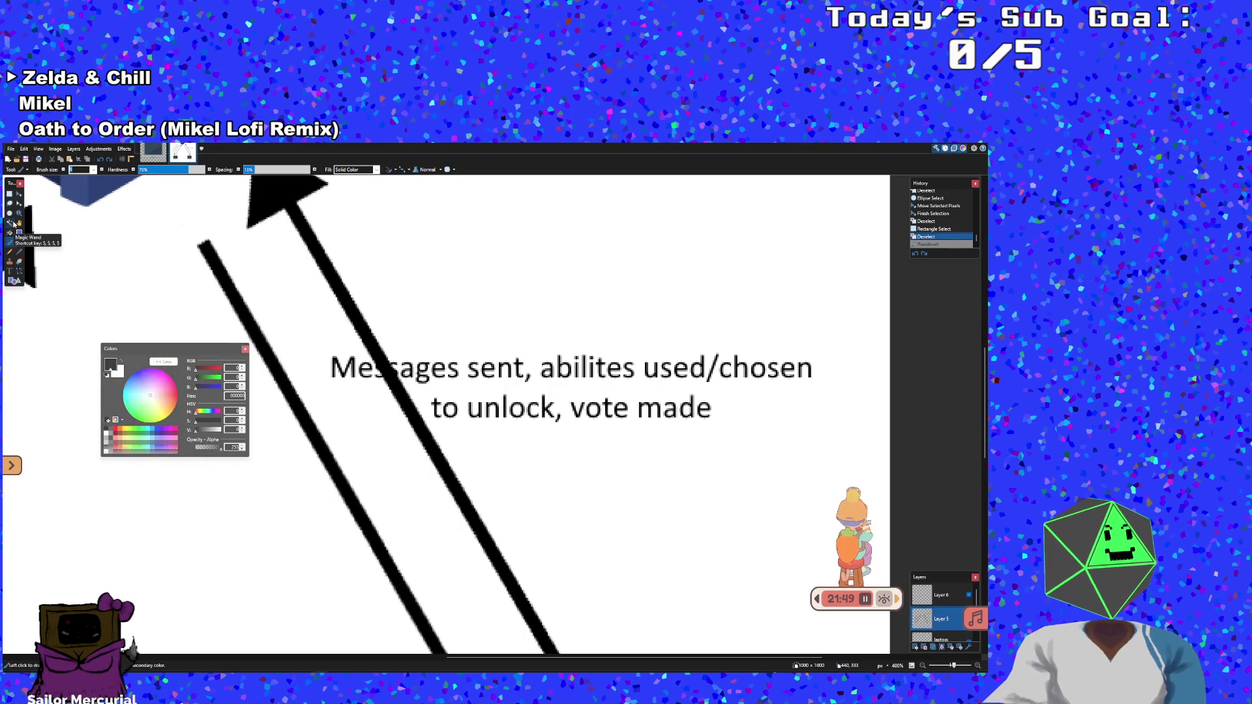
Erase the lower duplicate label's letters with the Eraser, enlarging it to size 14
{"action": "left_click", "coordinate": [20, 242]}
{"action": "mouse_move", "coordinate": [332, 355]}
{"action": "left_mouse_down"}
{"action": "mouse_move", "coordinate": [346, 385]}
{"action": "mouse_move", "coordinate": [376, 373]}
{"action": "mouse_move", "coordinate": [340, 363]}
{"action": "mouse_move", "coordinate": [401, 371]}
{"action": "mouse_move", "coordinate": [395, 356]}
{"action": "mouse_move", "coordinate": [457, 370]}
{"action": "left_mouse_up"}
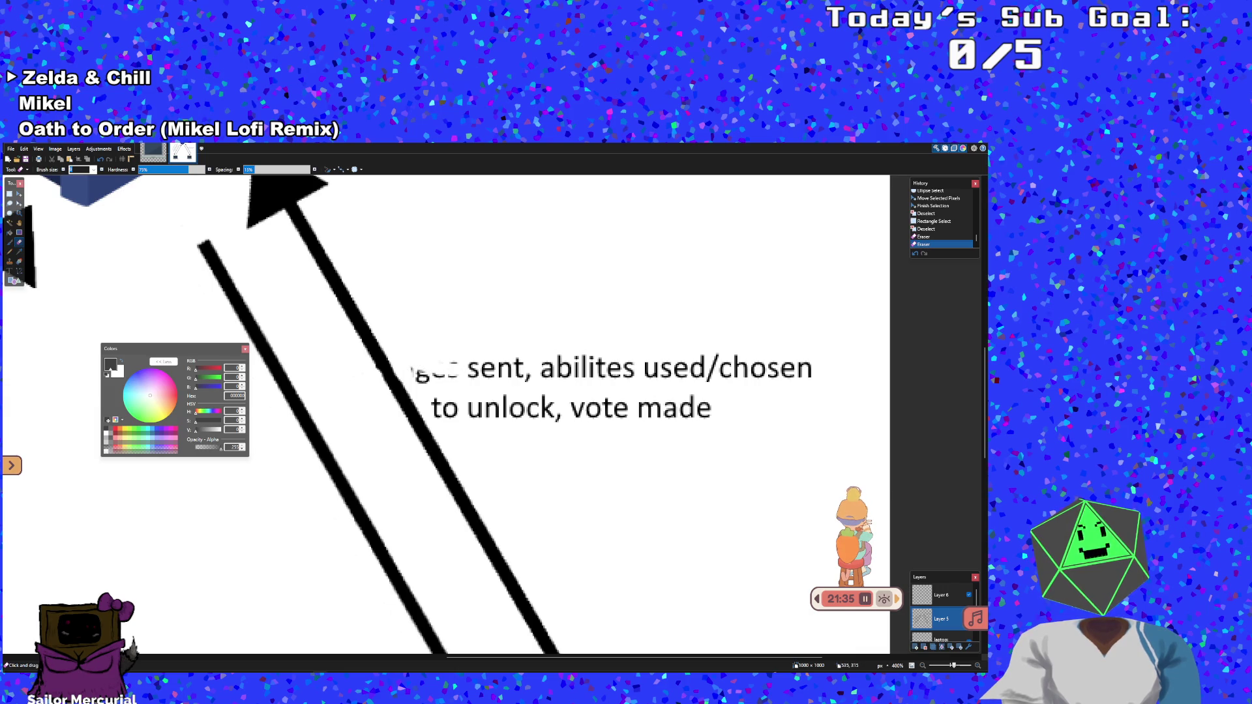
{"action": "left_click", "coordinate": [102, 170]}
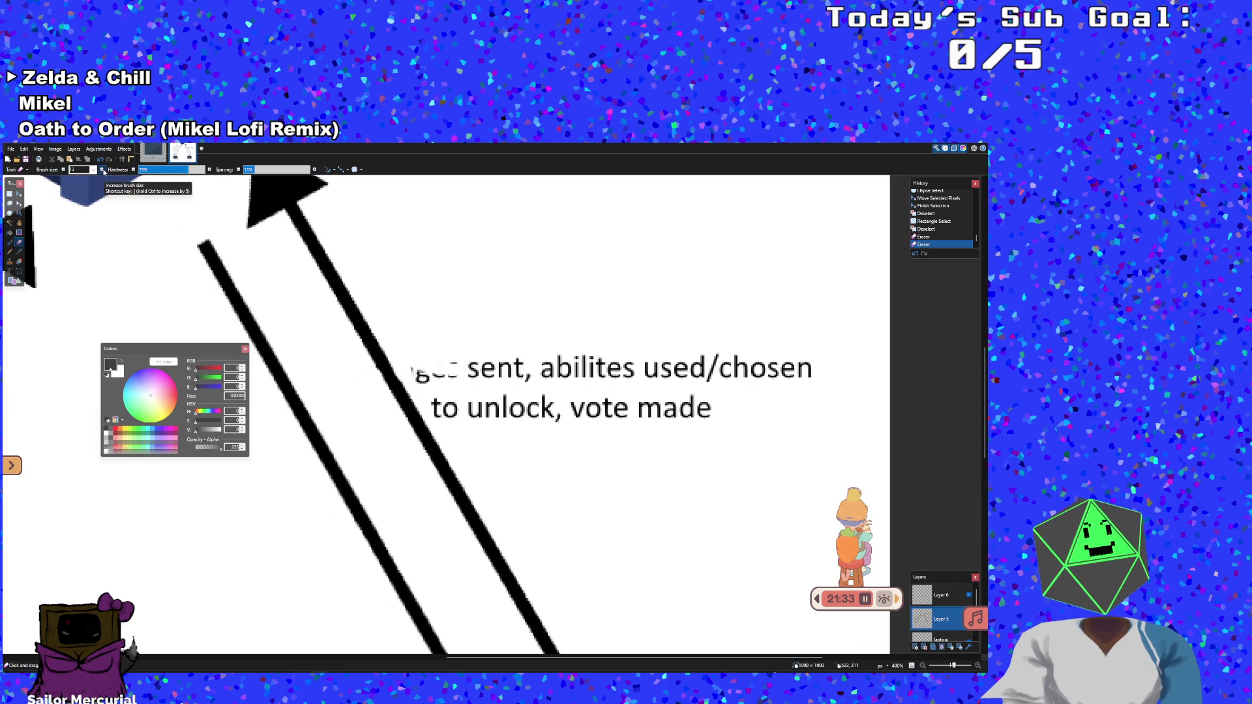
{"action": "mouse_move", "coordinate": [422, 374]}
{"action": "left_mouse_down"}
{"action": "mouse_move", "coordinate": [839, 344]}
{"action": "mouse_move", "coordinate": [808, 366]}
{"action": "mouse_move", "coordinate": [712, 383]}
{"action": "mouse_move", "coordinate": [623, 375]}
{"action": "mouse_move", "coordinate": [622, 352]}
{"action": "mouse_move", "coordinate": [622, 371]}
{"action": "mouse_move", "coordinate": [475, 371]}
{"action": "mouse_move", "coordinate": [511, 361]}
{"action": "mouse_move", "coordinate": [443, 391]}
{"action": "mouse_move", "coordinate": [443, 413]}
{"action": "mouse_move", "coordinate": [743, 402]}
{"action": "mouse_move", "coordinate": [496, 403]}
{"action": "mouse_move", "coordinate": [471, 415]}
{"action": "mouse_move", "coordinate": [550, 406]}
{"action": "mouse_move", "coordinate": [498, 394]}
{"action": "mouse_move", "coordinate": [556, 416]}
{"action": "mouse_move", "coordinate": [552, 429]}
{"action": "left_mouse_up"}
{"action": "scroll", "coordinate": [553, 429], "scroll_direction": "up", "scroll_amount": 2}
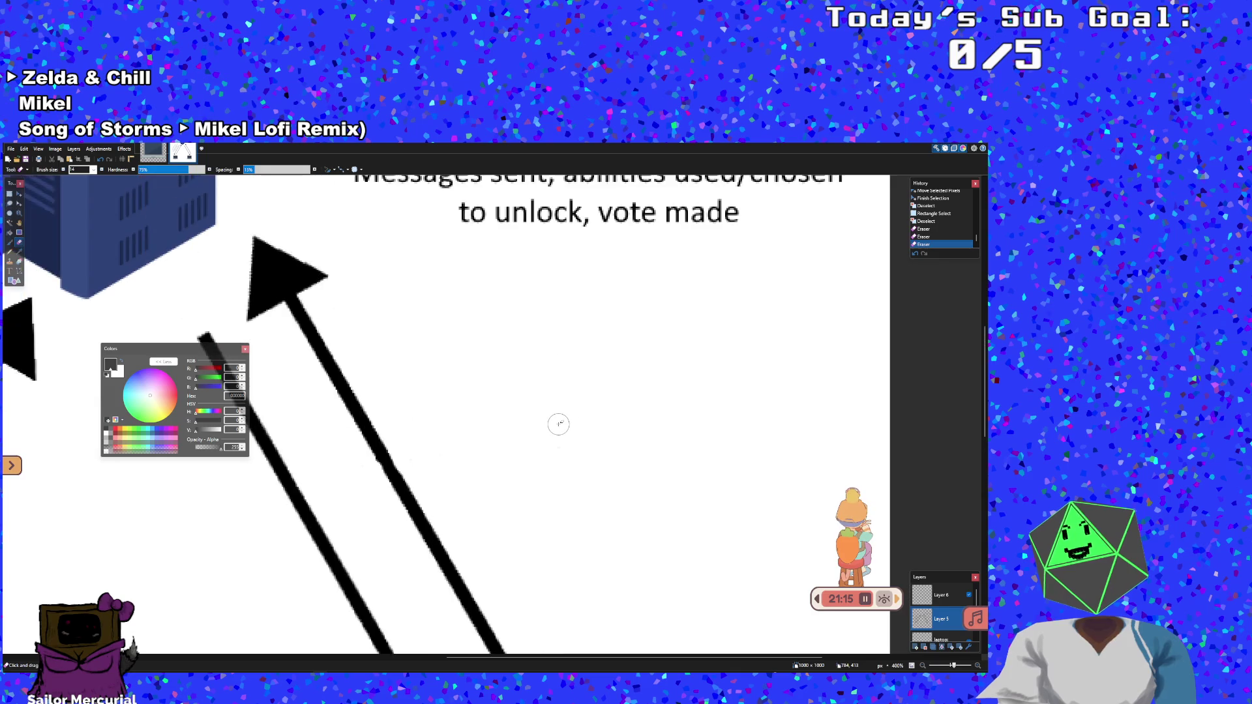
{"action": "scroll", "coordinate": [552, 429], "scroll_direction": "up", "scroll_amount": 1}
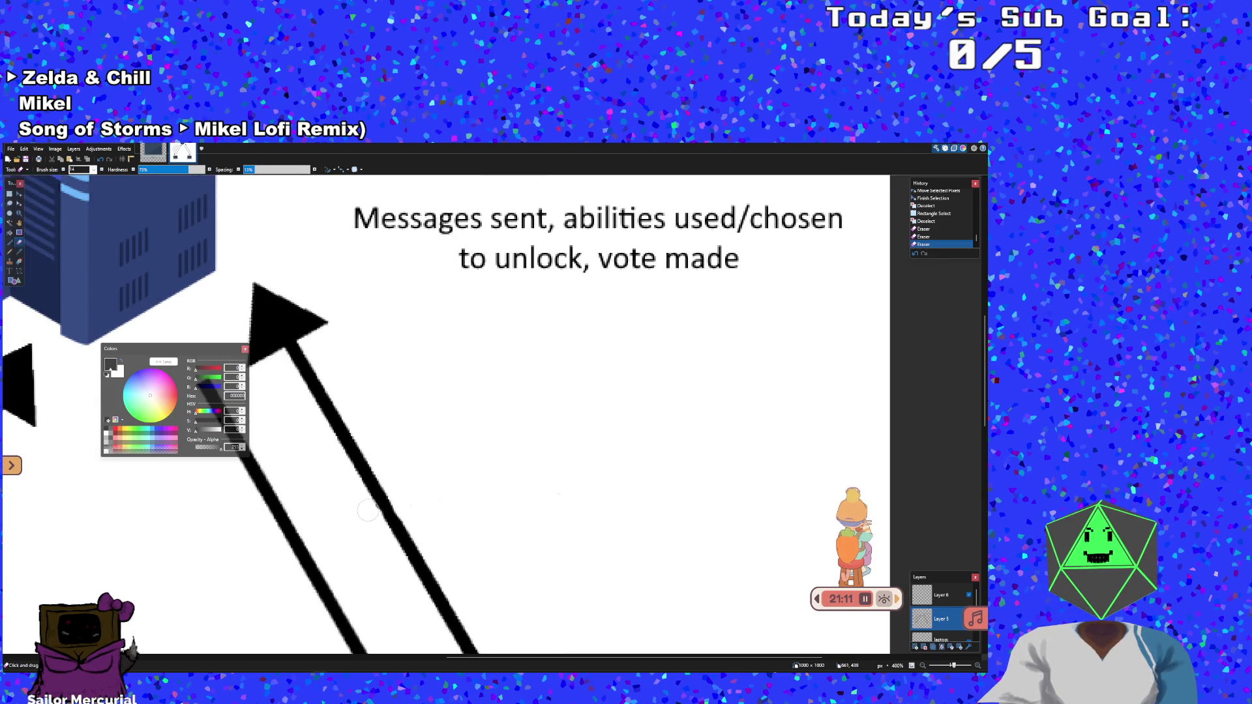
{"action": "left_click_drag", "start_coordinate": [404, 505], "coordinate": [565, 493]}
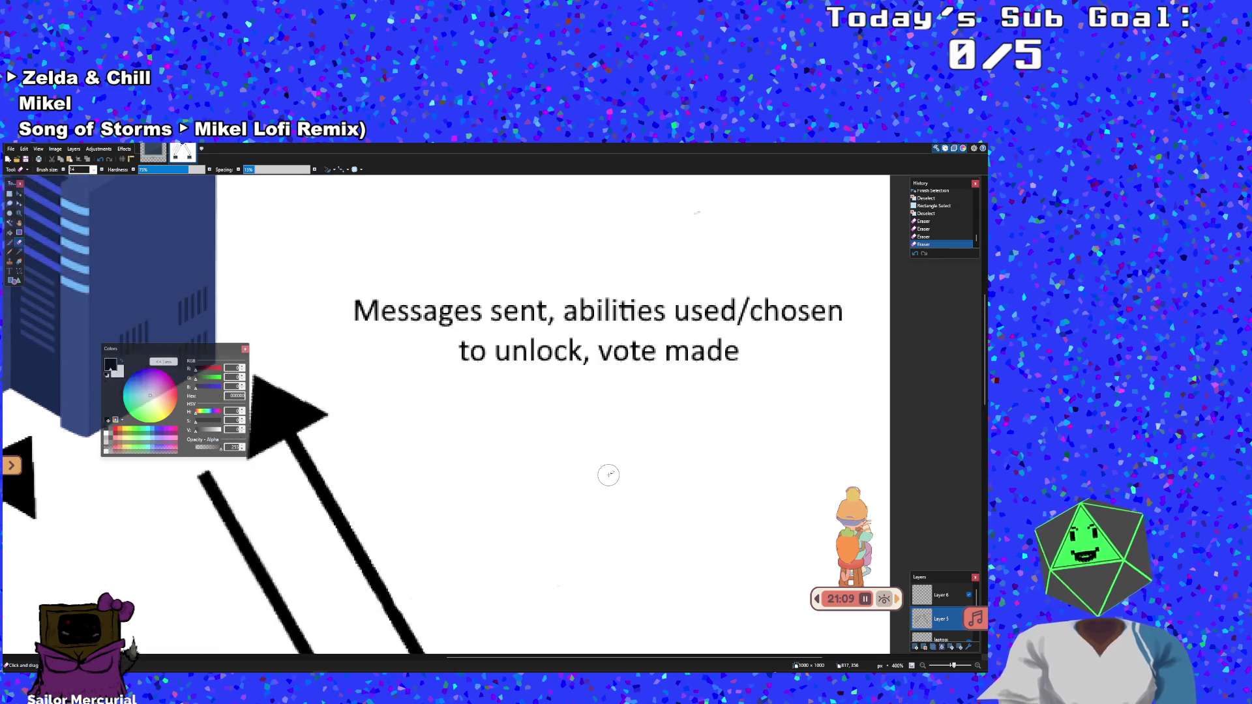
{"action": "scroll", "coordinate": [609, 475], "scroll_direction": "up", "scroll_amount": 1}
{"action": "scroll", "coordinate": [609, 475], "scroll_direction": "down", "scroll_amount": 5}
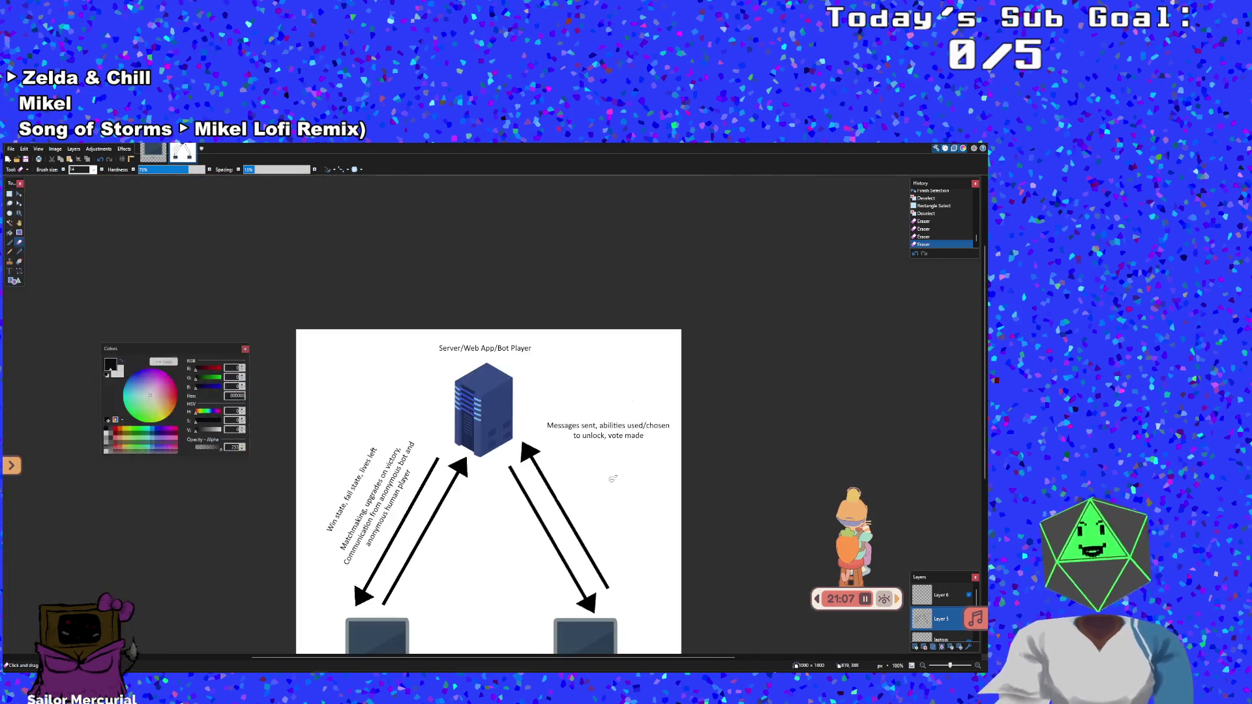
Ellipse-select the 'Messages sent…vote made' caption, redoing the selection a few times
{"action": "left_click", "coordinate": [10, 213]}
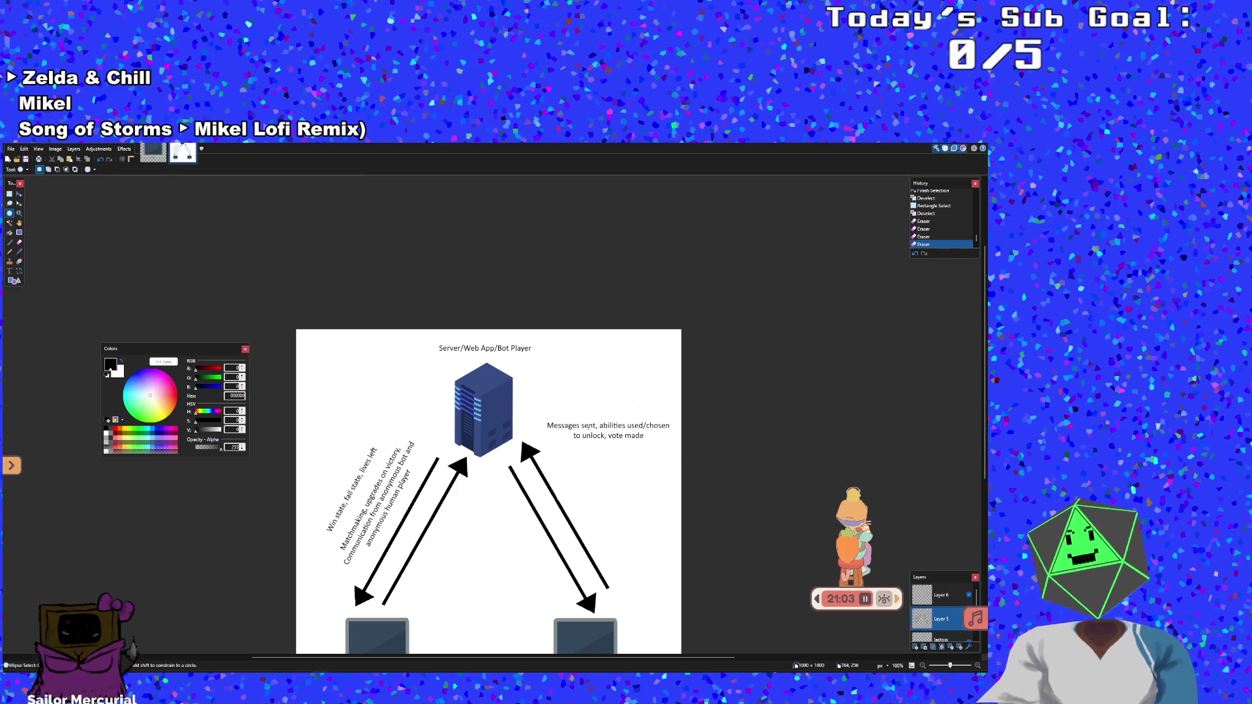
{"action": "mouse_move", "coordinate": [548, 415]}
{"action": "left_mouse_down"}
{"action": "mouse_move", "coordinate": [614, 444]}
{"action": "mouse_move", "coordinate": [679, 446]}
{"action": "left_mouse_up"}
{"action": "left_click", "coordinate": [547, 414]}
{"action": "mouse_move", "coordinate": [546, 414]}
{"action": "left_mouse_down"}
{"action": "mouse_move", "coordinate": [602, 448]}
{"action": "mouse_move", "coordinate": [679, 445]}
{"action": "mouse_move", "coordinate": [540, 413]}
{"action": "left_mouse_up"}
{"action": "left_click", "coordinate": [676, 439]}
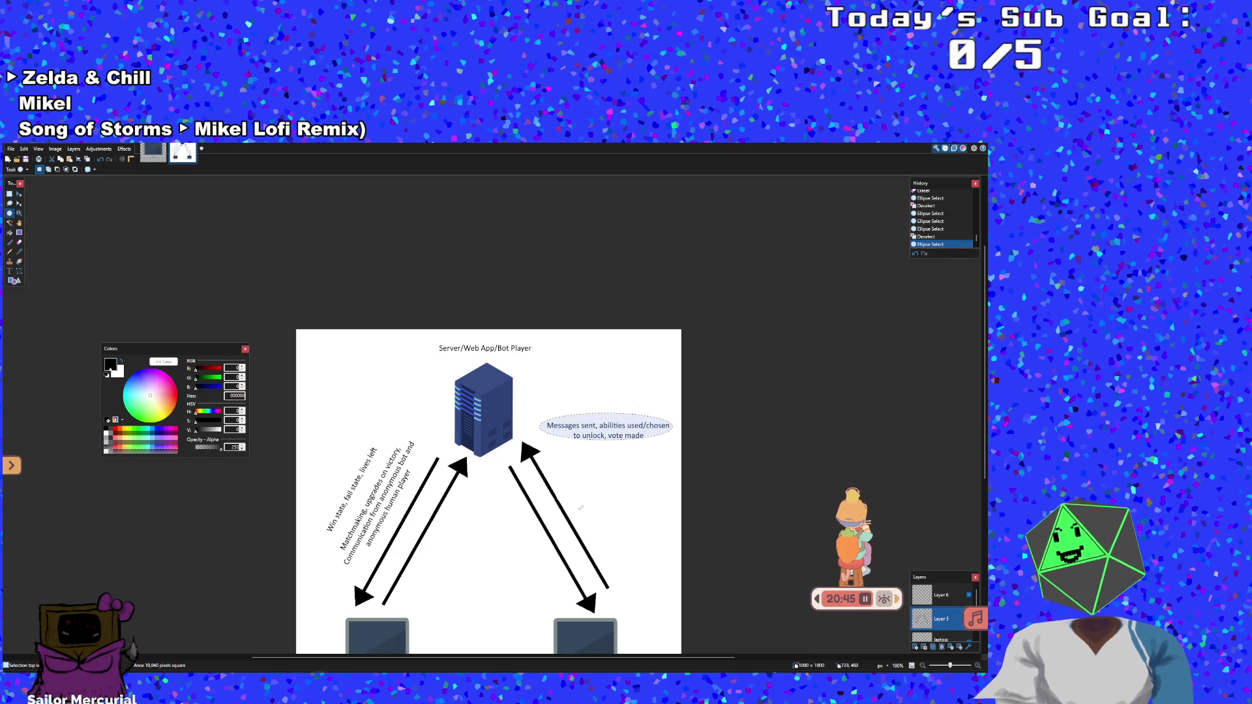
{"action": "left_click", "coordinate": [568, 429]}
{"action": "mouse_move", "coordinate": [543, 410]}
{"action": "left_mouse_down"}
{"action": "mouse_move", "coordinate": [613, 461]}
{"action": "mouse_move", "coordinate": [673, 454]}
{"action": "left_mouse_up"}
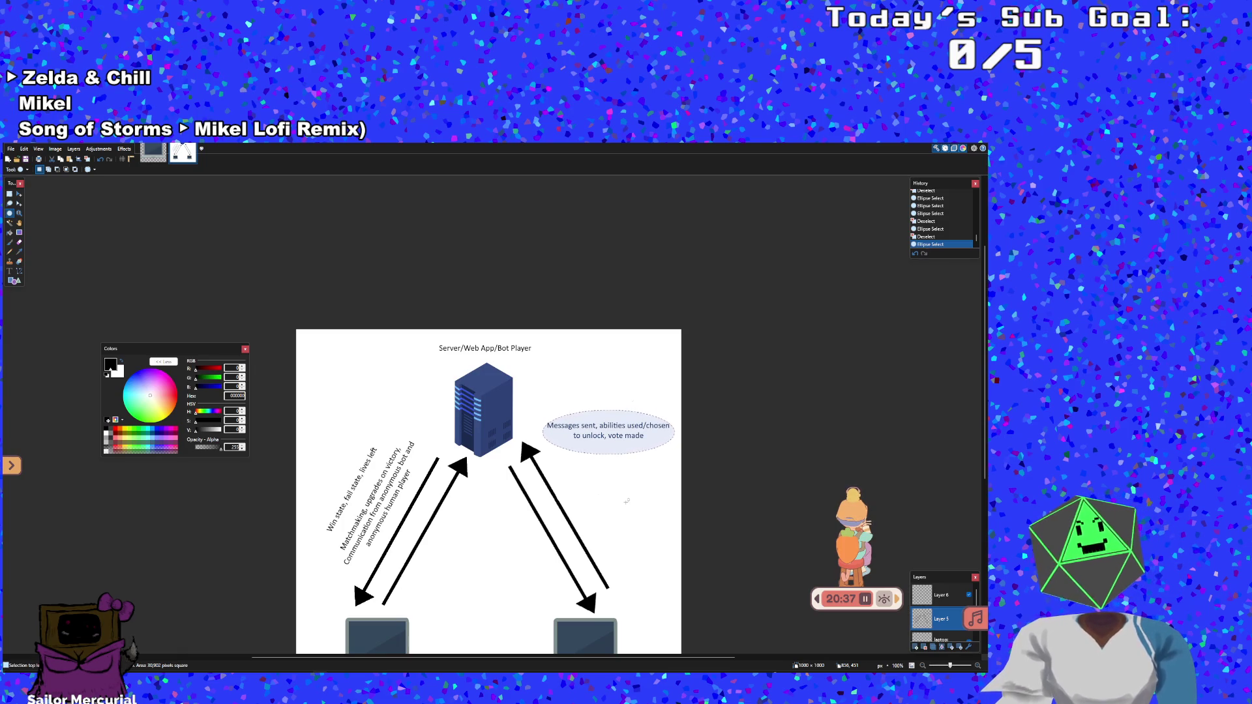
Move the caption down about 80 px and rotate it toward the right-hand arrows
{"action": "left_click", "coordinate": [19, 194]}
{"action": "mouse_move", "coordinate": [621, 417]}
{"action": "left_mouse_down"}
{"action": "mouse_move", "coordinate": [621, 468]}
{"action": "mouse_move", "coordinate": [684, 498]}
{"action": "mouse_move", "coordinate": [682, 540]}
{"action": "left_mouse_up"}
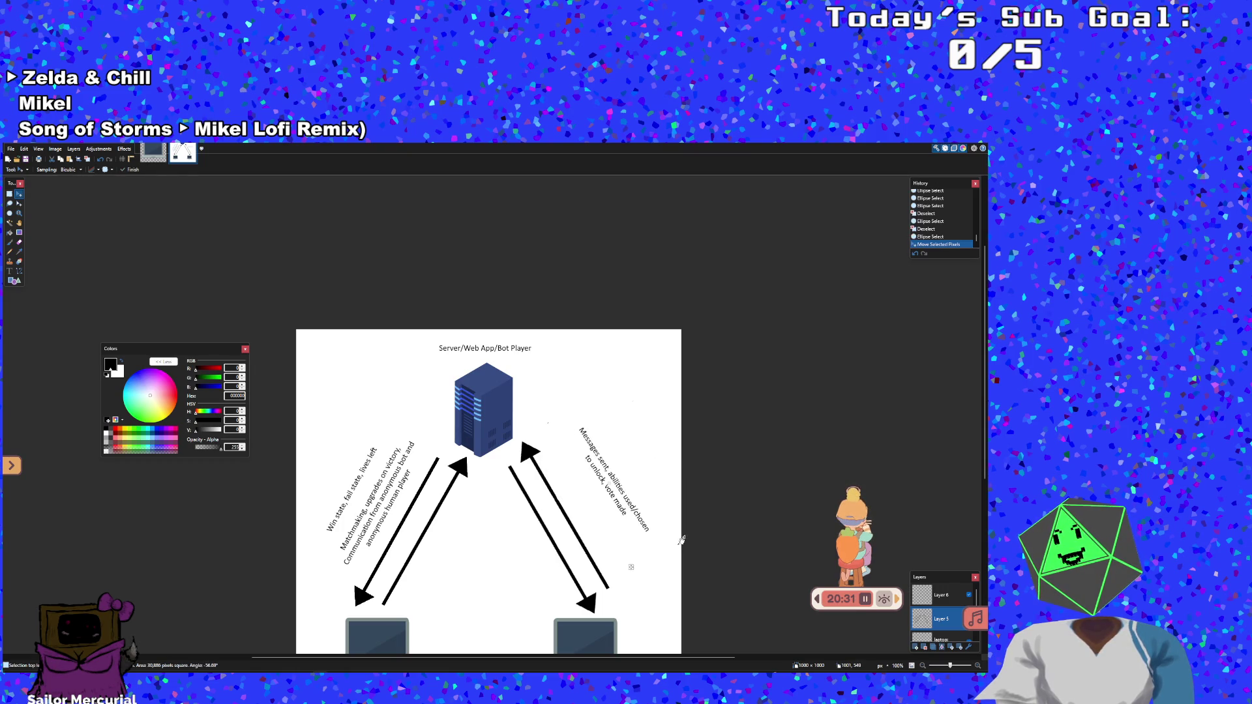
{"action": "left_click_drag", "start_coordinate": [618, 496], "coordinate": [602, 521]}
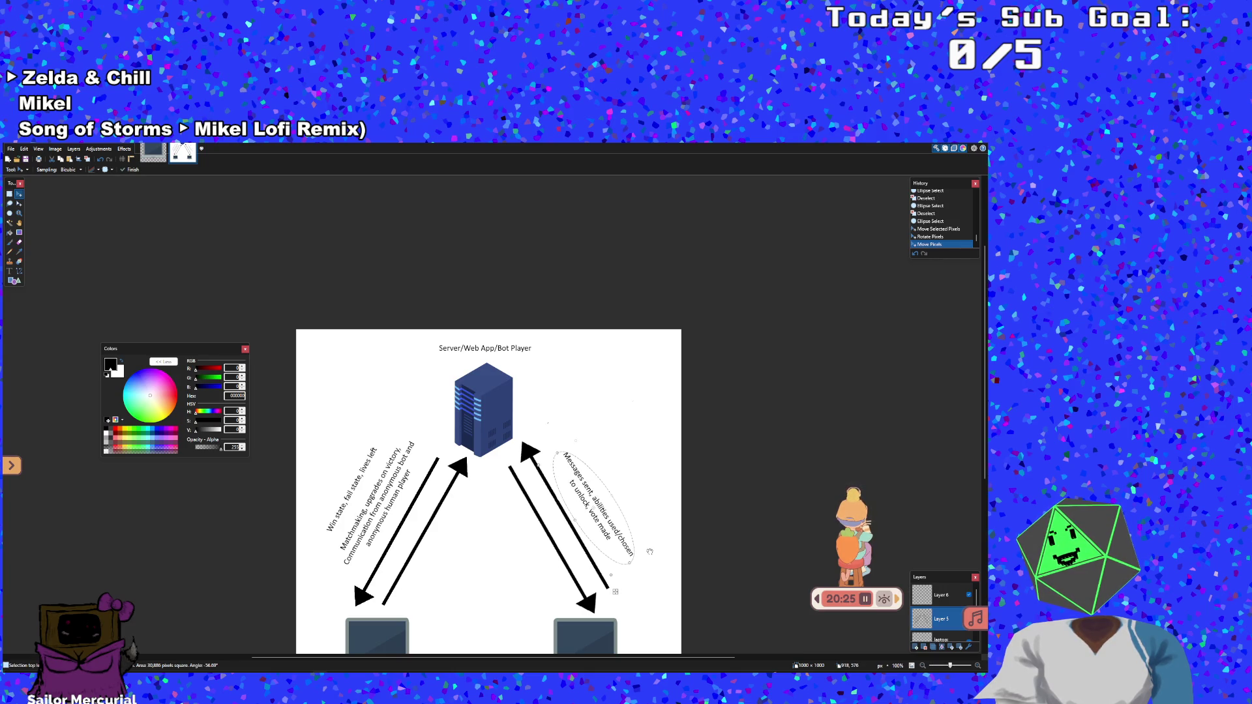
{"action": "left_click_drag", "start_coordinate": [651, 553], "coordinate": [647, 550]}
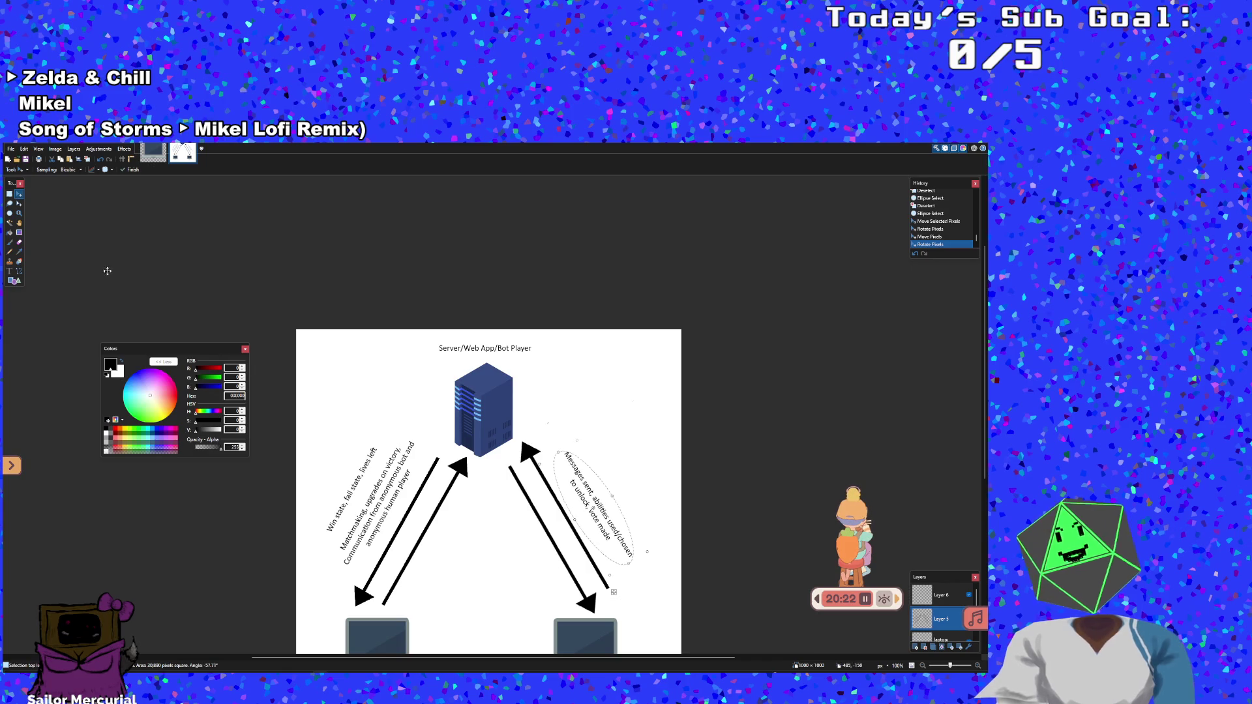
Lasso-select the rotated caption, fine-tune its angle and position, and deselect
{"action": "left_click", "coordinate": [11, 203]}
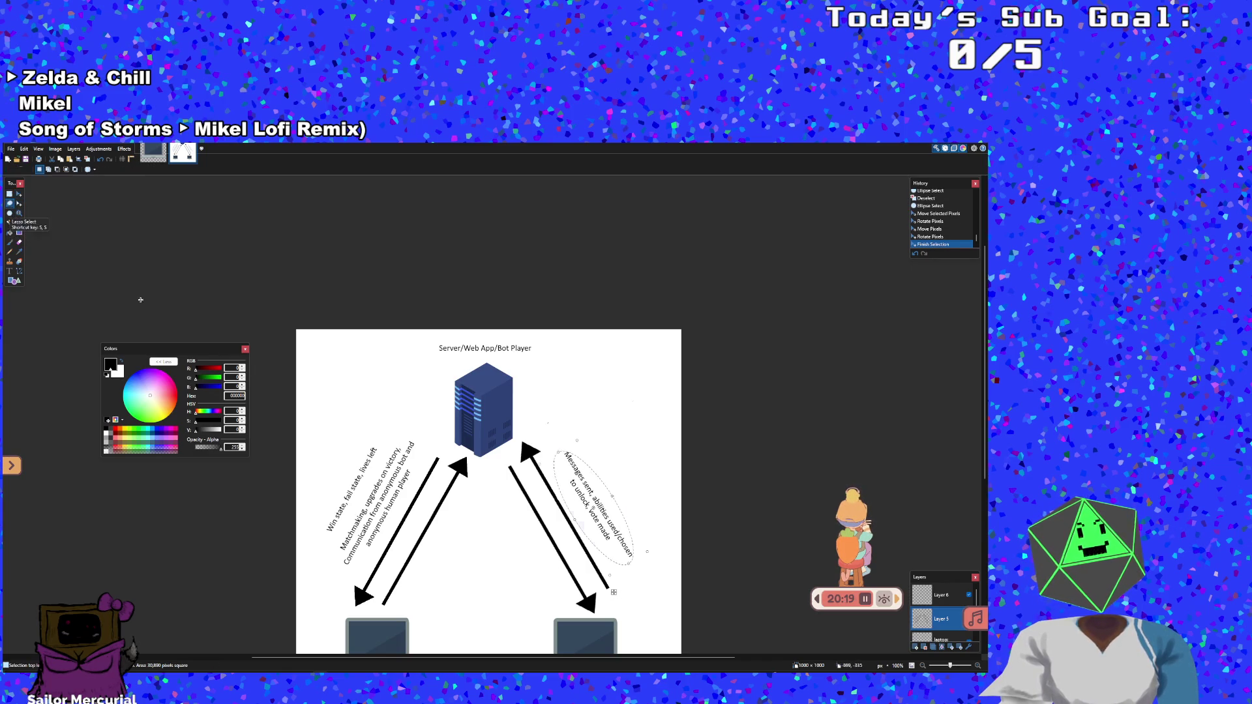
{"action": "left_click", "coordinate": [558, 476]}
{"action": "mouse_move", "coordinate": [561, 461]}
{"action": "left_mouse_down"}
{"action": "mouse_move", "coordinate": [581, 521]}
{"action": "mouse_move", "coordinate": [634, 565]}
{"action": "mouse_move", "coordinate": [628, 519]}
{"action": "mouse_move", "coordinate": [579, 458]}
{"action": "mouse_move", "coordinate": [561, 460]}
{"action": "left_mouse_up"}
{"action": "left_click", "coordinate": [19, 194]}
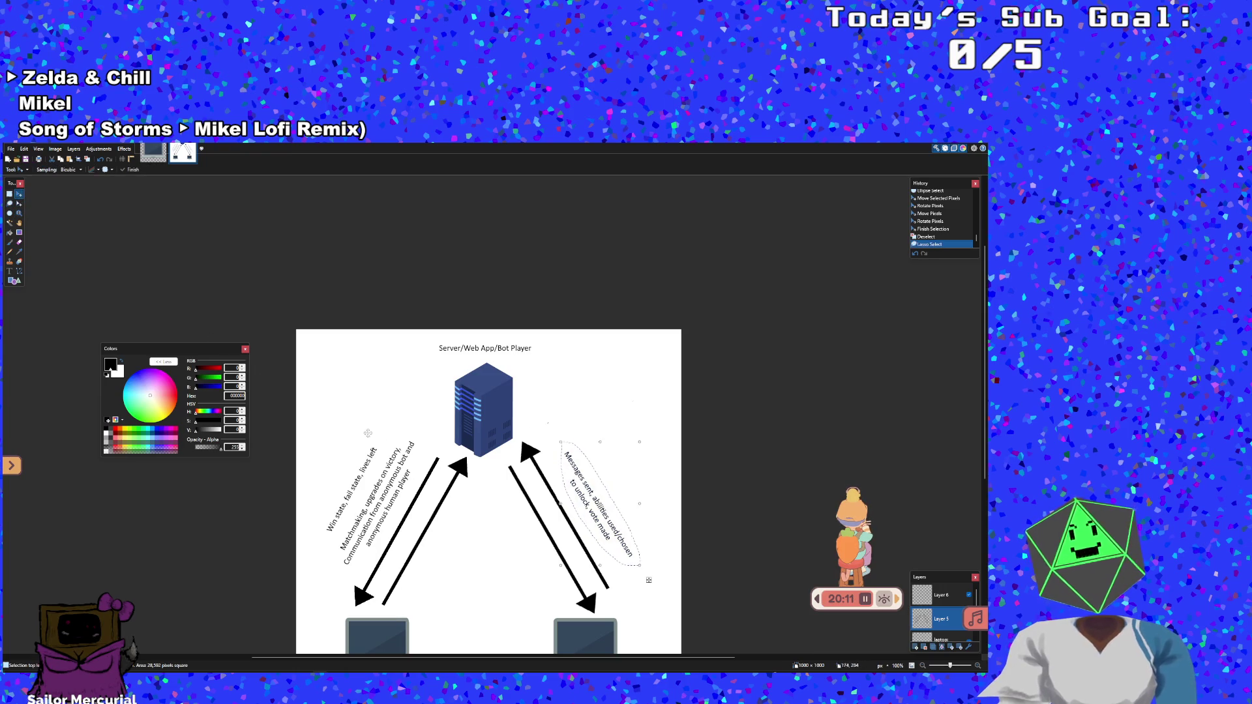
{"action": "left_click_drag", "start_coordinate": [640, 574], "coordinate": [644, 585]}
{"action": "left_click_drag", "start_coordinate": [582, 489], "coordinate": [593, 444]}
{"action": "scroll", "coordinate": [593, 444], "scroll_direction": "down", "scroll_amount": 2}
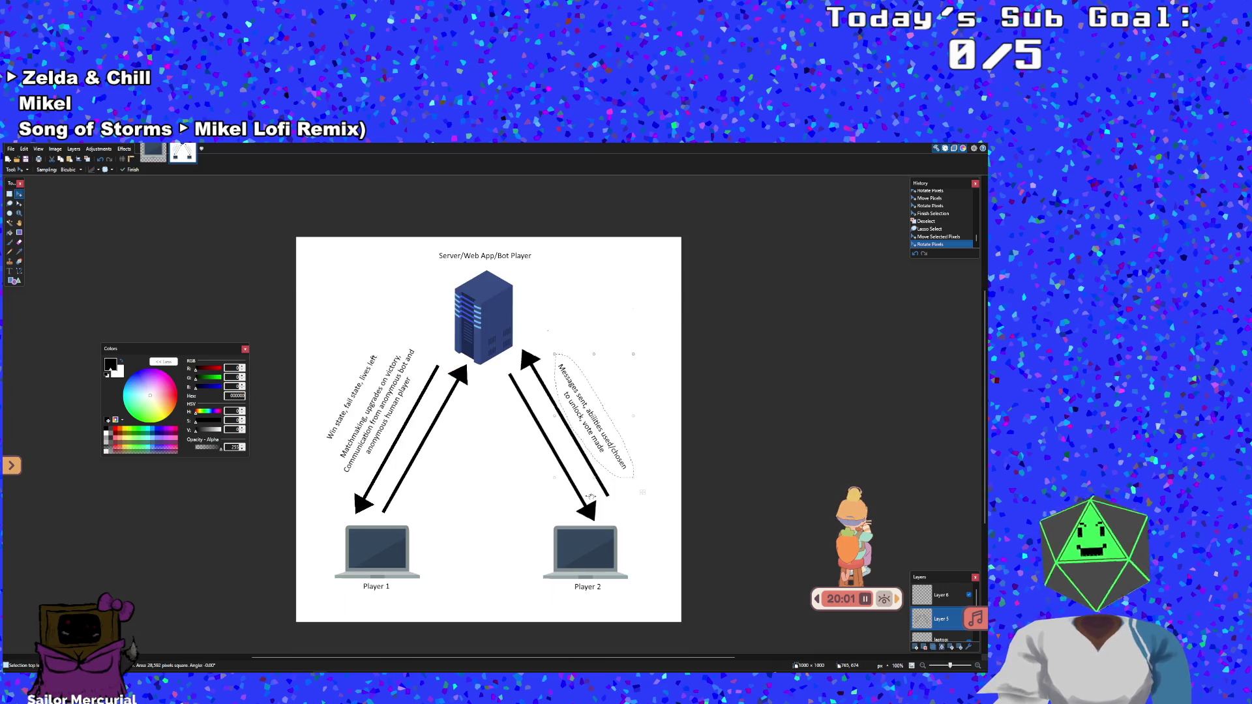
{"action": "key", "text": "ctrl+d"}
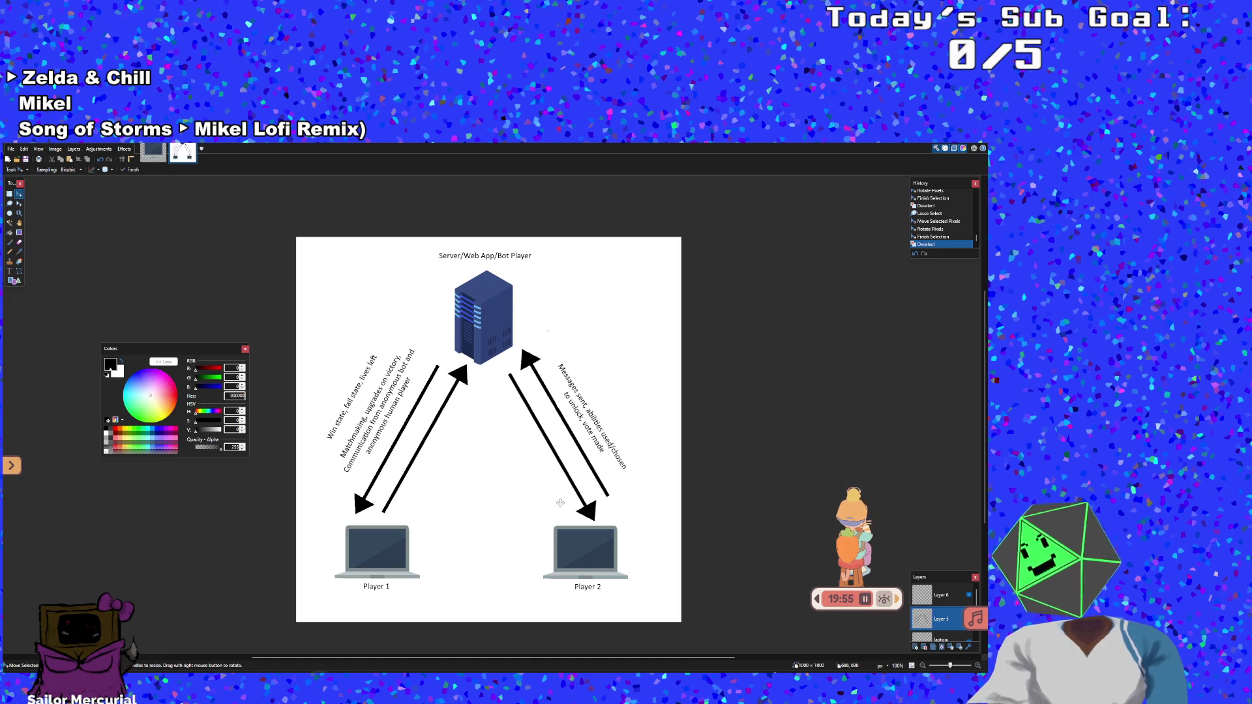
Save the diagram as 'web diagram'
{"action": "left_click", "coordinate": [10, 149]}
{"action": "left_click", "coordinate": [29, 208]}
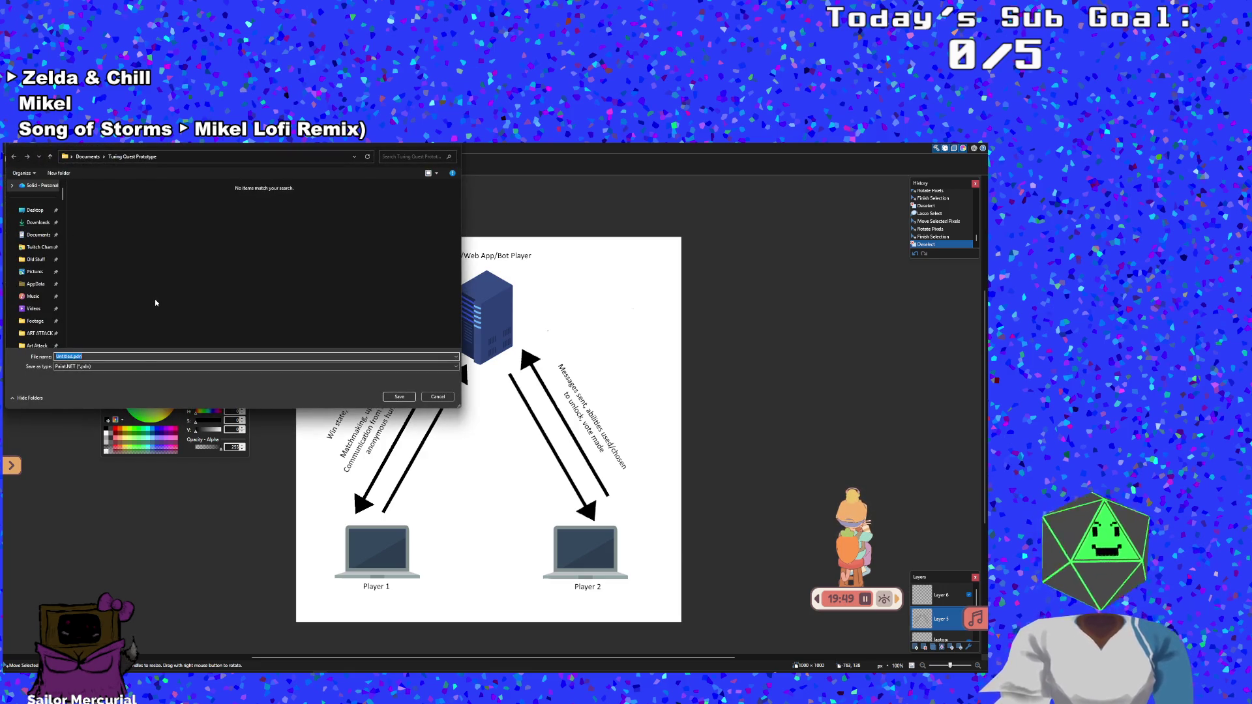
{"action": "type", "text": "web di"}
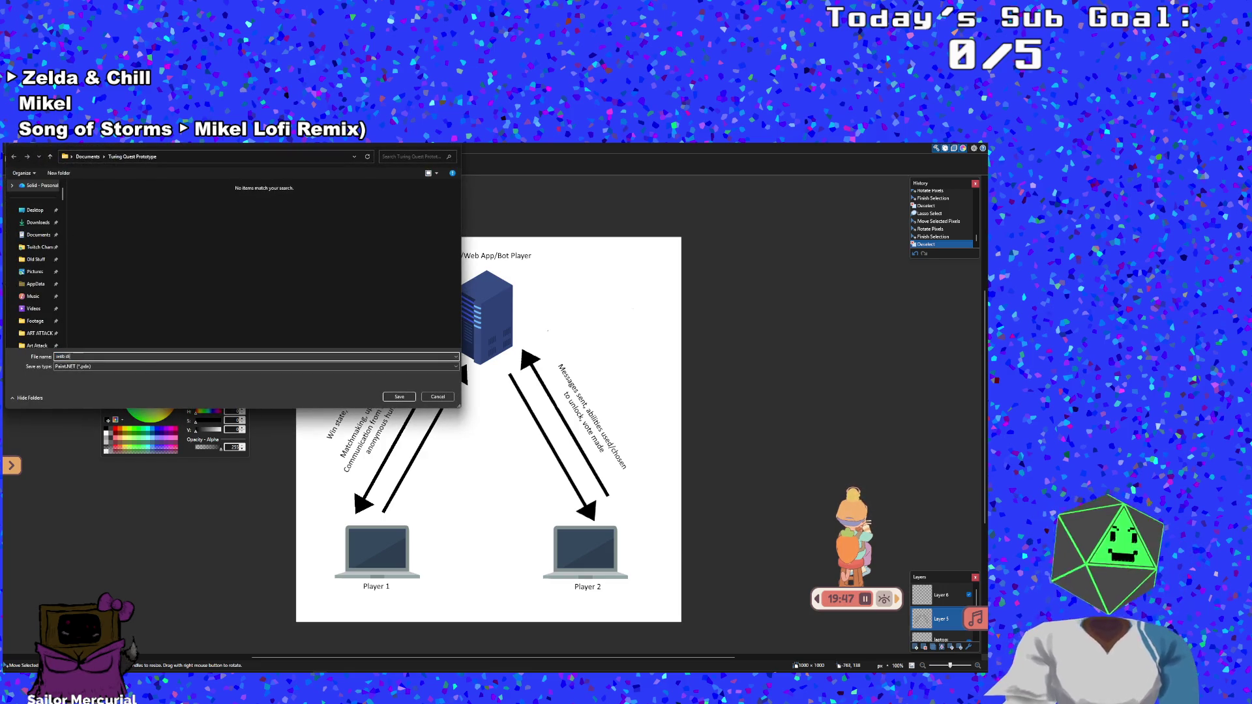
{"action": "type", "text": "agram"}
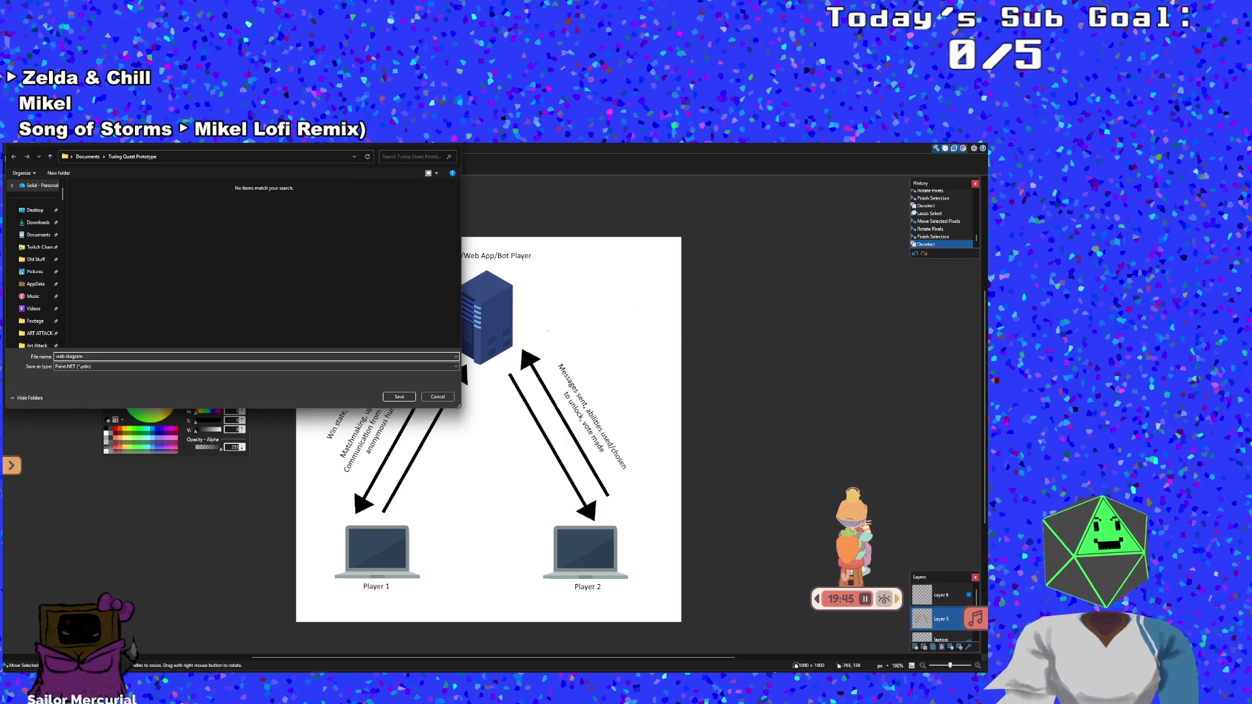
{"action": "key", "text": "Return"}
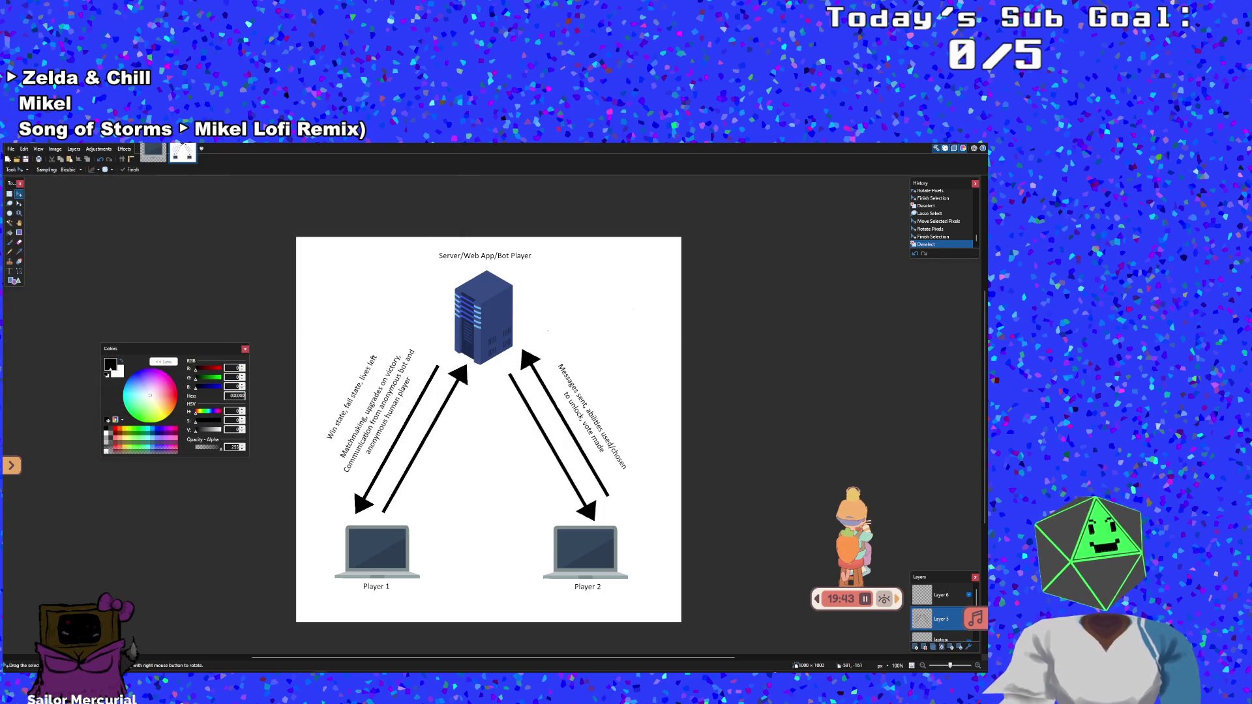
Save a PNG copy of the diagram, accepting the settings and flattening the image
{"action": "left_click", "coordinate": [9, 149]}
{"action": "left_click", "coordinate": [36, 210]}
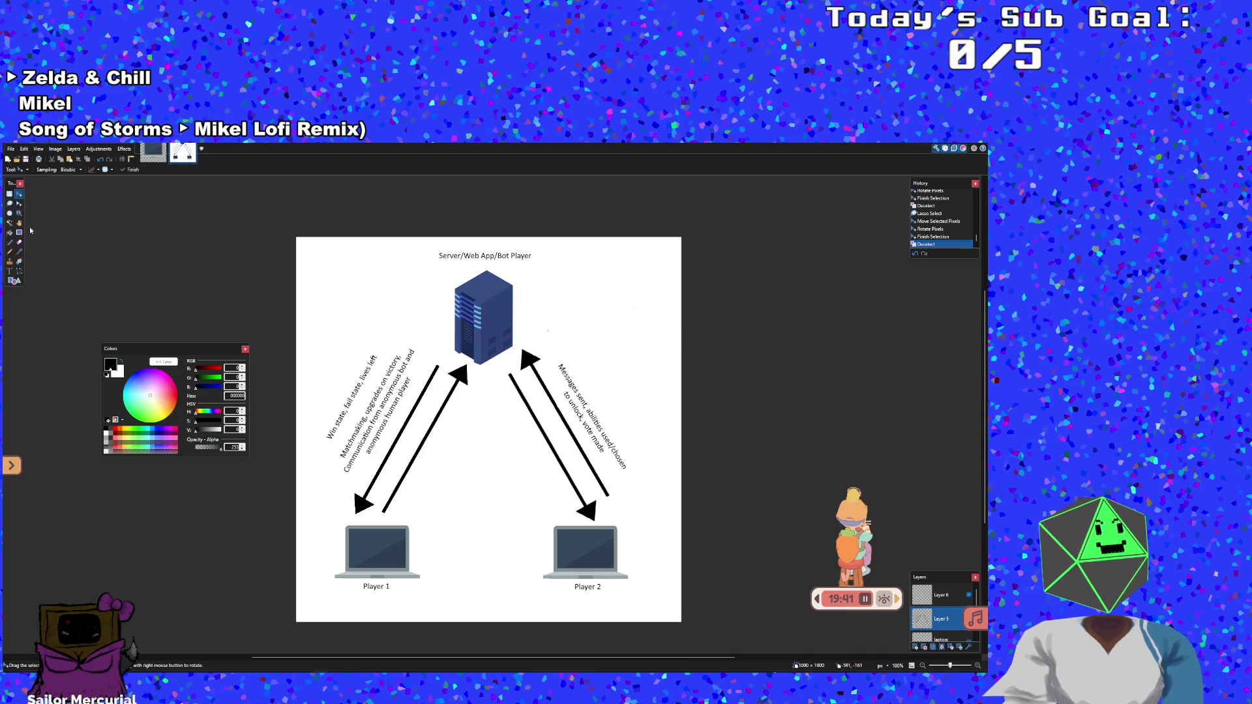
{"action": "left_click", "coordinate": [84, 367]}
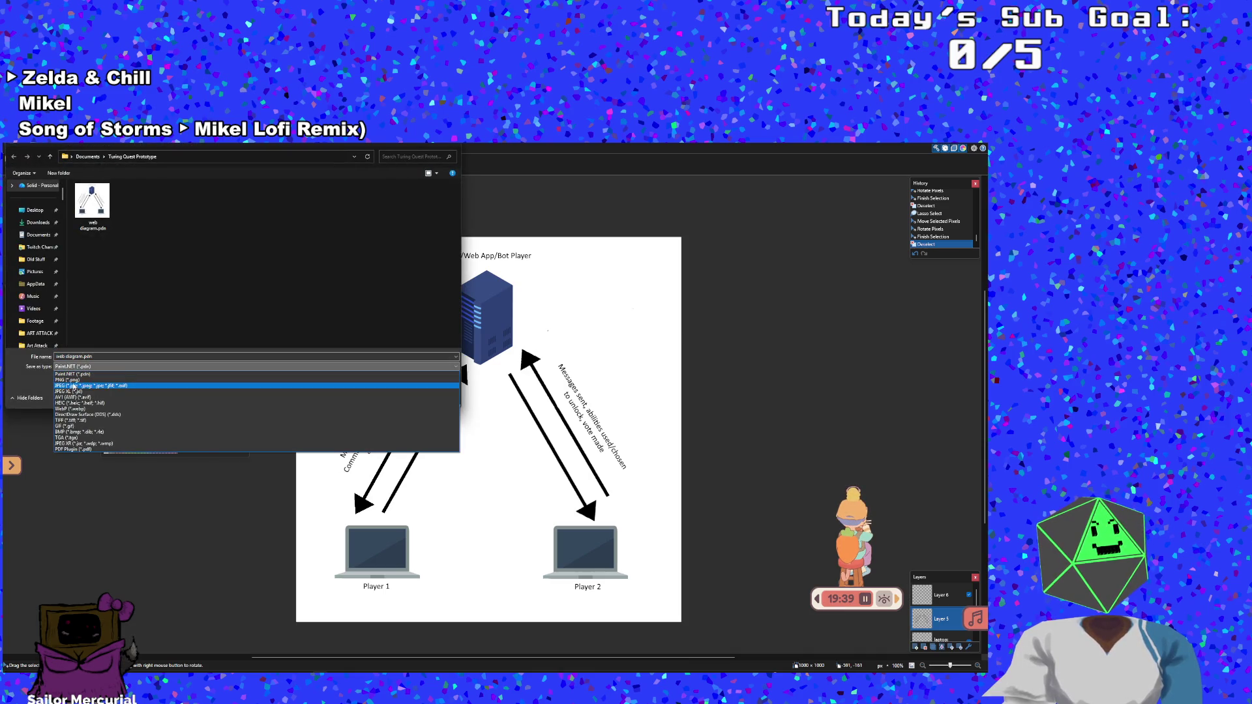
{"action": "left_click", "coordinate": [99, 391]}
{"action": "left_click", "coordinate": [399, 396]}
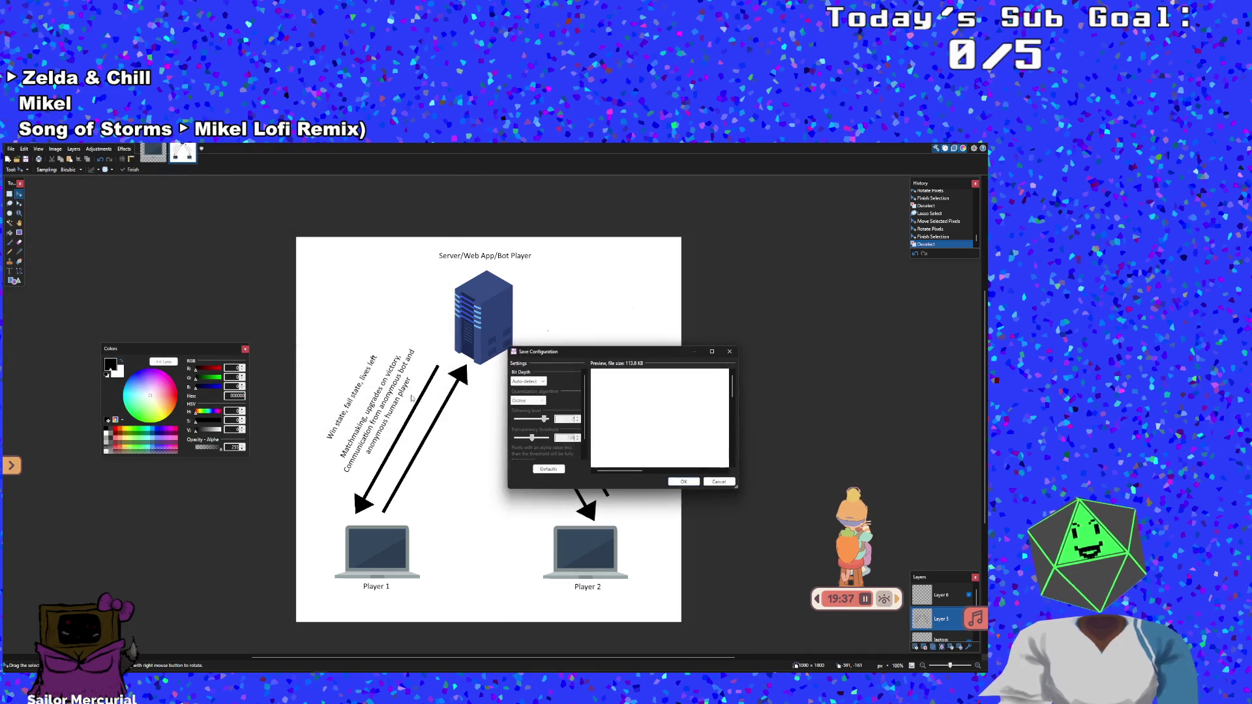
{"action": "key", "text": "Return"}
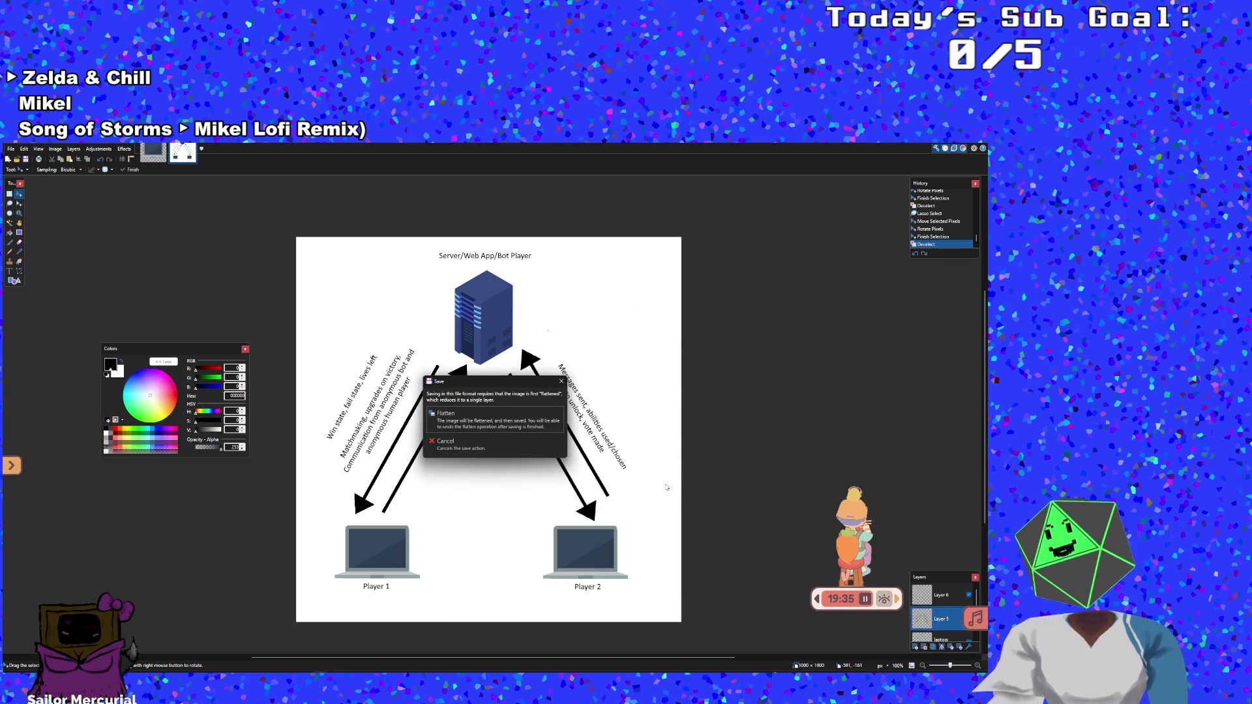
{"action": "left_click", "coordinate": [545, 422]}
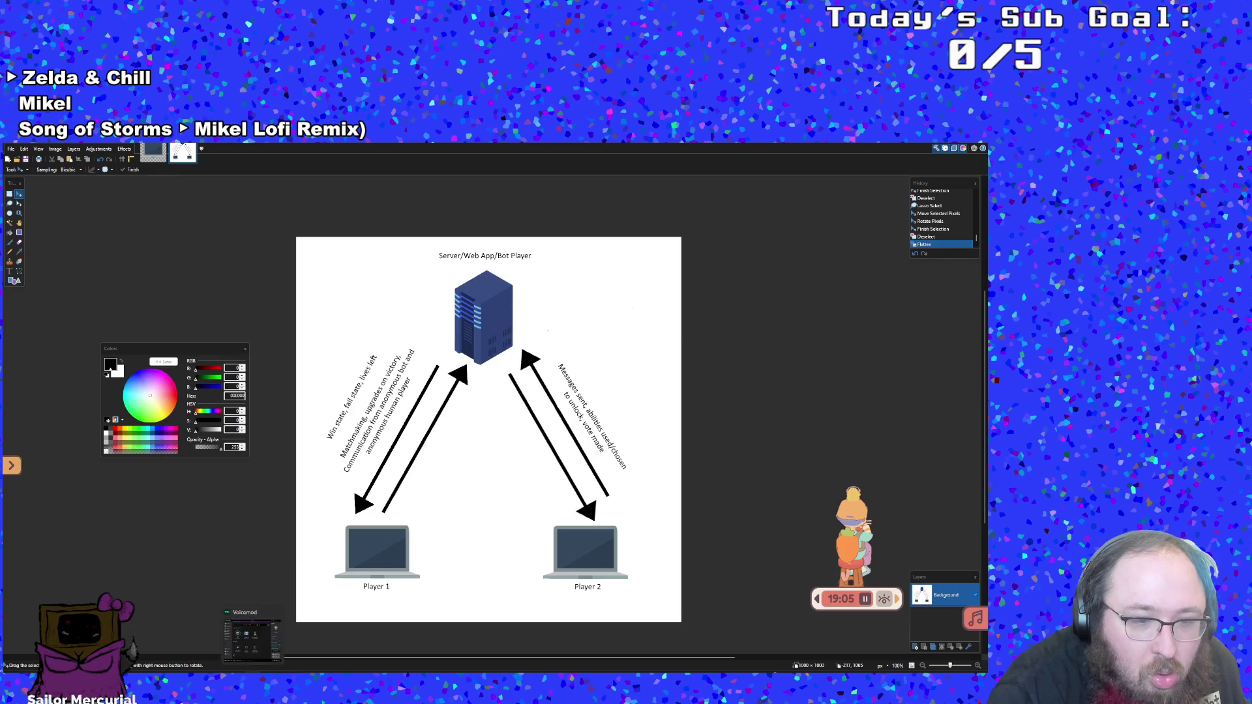
Run Voicemod's audio assistant to output to the Razer Barracuda X headphones, then close Voicemod
{"action": "left_click", "coordinate": [253, 636]}
{"action": "left_click", "coordinate": [148, 469]}
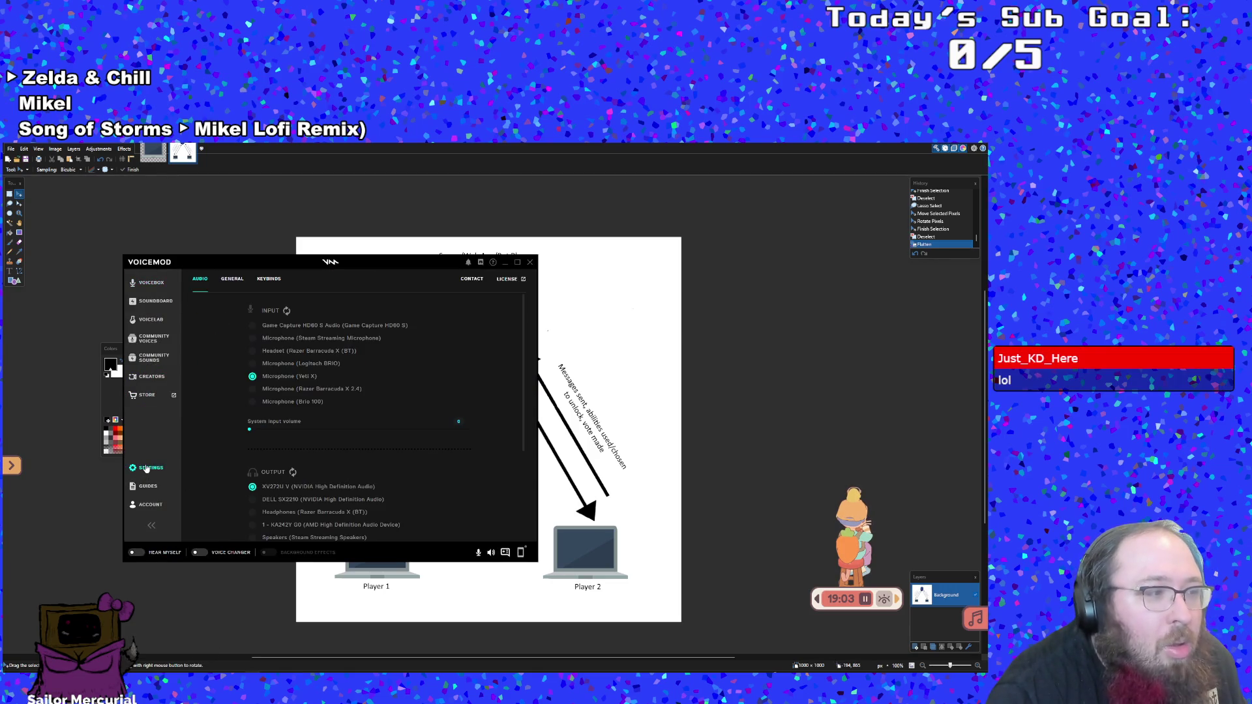
{"action": "scroll", "coordinate": [264, 444], "scroll_direction": "down", "scroll_amount": 3}
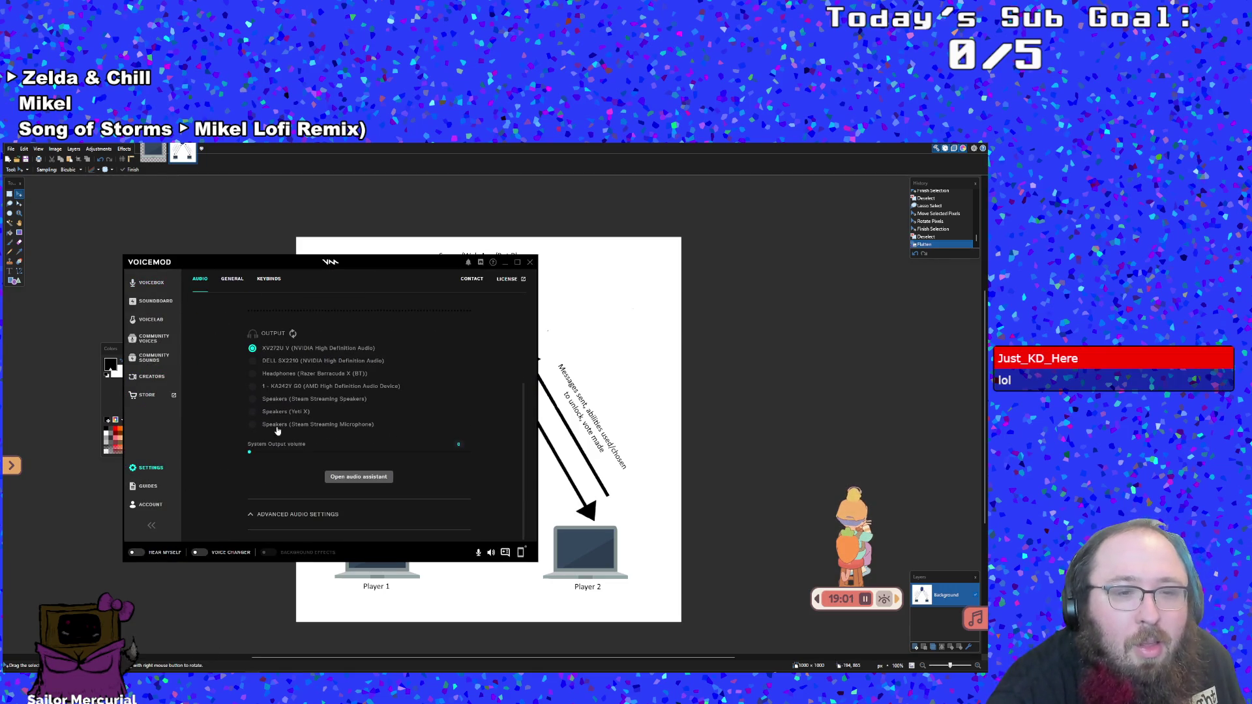
{"action": "left_click", "coordinate": [369, 480]}
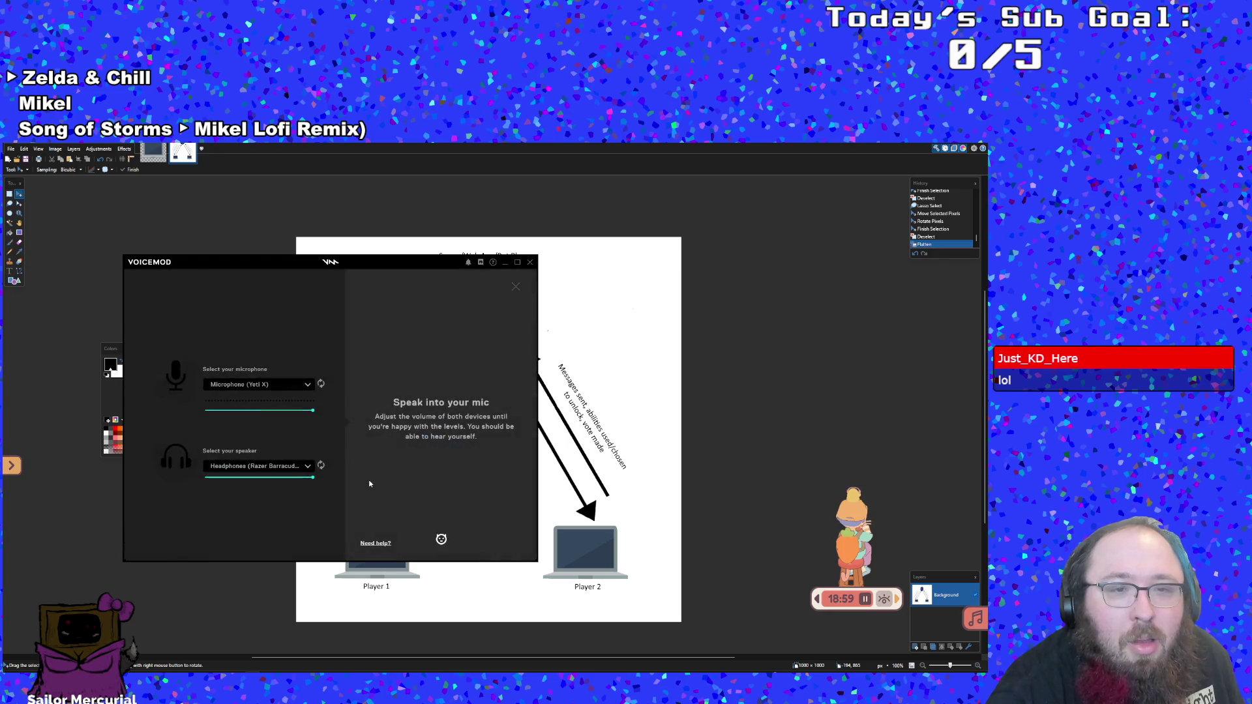
{"action": "left_click", "coordinate": [437, 467]}
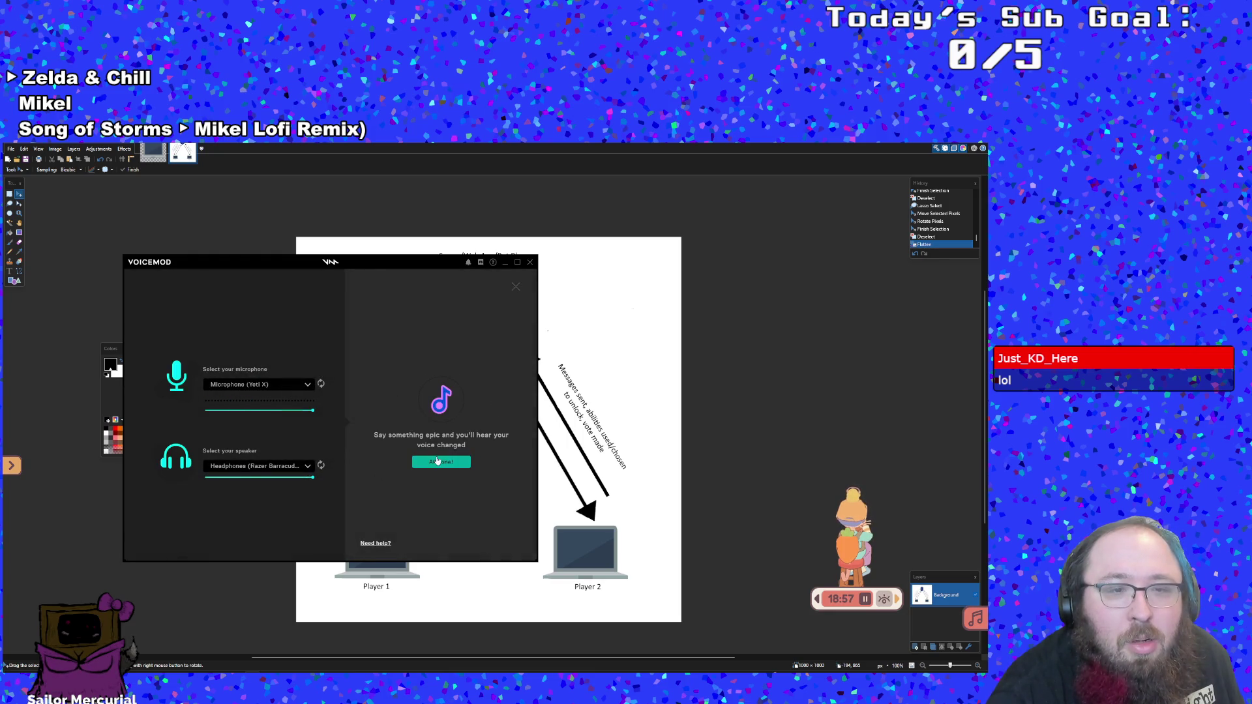
{"action": "left_click", "coordinate": [437, 460]}
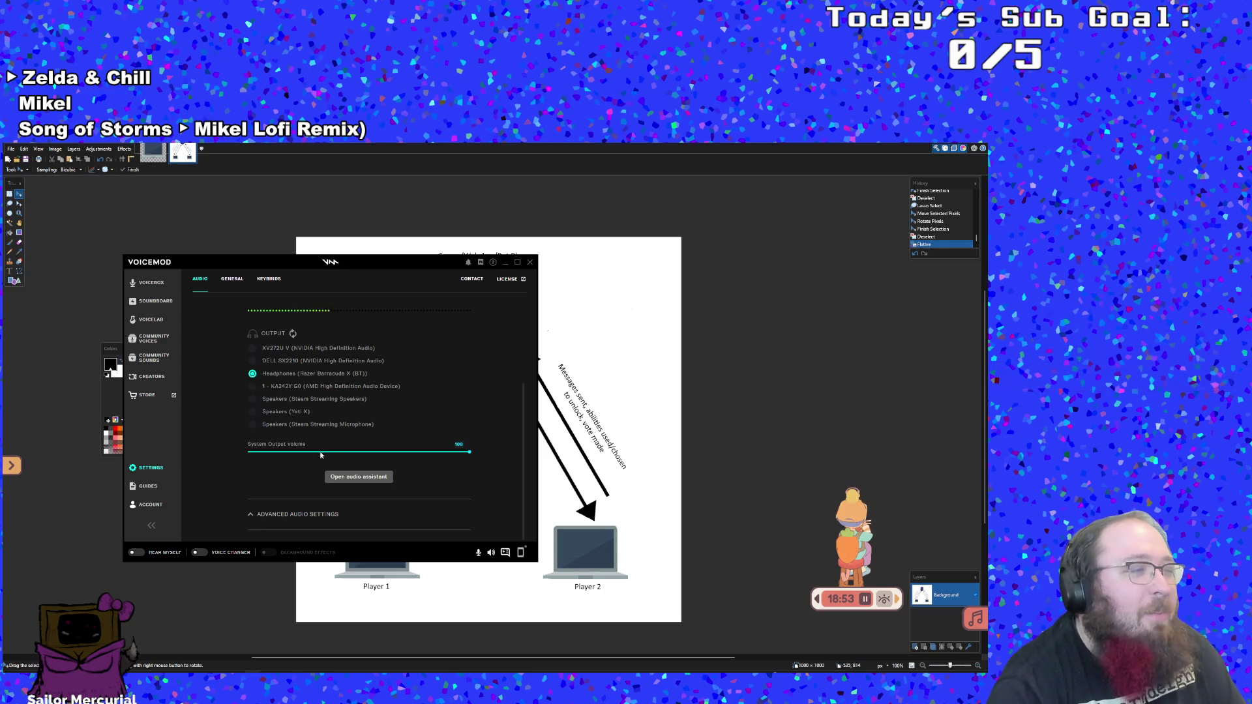
{"action": "left_click", "coordinate": [505, 262]}
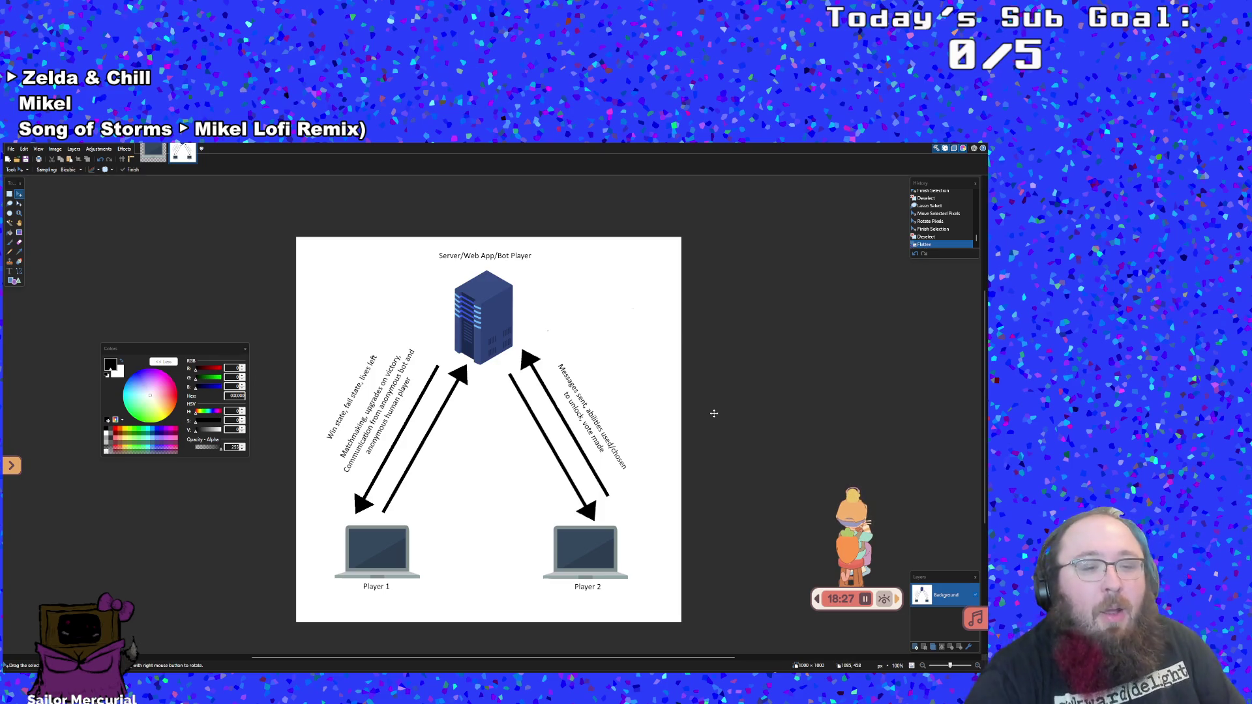
{"action": "key", "text": "alt+Tab"}
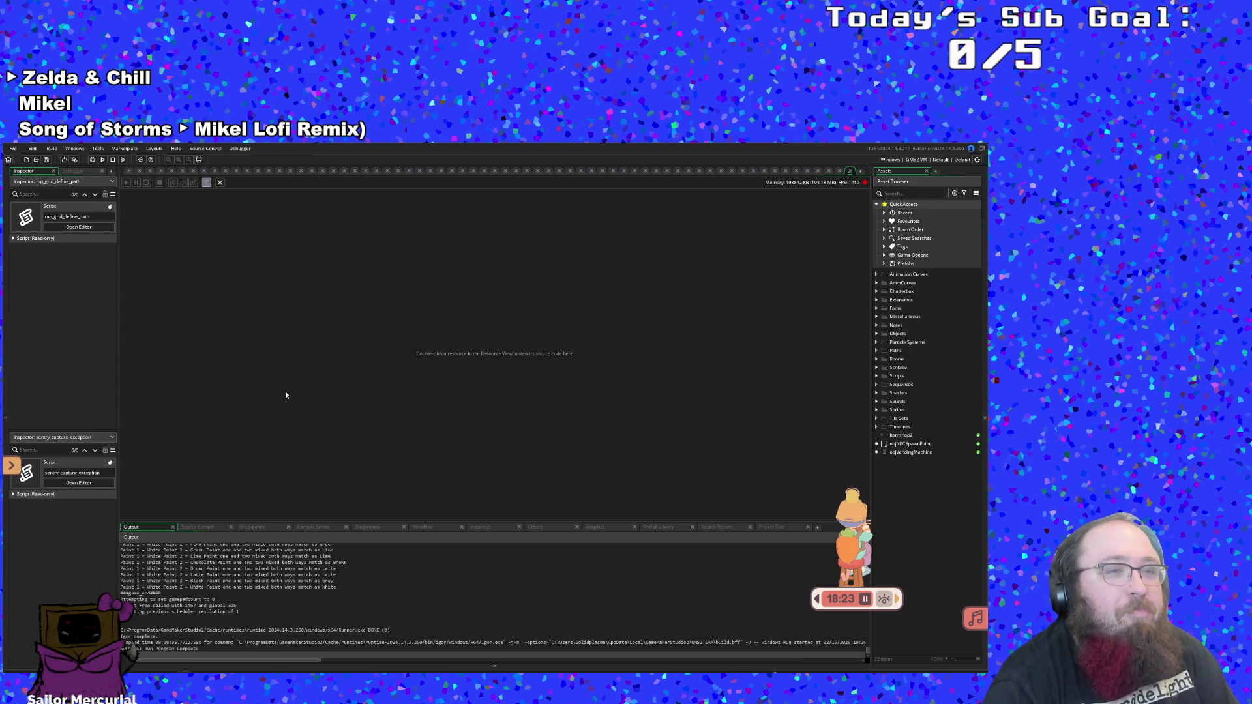
Launch the Art Attack build from GameMaker's Run button to reach the 'Press A to start!' title screen
{"action": "left_click", "coordinate": [103, 160]}
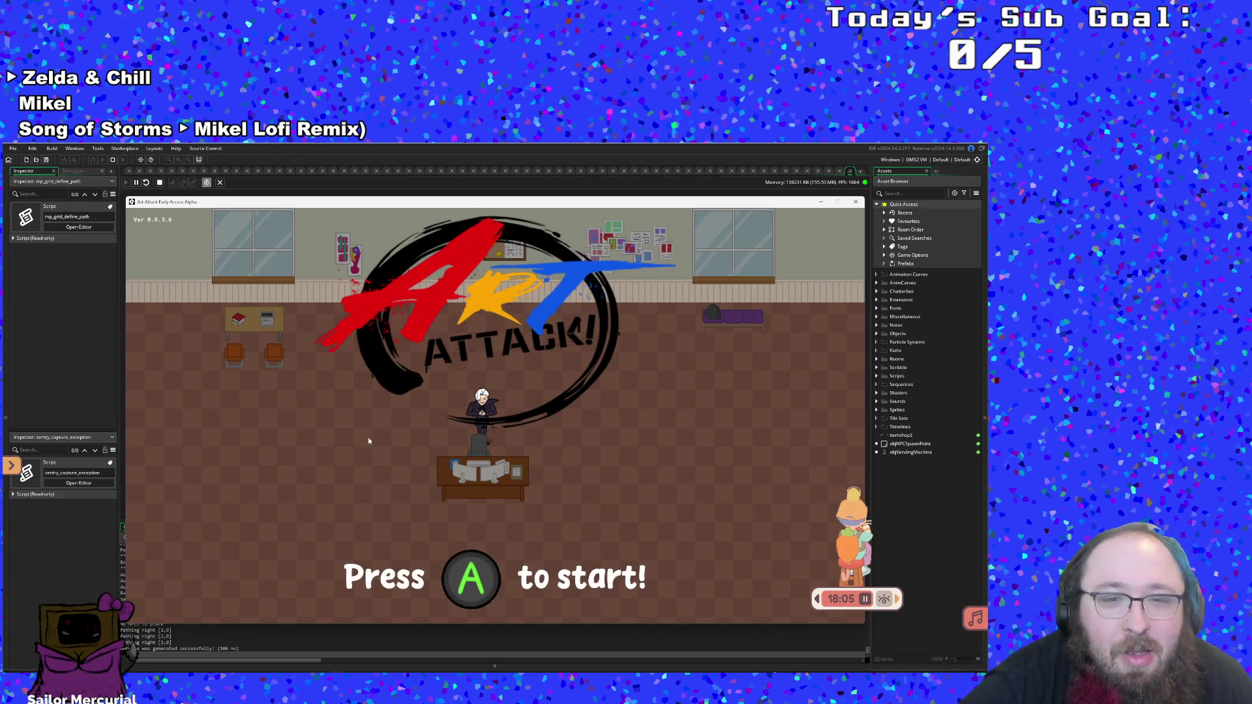
Start the game from the title screen, skip Hue's dialogue and walk toward the bench
{"action": "key", "text": "Return"}
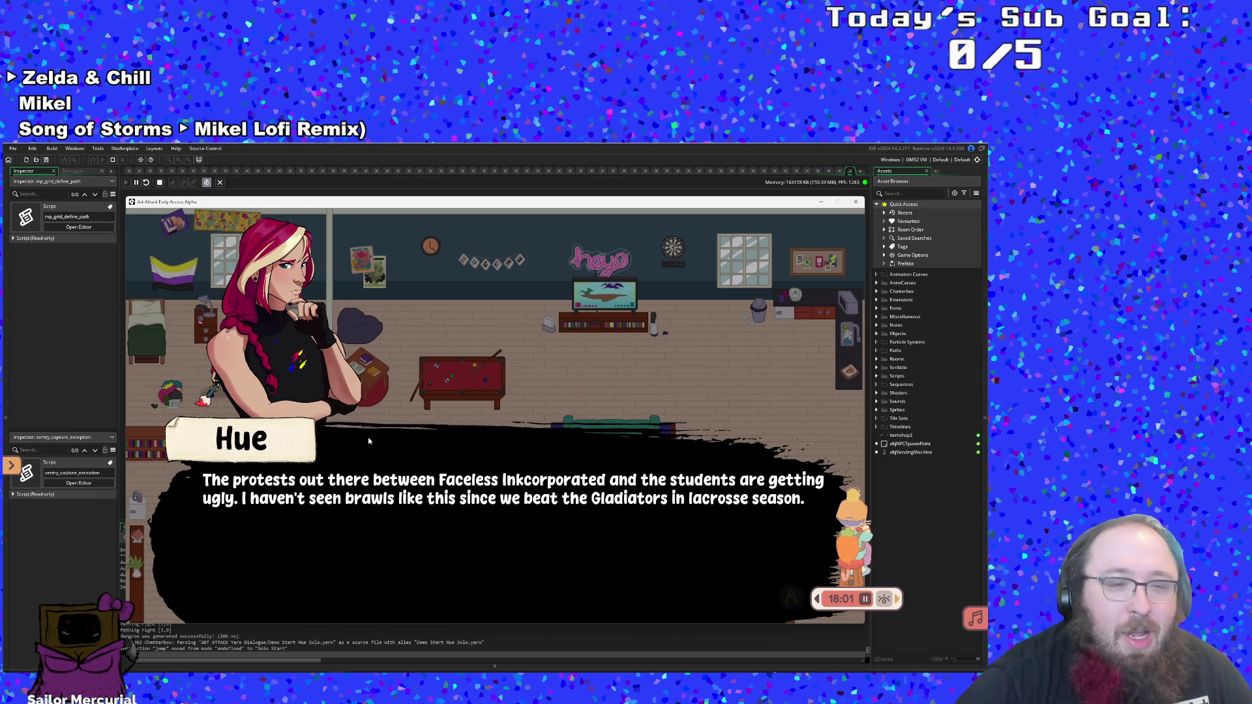
{"action": "key", "text": "Return"}
{"action": "key", "text": "Return"}
{"action": "key", "text": "Return"}
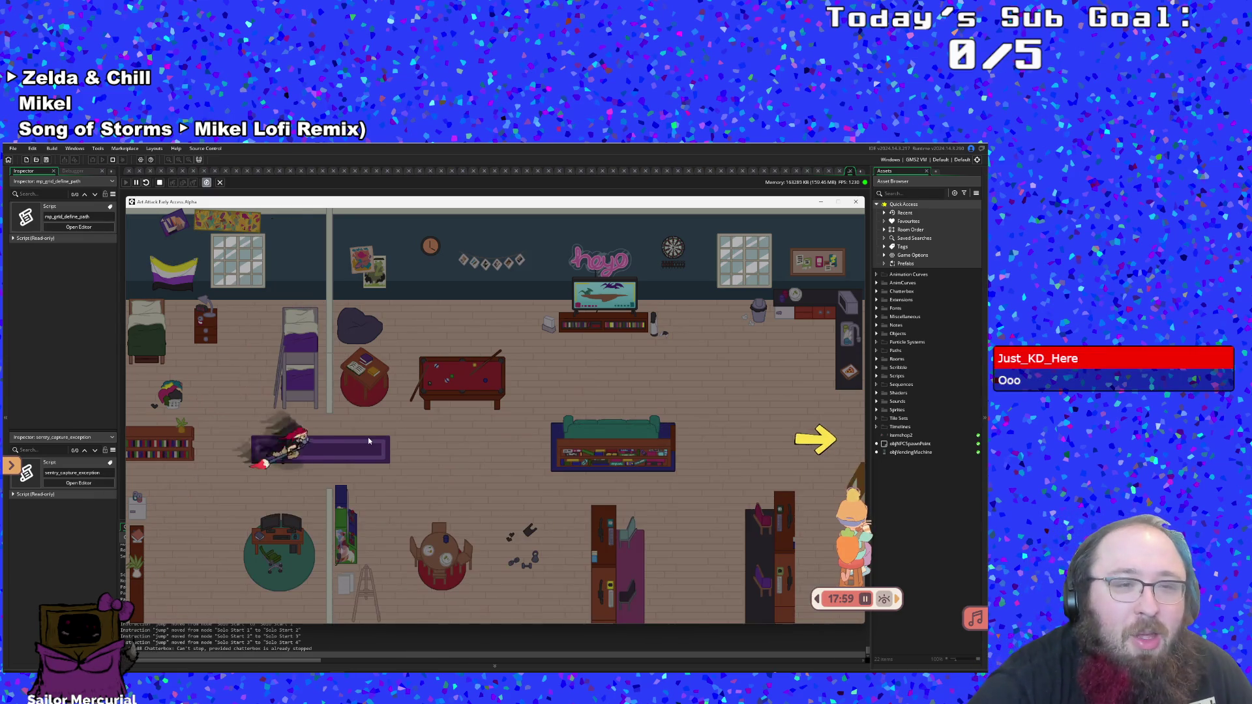
{"action": "key", "text": "Right"}
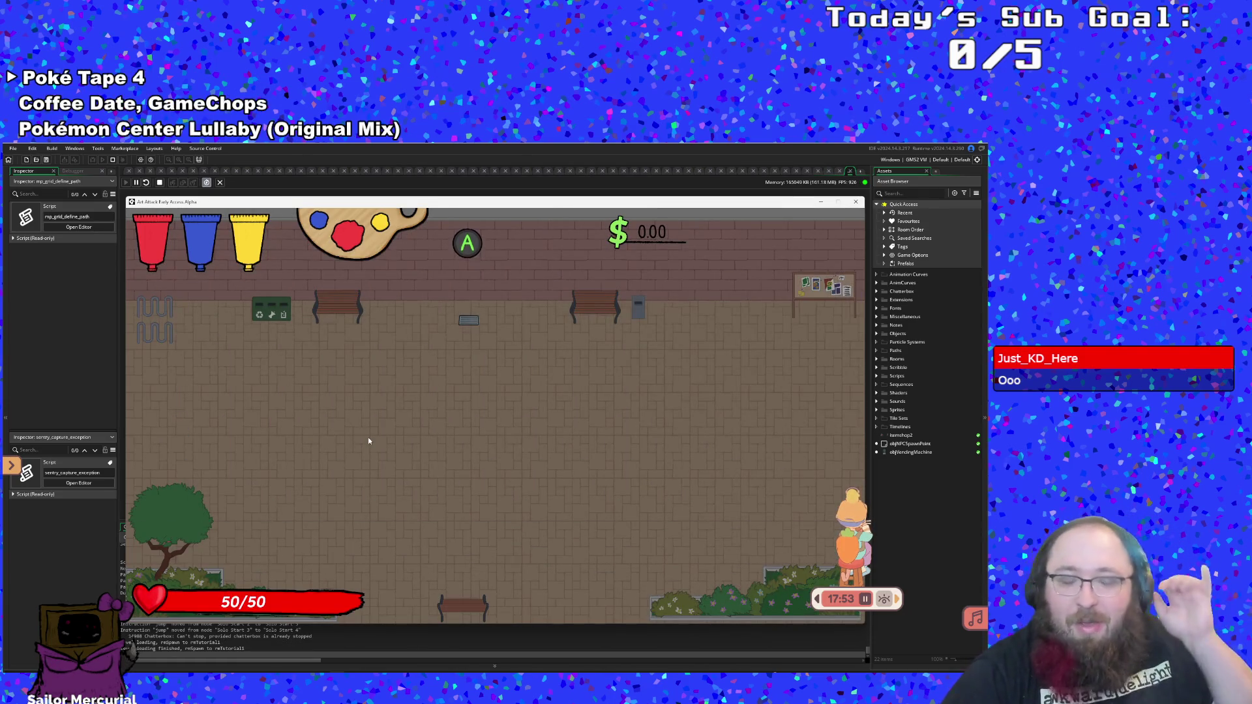
{"action": "key", "text": "Up"}
{"action": "key", "text": "Right"}
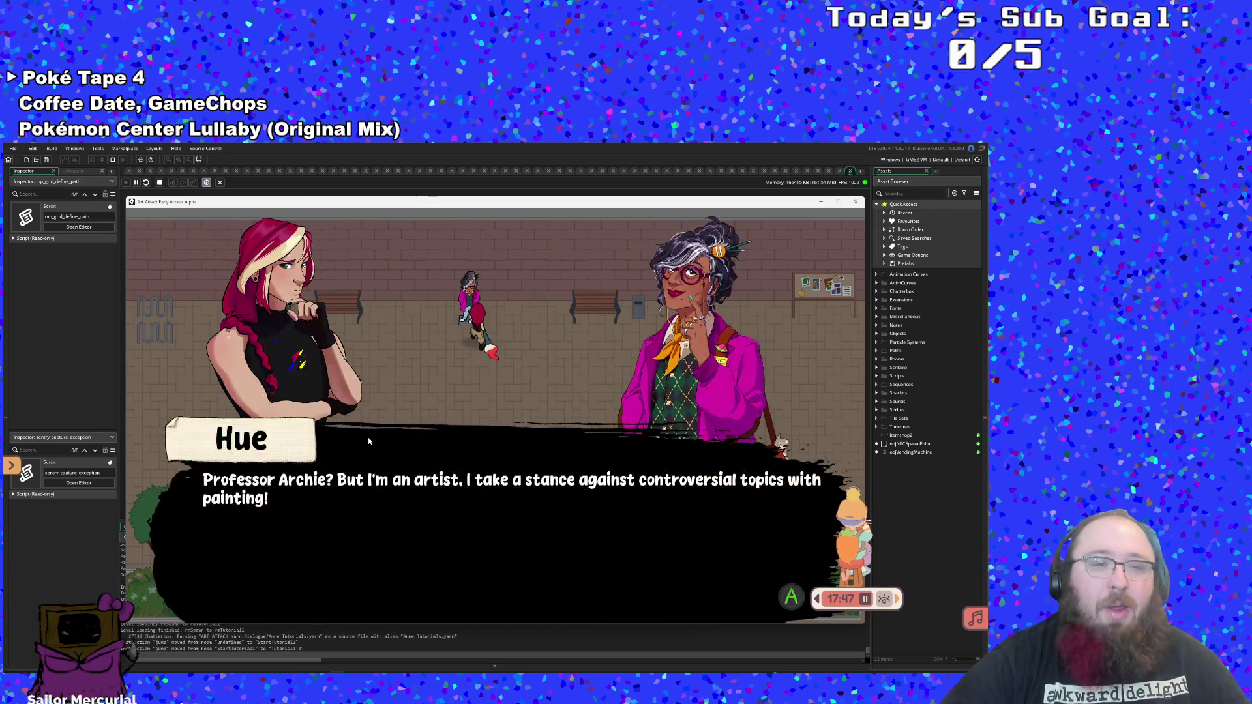
Advance Anne's tutorial dialogue and walk out through the right exit
{"action": "key", "text": "Down"}
{"action": "key", "text": "Right"}
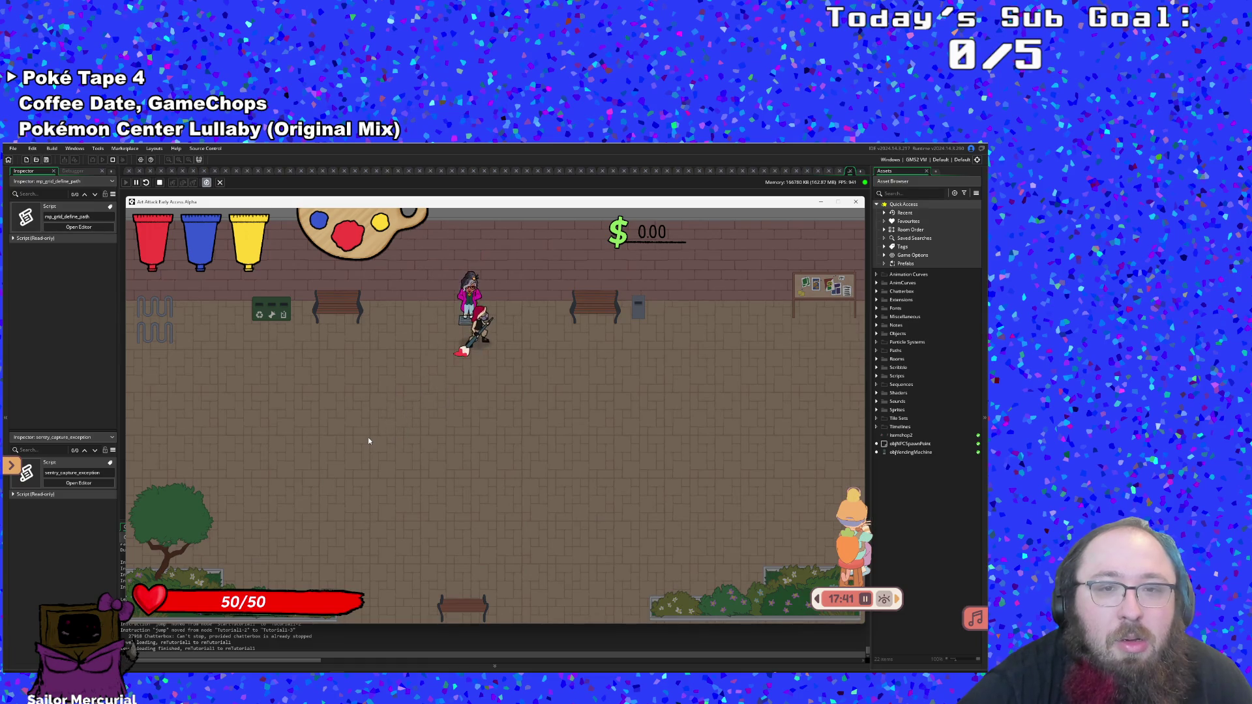
{"action": "key", "text": "Return"}
{"action": "key", "text": "Down"}
{"action": "key", "text": "Right"}
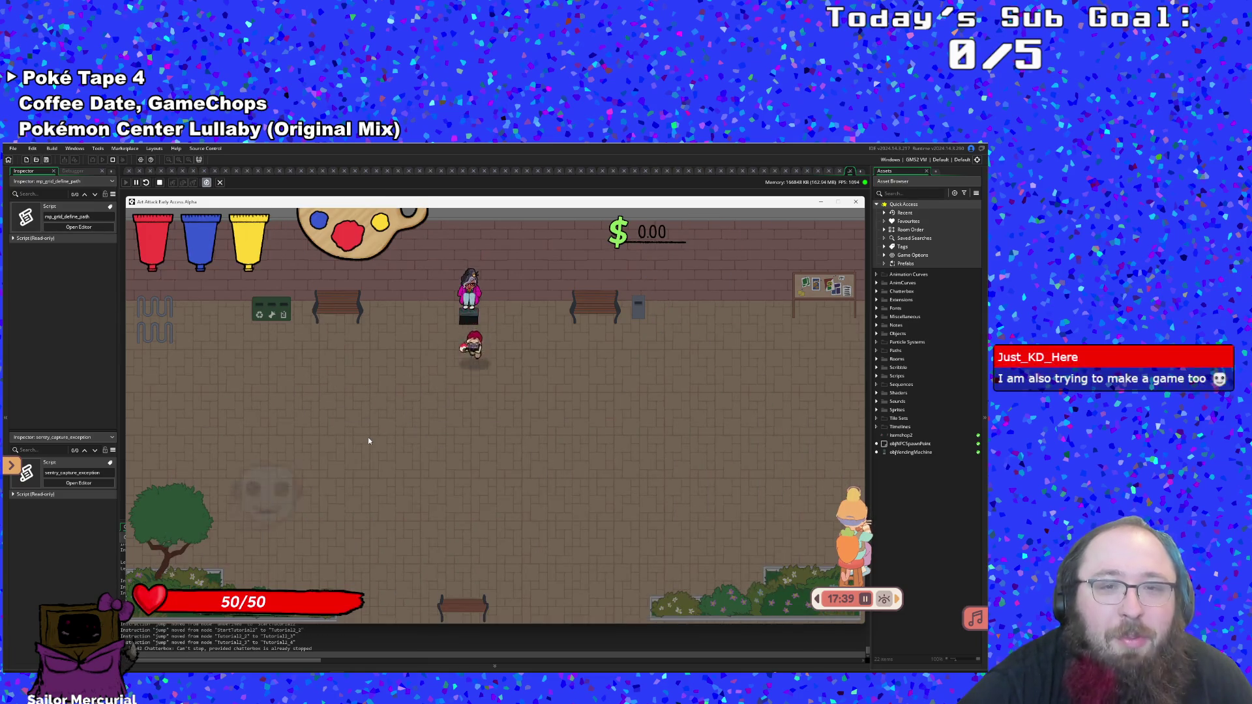
{"action": "key", "text": "Right"}
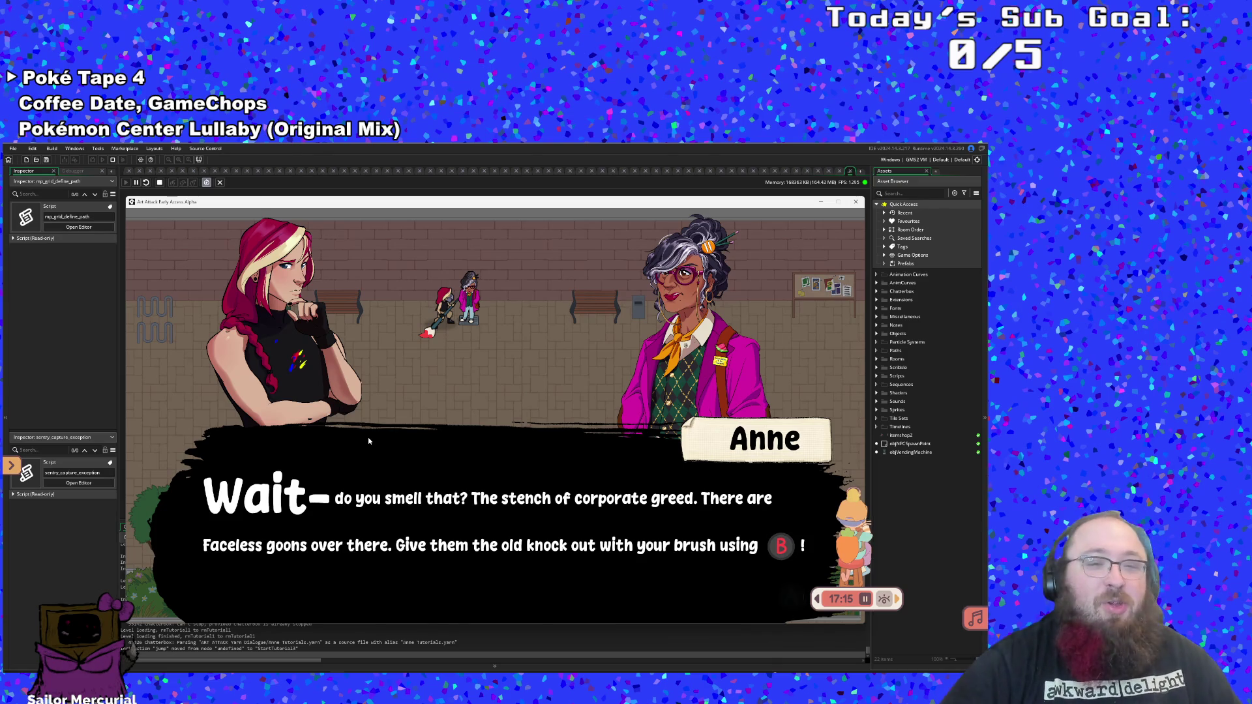
Finish the next dialogue, splatter red paint beside the character, and dash to the right exit
{"action": "key", "text": "space"}
{"action": "key", "text": "space"}
{"action": "key", "text": "s"}
{"action": "key", "text": "d"}
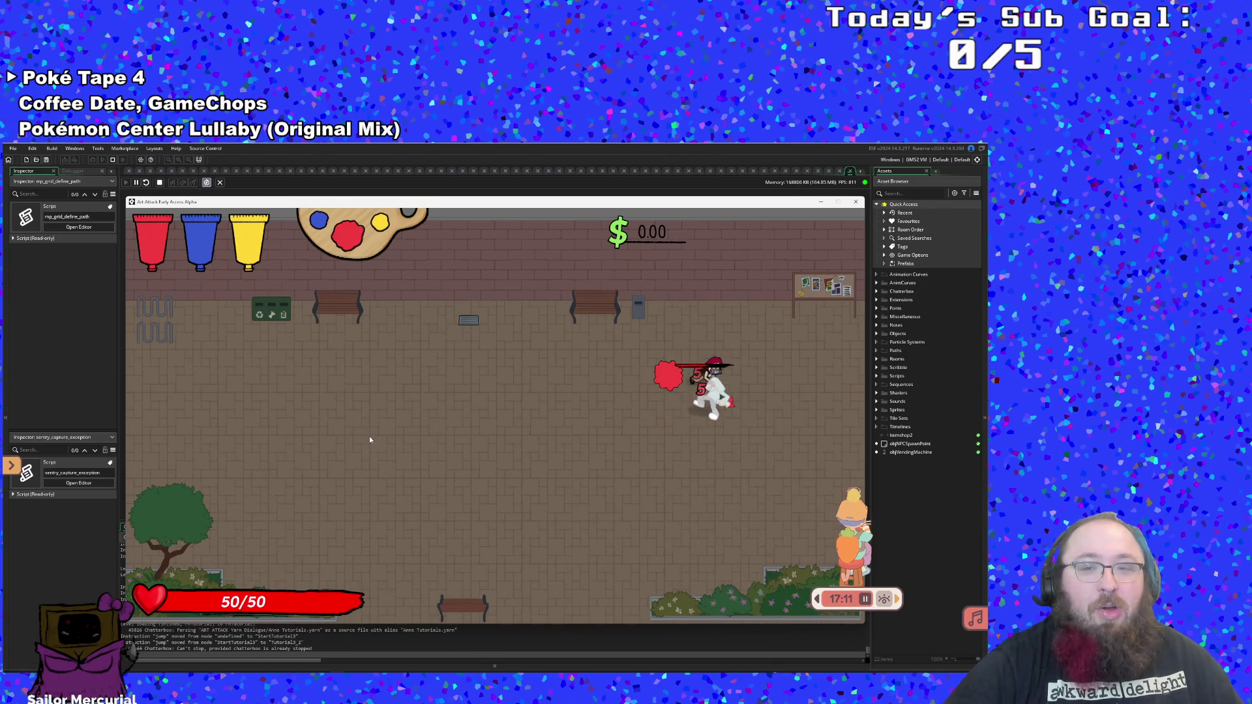
{"action": "key", "text": "s"}
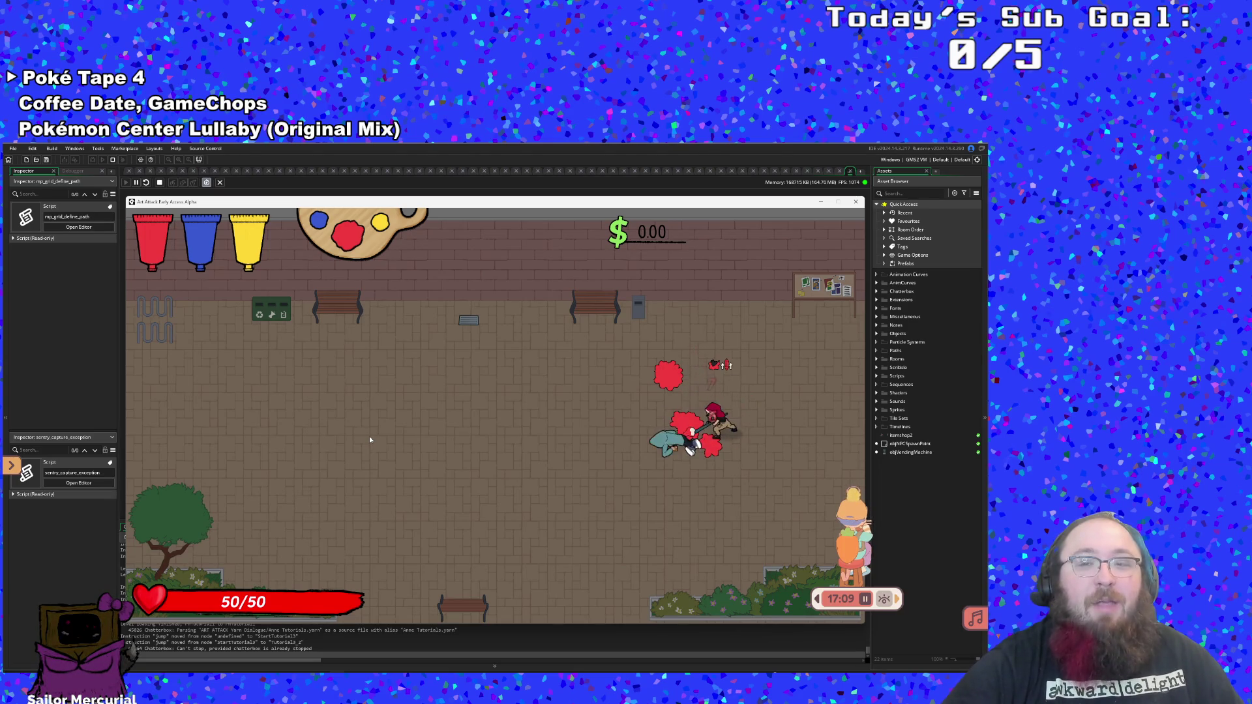
{"action": "key", "text": "a"}
{"action": "key", "text": "d"}
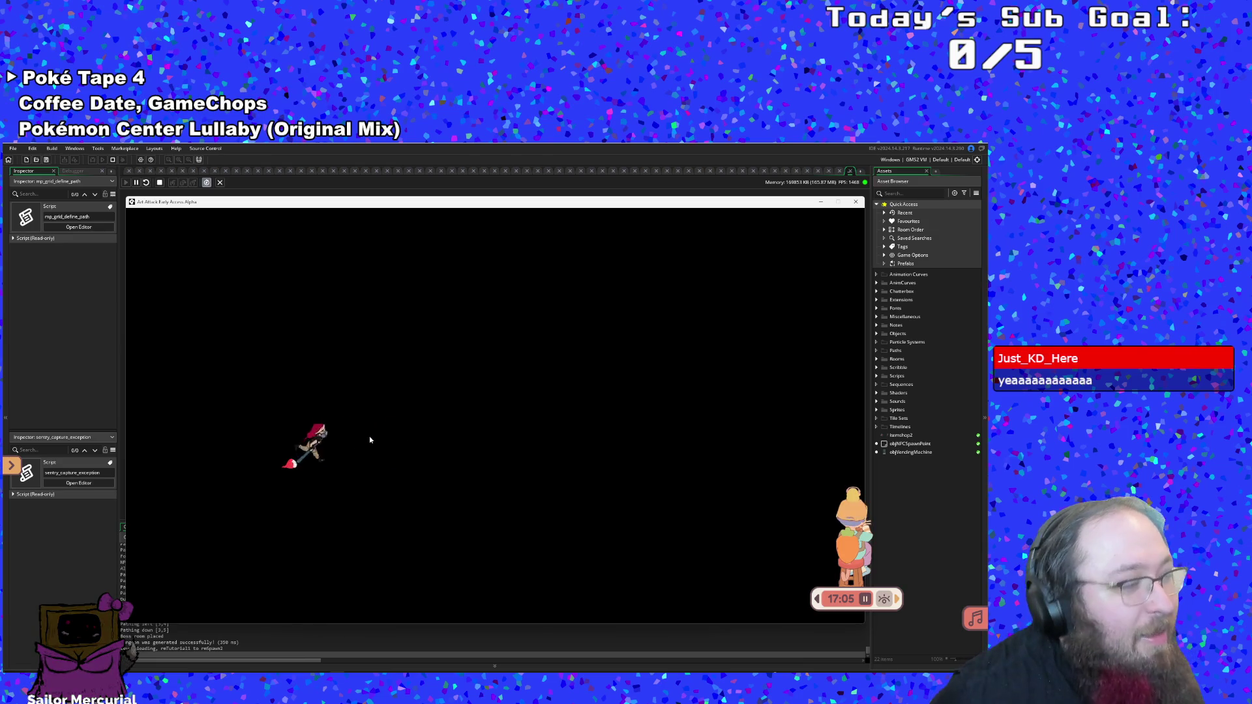
Walk to the white paint bucket and mix the paints into pink
{"action": "key", "text": "d"}
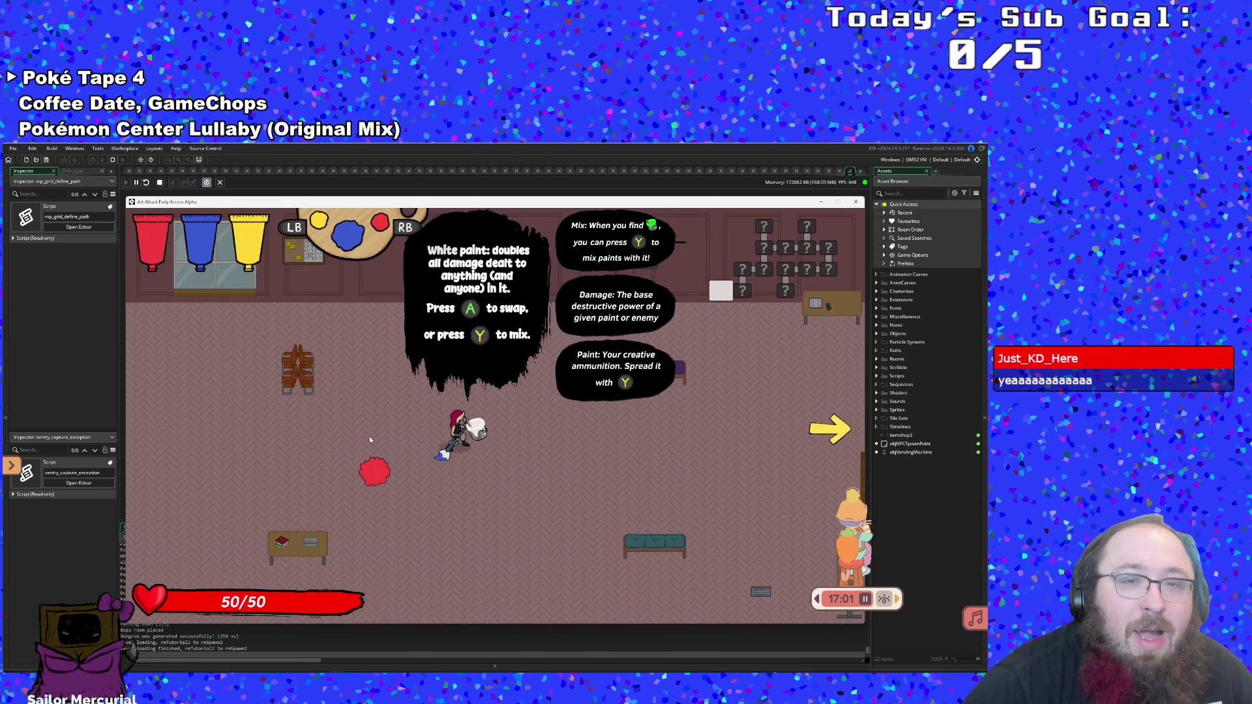
{"action": "key", "text": "q"}
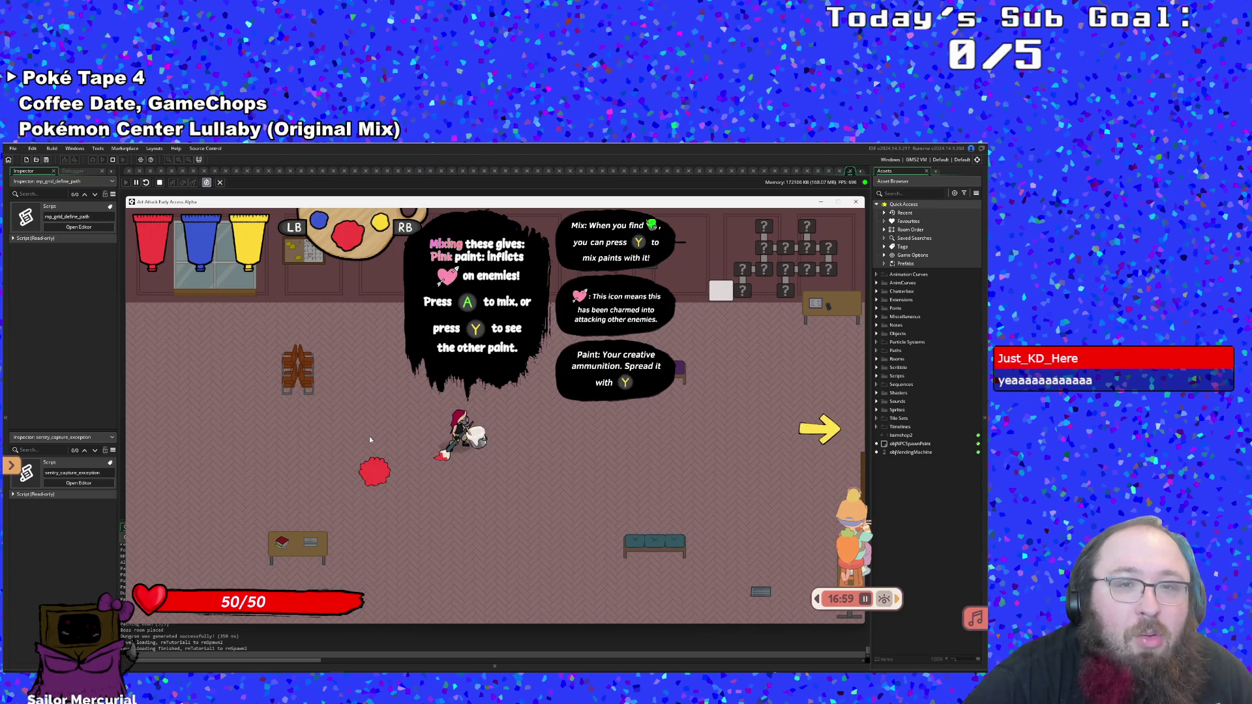
{"action": "key", "text": "e"}
{"action": "key", "text": "d"}
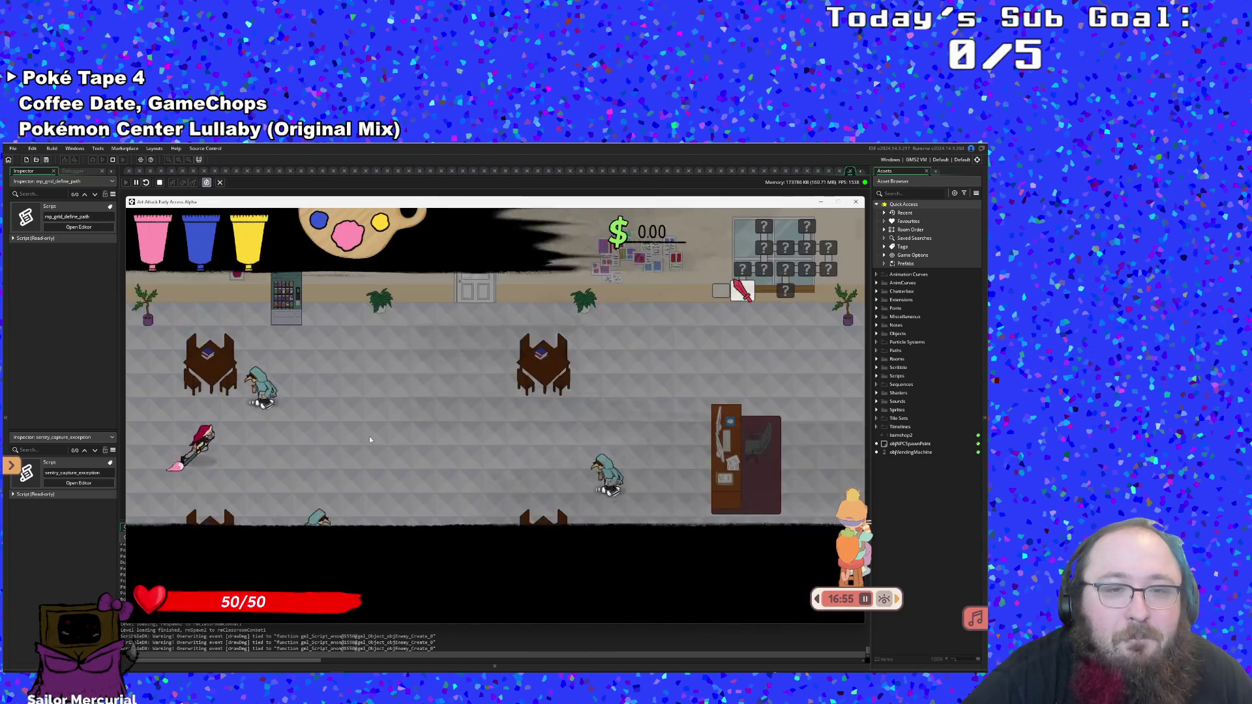
Fight the room's enemies, collect their money, and walk through the door
{"action": "key", "text": "d"}
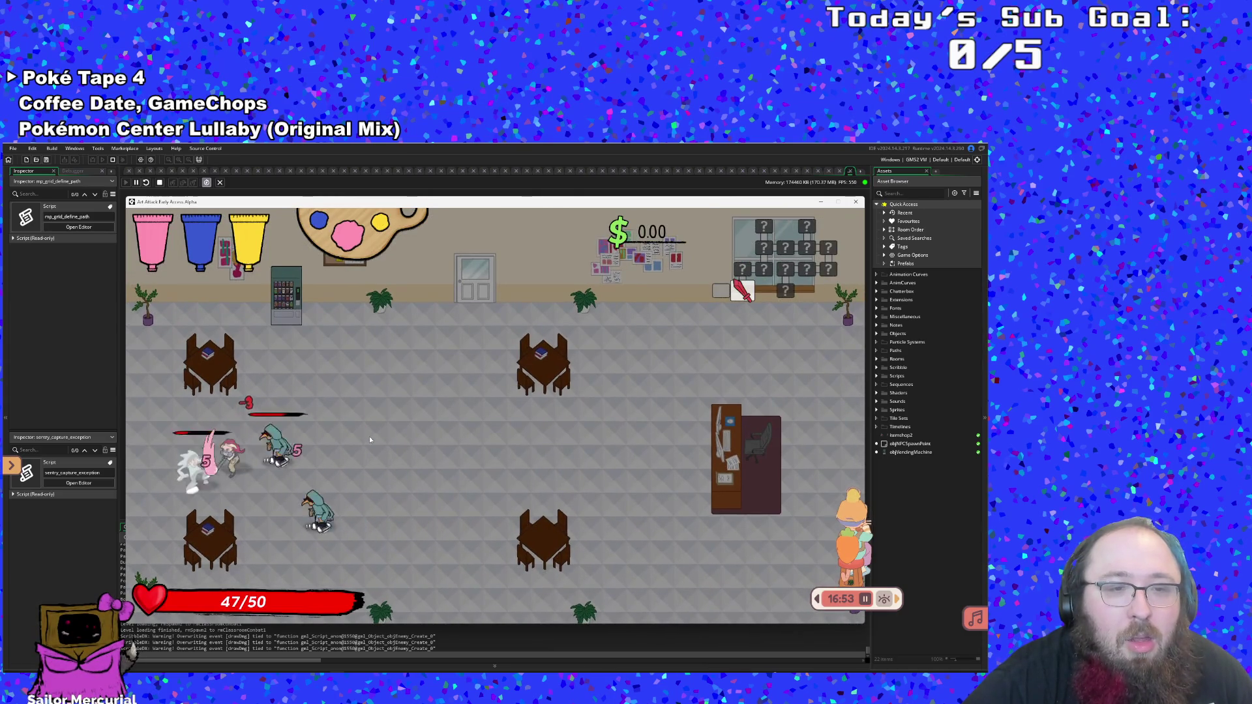
{"action": "key", "text": "a"}
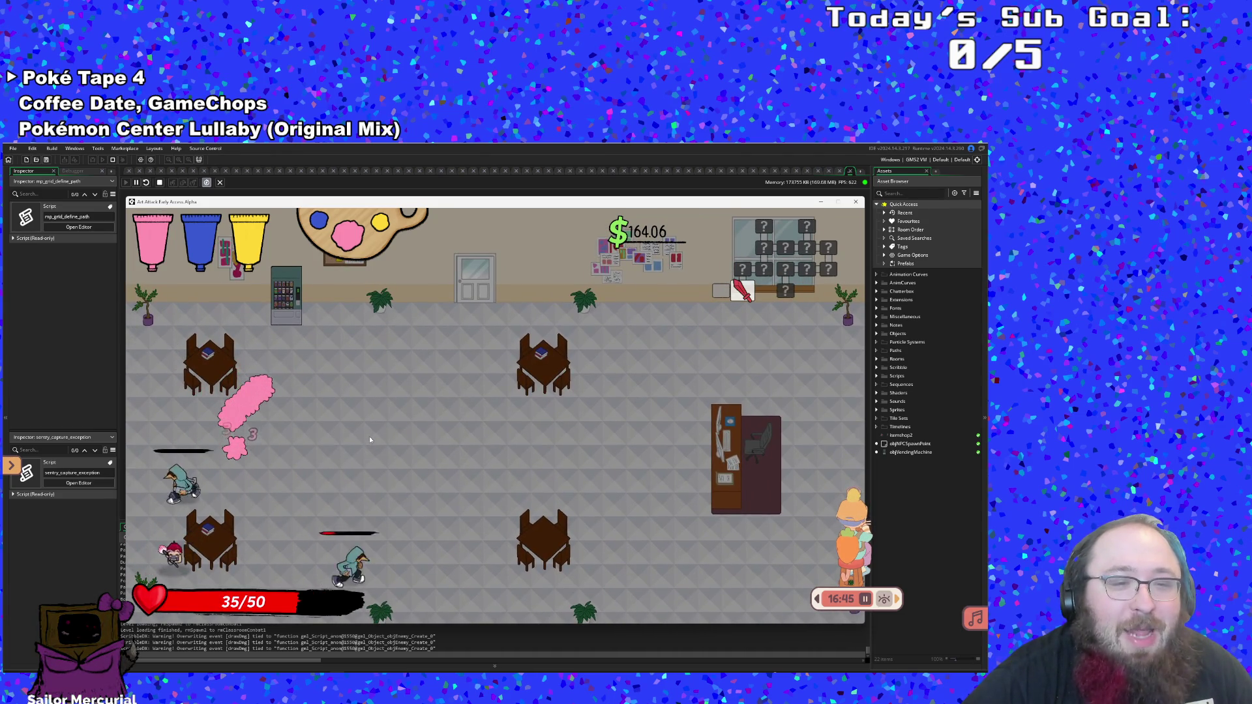
{"action": "key", "text": "d"}
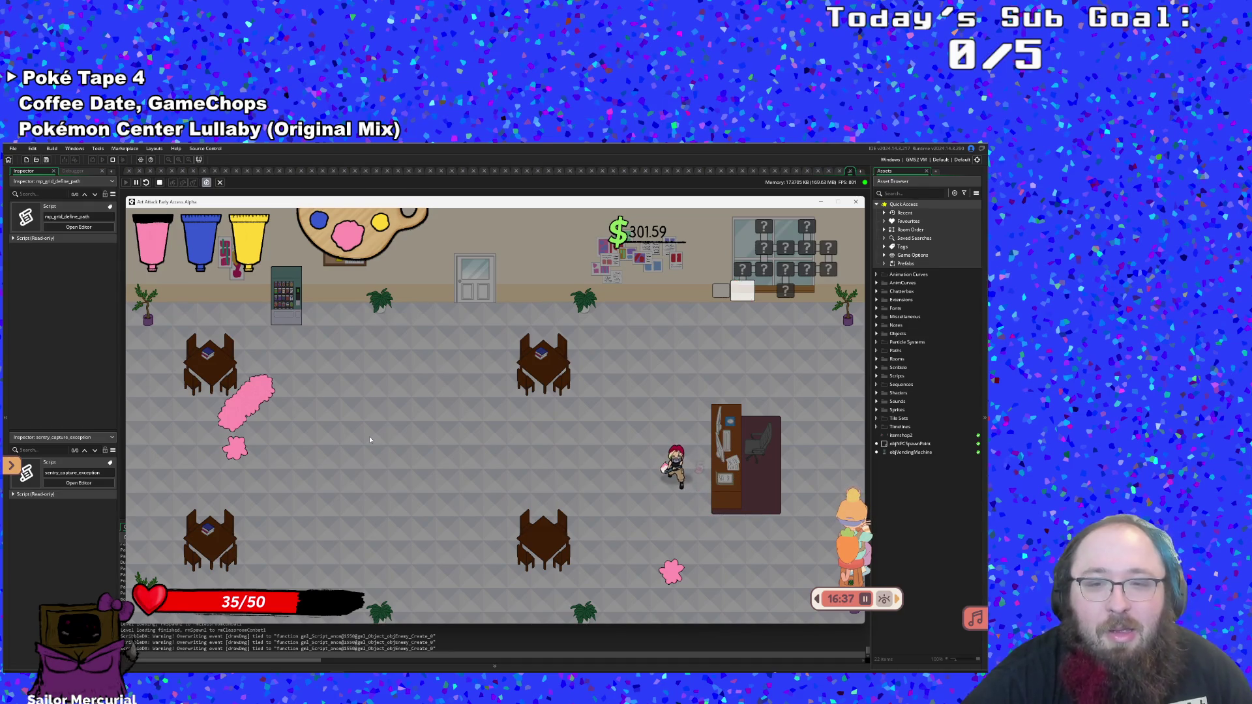
{"action": "key", "text": "a"}
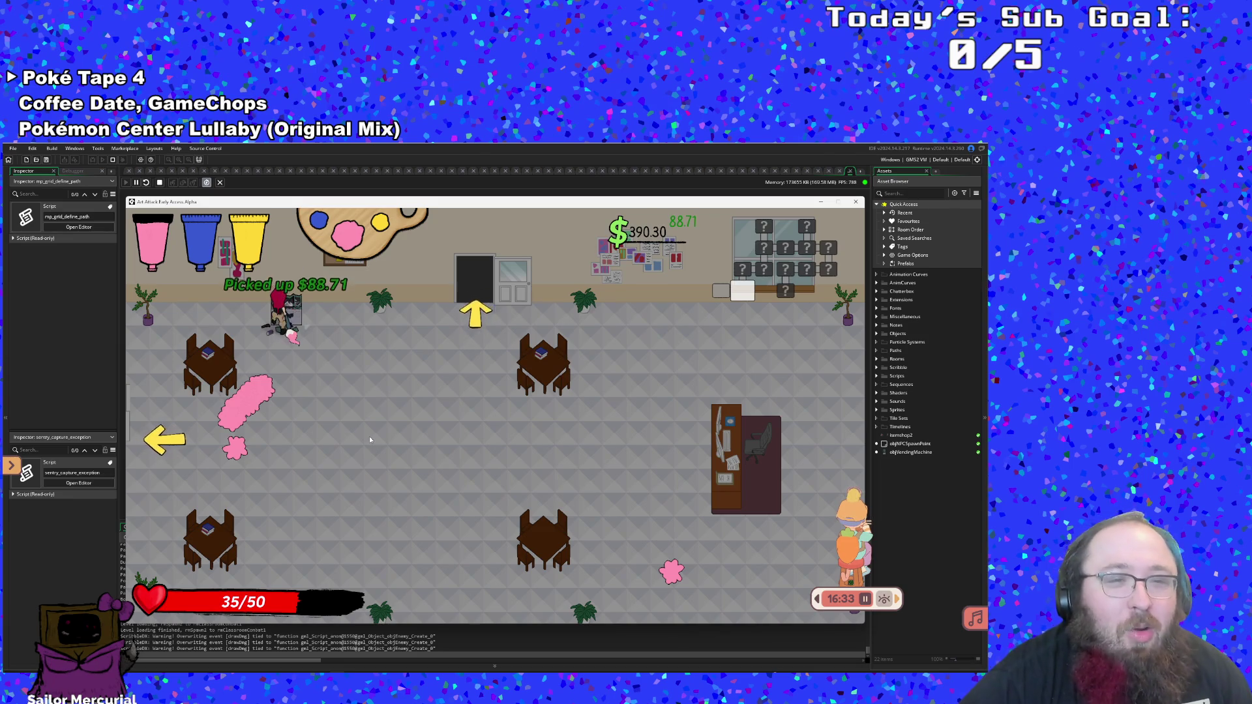
{"action": "key", "text": "d"}
{"action": "key", "text": "w"}
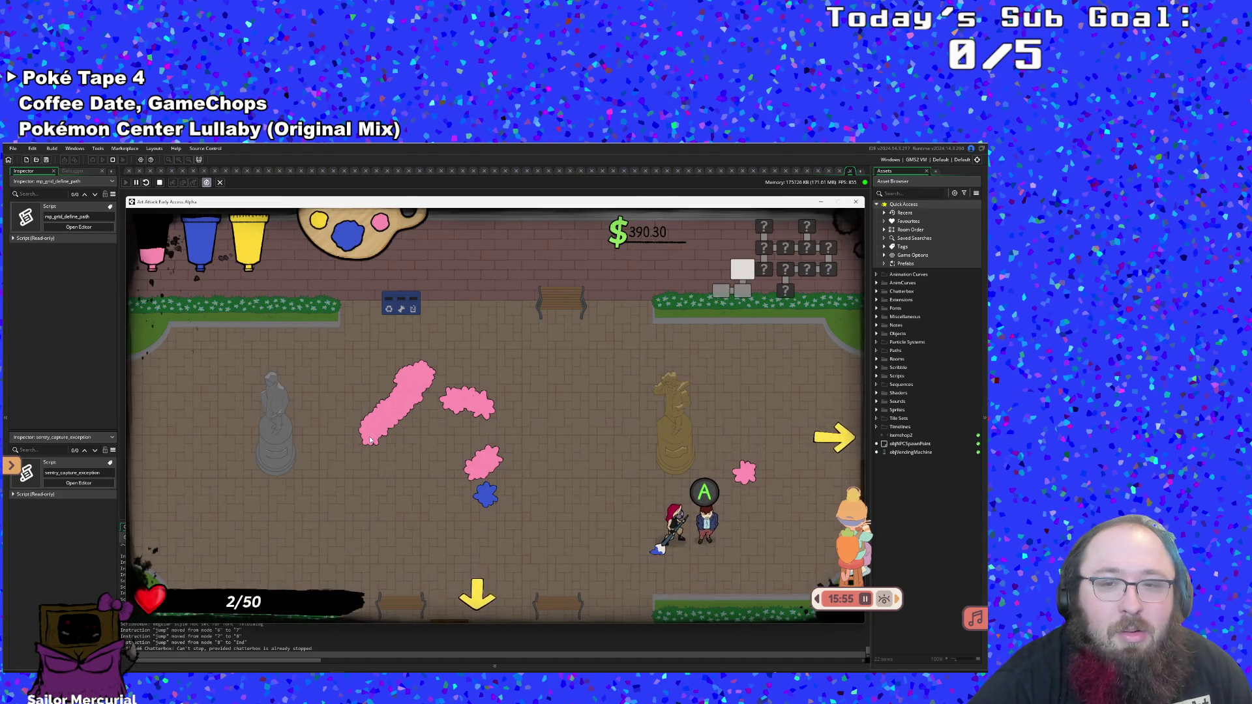
Dash around the next room and exit to the right
{"action": "key", "text": "a"}
{"action": "key", "text": "d"}
{"action": "key", "text": "d"}
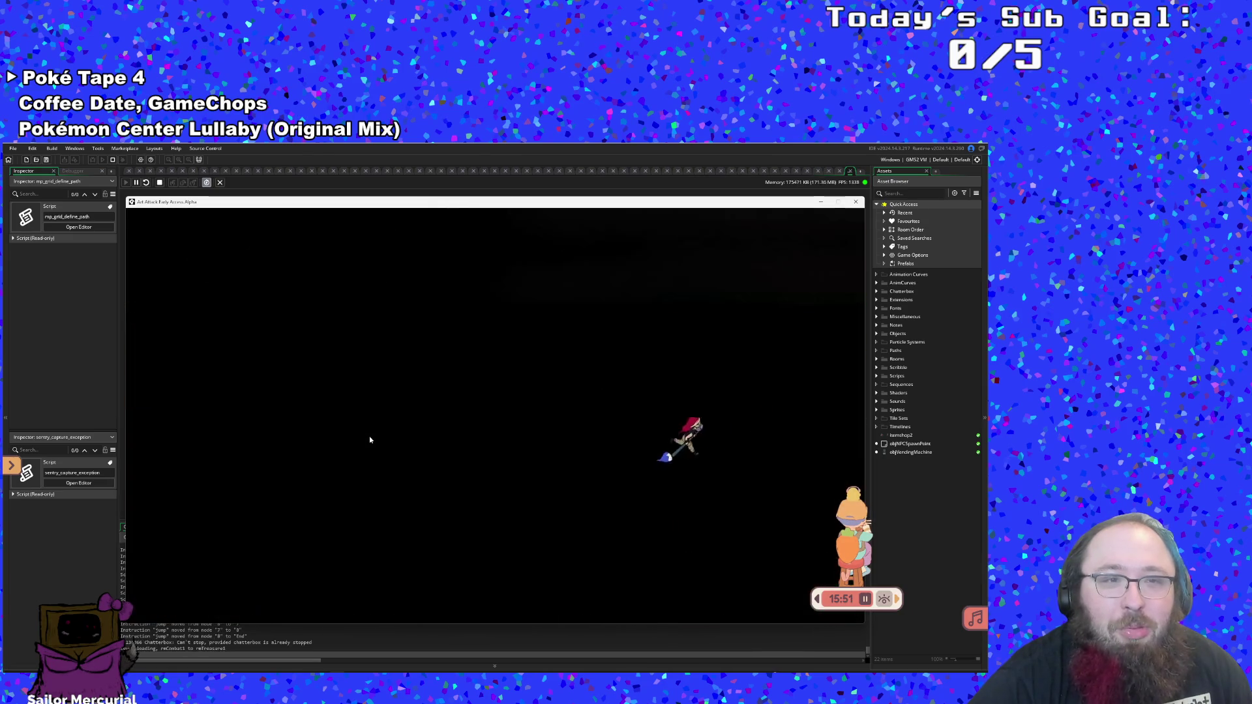
{"action": "key", "text": "d"}
Mix cyan paint at the shop's vending machine and enter the classroom through the door
{"action": "key", "text": "w"}
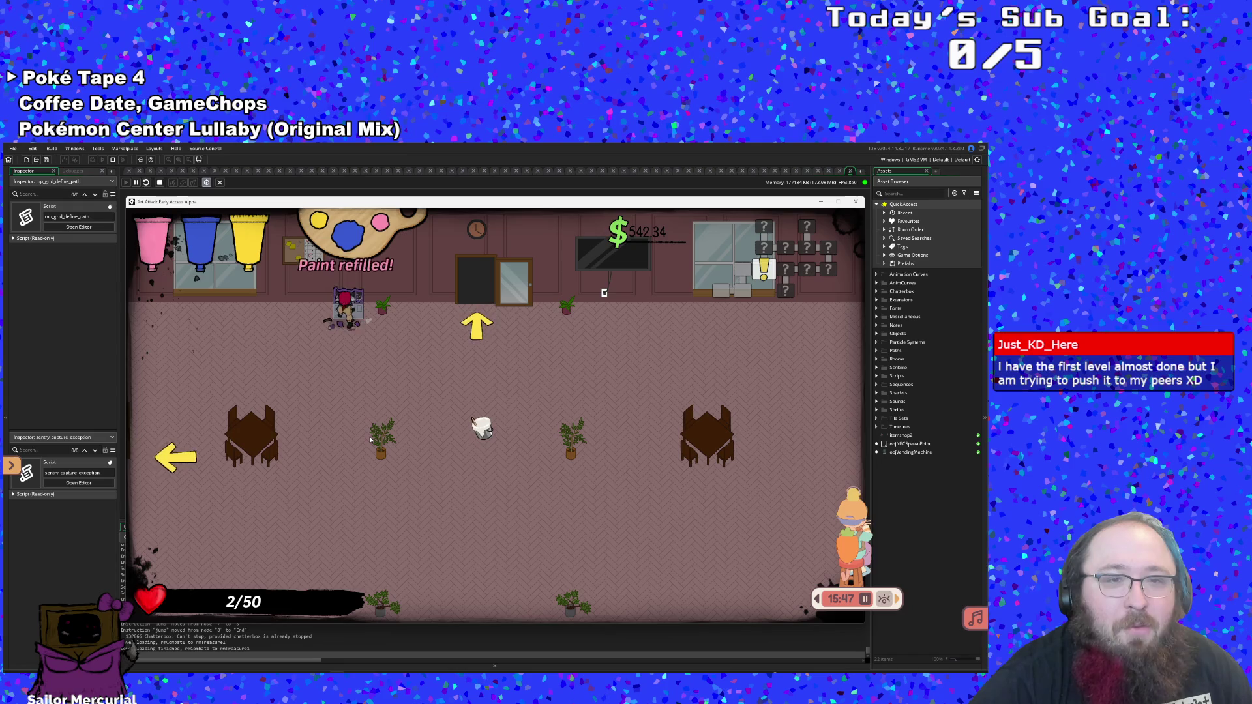
{"action": "key", "text": "e"}
{"action": "key", "text": "s"}
{"action": "key", "text": "d"}
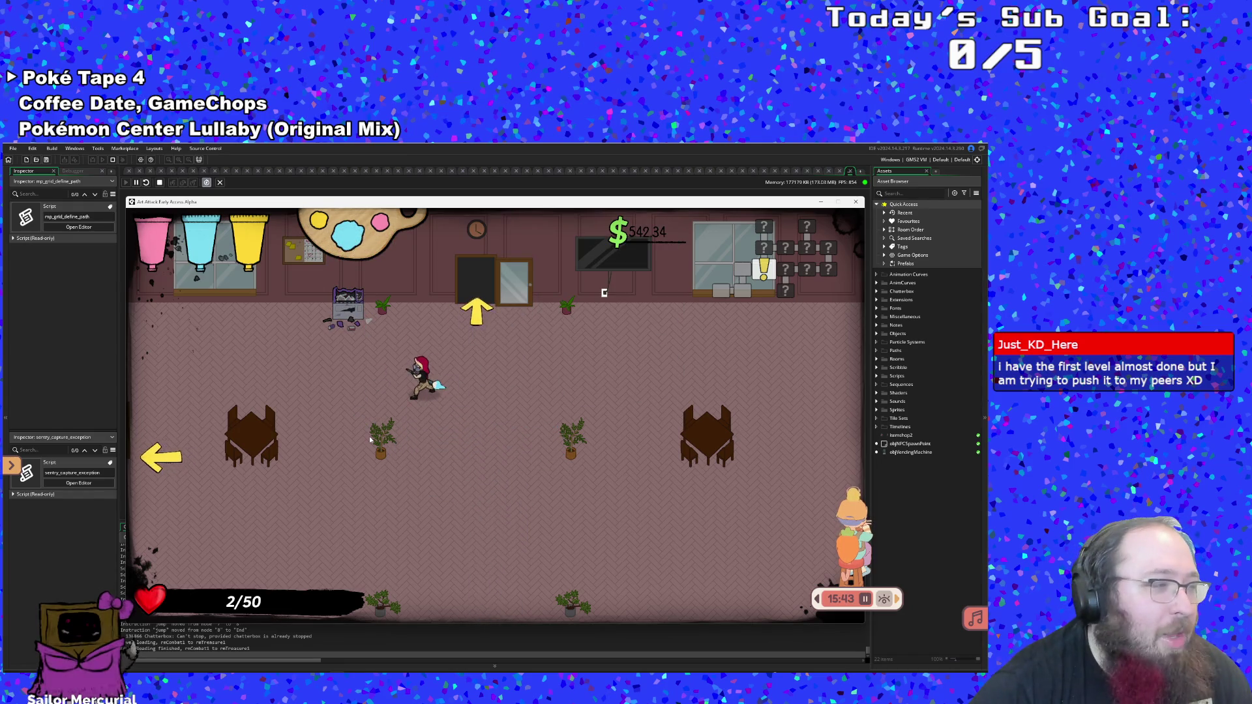
{"action": "key", "text": "d"}
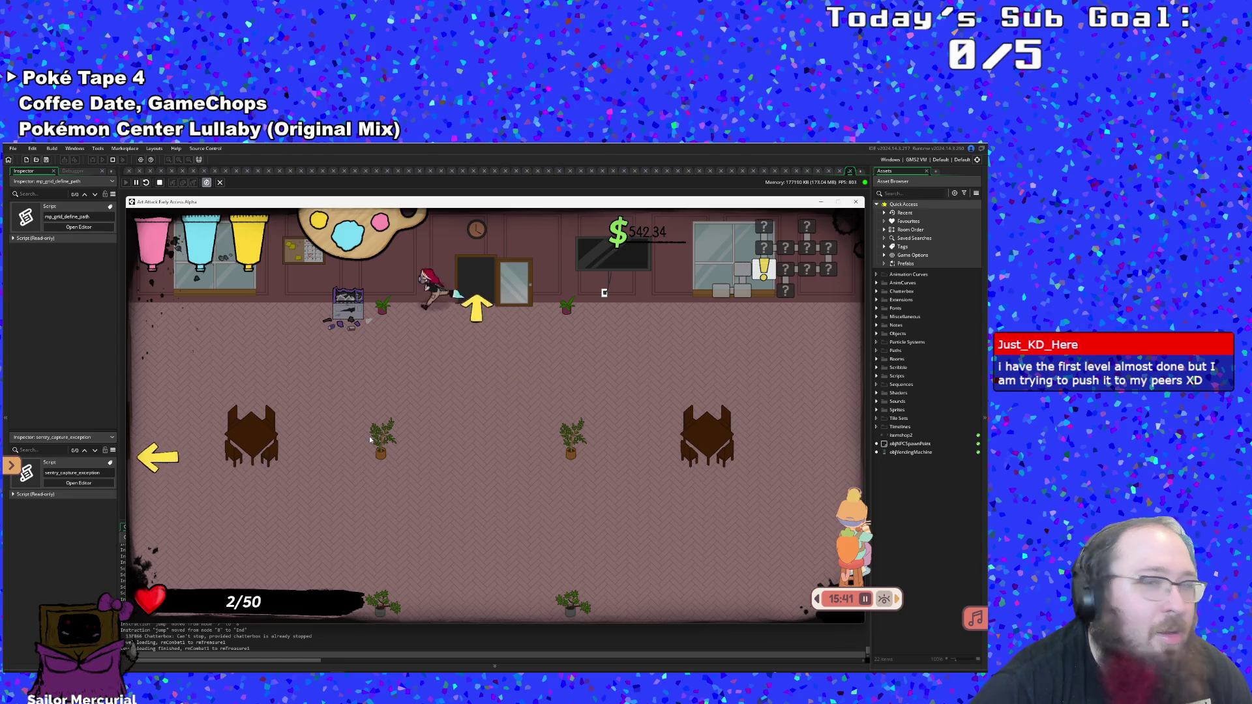
{"action": "key", "text": "w"}
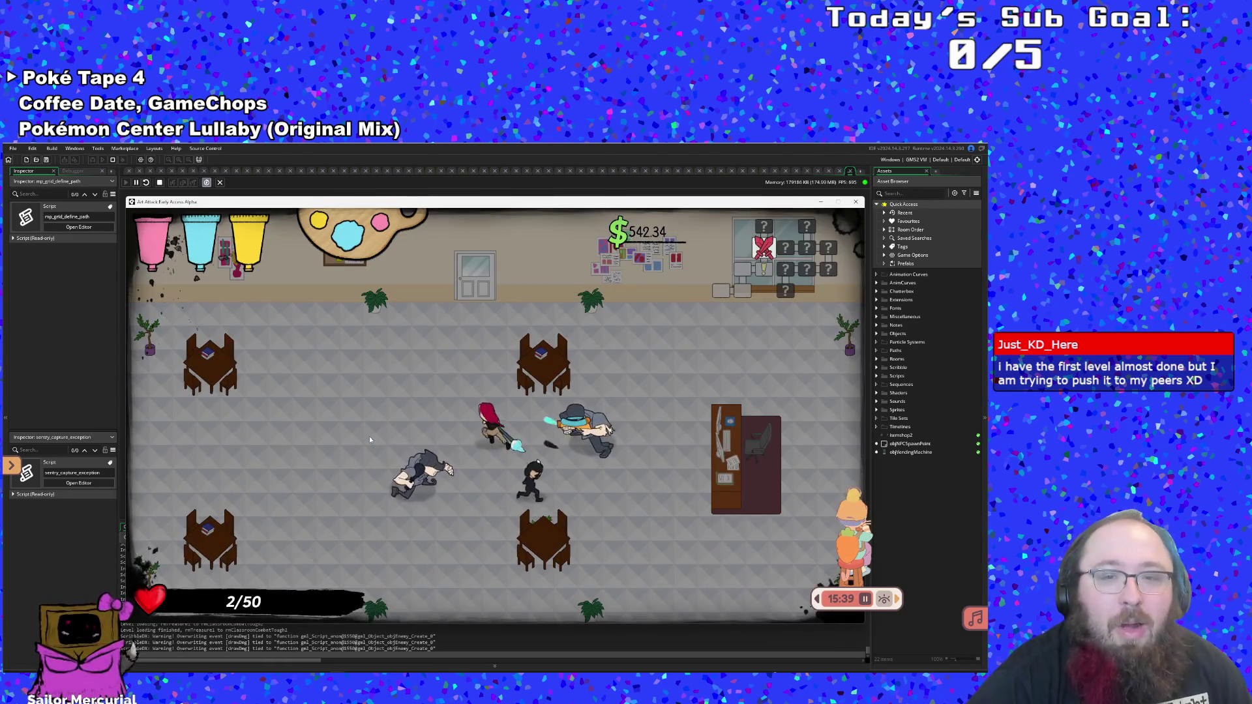
Dodge the classroom enemies and fight back with cyan paint until health runs out
{"action": "key", "text": "a"}
{"action": "key", "text": "s"}
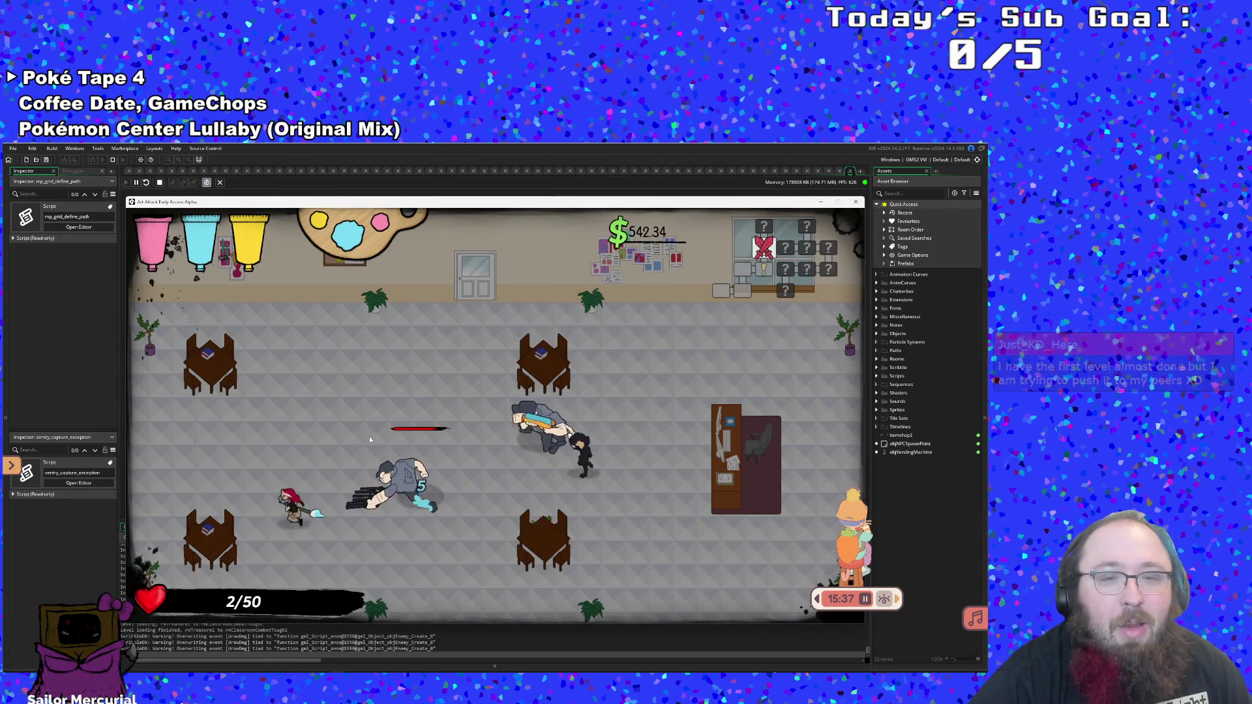
{"action": "key", "text": "w"}
{"action": "key", "text": "d"}
{"action": "key", "text": "s"}
{"action": "key", "text": "a"}
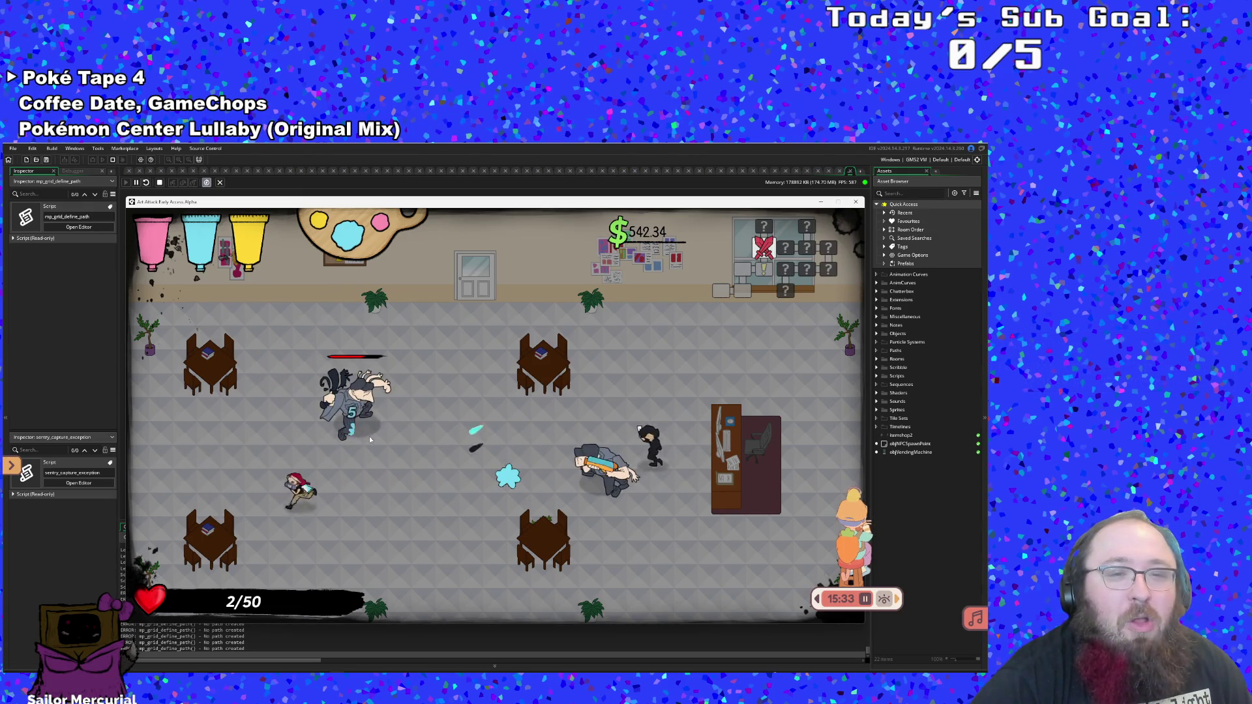
{"action": "key", "text": "w"}
{"action": "key", "text": "d"}
{"action": "key", "text": "a"}
{"action": "key", "text": "s"}
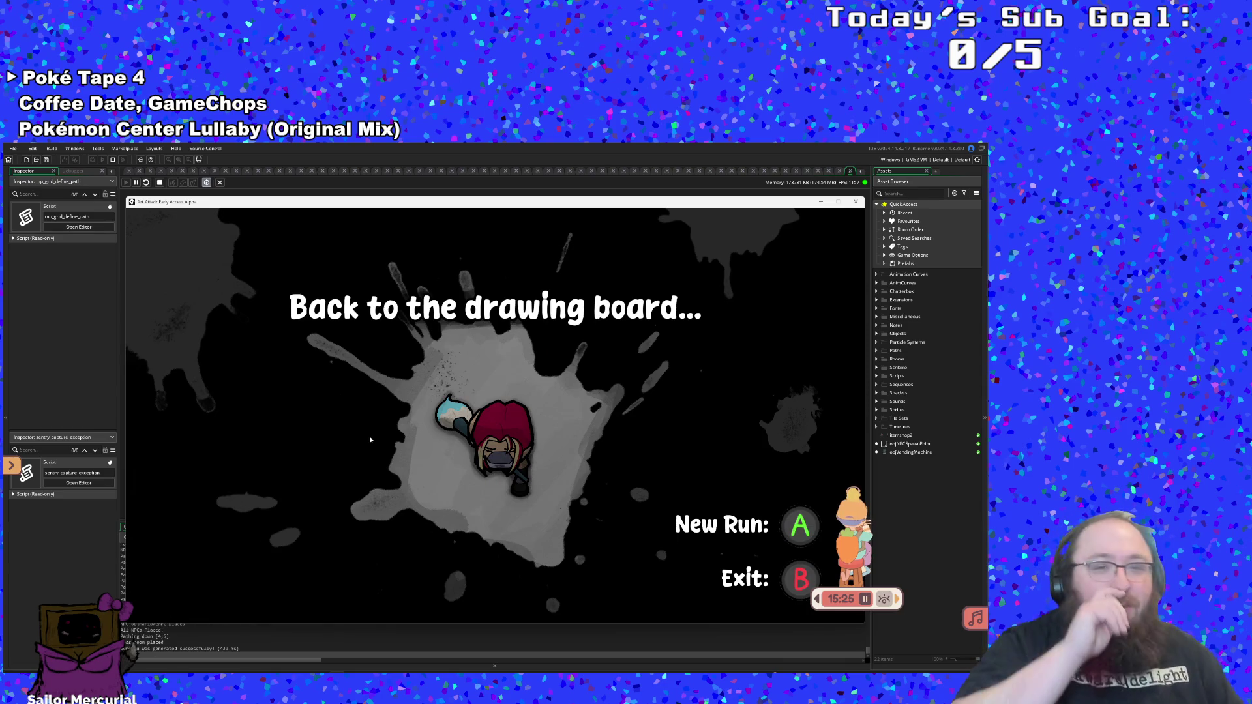
Start a new run, pick up the fill bucket, and leave the library to the right
{"action": "key", "text": "Return"}
{"action": "key", "text": "d"}
{"action": "key", "text": "s"}
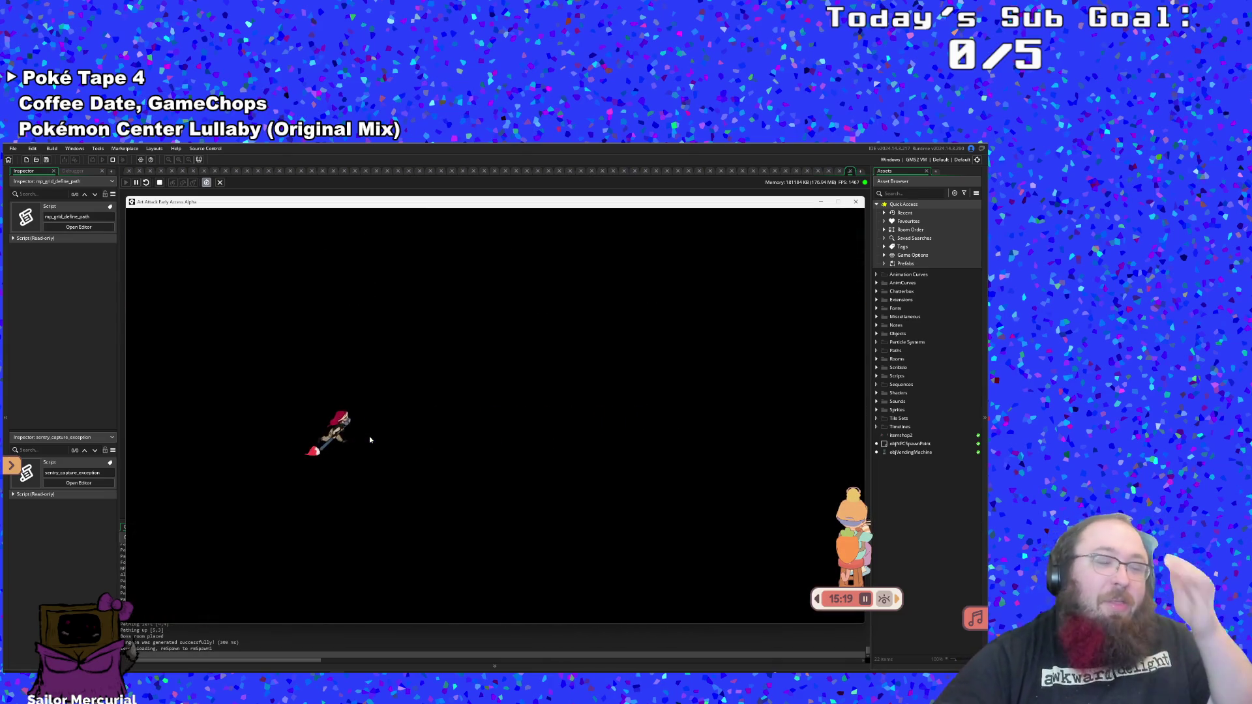
{"action": "key", "text": "d"}
{"action": "key", "text": "w"}
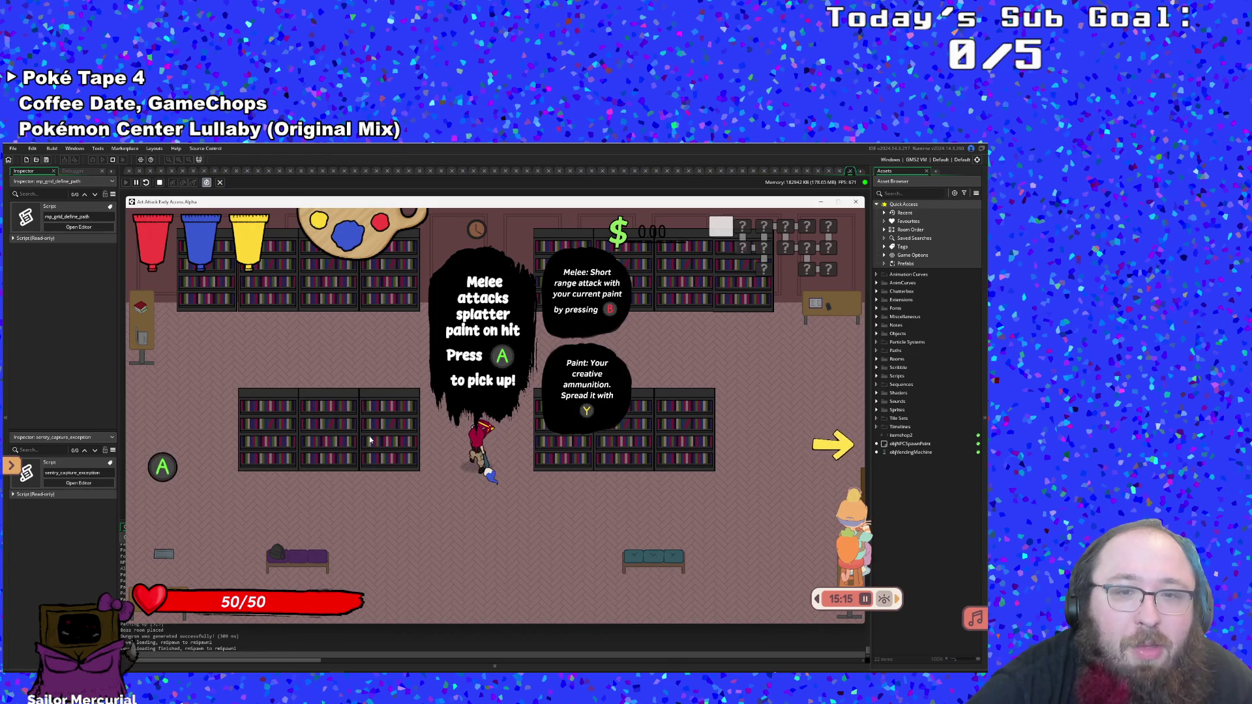
{"action": "key", "text": "e"}
{"action": "key", "text": "s"}
{"action": "key", "text": "a"}
{"action": "key", "text": "d"}
{"action": "key", "text": "w"}
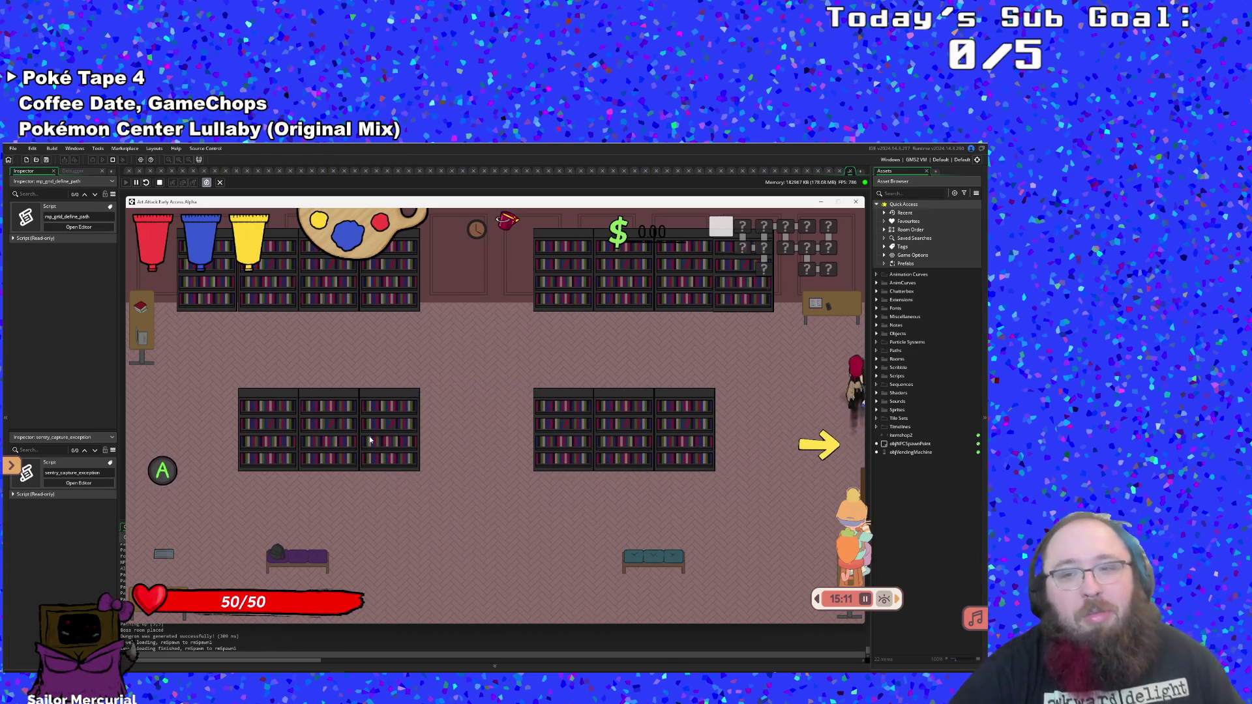
{"action": "key", "text": "d"}
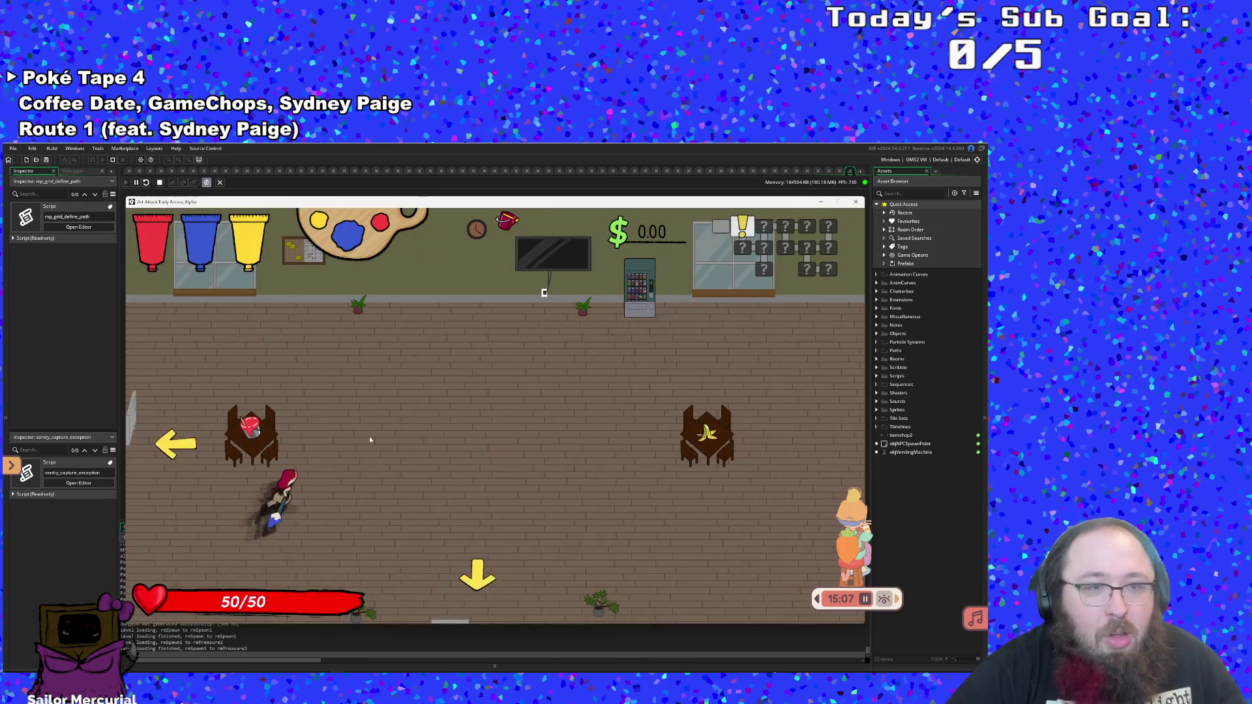
Grab the banana peel by the vending machine and head down toward the cafe enemies
{"action": "key", "text": "w"}
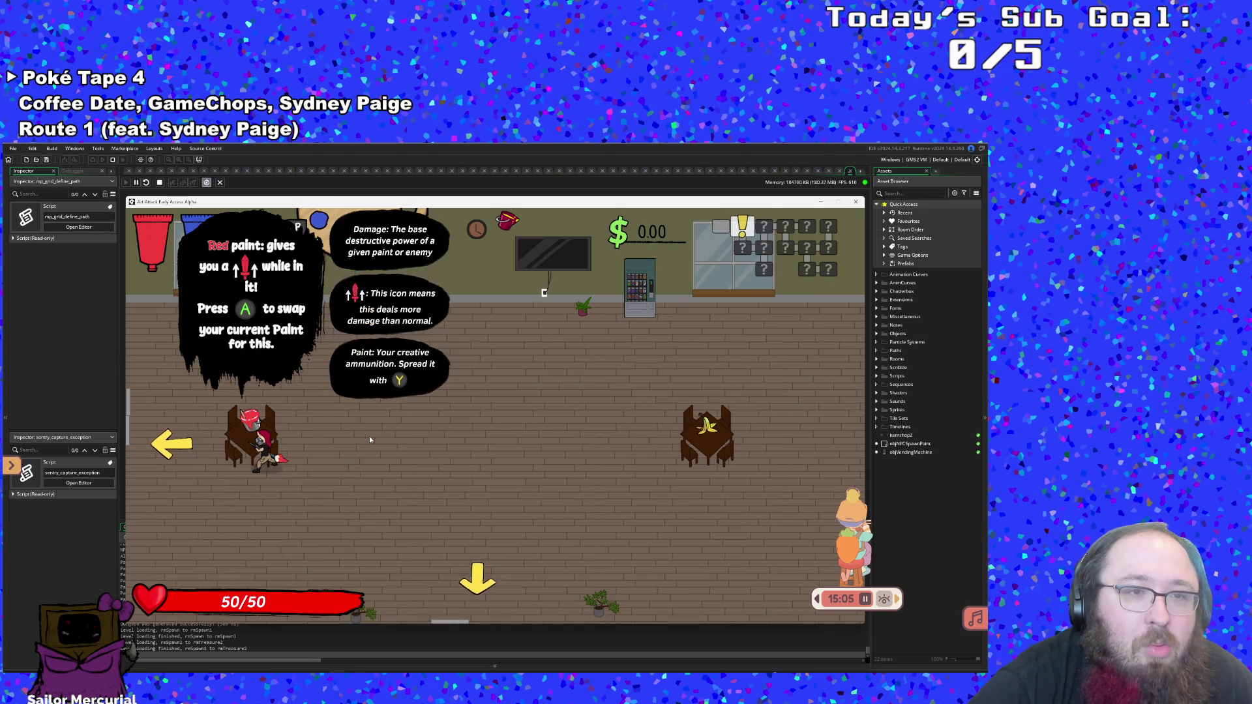
{"action": "key", "text": "d"}
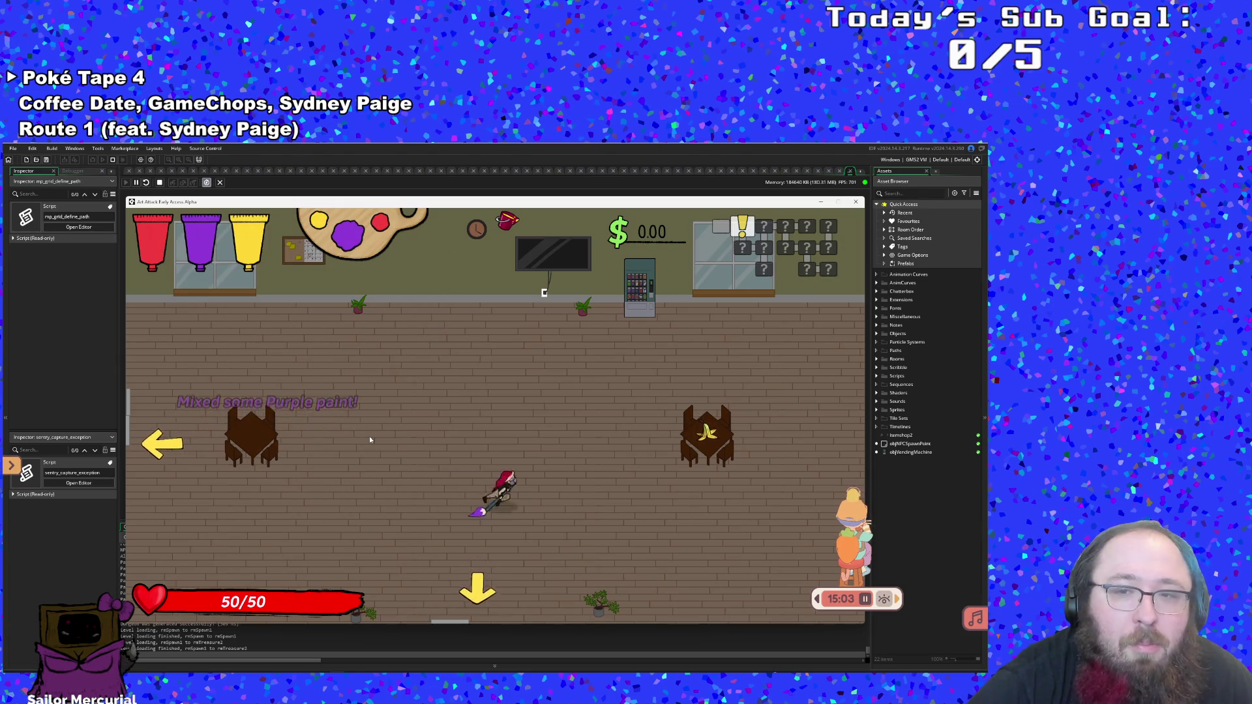
{"action": "key", "text": "w"}
{"action": "key", "text": "w"}
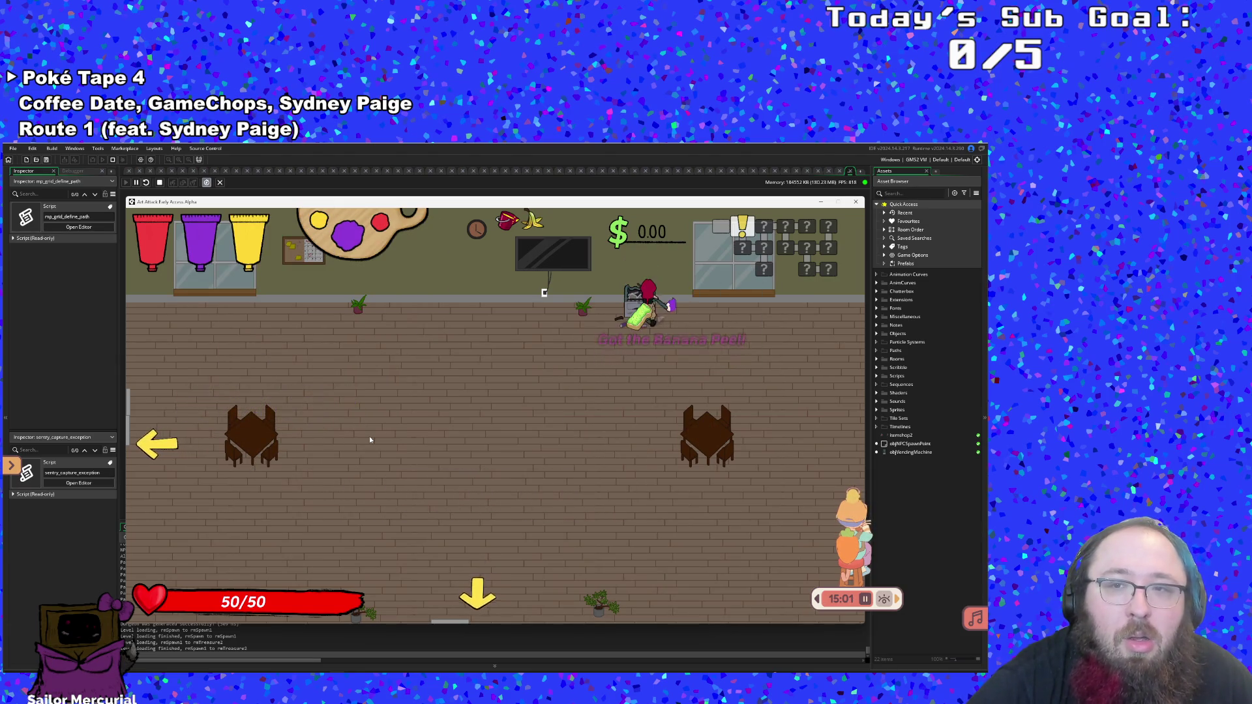
{"action": "key", "text": "s"}
{"action": "key", "text": "a"}
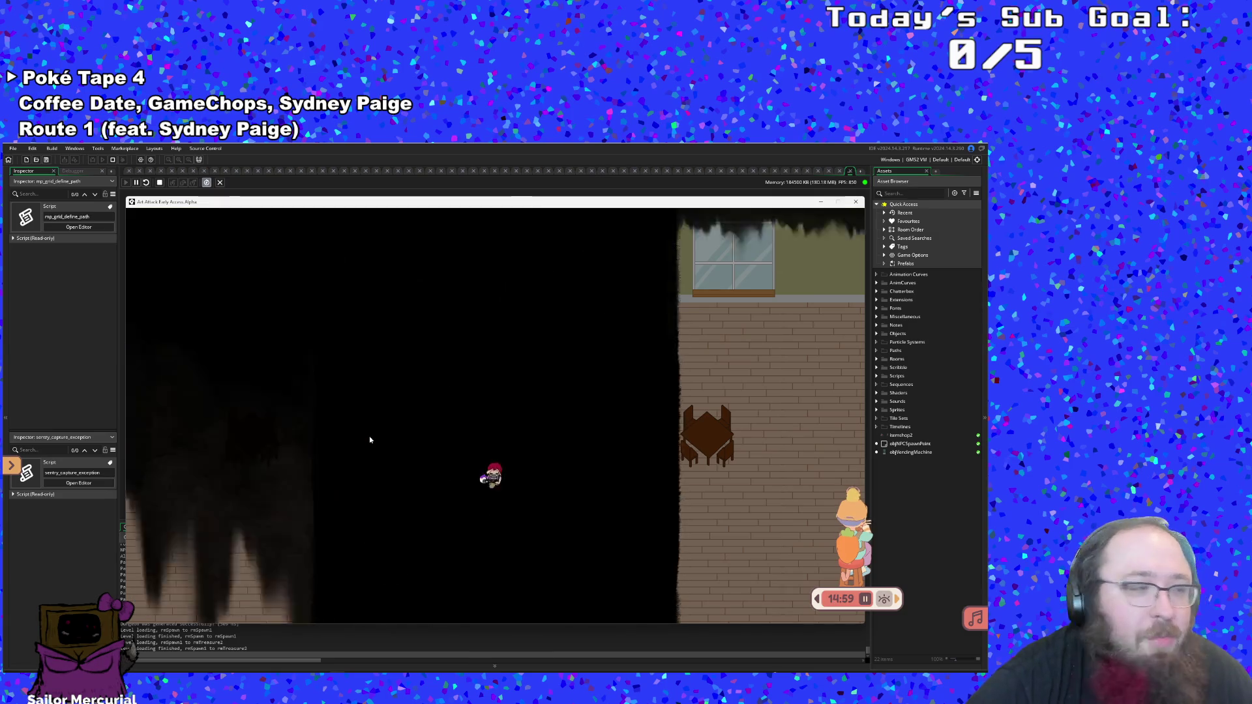
{"action": "key", "text": "s"}
{"action": "key", "text": "a"}
Hit the cafe enemies with purple paint attacks while moving and dashing around the tables
{"action": "left_click", "coordinate": [370, 440]}
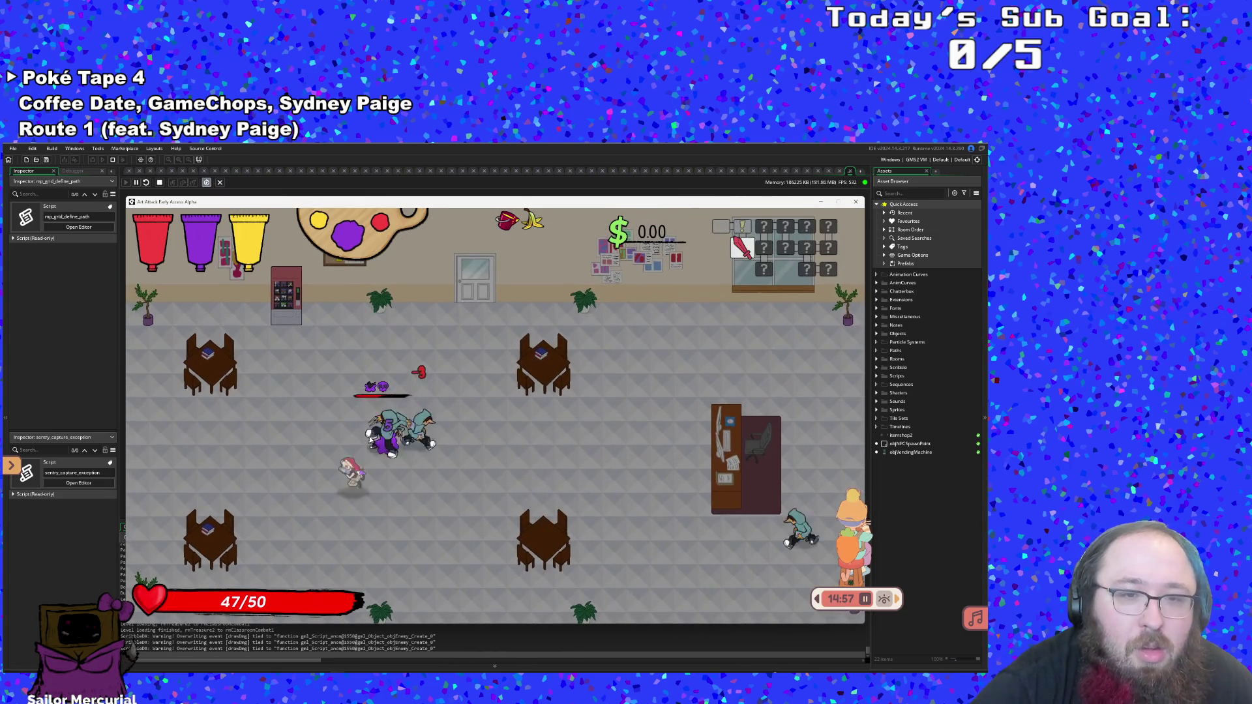
{"action": "key", "text": "a"}
{"action": "key", "text": "w"}
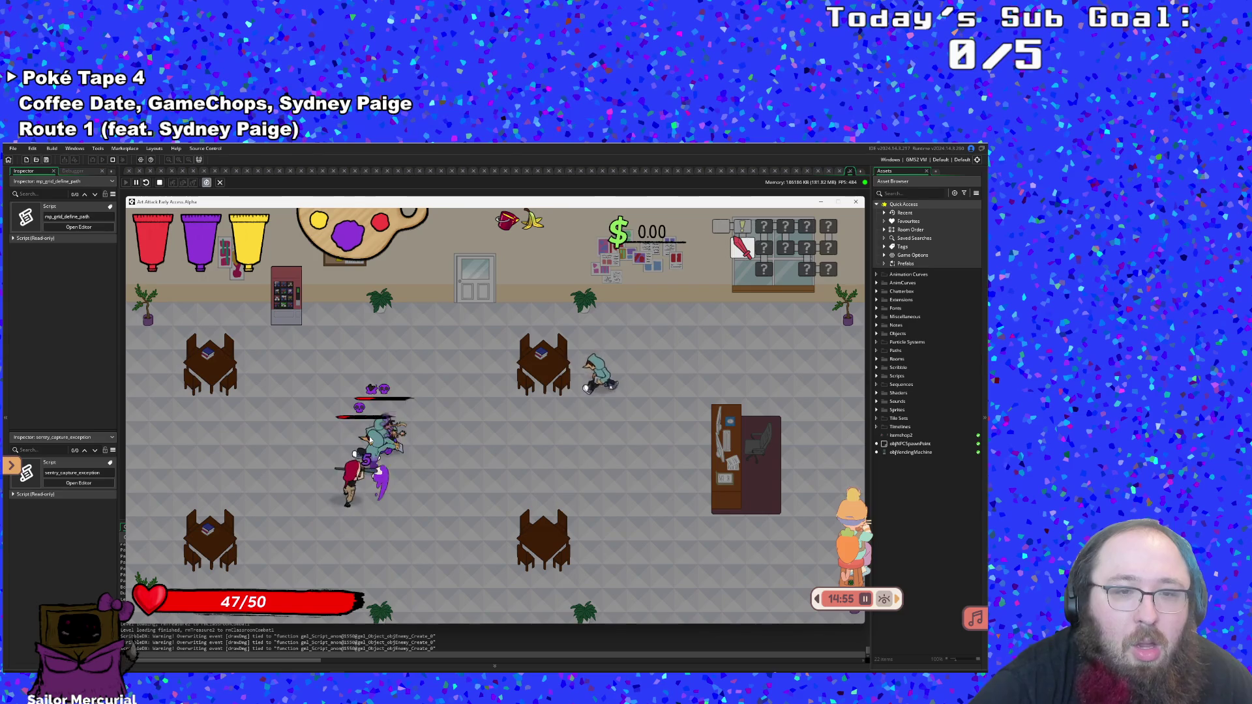
{"action": "left_click", "coordinate": [369, 440]}
{"action": "key", "text": "s"}
{"action": "left_click", "coordinate": [370, 440]}
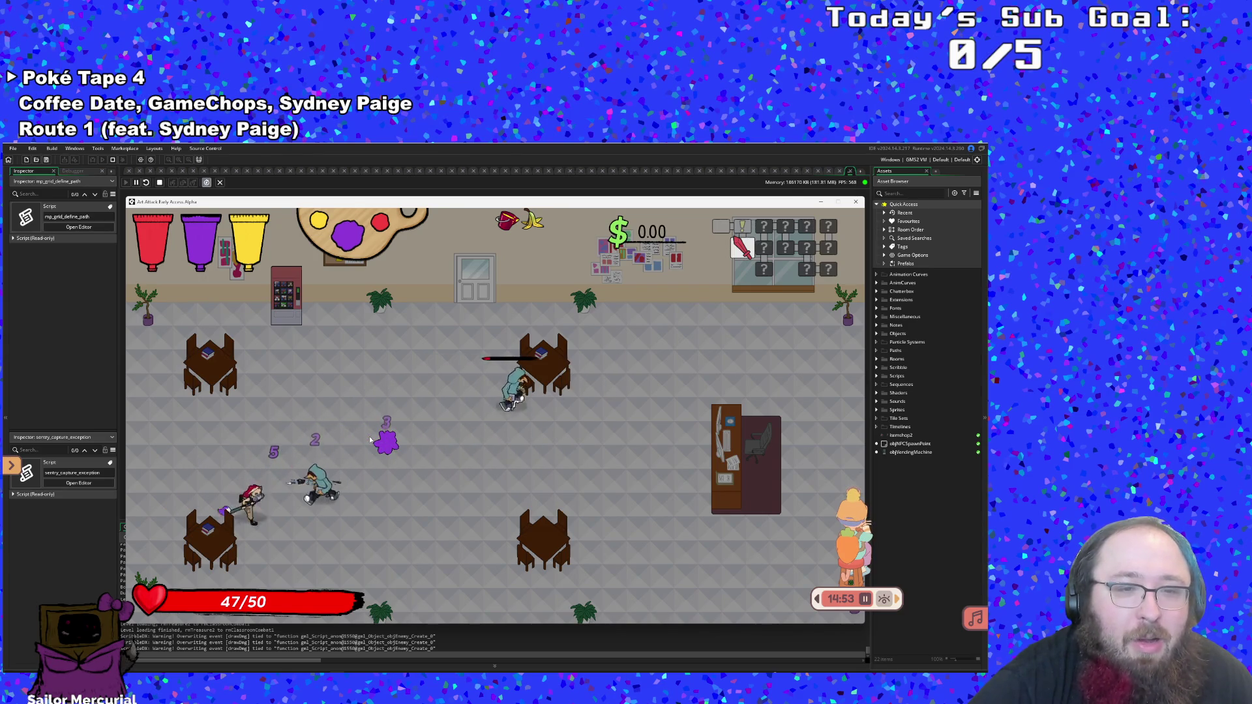
{"action": "key", "text": "w"}
{"action": "key", "text": "a"}
{"action": "left_click", "coordinate": [369, 441]}
{"action": "key", "text": "a"}
{"action": "key", "text": "w"}
{"action": "key", "text": "space"}
Restore health at the vending machine, defeat the last cafe enemy, and leave through the right exit
{"action": "key", "text": "s"}
{"action": "key", "text": "a"}
{"action": "key", "text": "w"}
{"action": "key", "text": "d"}
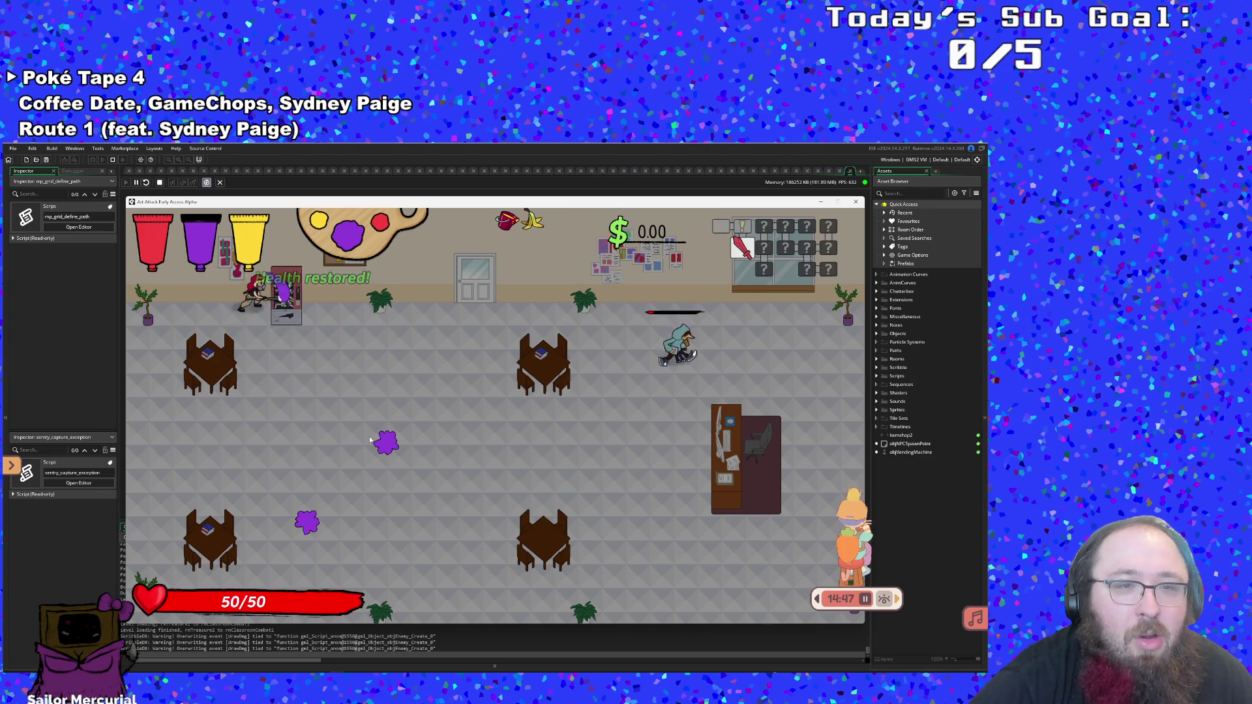
{"action": "key", "text": "s"}
{"action": "key", "text": "d"}
{"action": "key", "text": "d"}
{"action": "key", "text": "w"}
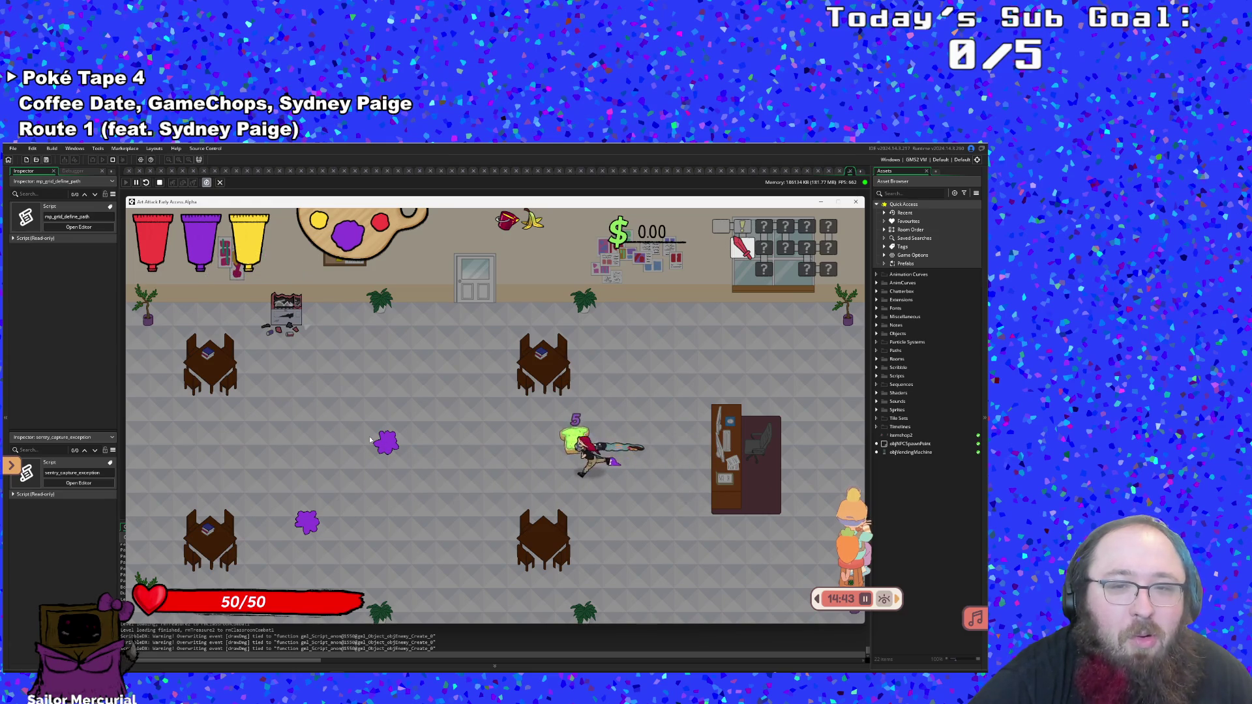
{"action": "key", "text": "a"}
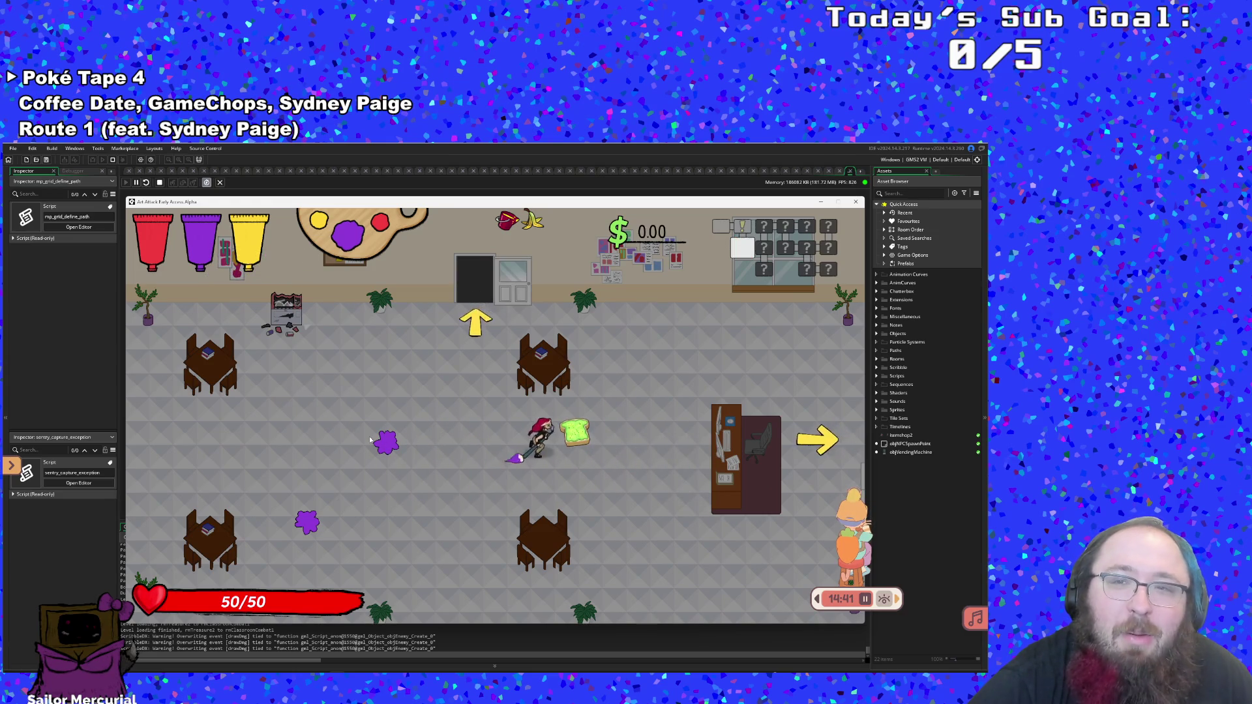
{"action": "key", "text": "d"}
{"action": "key", "text": "s"}
{"action": "key", "text": "w"}
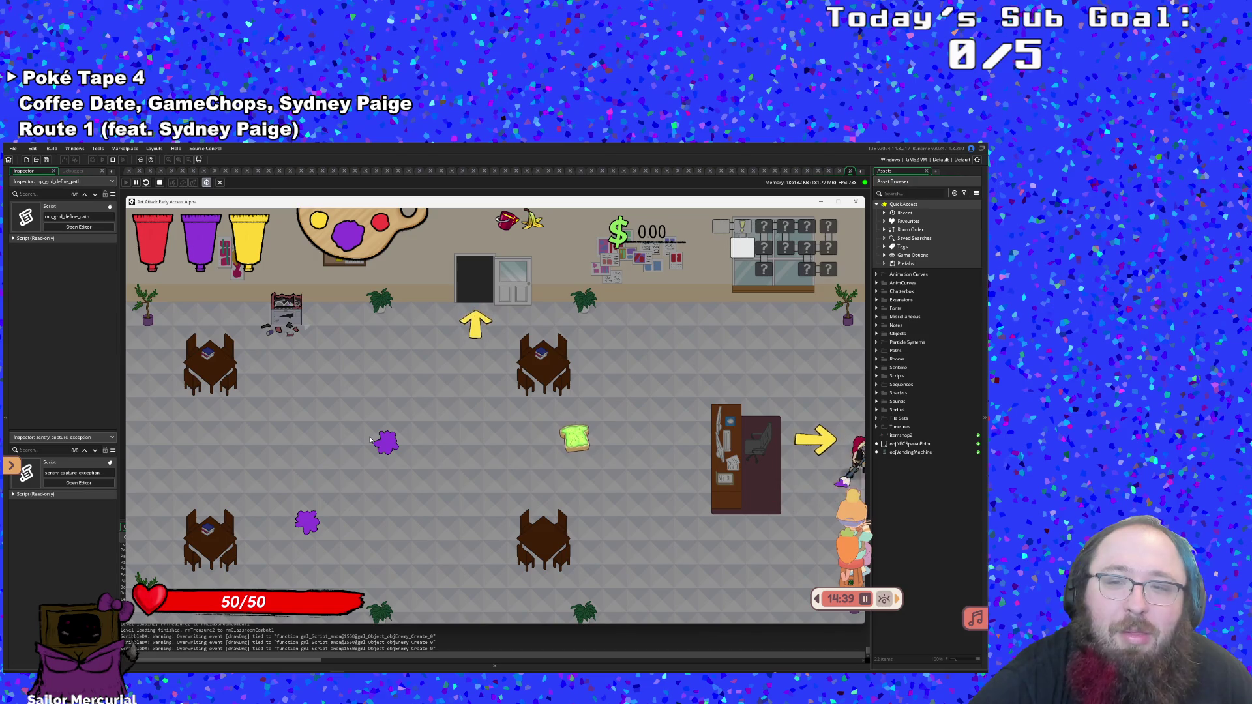
{"action": "key", "text": "d"}
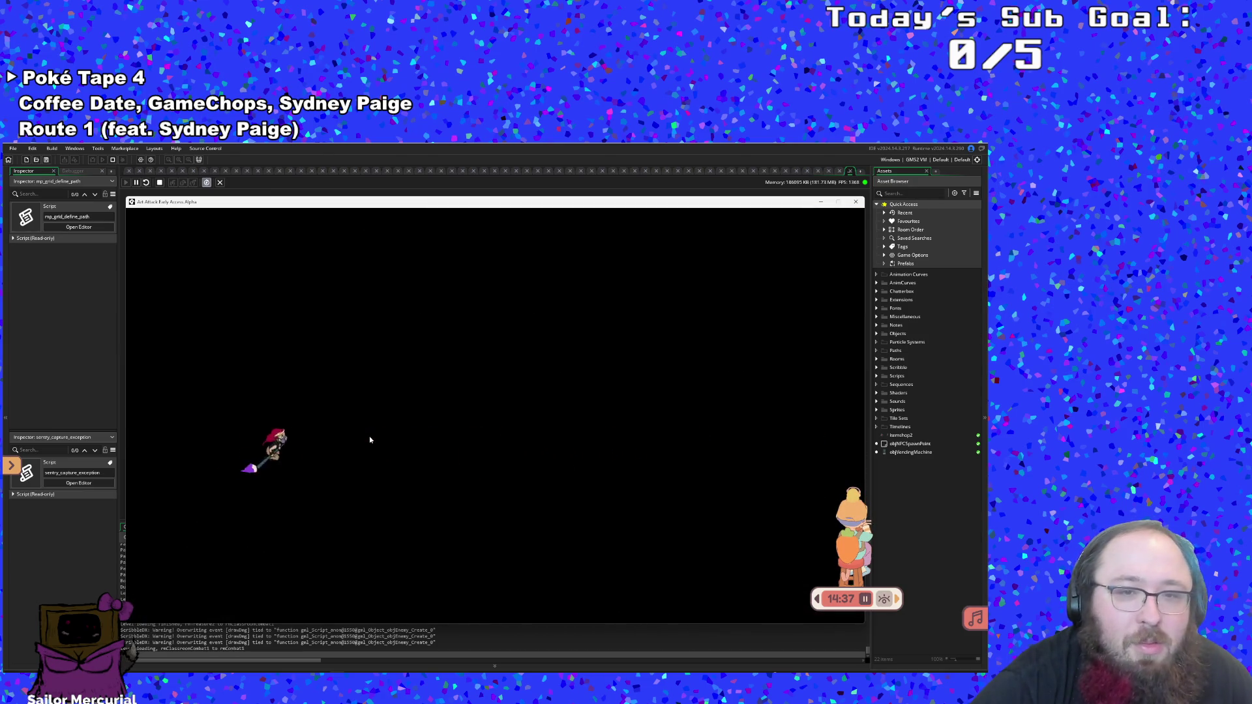
Attack the plaza enemies with purple paint, dodging around the gold statue
{"action": "key", "text": "d"}
{"action": "key", "text": "w"}
{"action": "left_click", "coordinate": [370, 440]}
{"action": "key", "text": "d"}
{"action": "key", "text": "d"}
{"action": "left_click", "coordinate": [370, 439]}
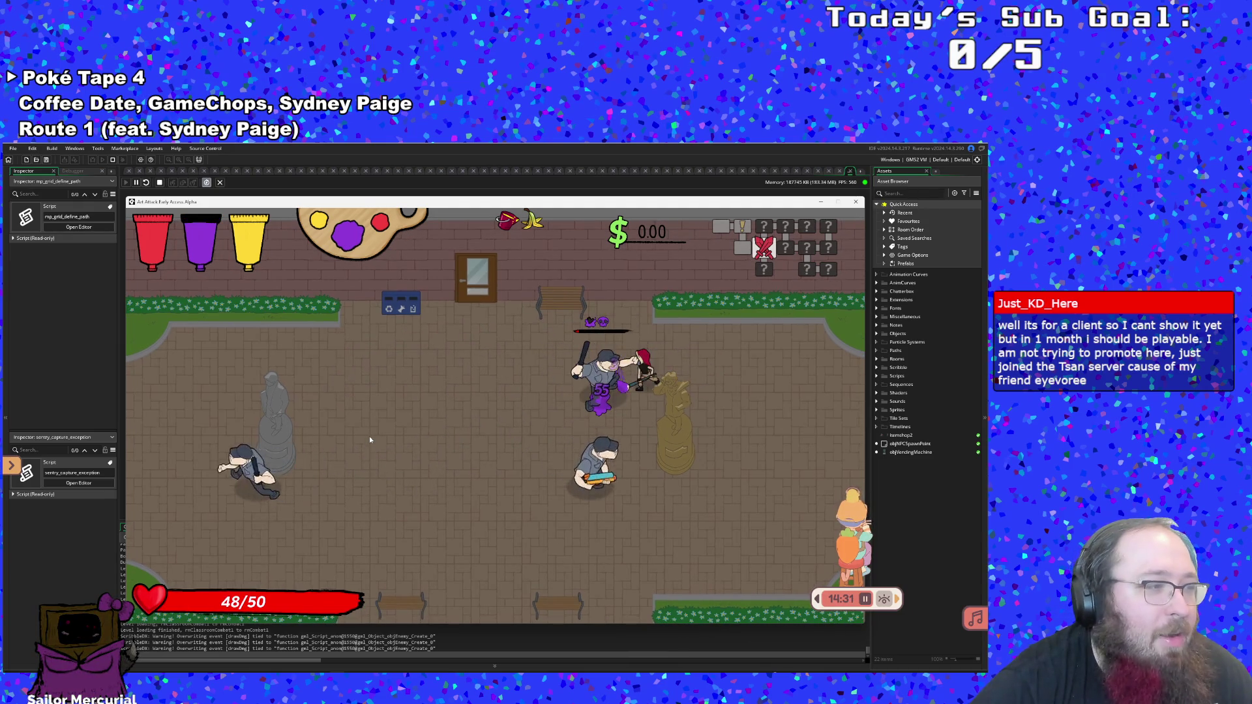
{"action": "key", "text": "a"}
{"action": "key", "text": "s"}
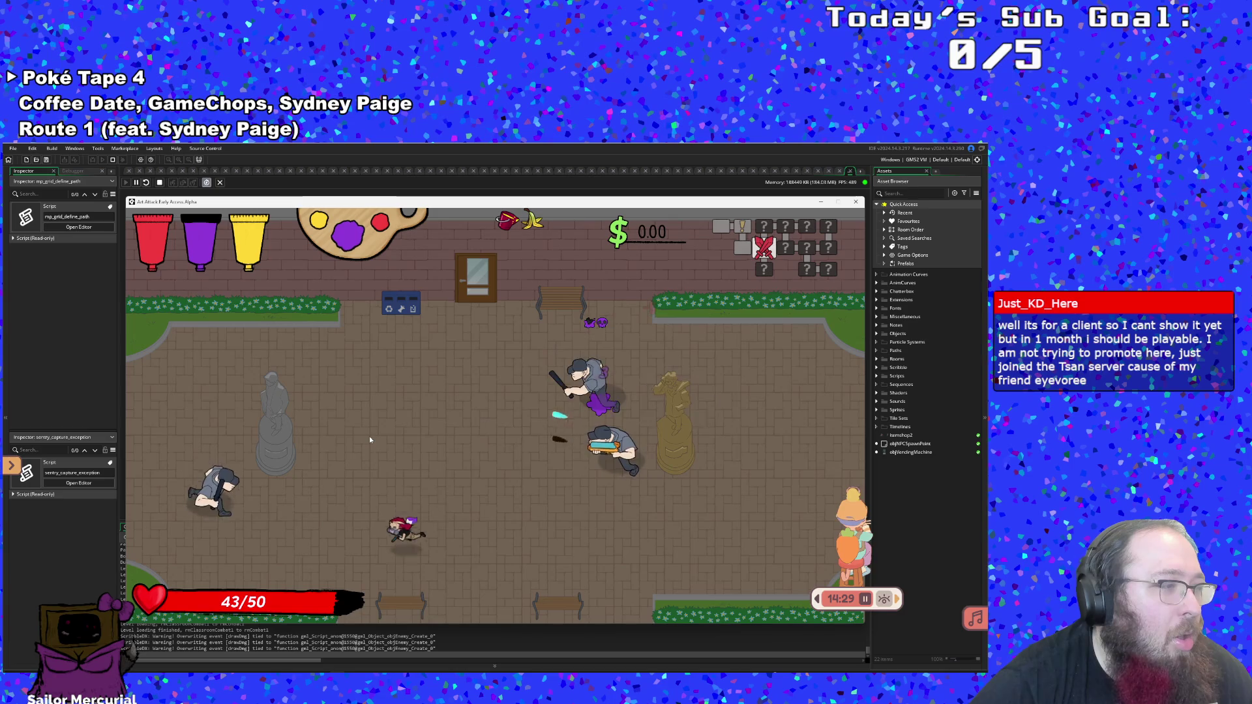
{"action": "key", "text": "d"}
{"action": "key", "text": "w"}
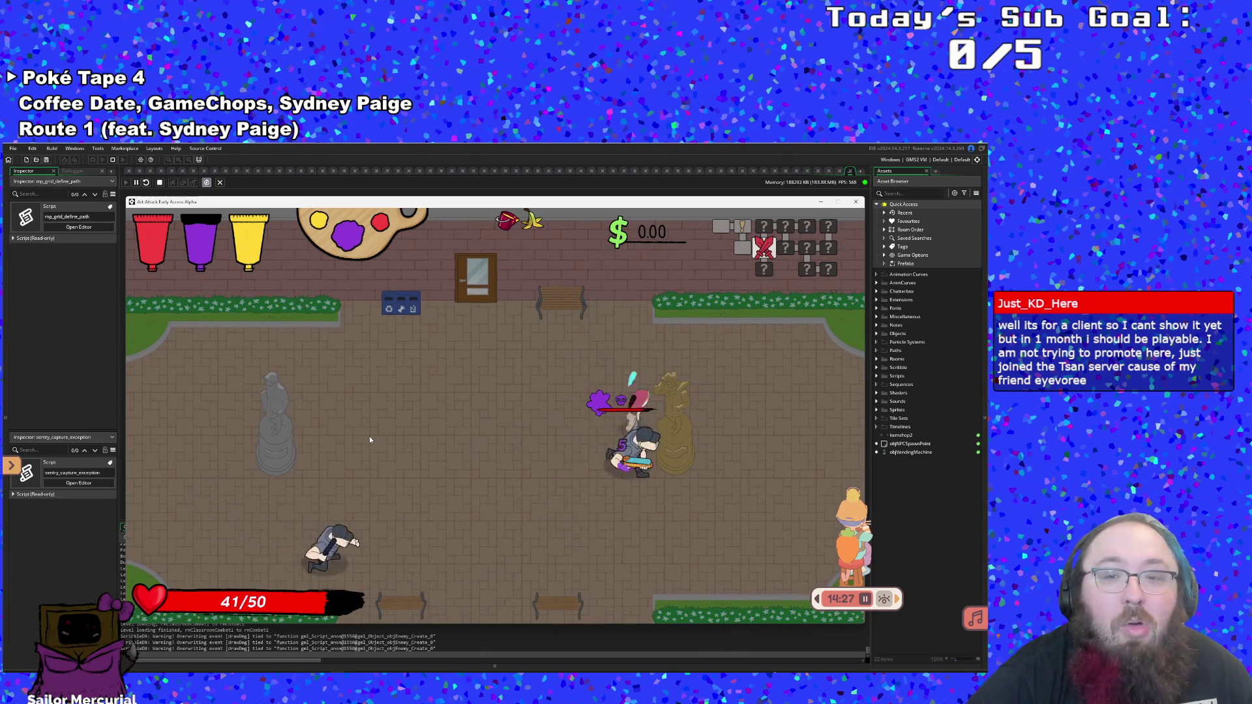
{"action": "key", "text": "s"}
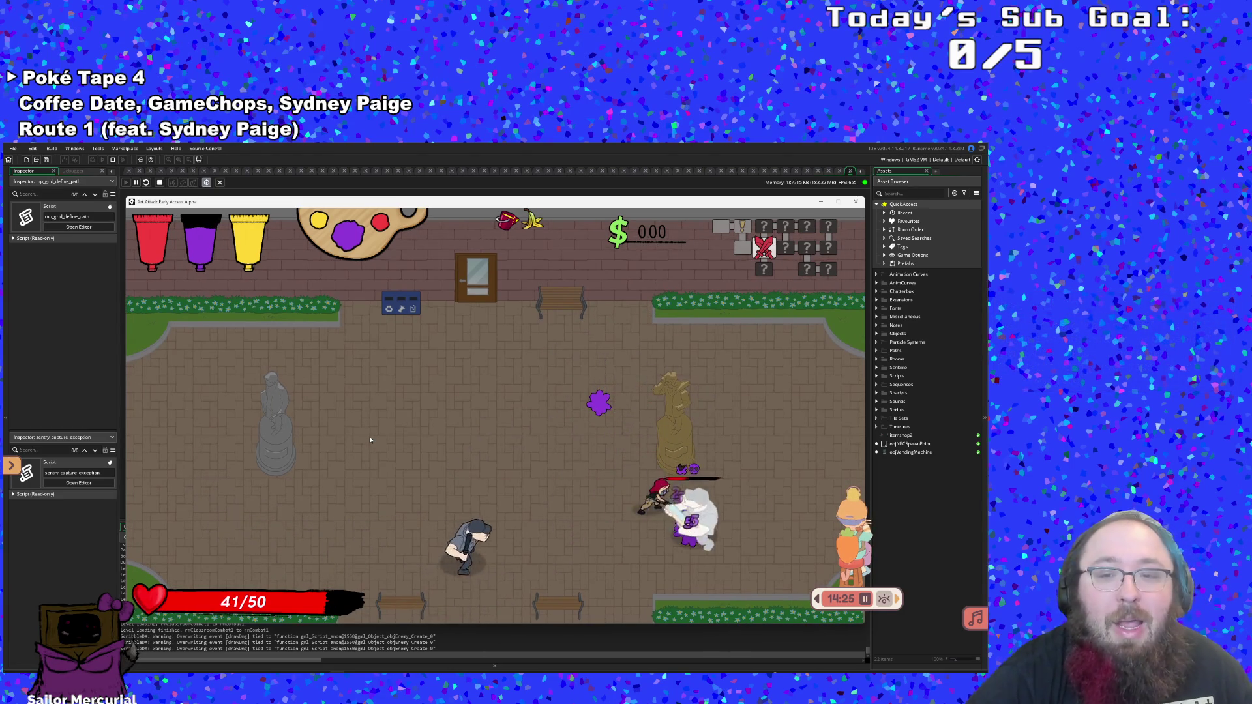
{"action": "key", "text": "a"}
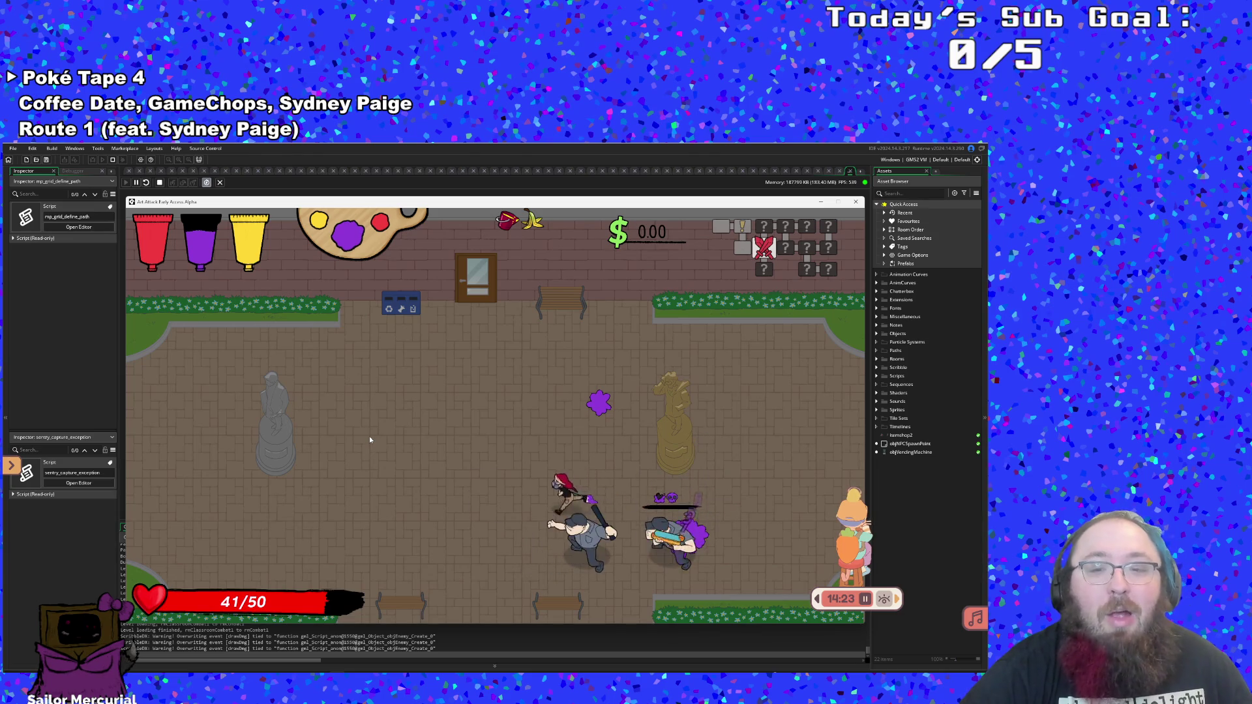
Defeat the last plaza enemy and walk out through the bottom exit
{"action": "key", "text": "d"}
{"action": "key", "text": "w"}
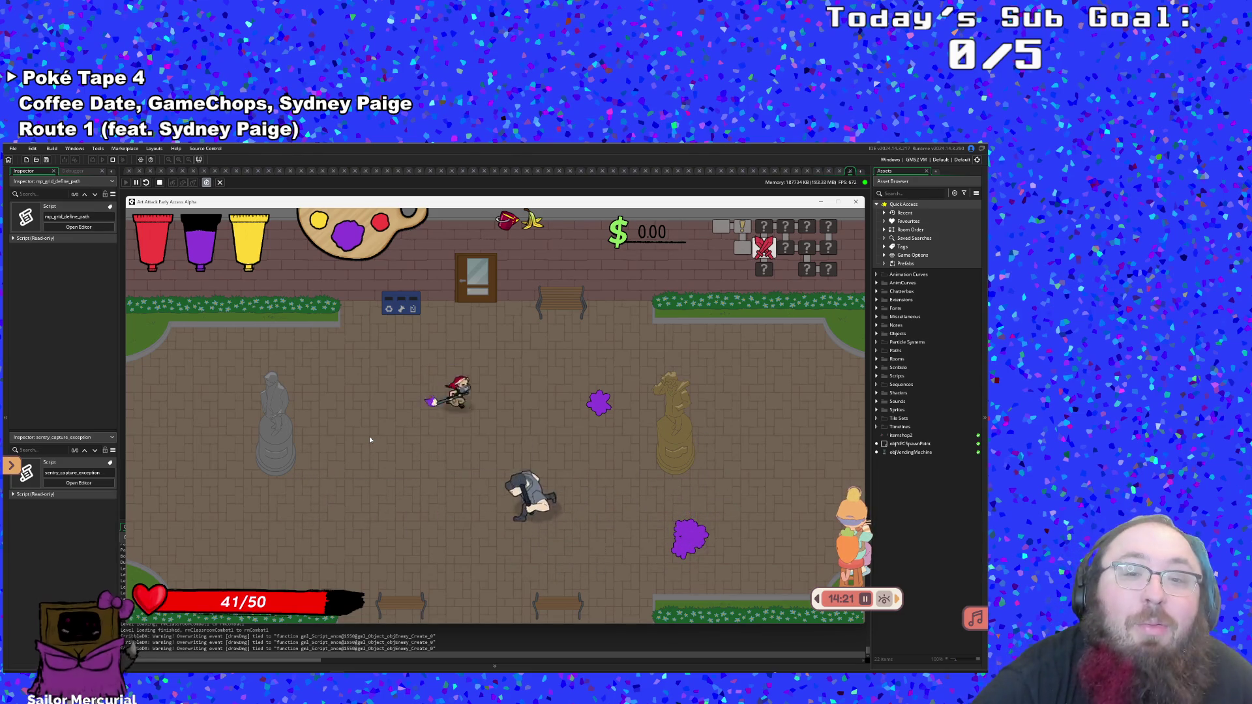
{"action": "key", "text": "s"}
{"action": "key", "text": "d"}
{"action": "key", "text": "d"}
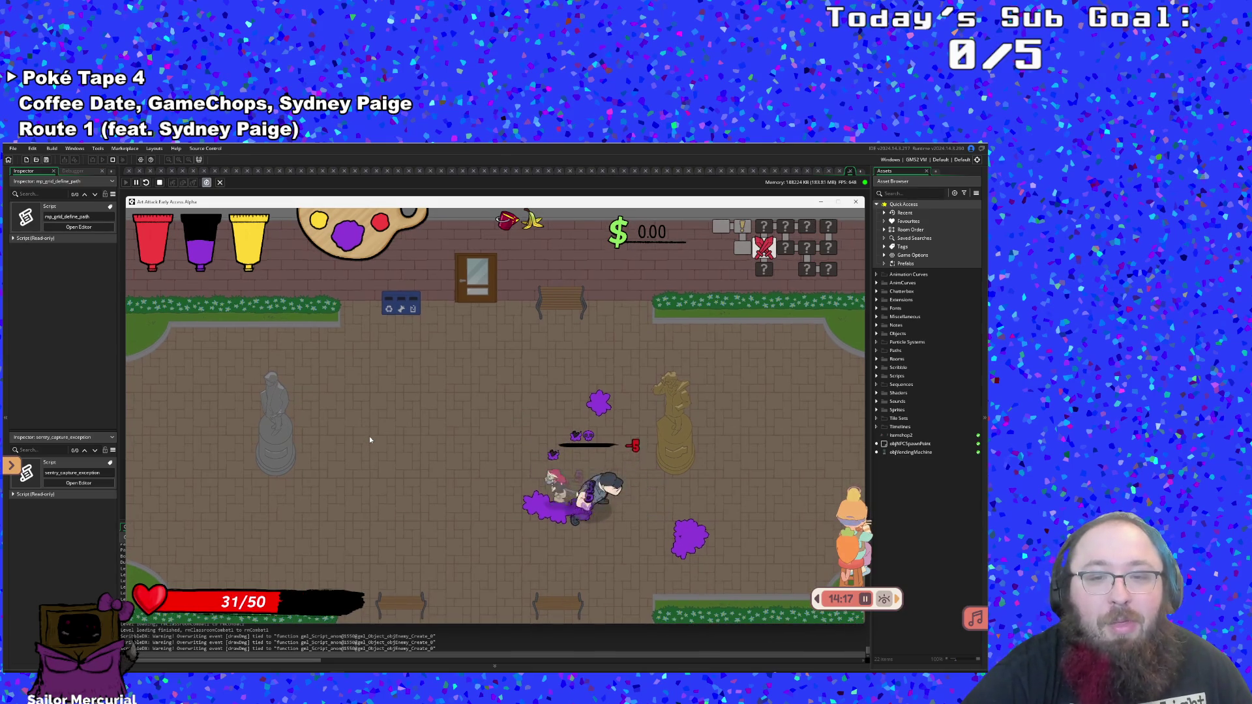
{"action": "key", "text": "a"}
{"action": "key", "text": "d"}
{"action": "key", "text": "w"}
{"action": "key", "text": "s"}
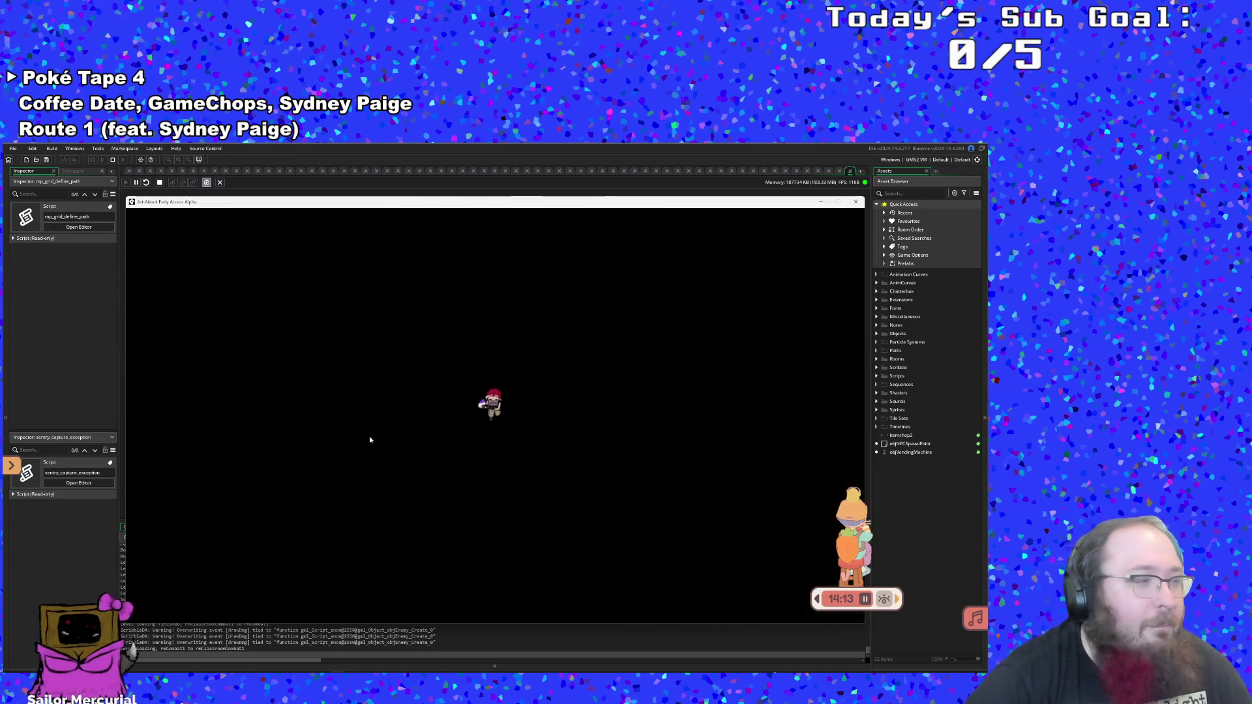
Paint-attack the classroom enemies, restore health at the vending machine, and dodge around the floor
{"action": "key", "text": "s"}
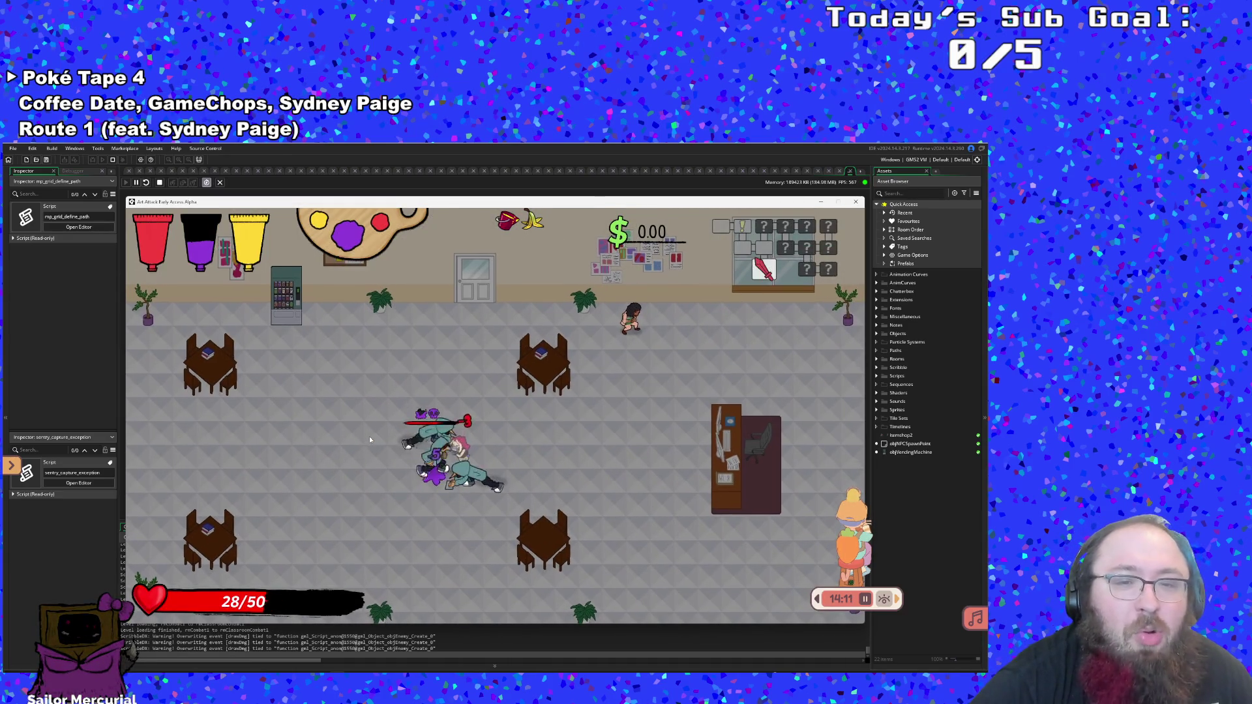
{"action": "key", "text": "a"}
{"action": "left_click", "coordinate": [370, 440]}
{"action": "scroll", "coordinate": [369, 440], "scroll_direction": "down", "scroll_amount": 1}
{"action": "key", "text": "d"}
{"action": "key", "text": "d"}
{"action": "key", "text": "s"}
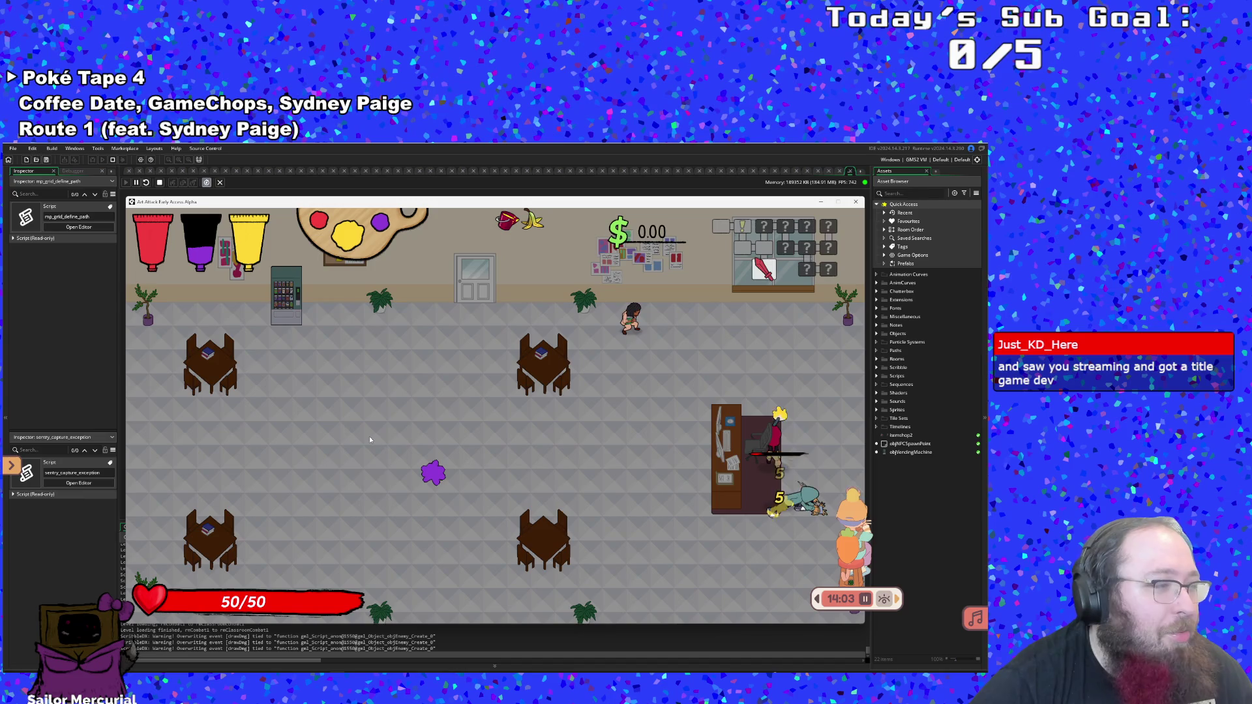
{"action": "key", "text": "w"}
{"action": "key", "text": "a"}
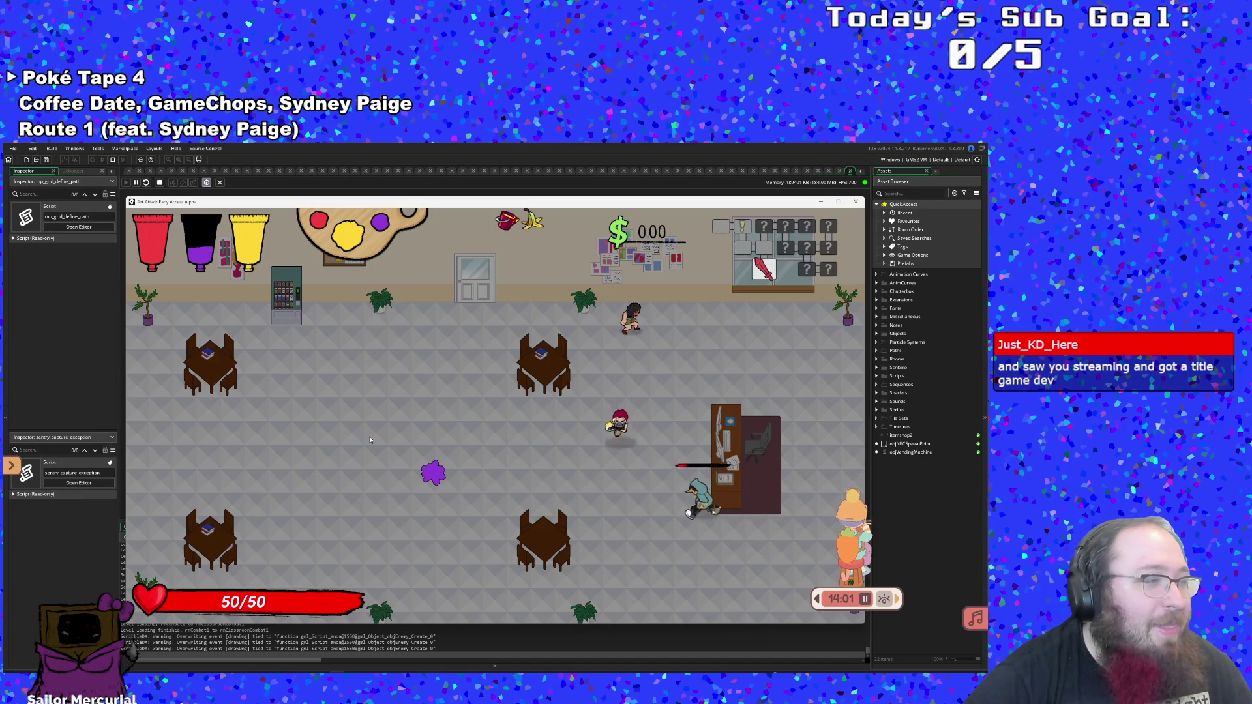
{"action": "key", "text": "s"}
{"action": "key", "text": "d"}
{"action": "key", "text": "a"}
Move up-left toward the door area, then back down-right across the classroom
{"action": "key", "text": "w"}
{"action": "key", "text": "a"}
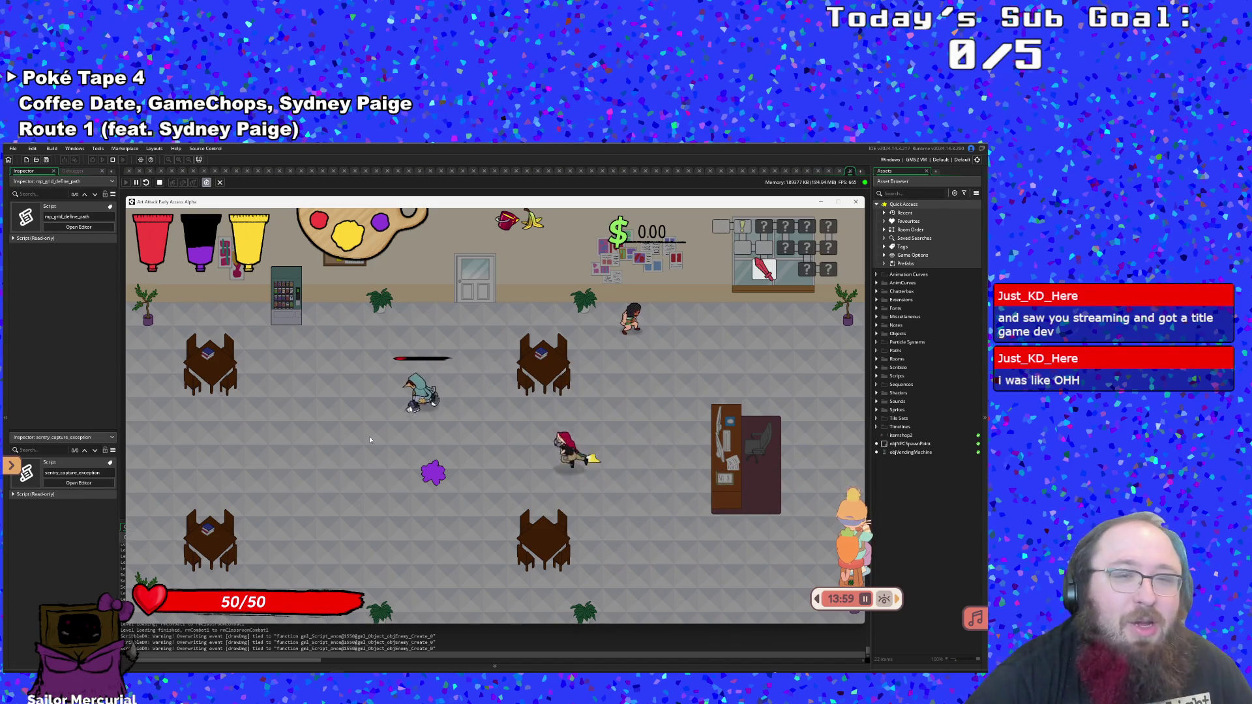
{"action": "key", "text": "w"}
{"action": "key", "text": "a"}
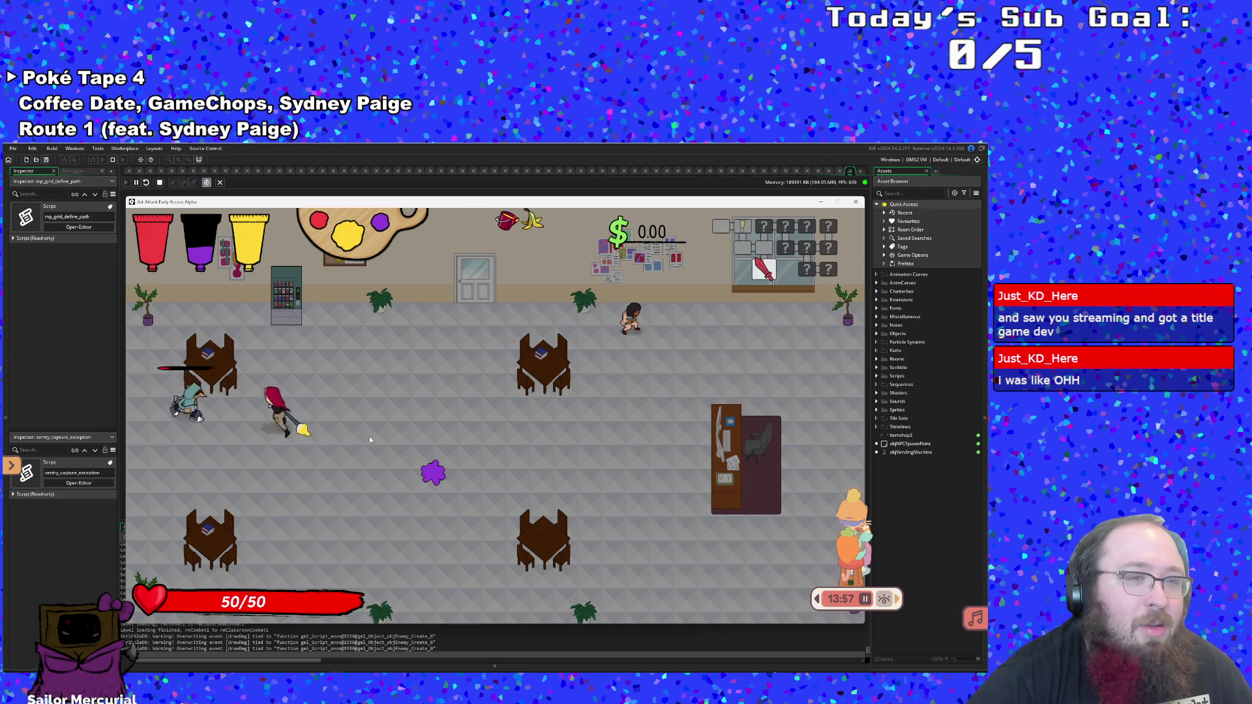
{"action": "key", "text": "w"}
{"action": "key", "text": "d"}
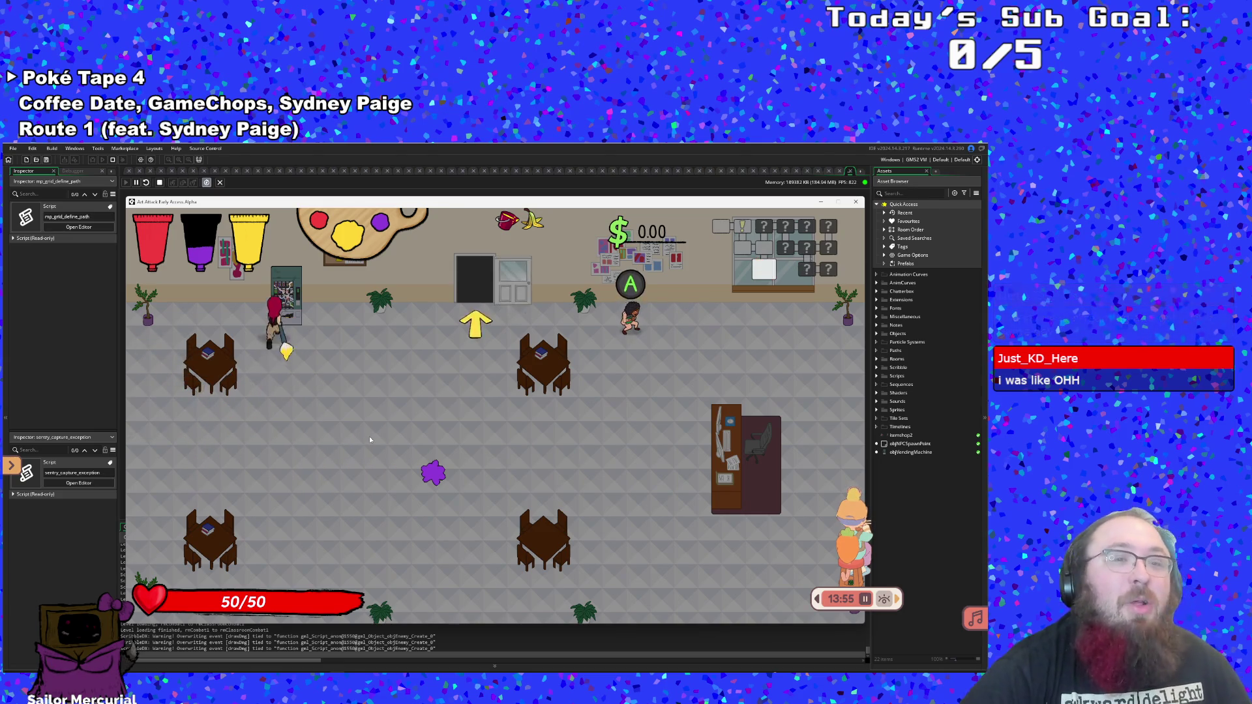
{"action": "key", "text": "s"}
{"action": "key", "text": "d"}
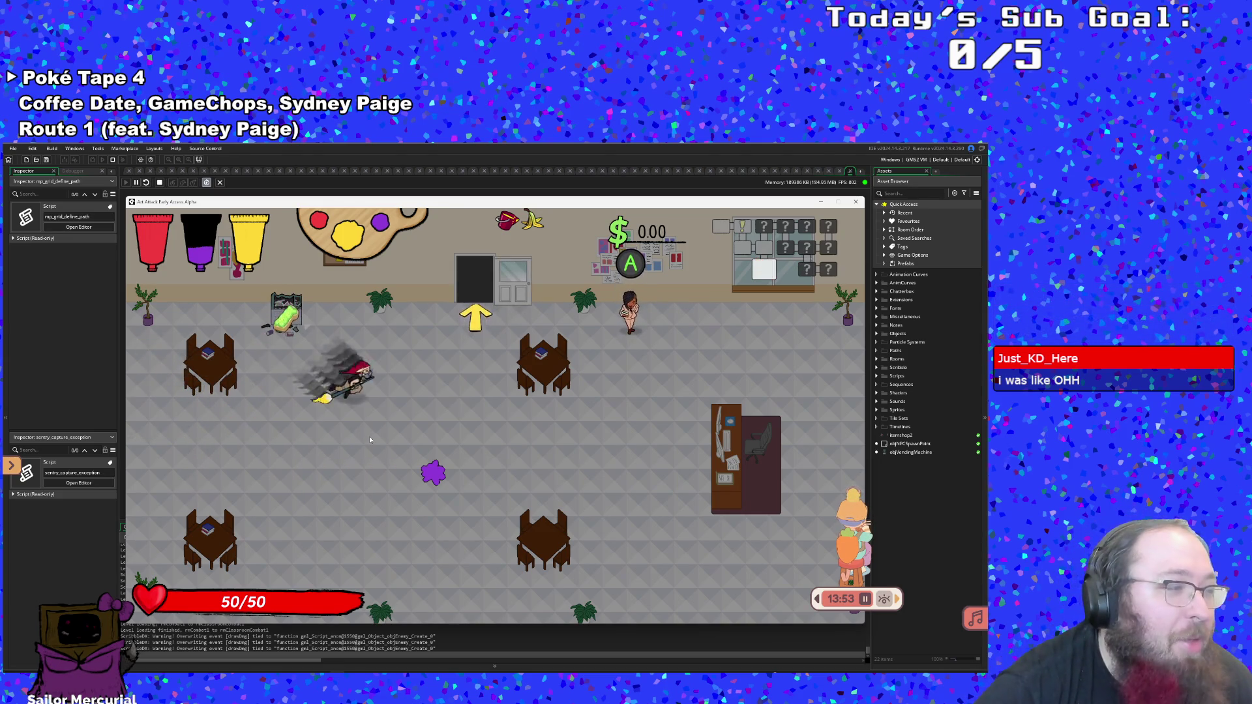
Talk to the student and advance through the dialogue to its end
{"action": "key", "text": "d"}
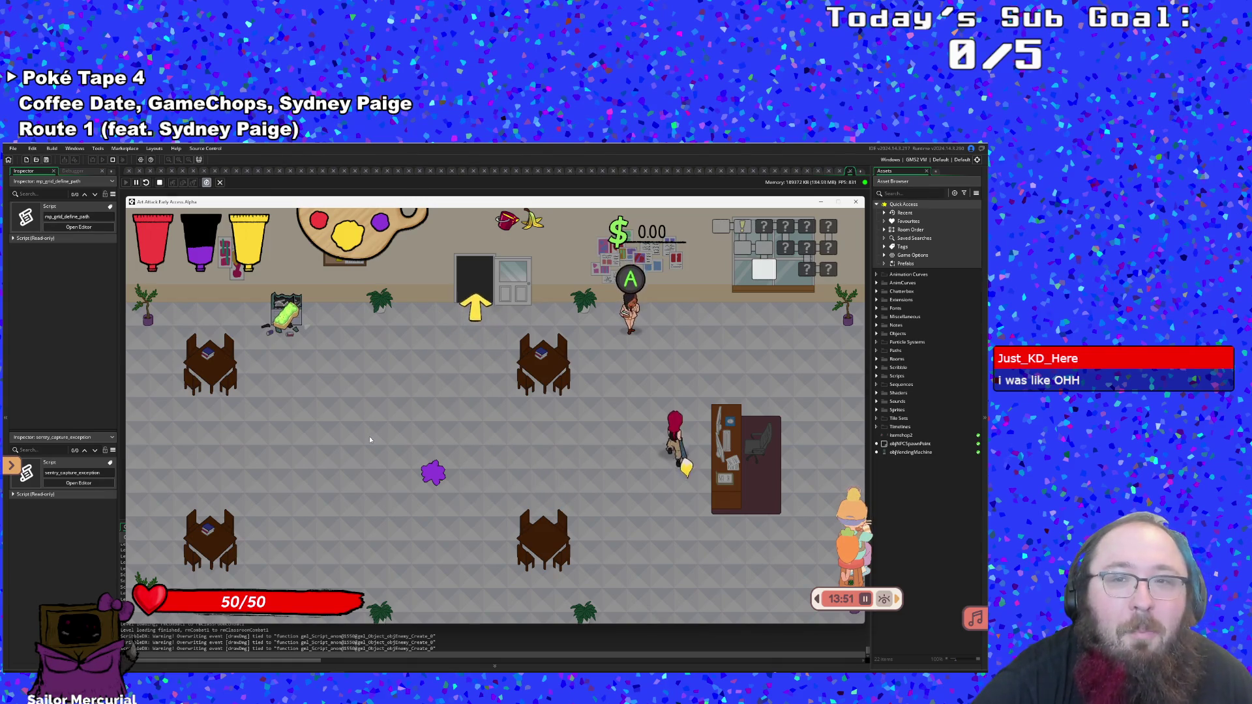
{"action": "key", "text": "w"}
{"action": "key", "text": "space"}
{"action": "key", "text": "space"}
{"action": "key", "text": "space"}
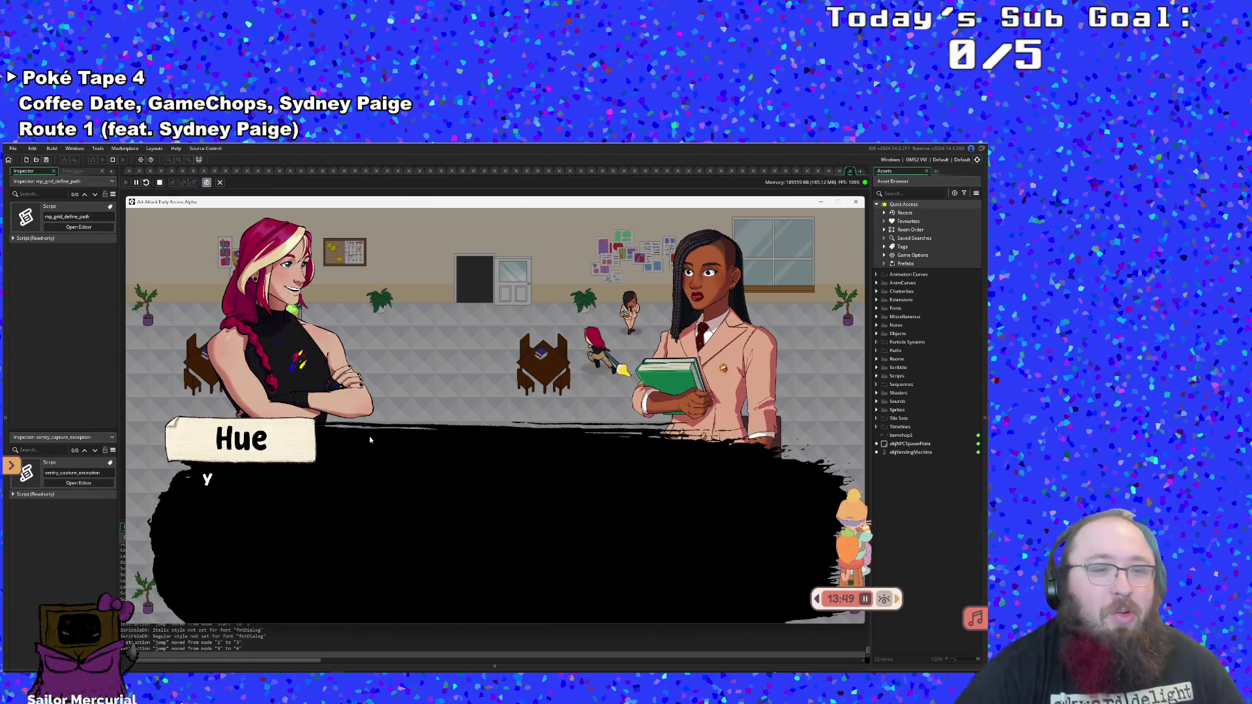
{"action": "key", "text": "space"}
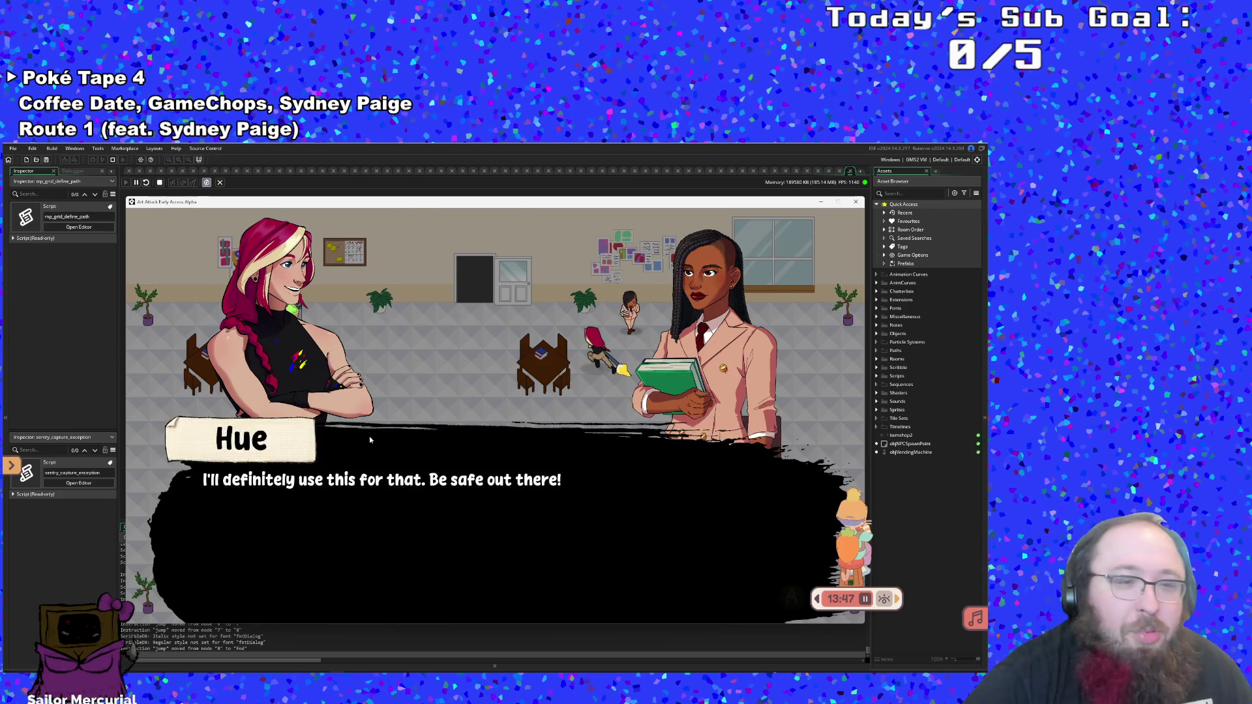
{"action": "key", "text": "space"}
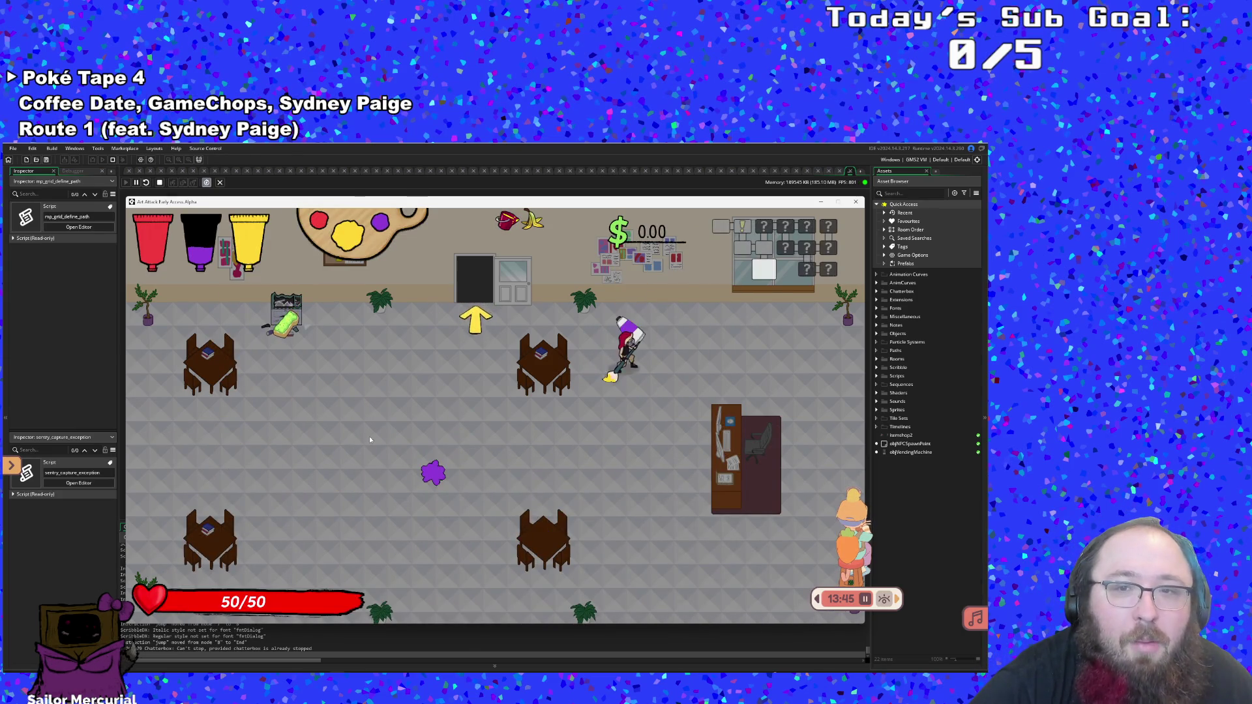
Refill purple paint at the station and go through the top door into the shop
{"action": "key", "text": "w"}
{"action": "key", "text": "s"}
{"action": "key", "text": "a"}
{"action": "key", "text": "w"}
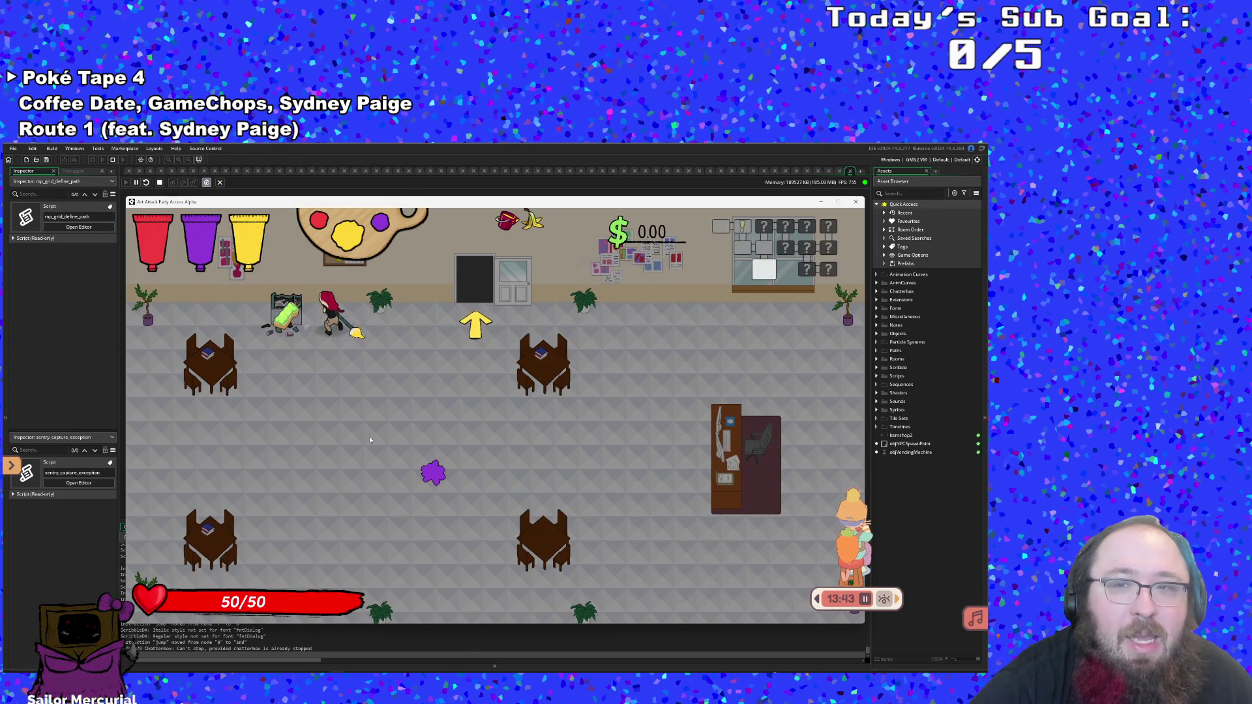
{"action": "key", "text": "d"}
{"action": "key", "text": "w"}
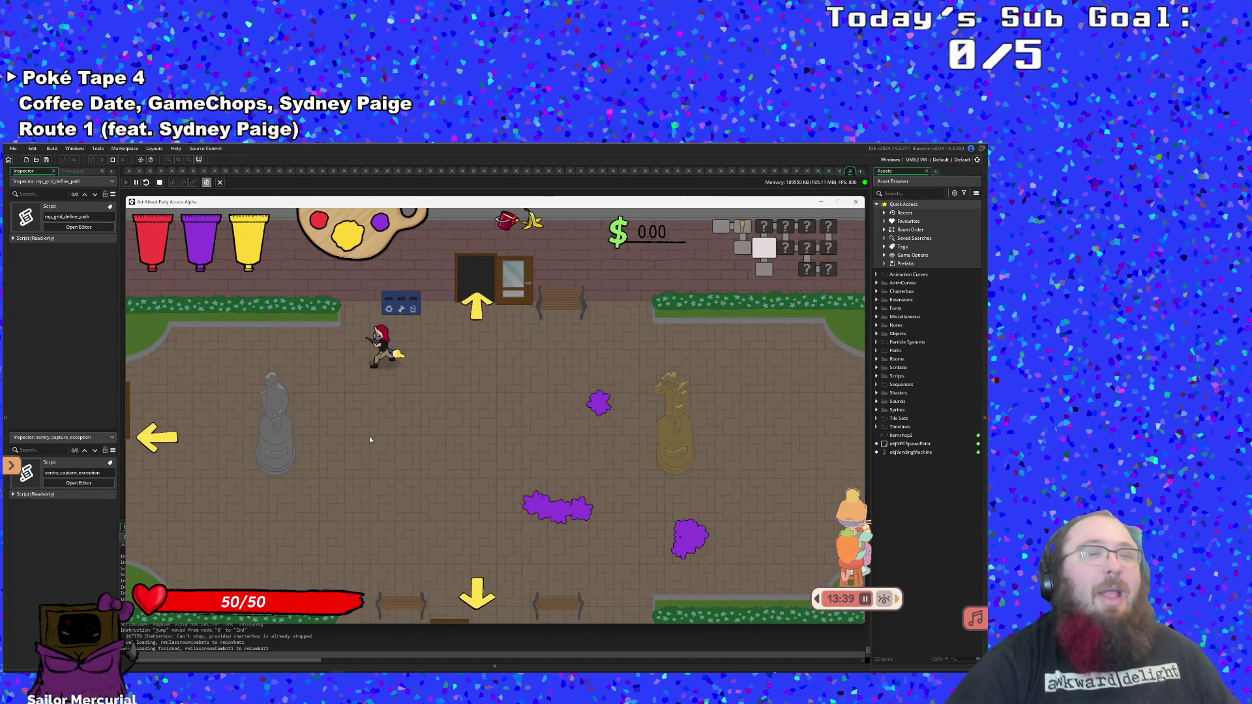
{"action": "key", "text": "w"}
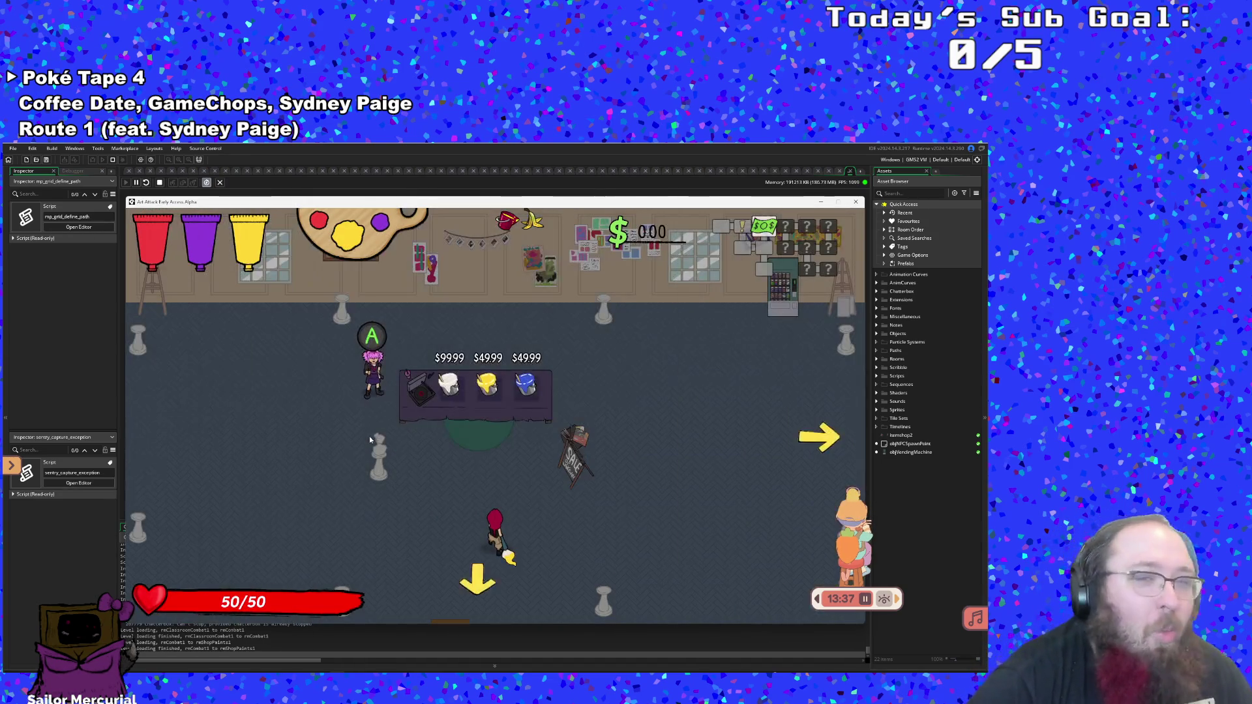
Walk past the sale sign and across the shop to the counter's Lemon mix offer
{"action": "key", "text": "d"}
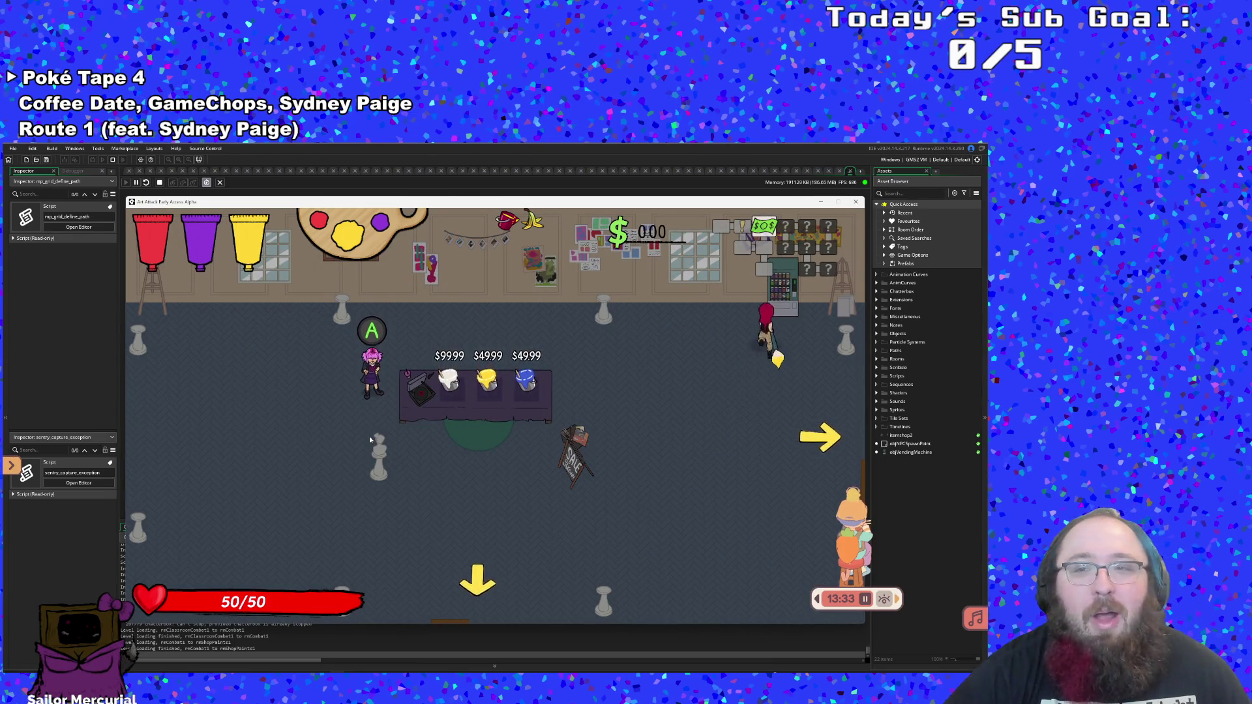
{"action": "key", "text": "a"}
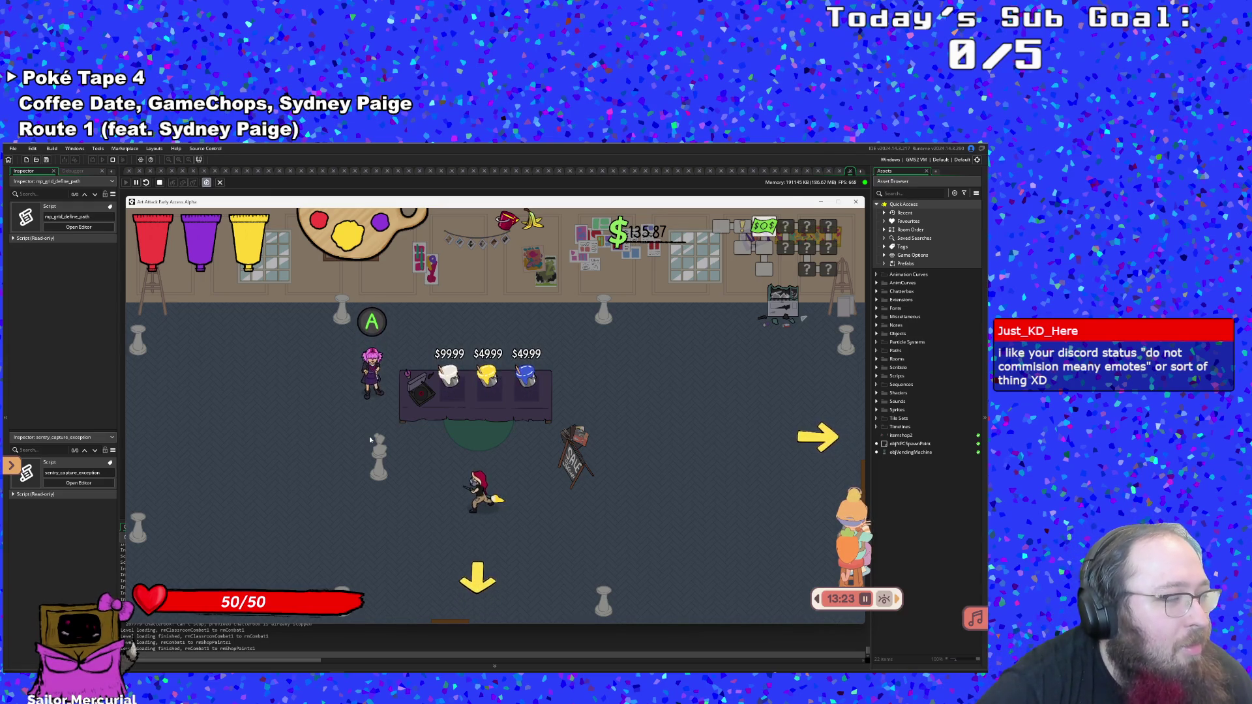
{"action": "key", "text": "Left"}
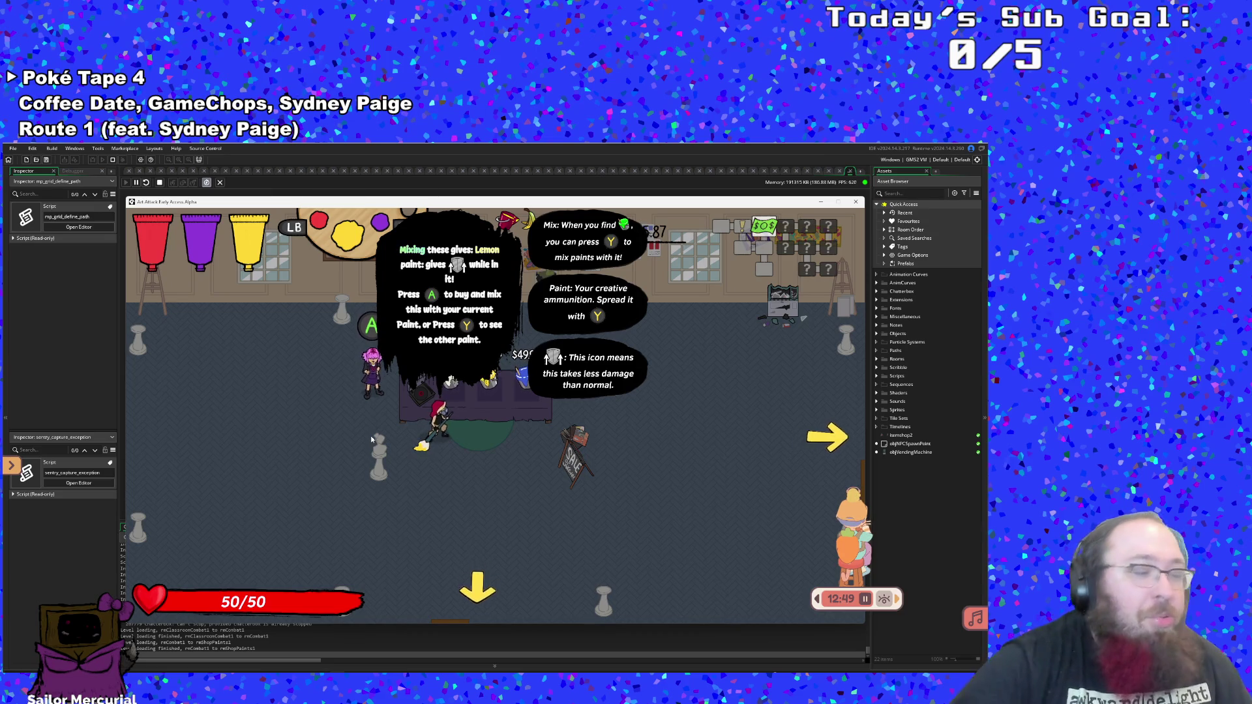
Browse the counter offers: Blue, White, Lavender and Brown mixes
{"action": "key", "text": "y"}
{"action": "key", "text": "Right"}
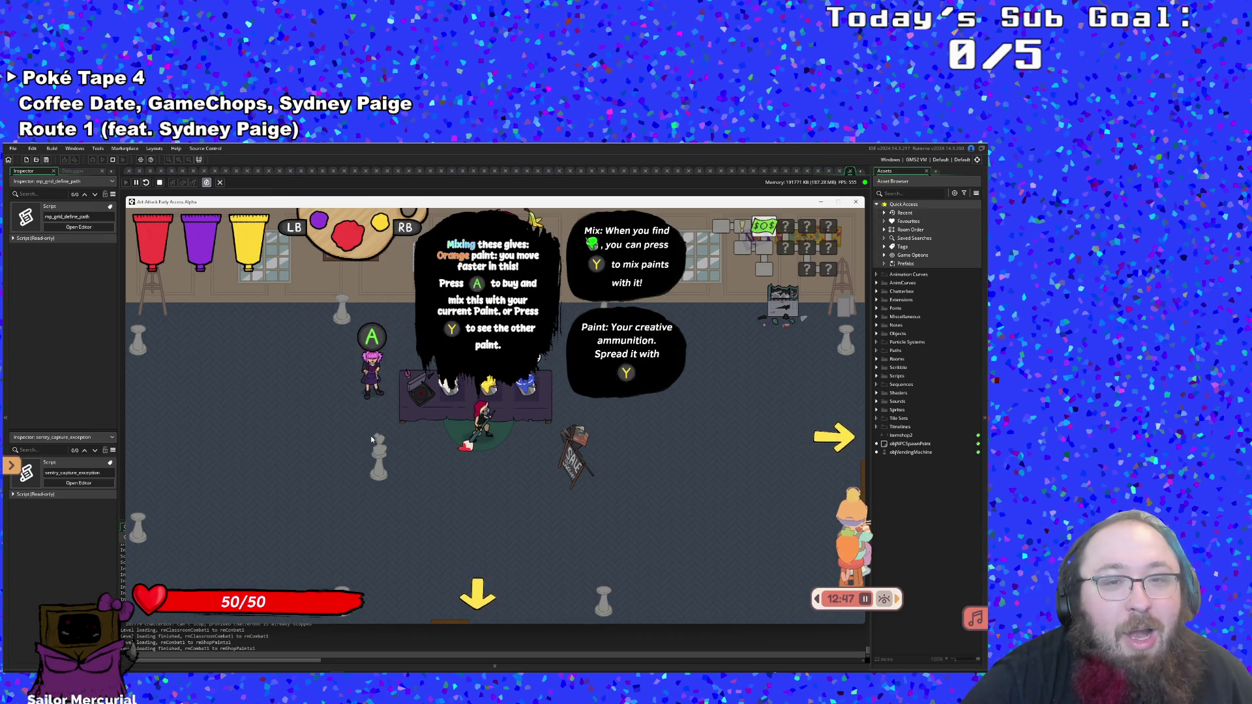
{"action": "key", "text": "Down"}
{"action": "key", "text": "Left"}
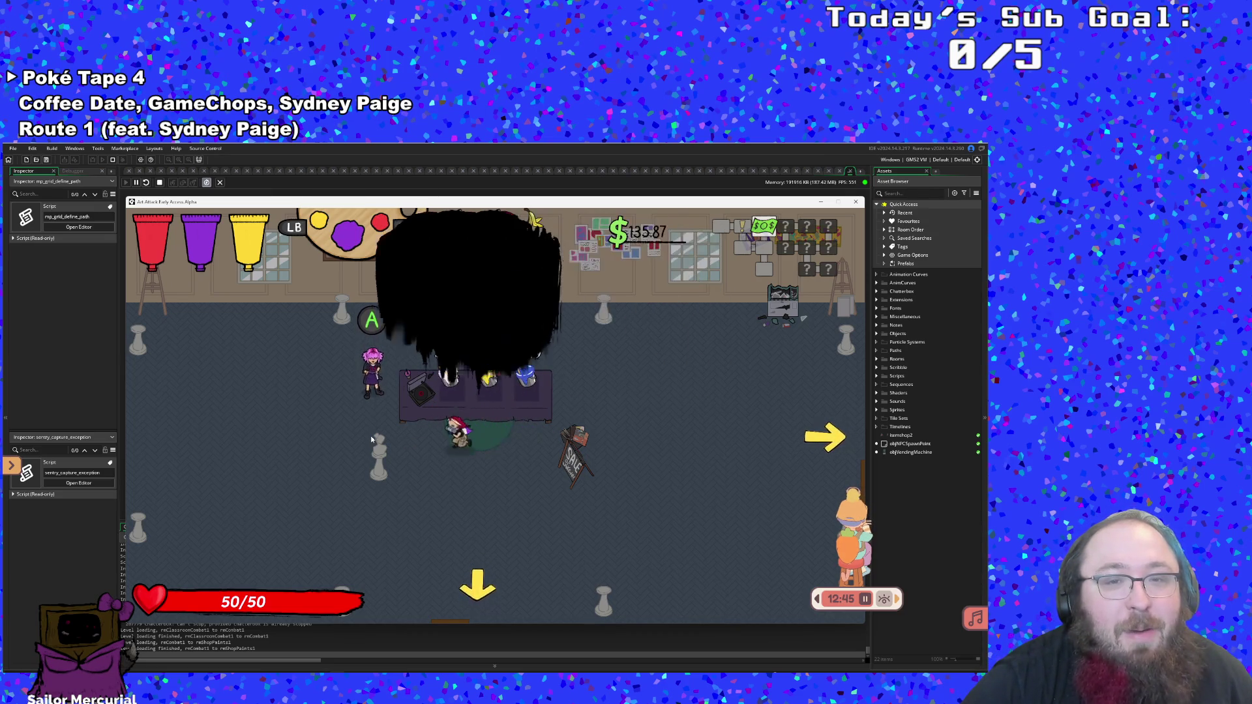
{"action": "key", "text": "Up"}
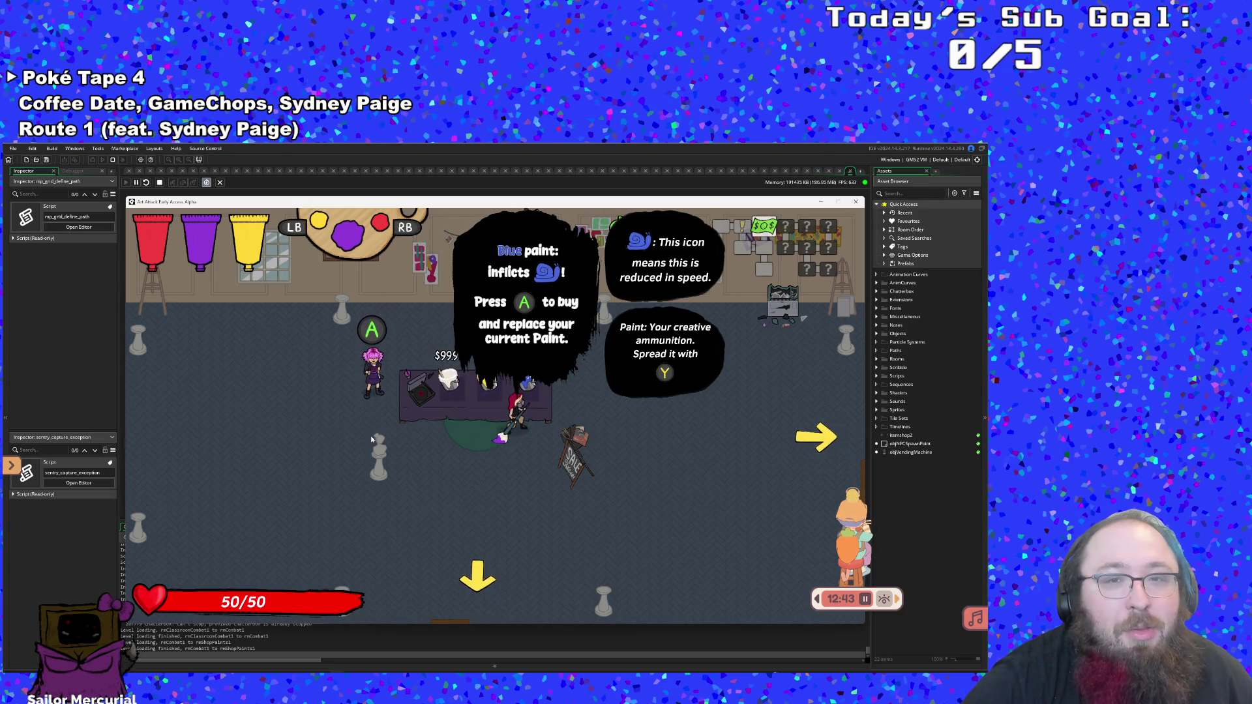
{"action": "key", "text": "Left"}
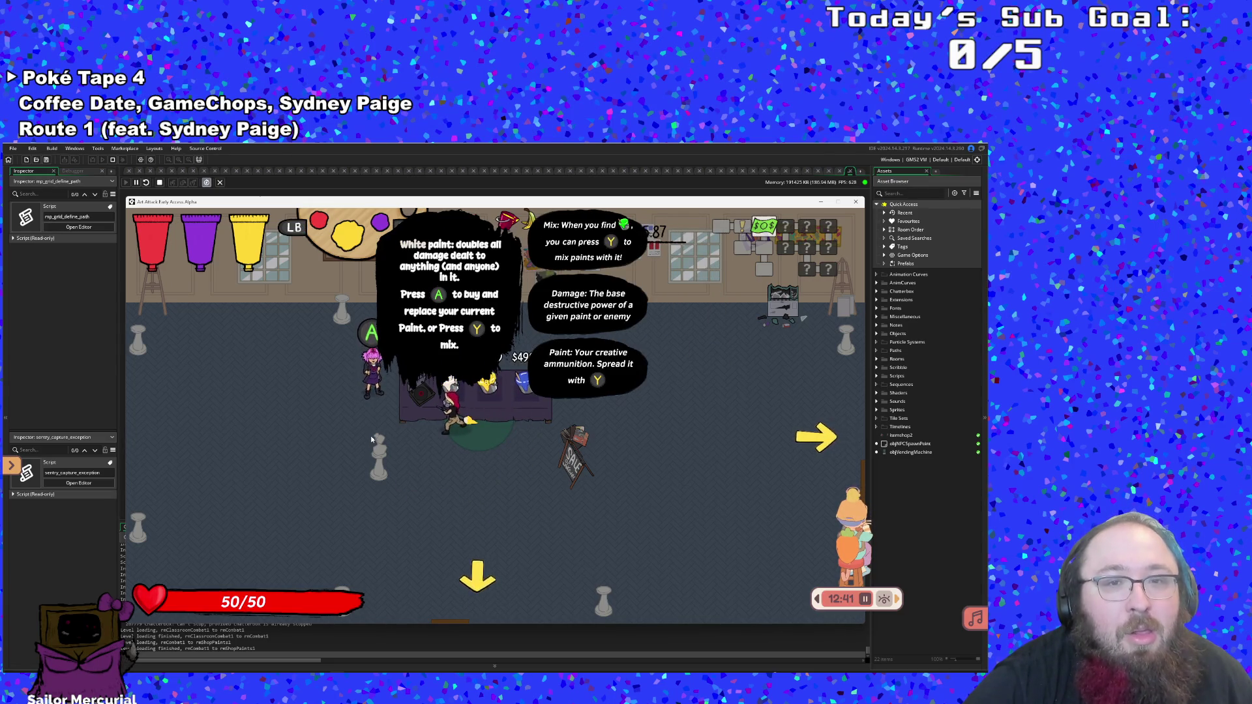
{"action": "key", "text": "y"}
{"action": "key", "text": "Down"}
{"action": "key", "text": "Up"}
{"action": "key", "text": "y"}
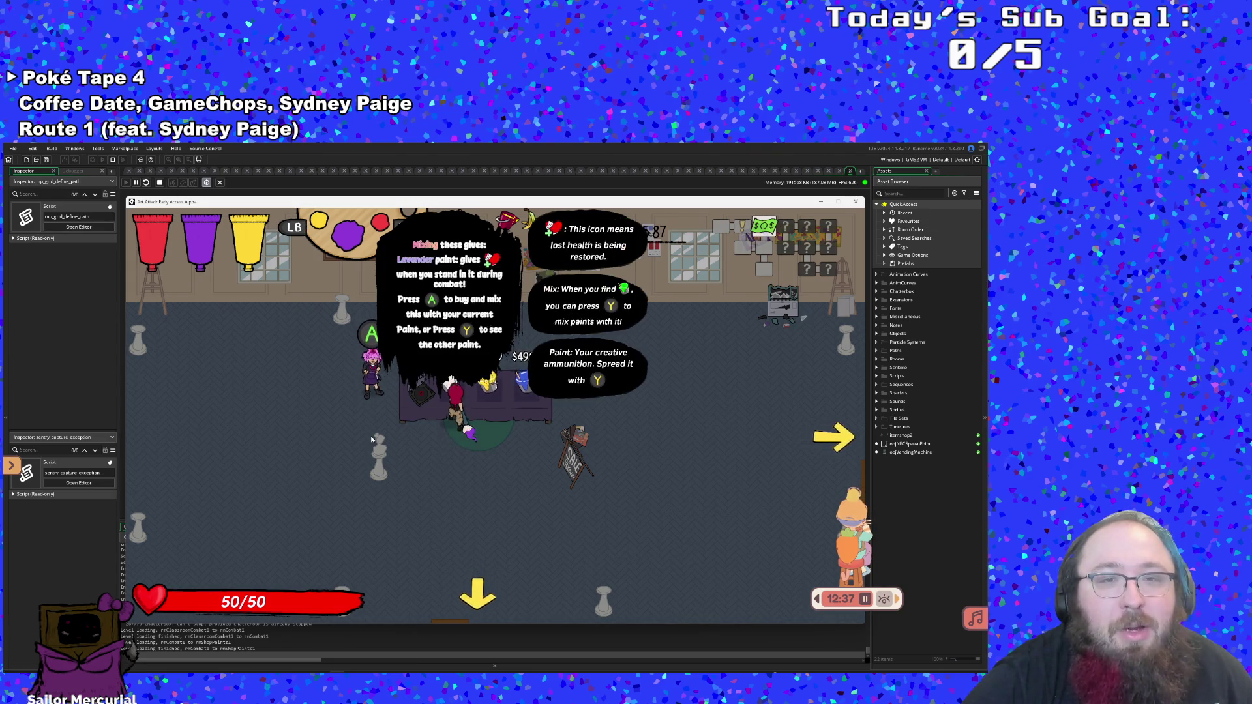
{"action": "key", "text": "Right"}
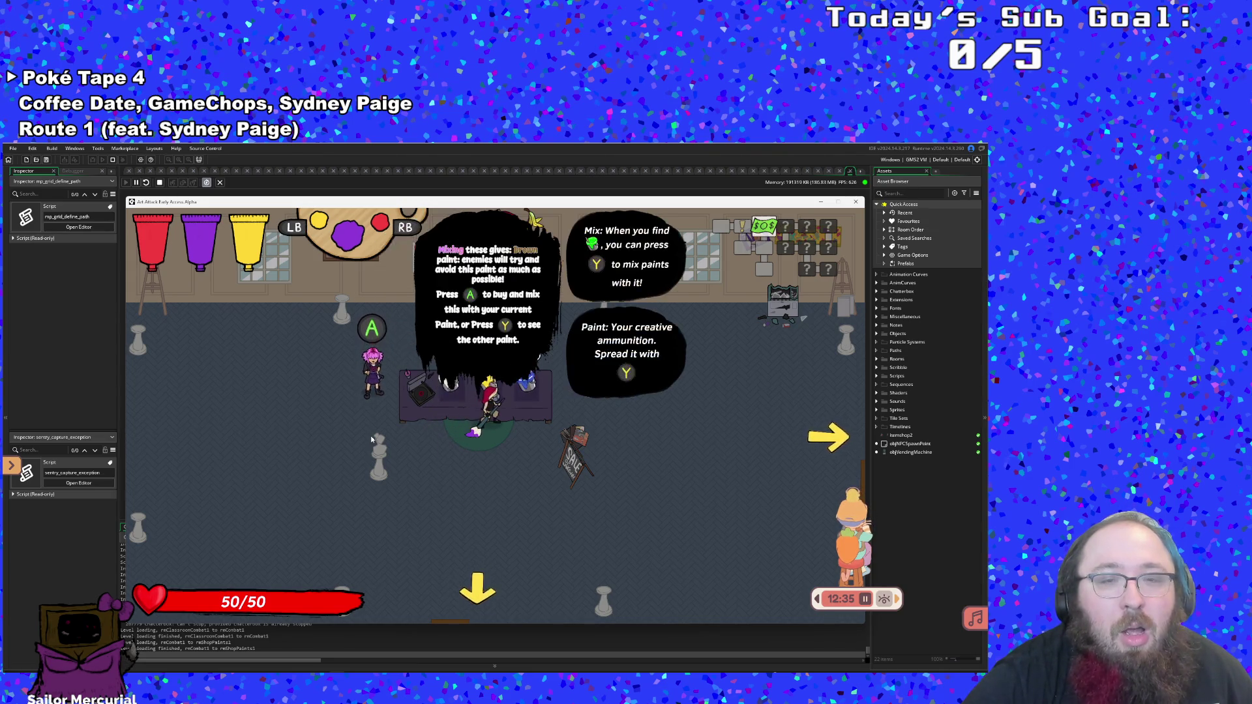
{"action": "key", "text": "Right"}
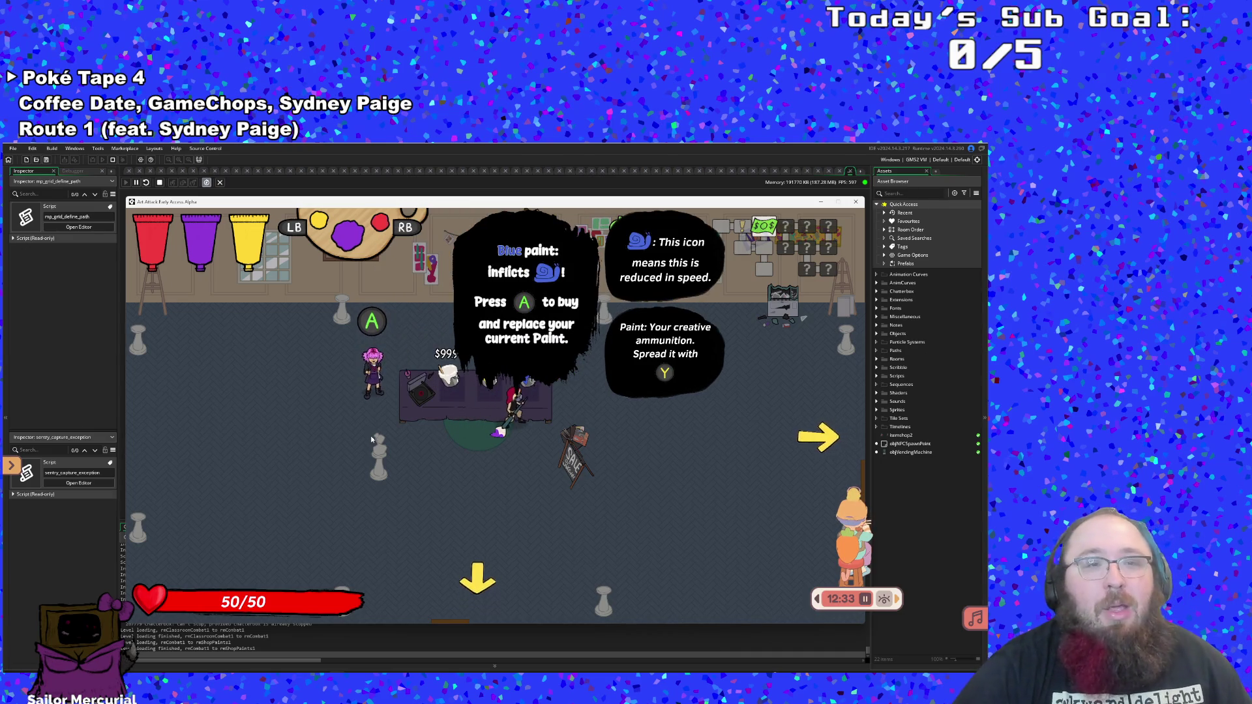
Buy the Blue paint to mix green, then walk down-right out of the shop
{"action": "key", "text": "y"}
{"action": "key", "text": "a"}
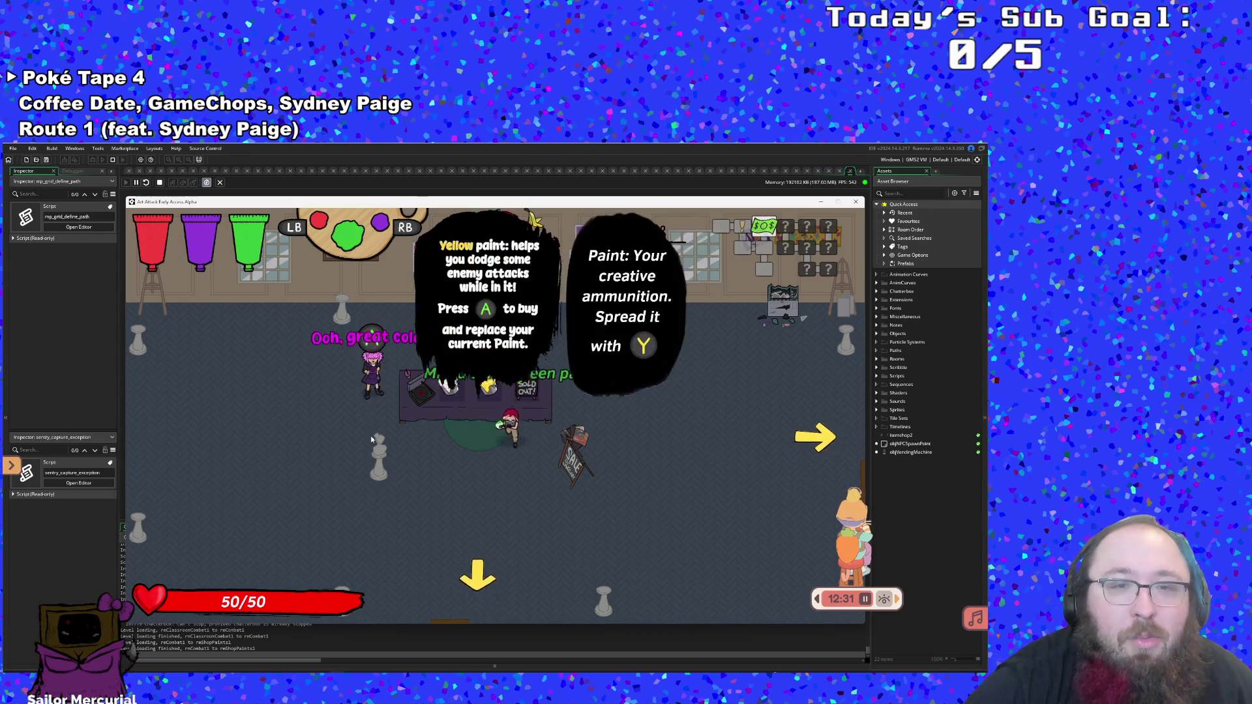
{"action": "key", "text": "Left"}
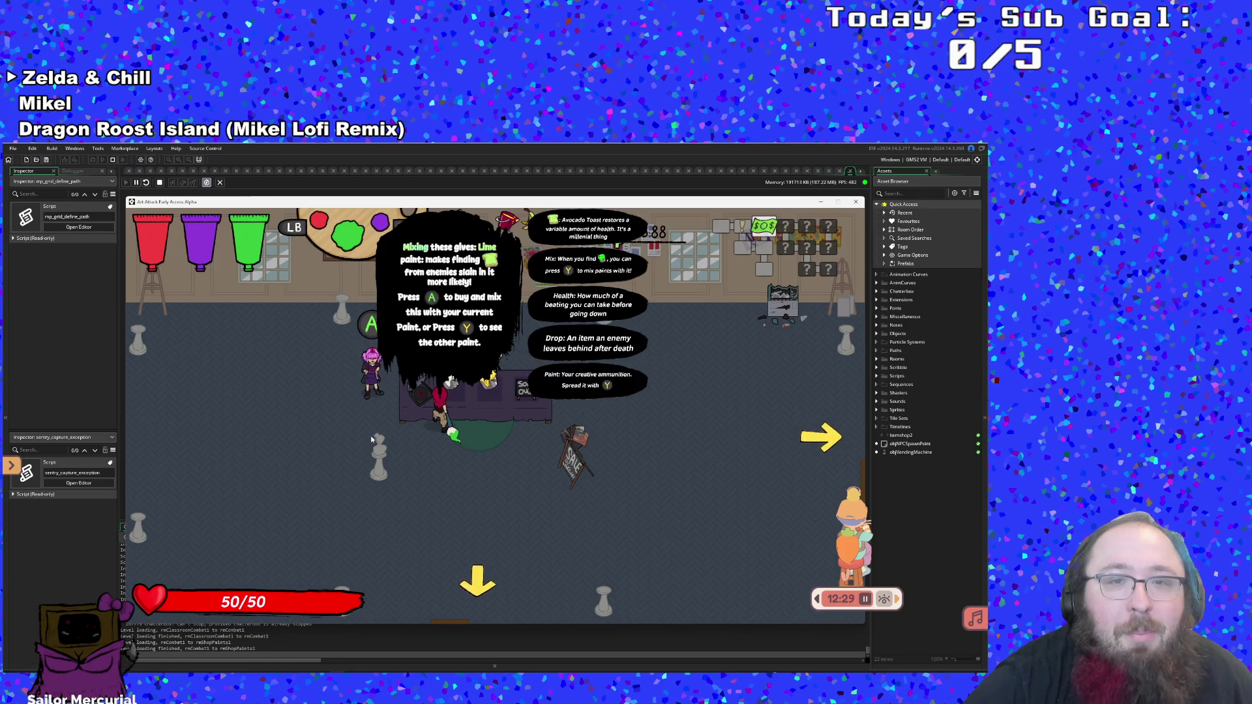
{"action": "key", "text": "y"}
{"action": "key", "text": "y"}
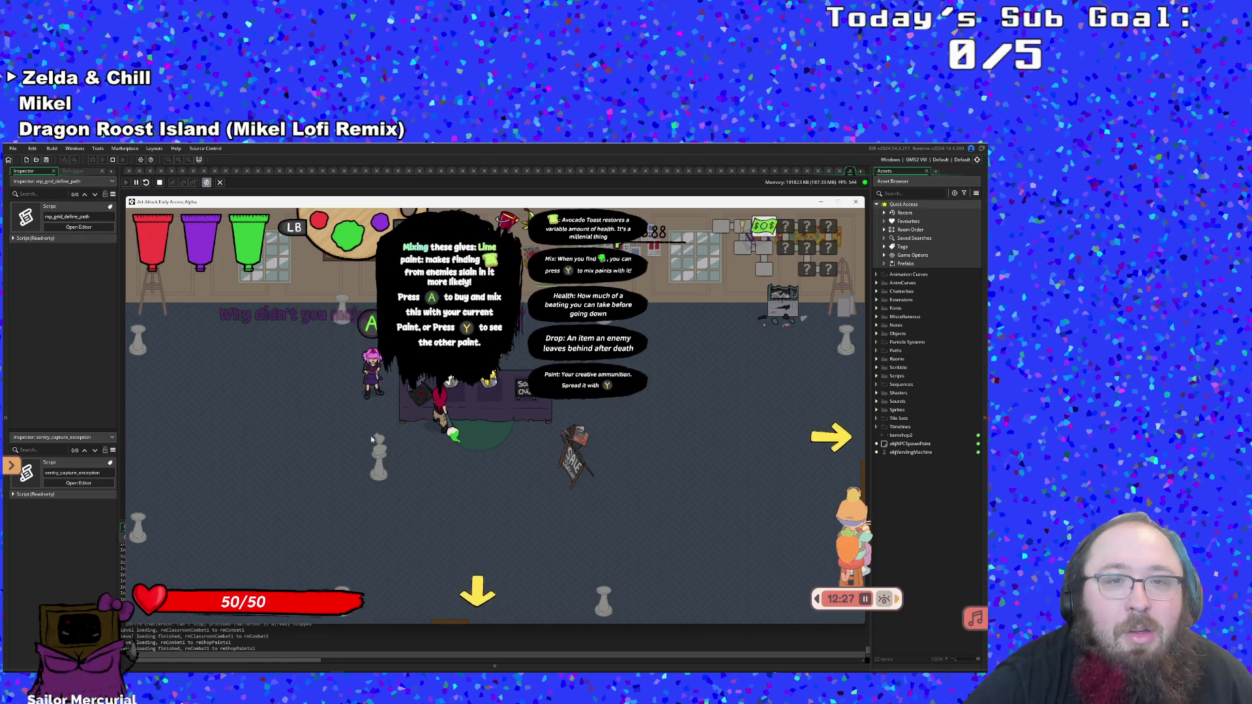
{"action": "key", "text": "Down"}
{"action": "key", "text": "Right"}
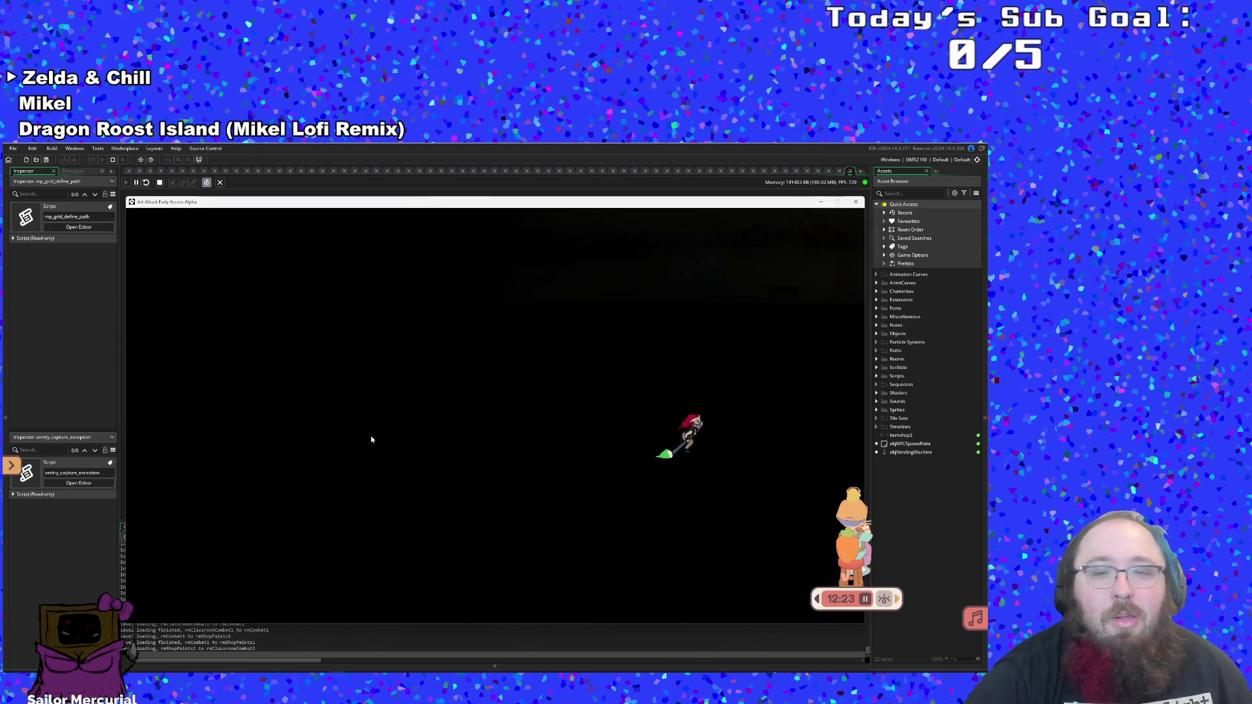
Fight and knock down the first enemy and the big enemy
{"action": "key", "text": "Right"}
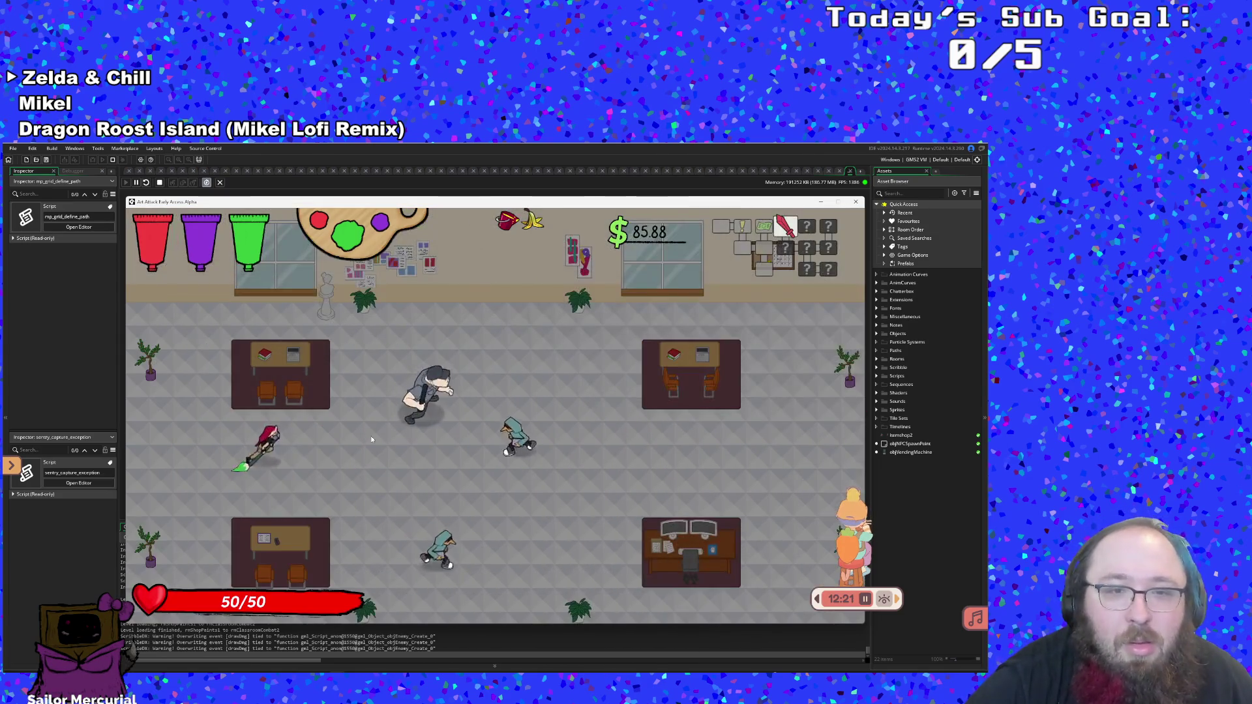
{"action": "key", "text": "Right"}
{"action": "key", "text": "Up"}
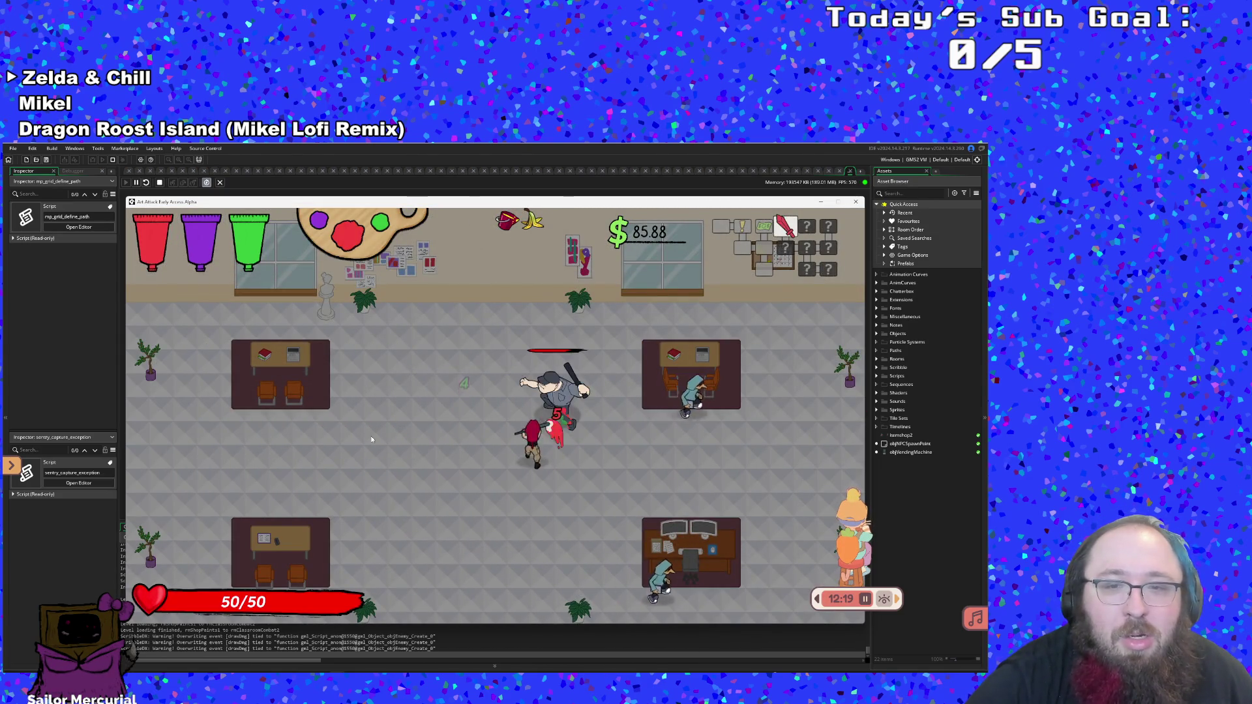
{"action": "key", "text": "Left"}
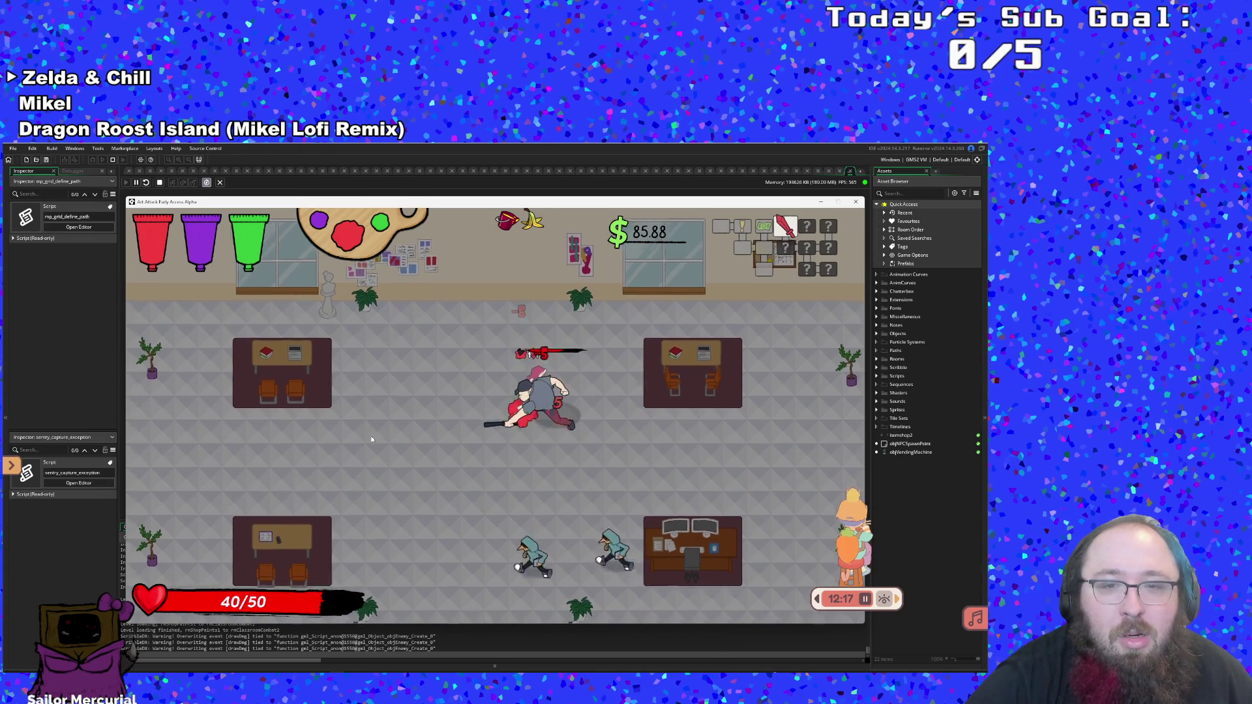
{"action": "key", "text": "Right"}
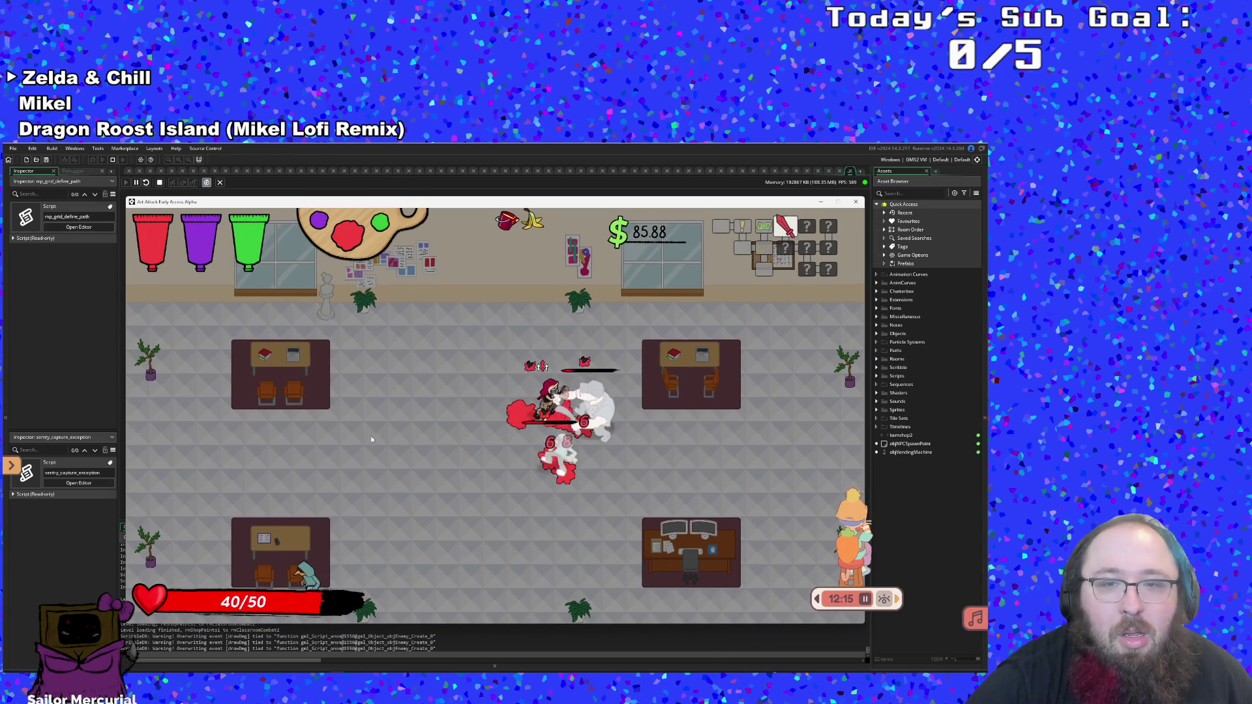
{"action": "key", "text": "Left"}
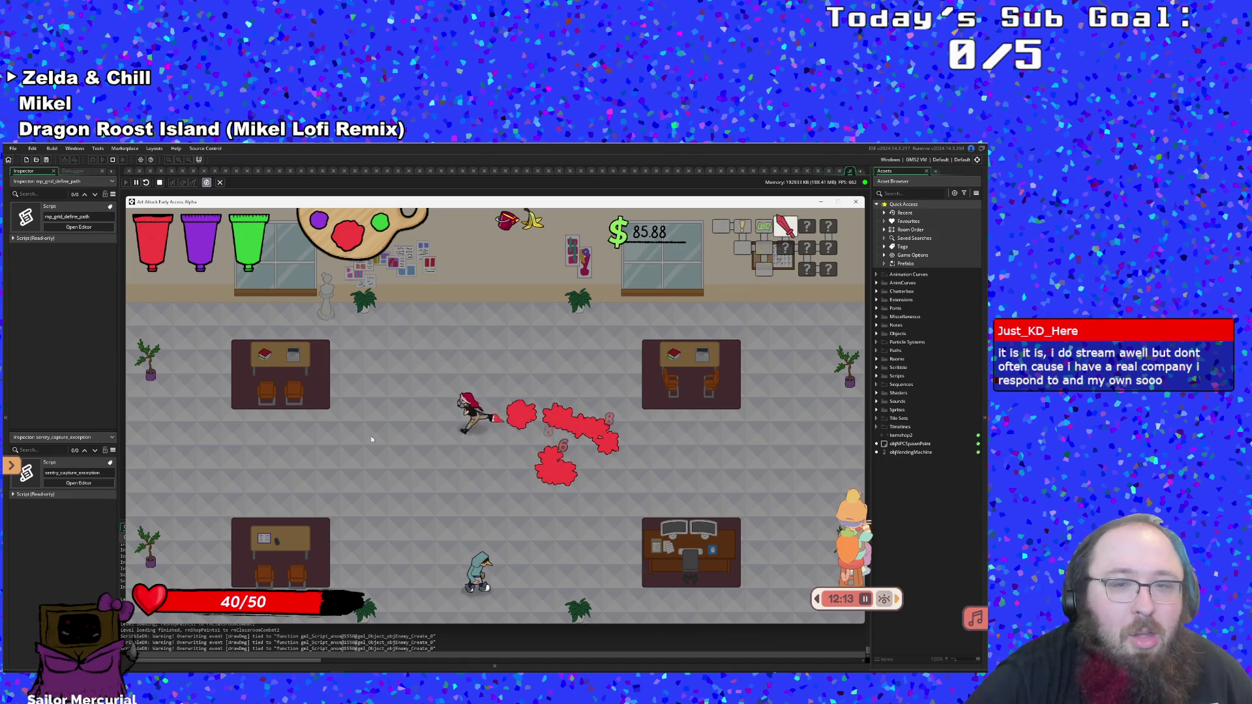
Dodge around the hooded enemy by the desk and defeat it
{"action": "key", "text": "Right"}
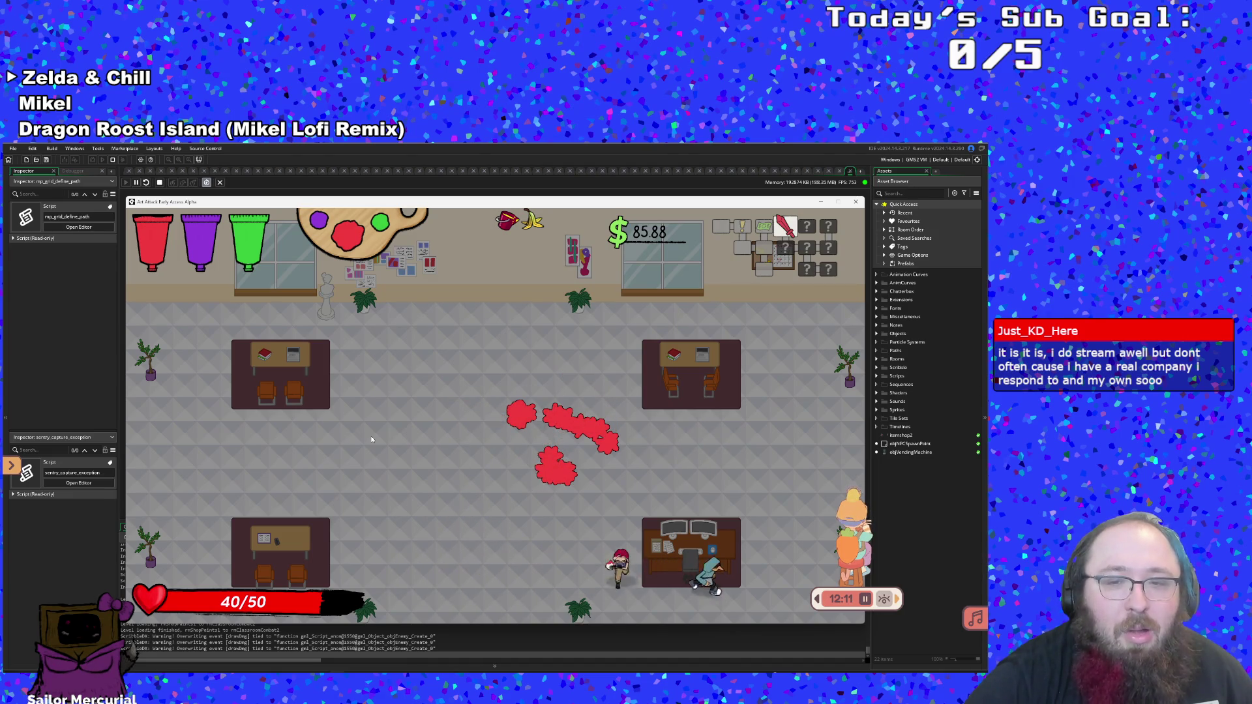
{"action": "key", "text": "Right"}
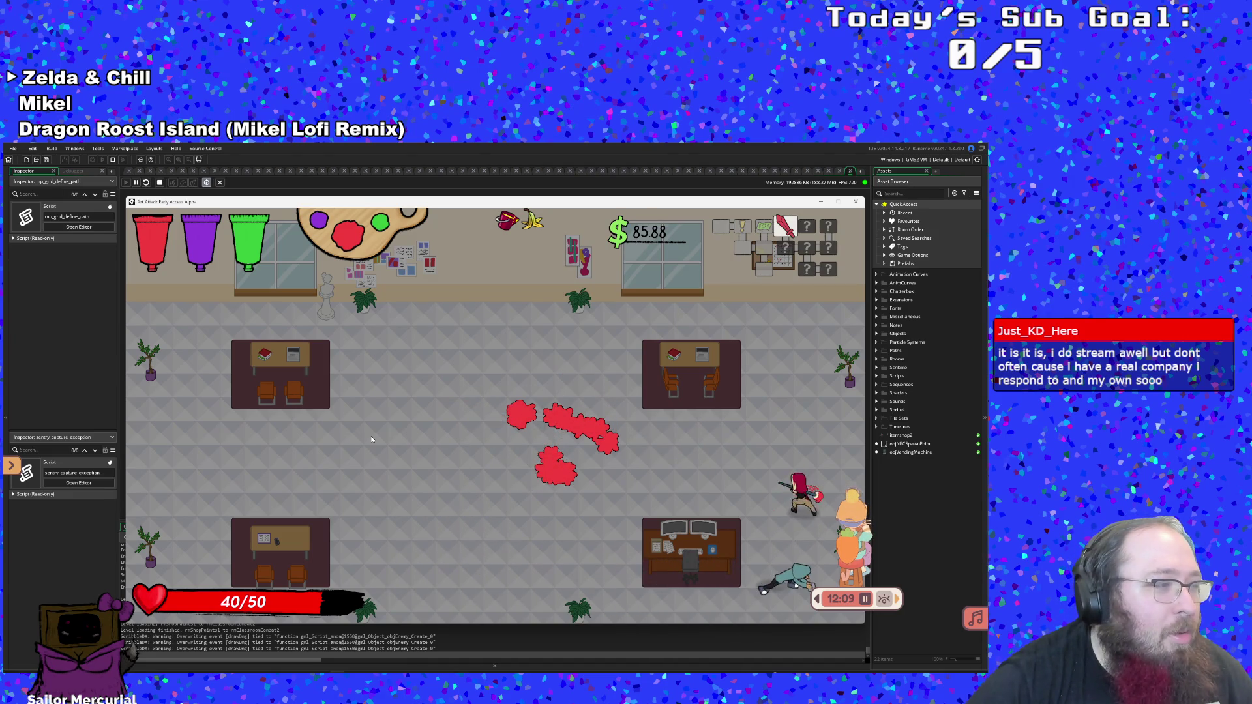
{"action": "key", "text": "Left"}
{"action": "key", "text": "Up"}
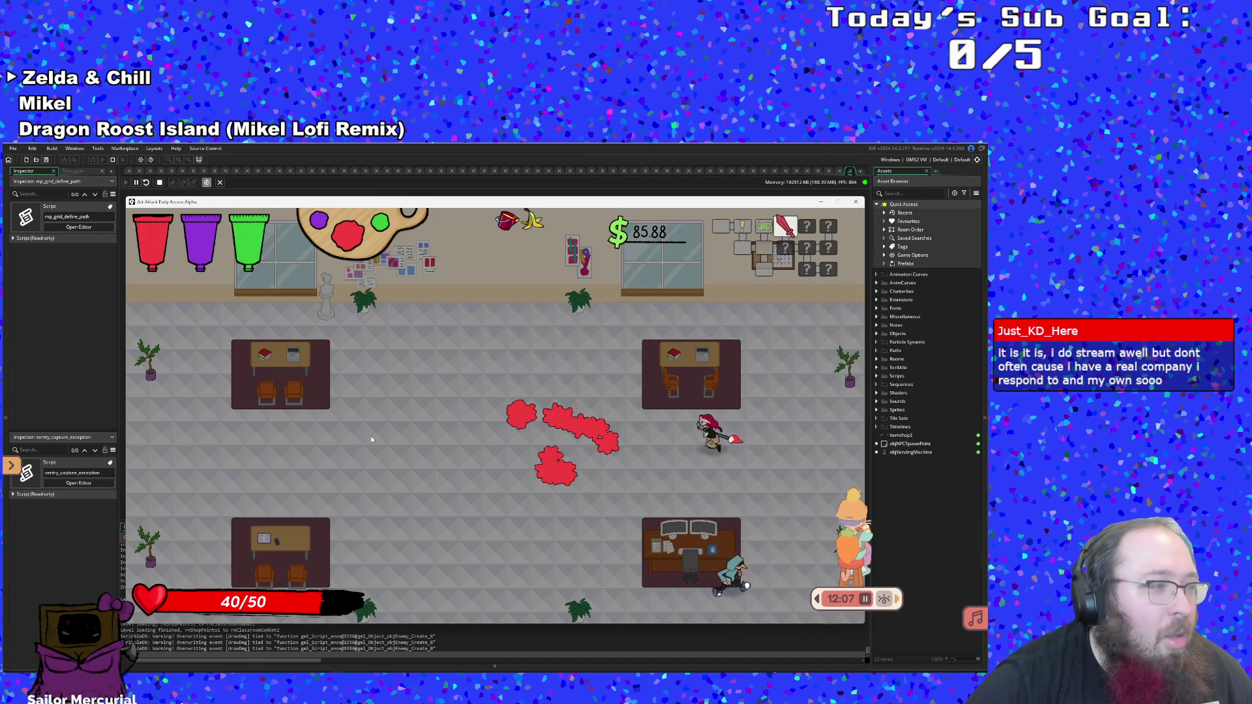
{"action": "key", "text": "Down"}
{"action": "key", "text": "Left"}
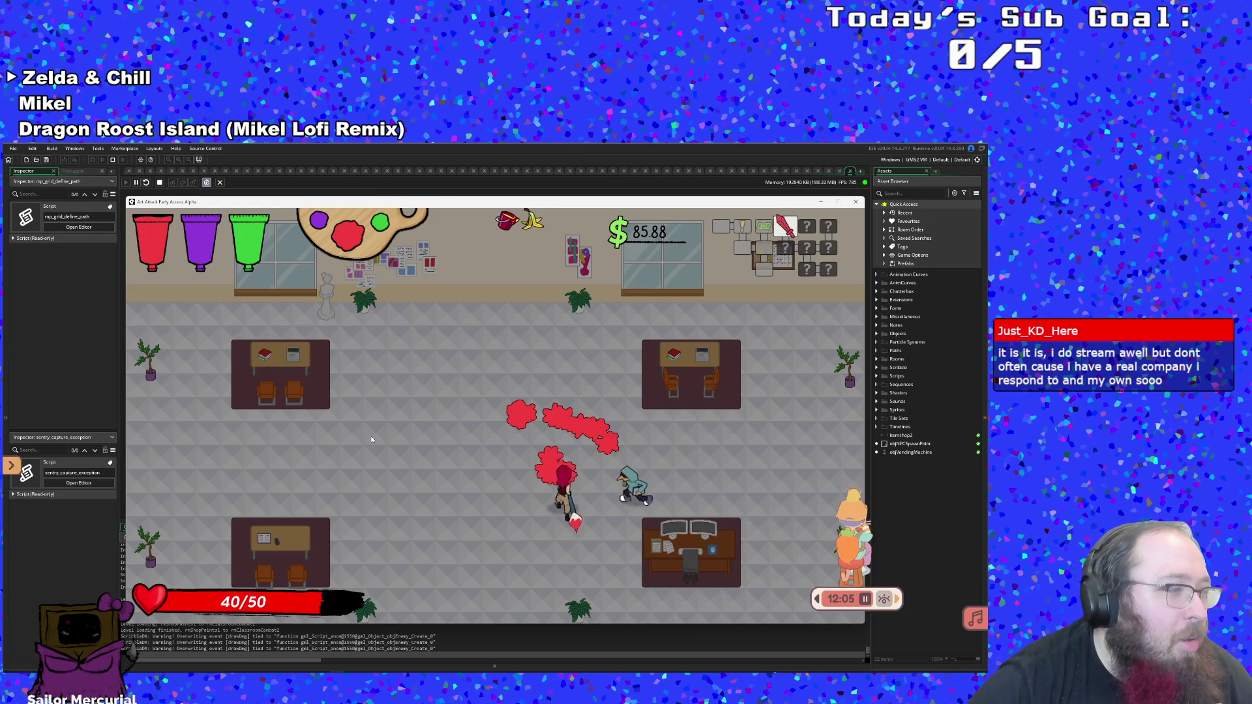
{"action": "key", "text": "Left"}
{"action": "key", "text": "Up"}
{"action": "key", "text": "Down"}
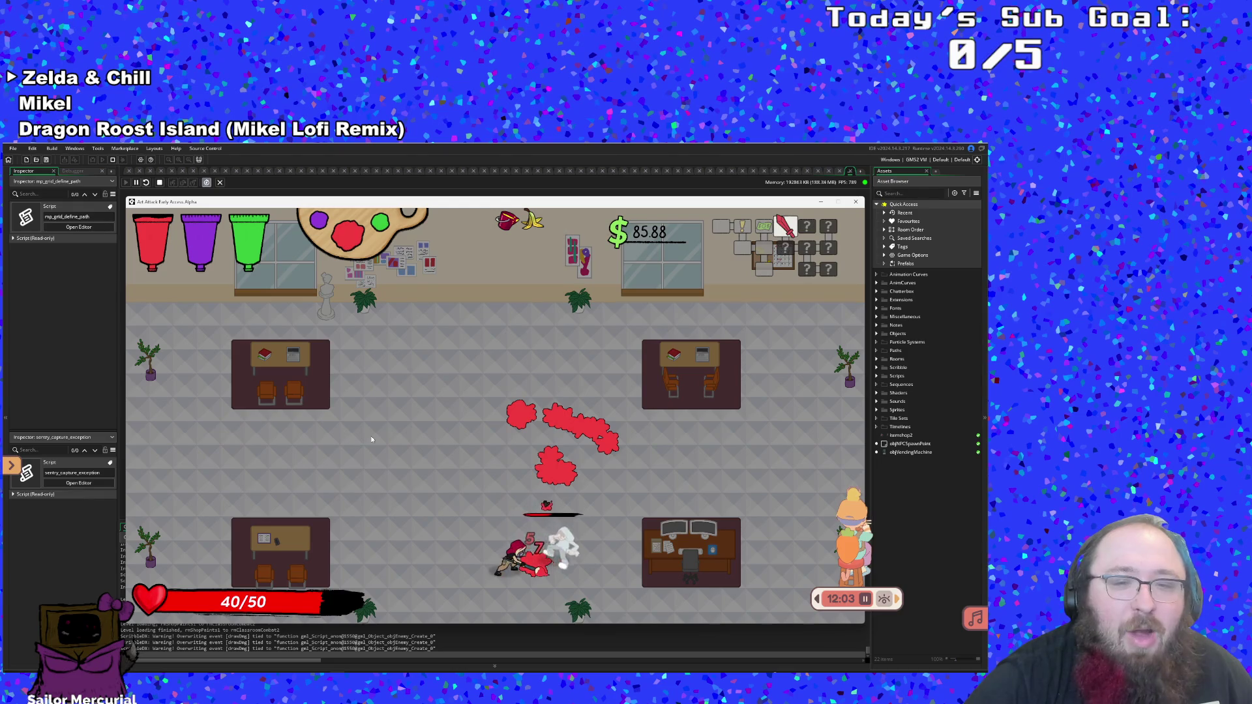
{"action": "key", "text": "Right"}
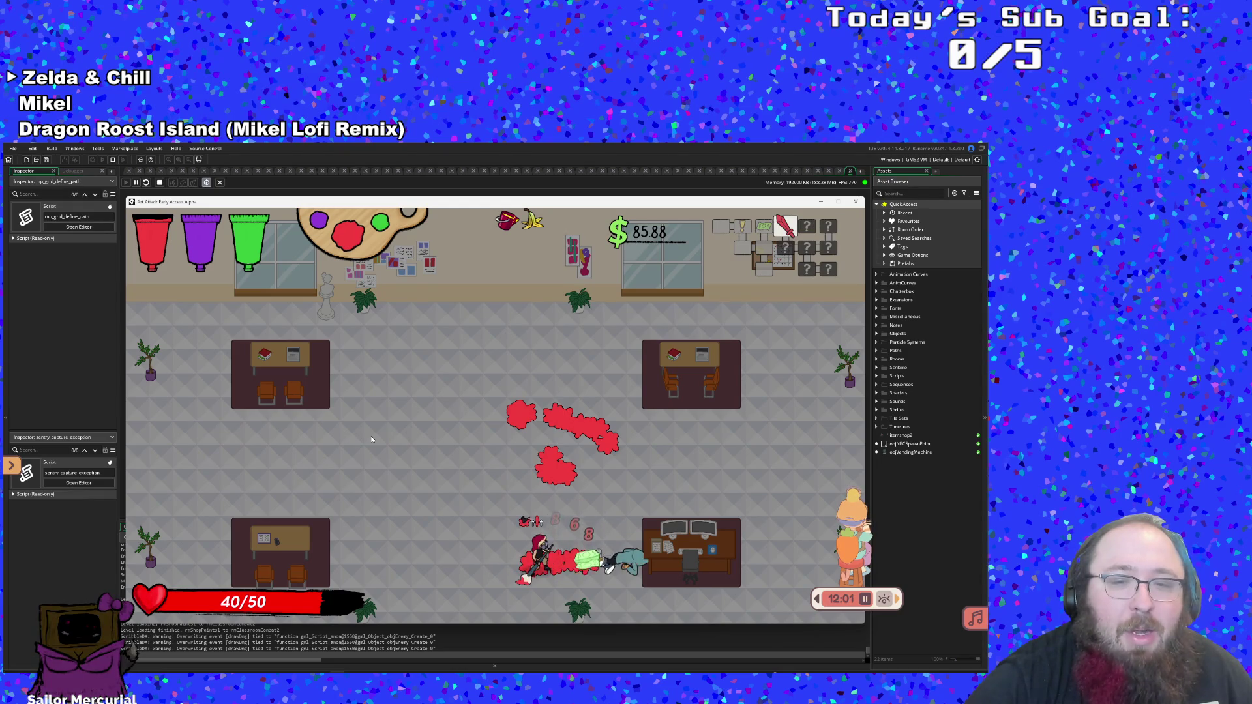
Collect the dropped money and walk through the bottom exit
{"action": "key", "text": "Left"}
{"action": "key", "text": "Right"}
{"action": "key", "text": "Left"}
{"action": "key", "text": "Up"}
{"action": "key", "text": "Down"}
{"action": "key", "text": "Left"}
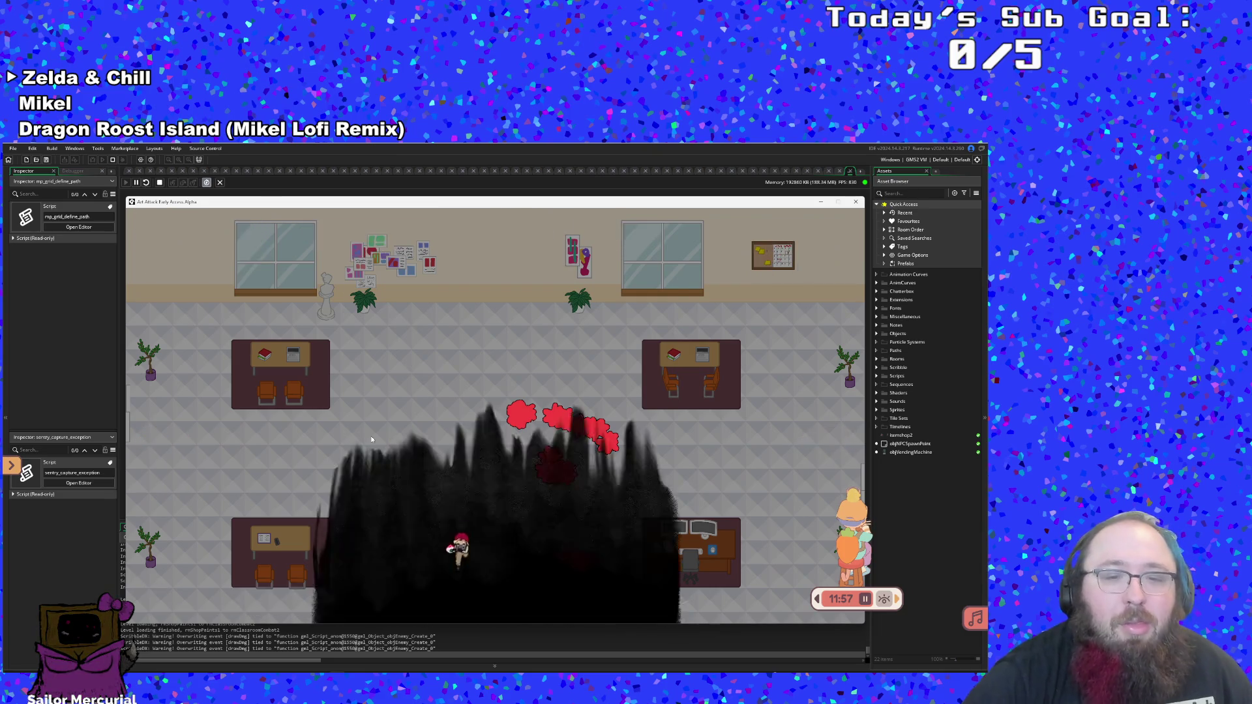
Dash across the new classroom and attack the nearby enemies
{"action": "key", "text": "Left"}
{"action": "key", "text": "Down"}
{"action": "key", "text": "Right"}
{"action": "key", "text": "Up"}
{"action": "key", "text": "Left"}
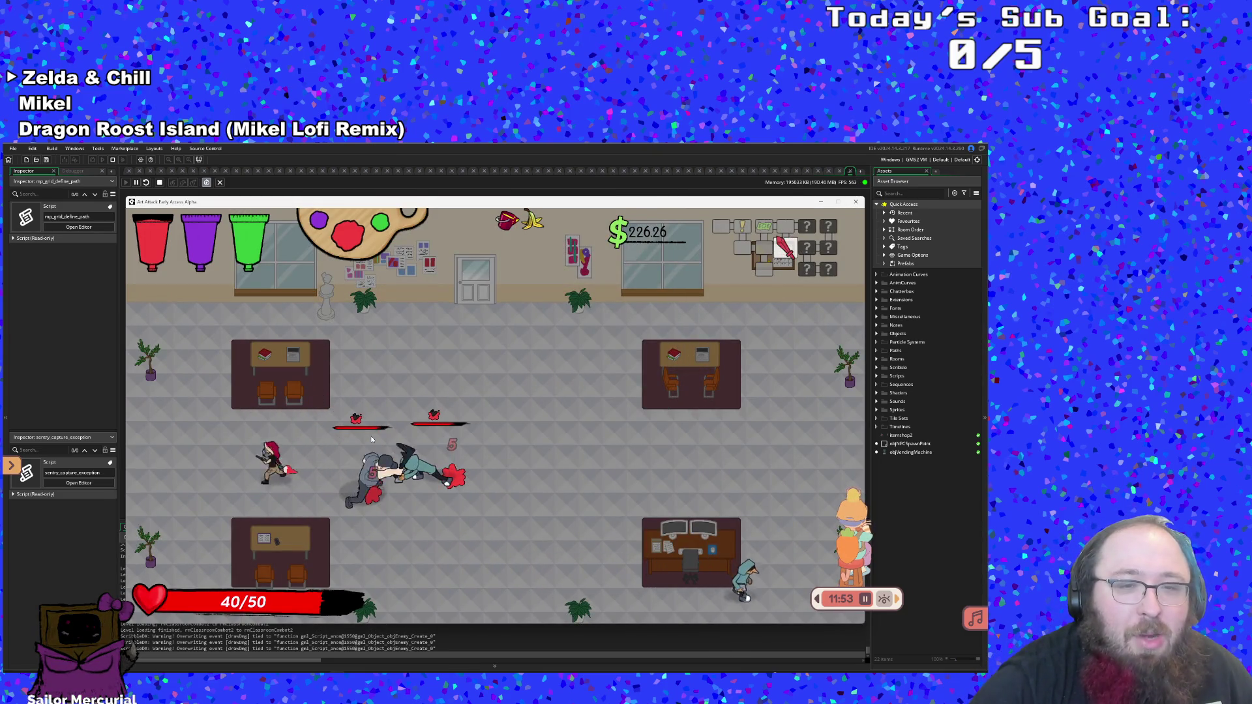
{"action": "left_click", "coordinate": [371, 439]}
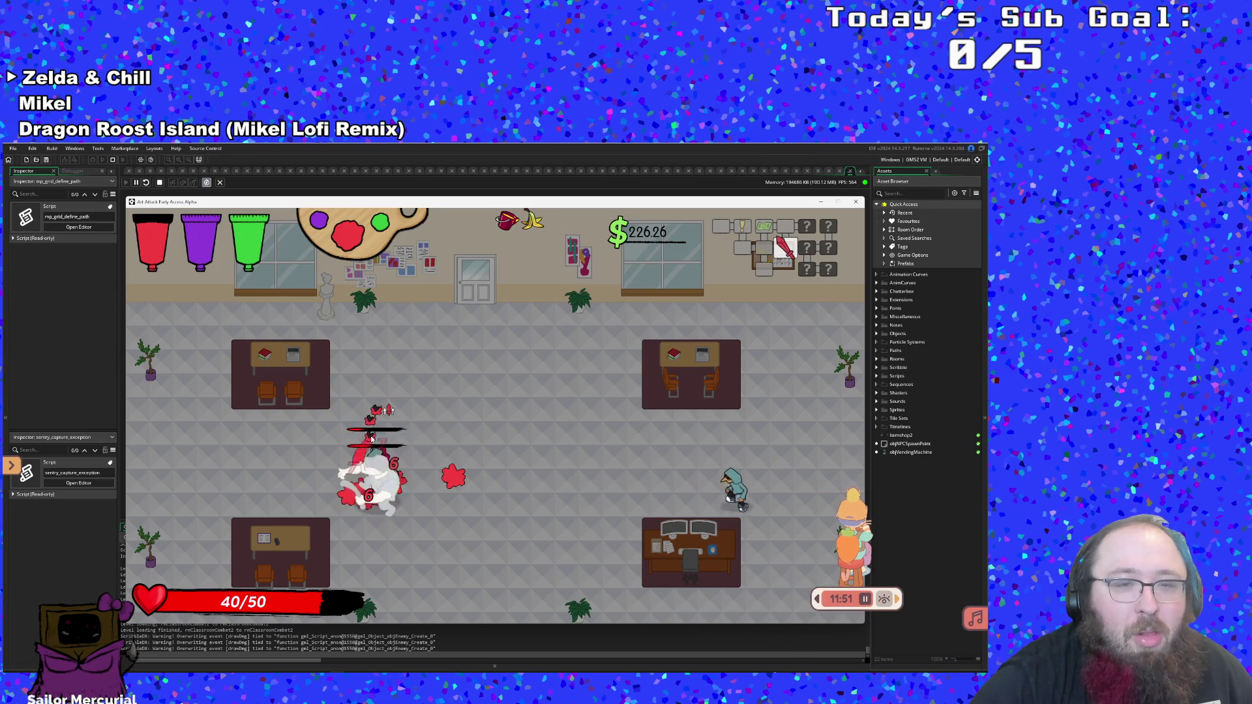
Close in on the hooded enemy, strike it, then dash around the cleared room
{"action": "key", "text": "Down"}
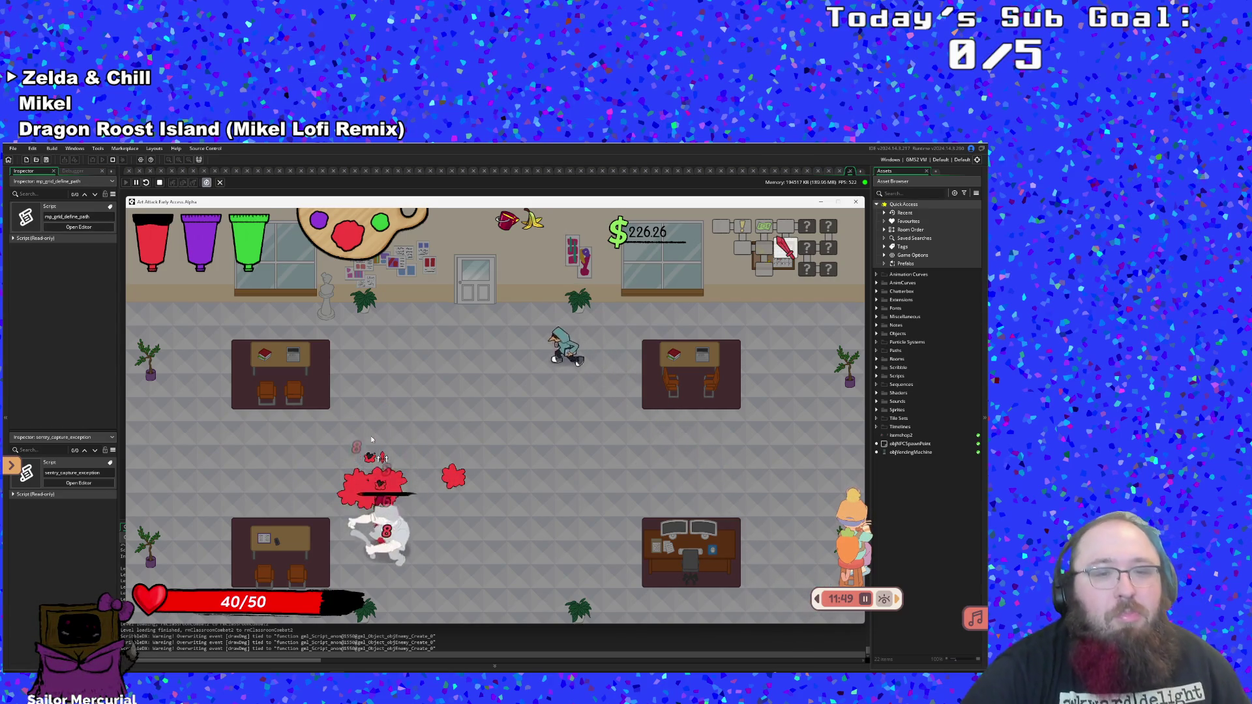
{"action": "key", "text": "Up"}
{"action": "key", "text": "Right"}
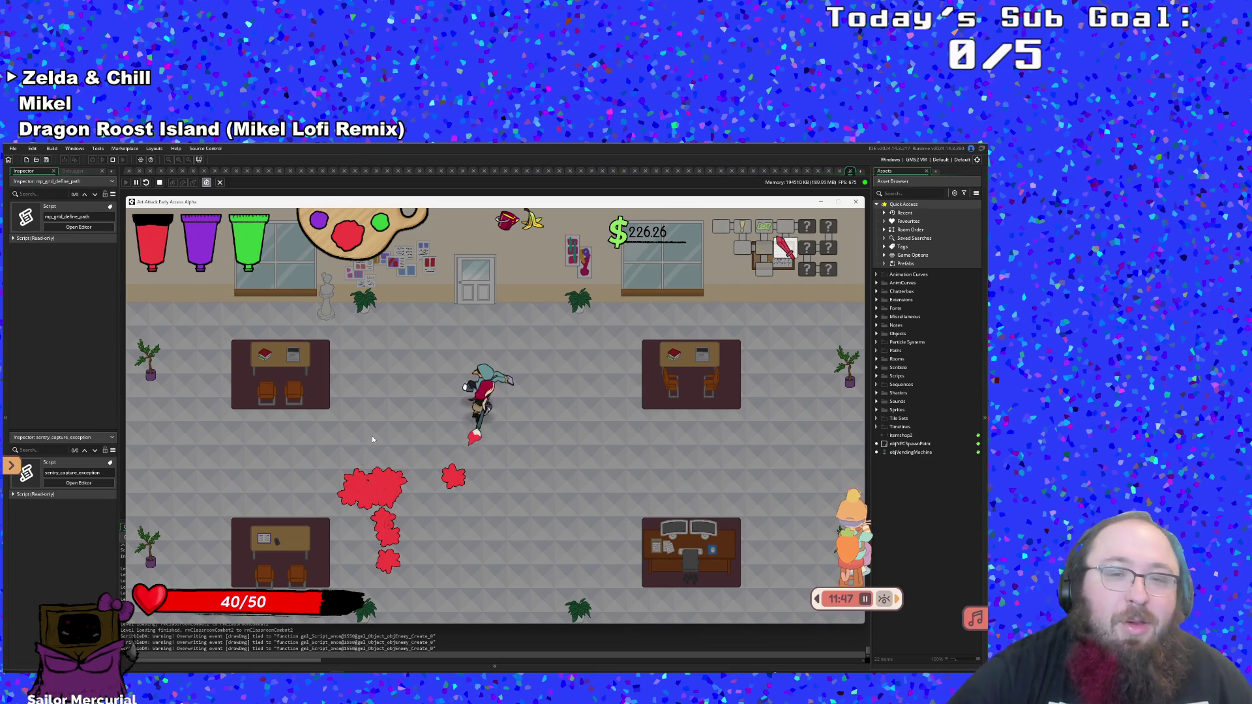
{"action": "left_click", "coordinate": [373, 439]}
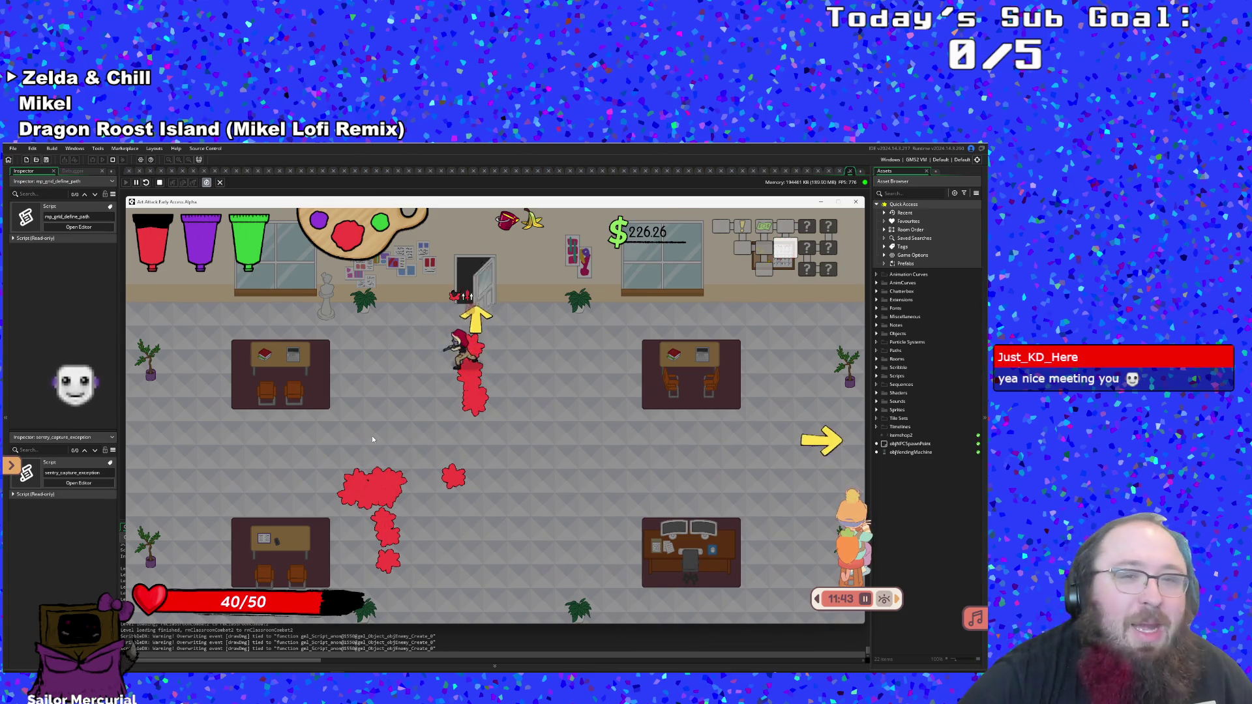
{"action": "key", "text": "Down"}
{"action": "key", "text": "Up"}
{"action": "key", "text": "Right"}
{"action": "key", "text": "Left"}
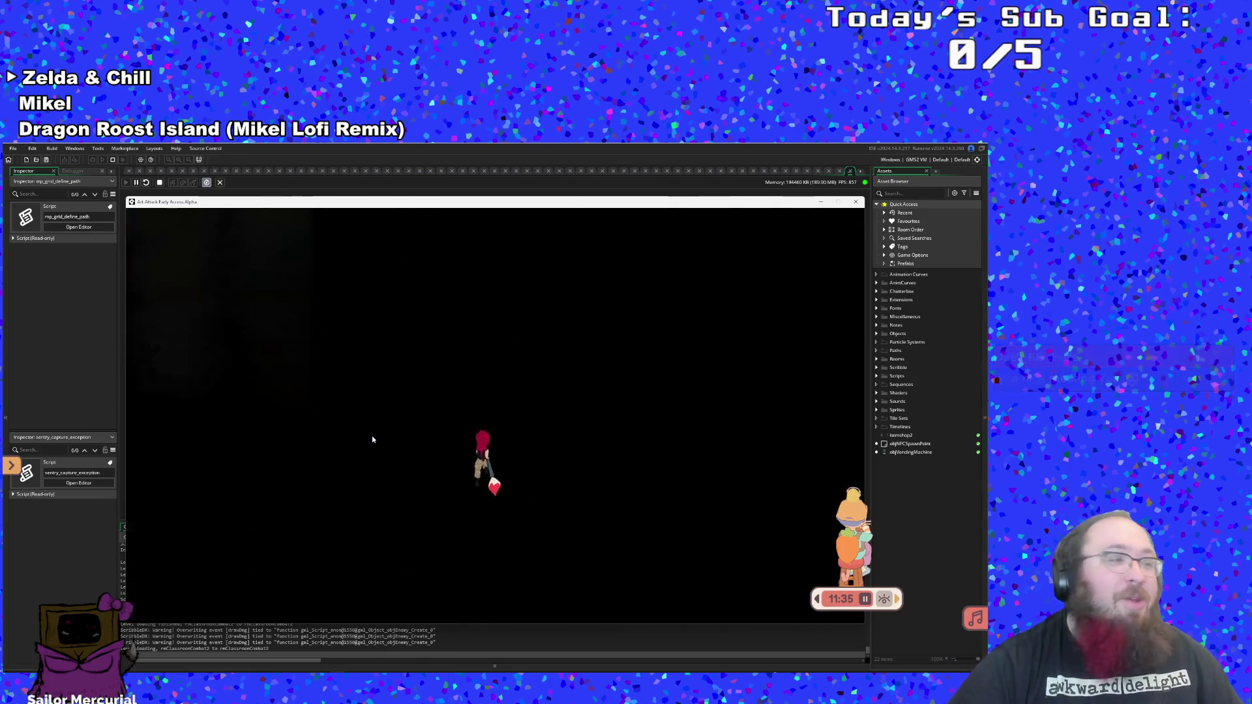
Enter the plaza, switch to purple paint and fight the enemy group
{"action": "key", "text": "Right"}
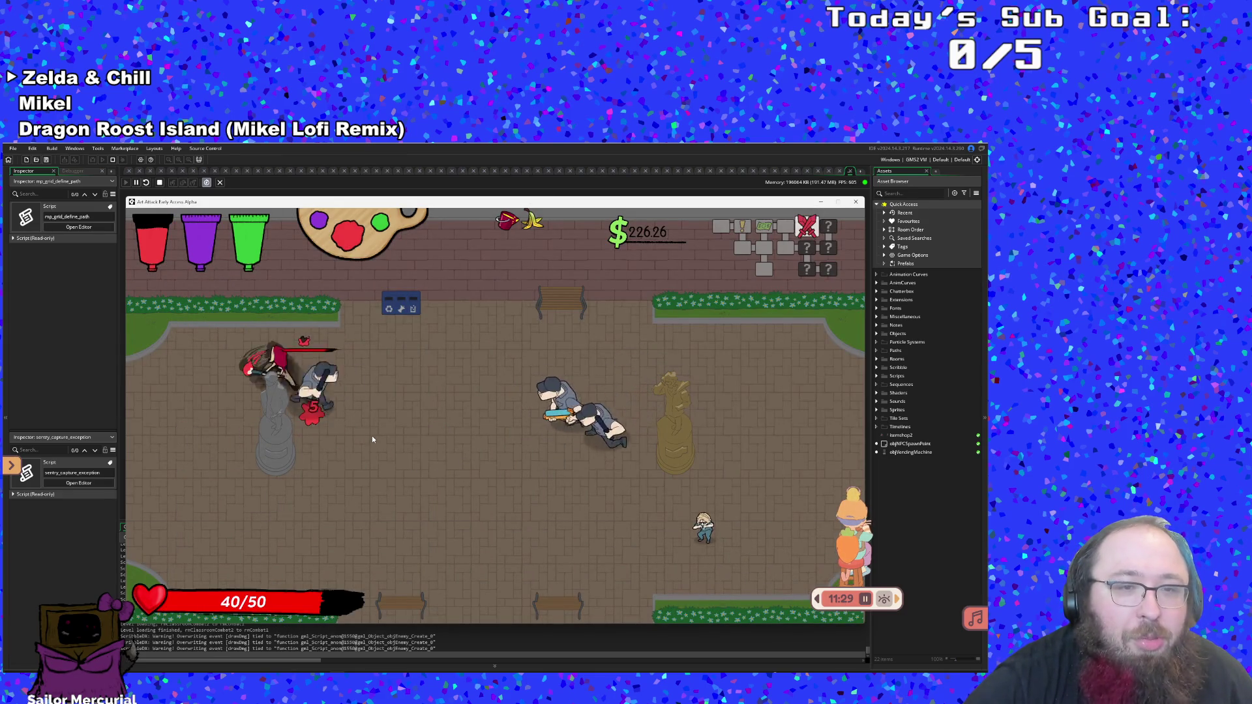
{"action": "scroll", "coordinate": [372, 440], "scroll_direction": "down", "scroll_amount": 1}
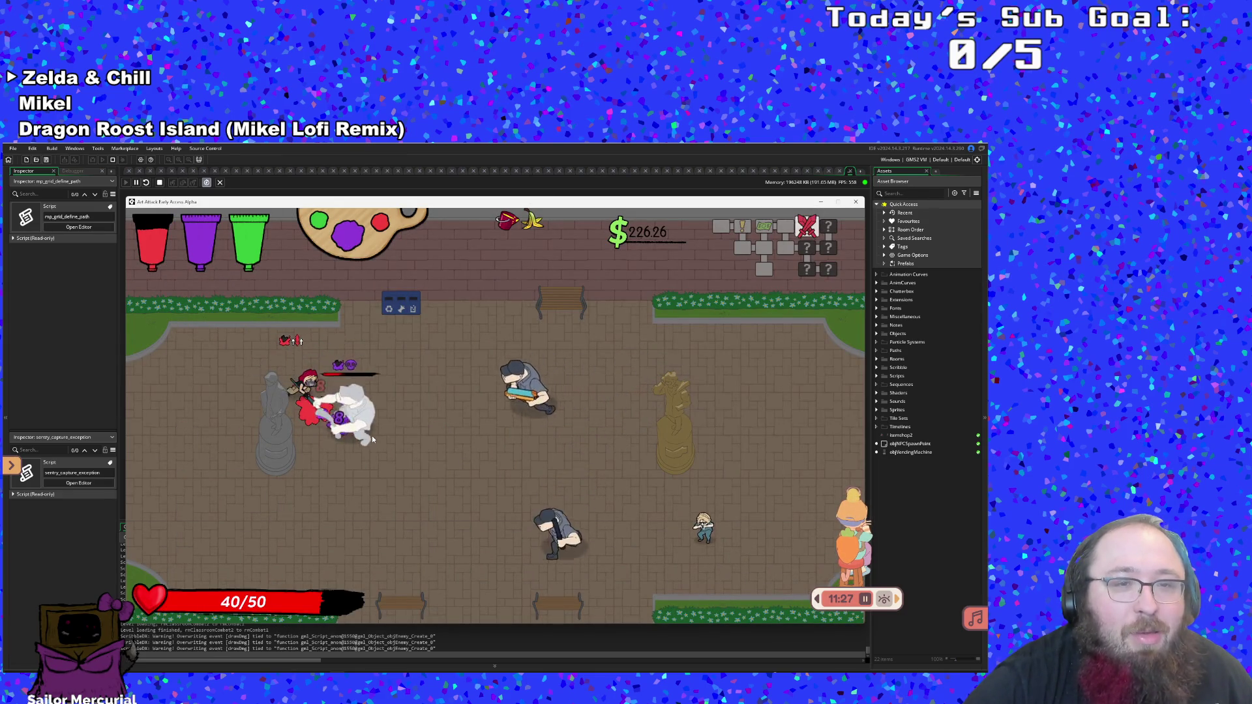
{"action": "left_click", "coordinate": [373, 439]}
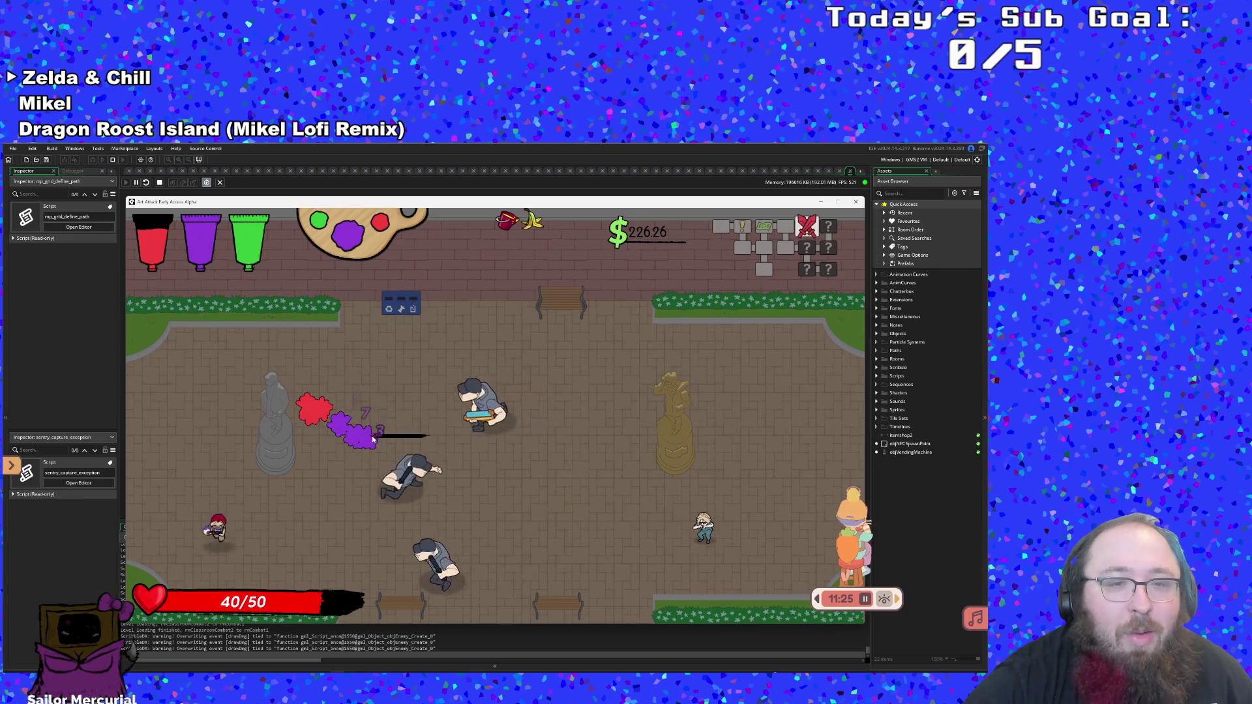
{"action": "key", "text": "d"}
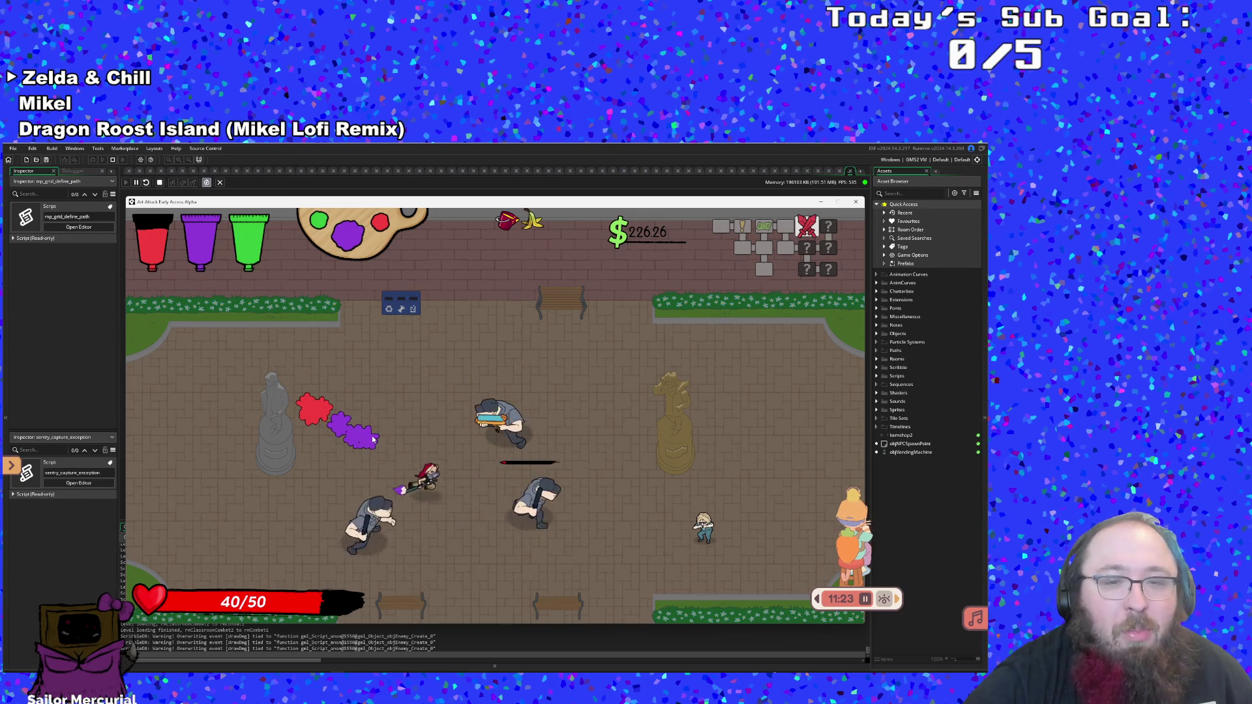
{"action": "key", "text": "a"}
{"action": "left_click", "coordinate": [373, 440]}
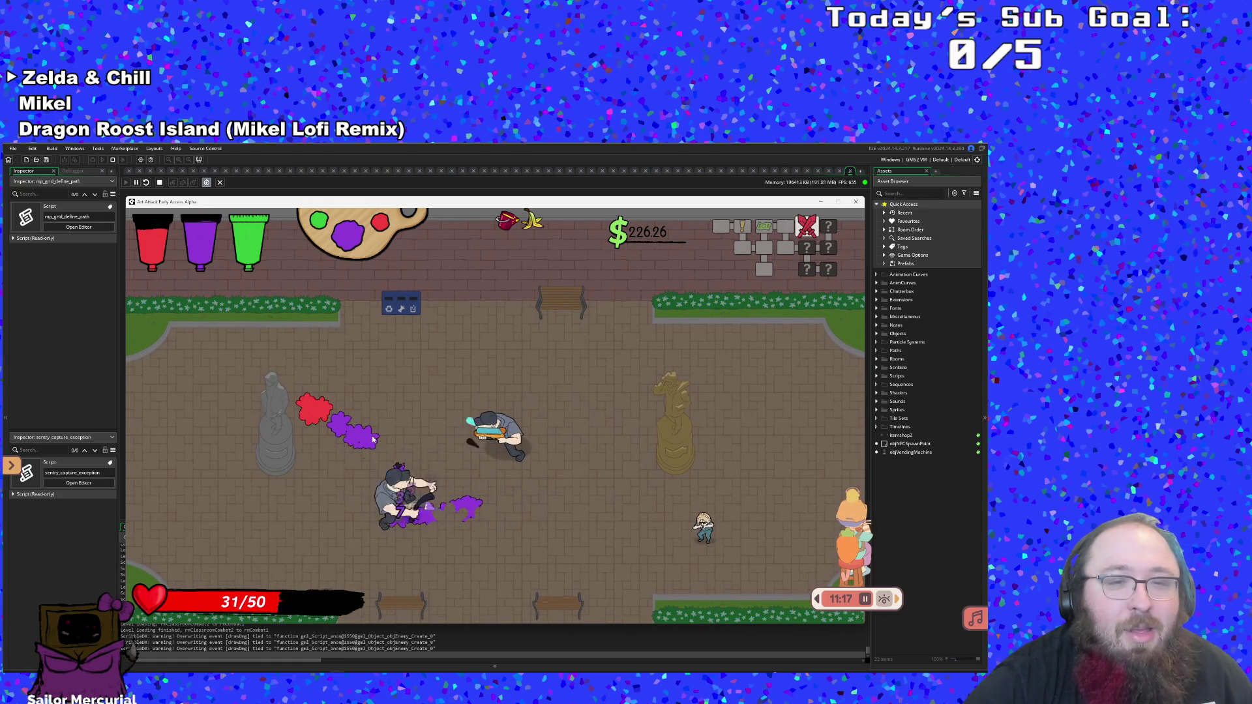
{"action": "key", "text": "w"}
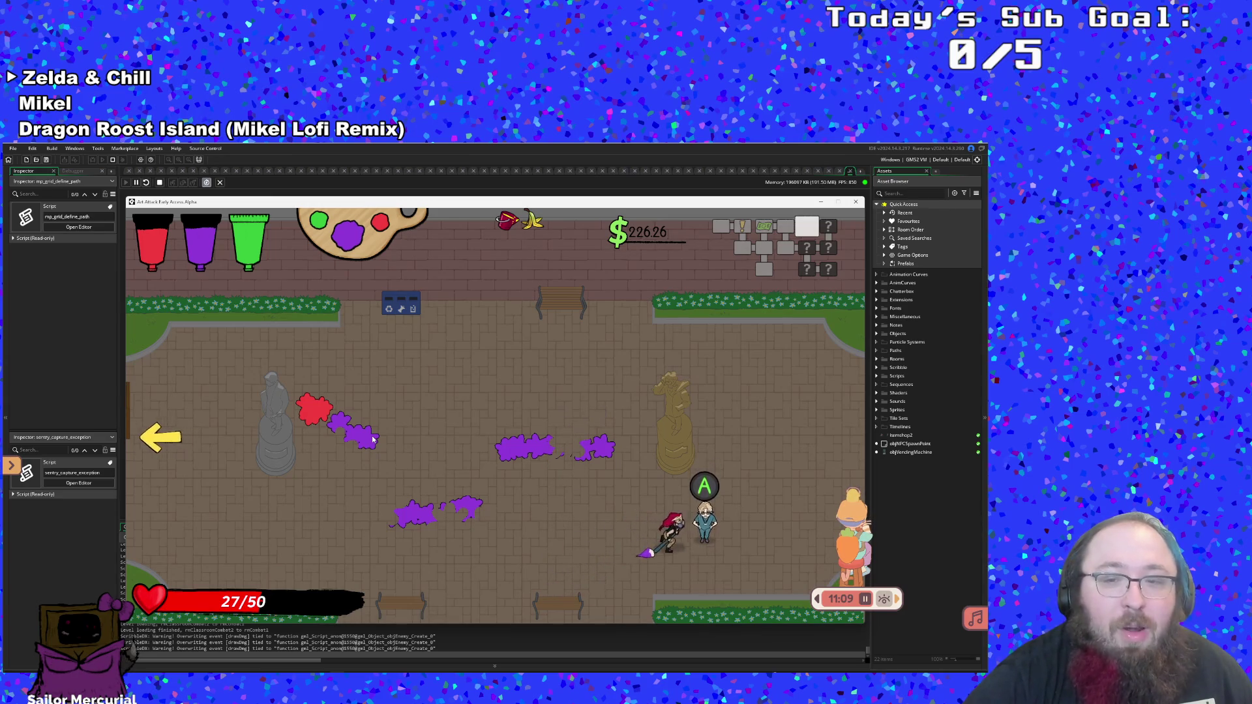
Talk through Hue and Eddie's dialogue, grab the health pickup to 50/50, and exit left
{"action": "key", "text": "space"}
{"action": "key", "text": "space"}
{"action": "key", "text": "space"}
{"action": "key", "text": "space"}
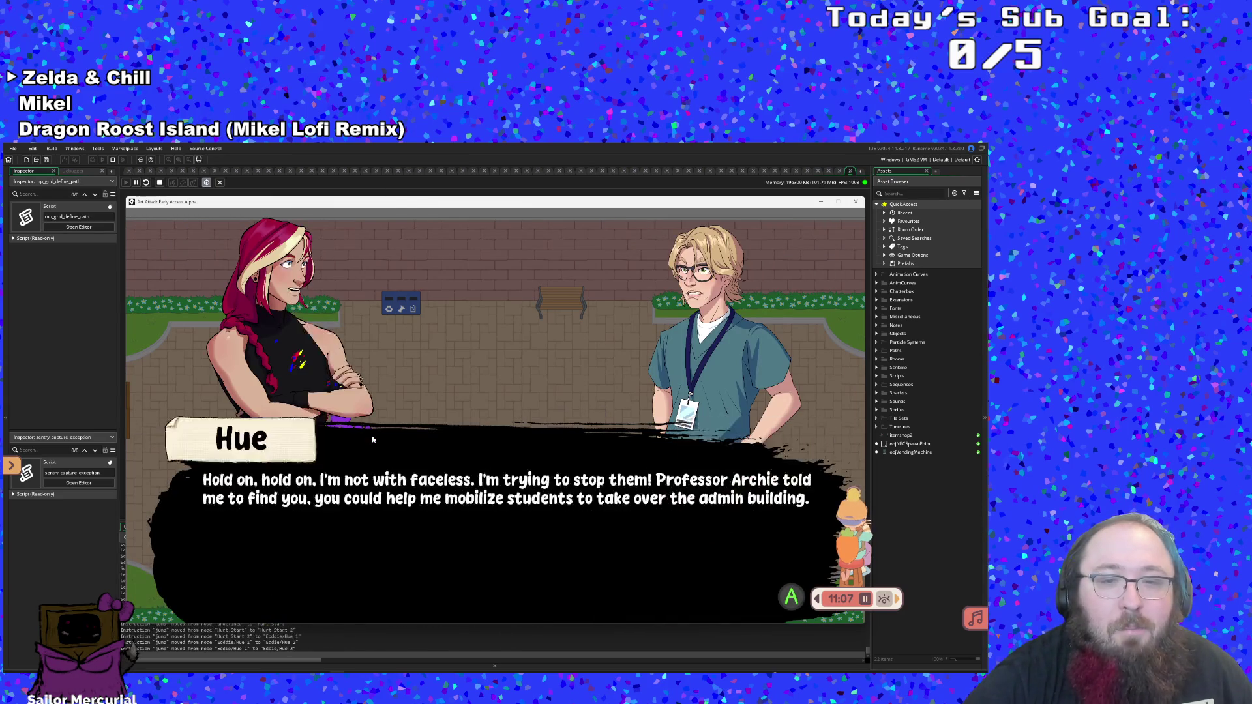
{"action": "key", "text": "space"}
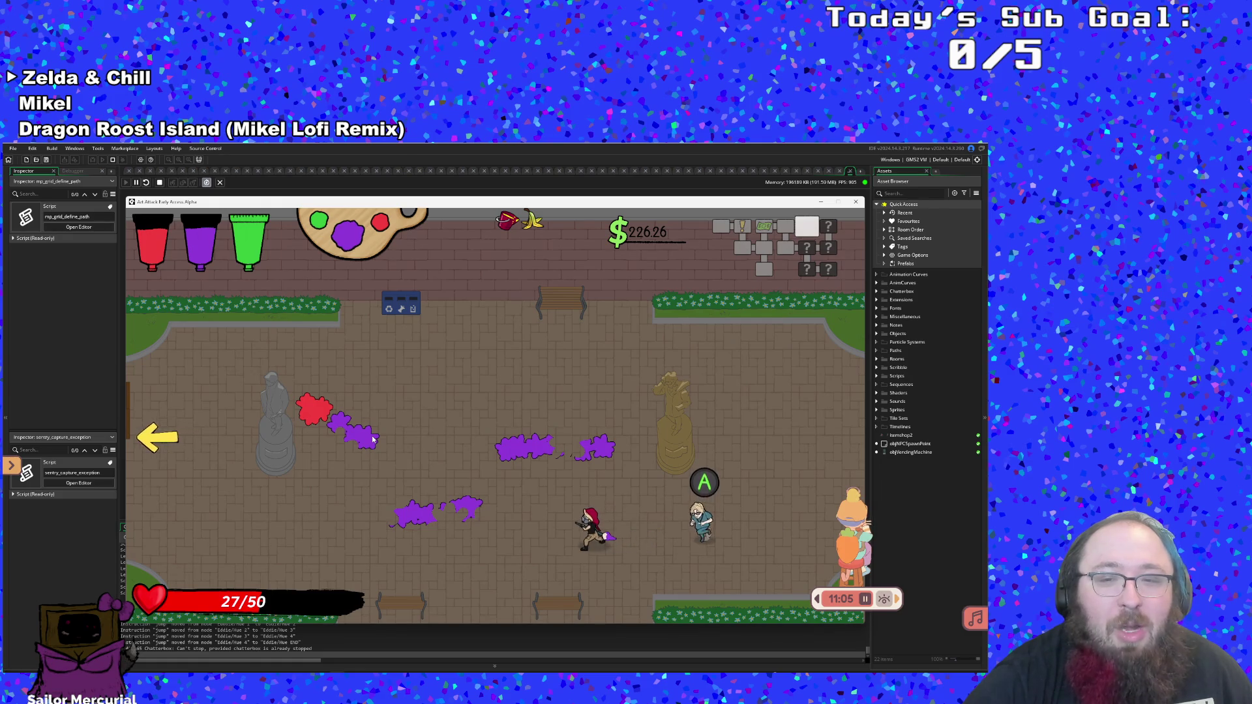
{"action": "key", "text": "d"}
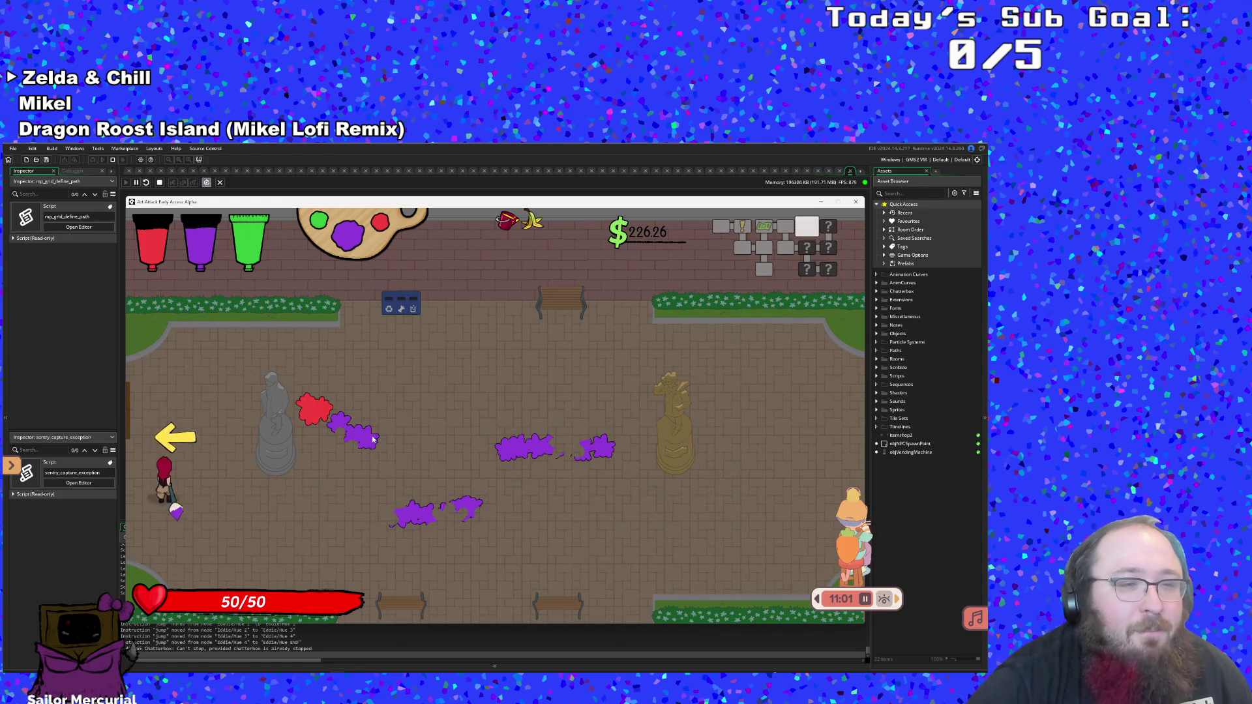
{"action": "key", "text": "d"}
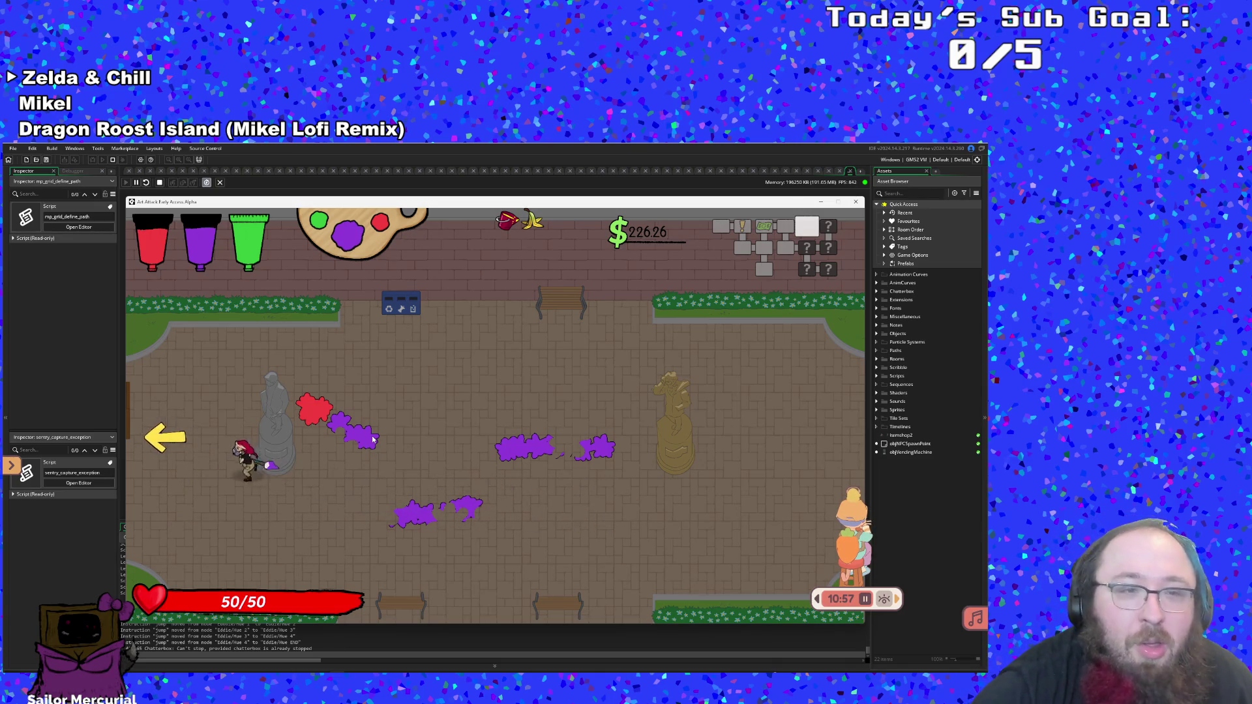
{"action": "key", "text": "a"}
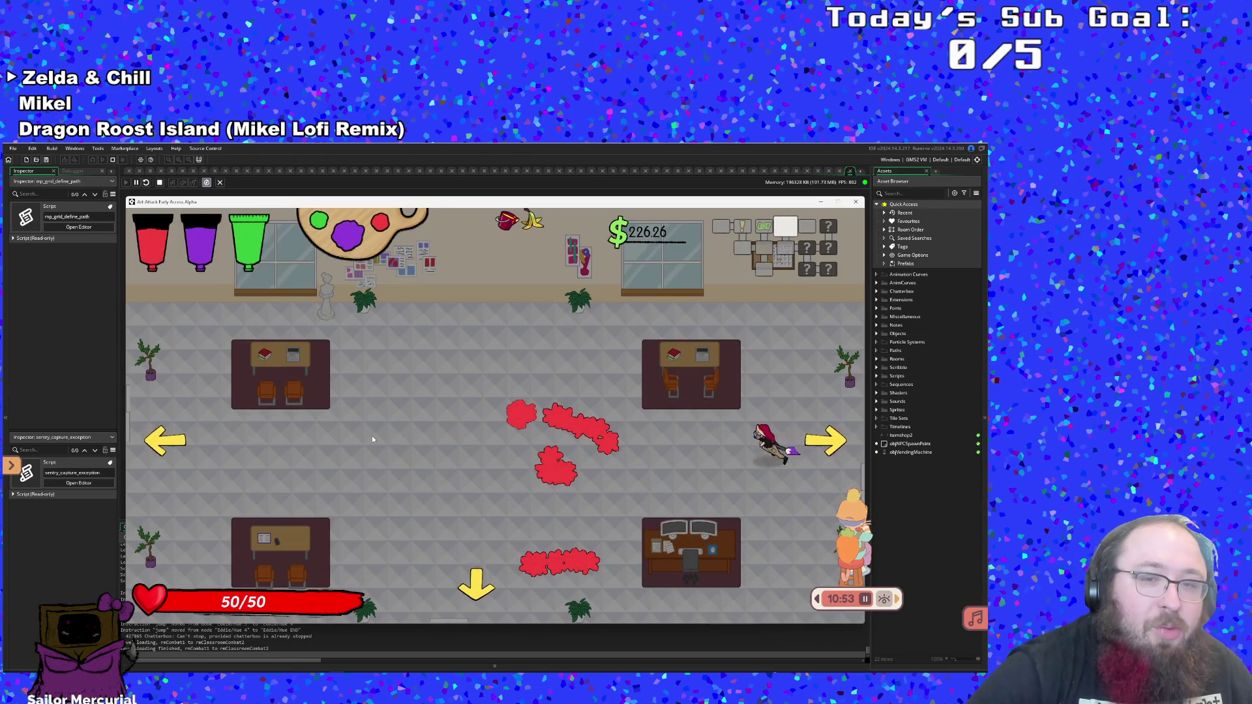
Cross the classroom through its bottom and right exits into the plaza
{"action": "key", "text": "a"}
{"action": "key", "text": "s"}
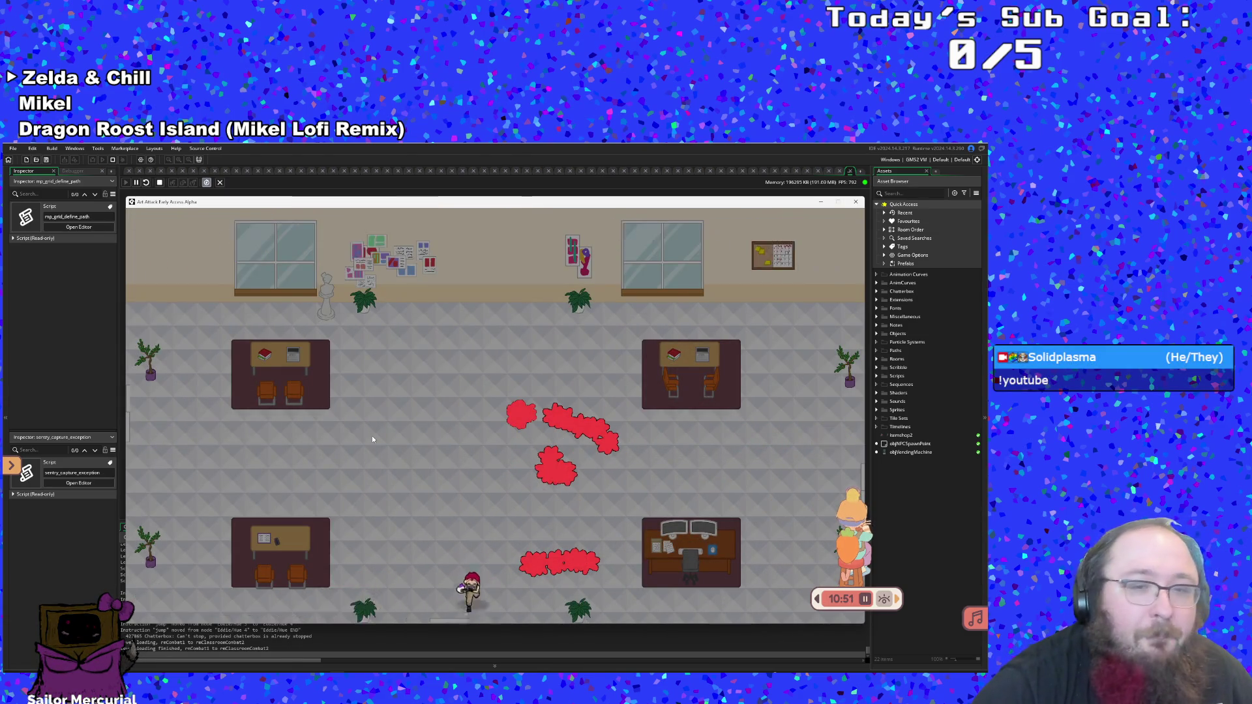
{"action": "key", "text": "d"}
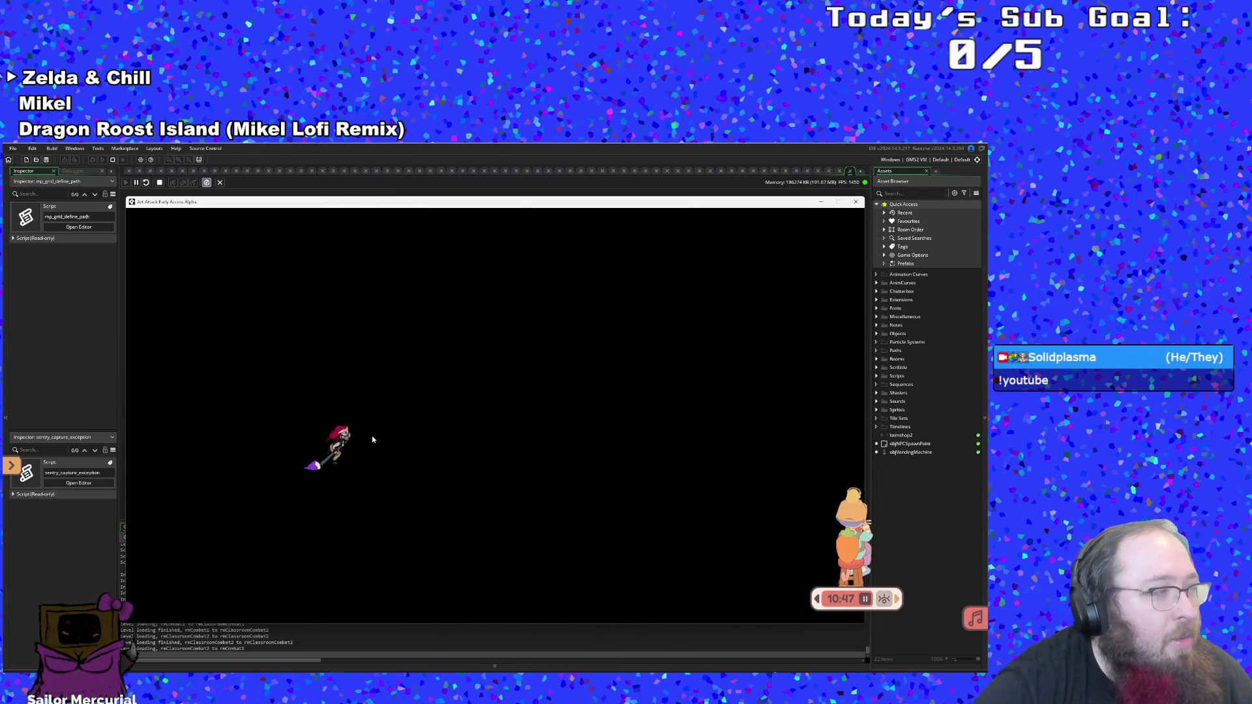
{"action": "key", "text": "d"}
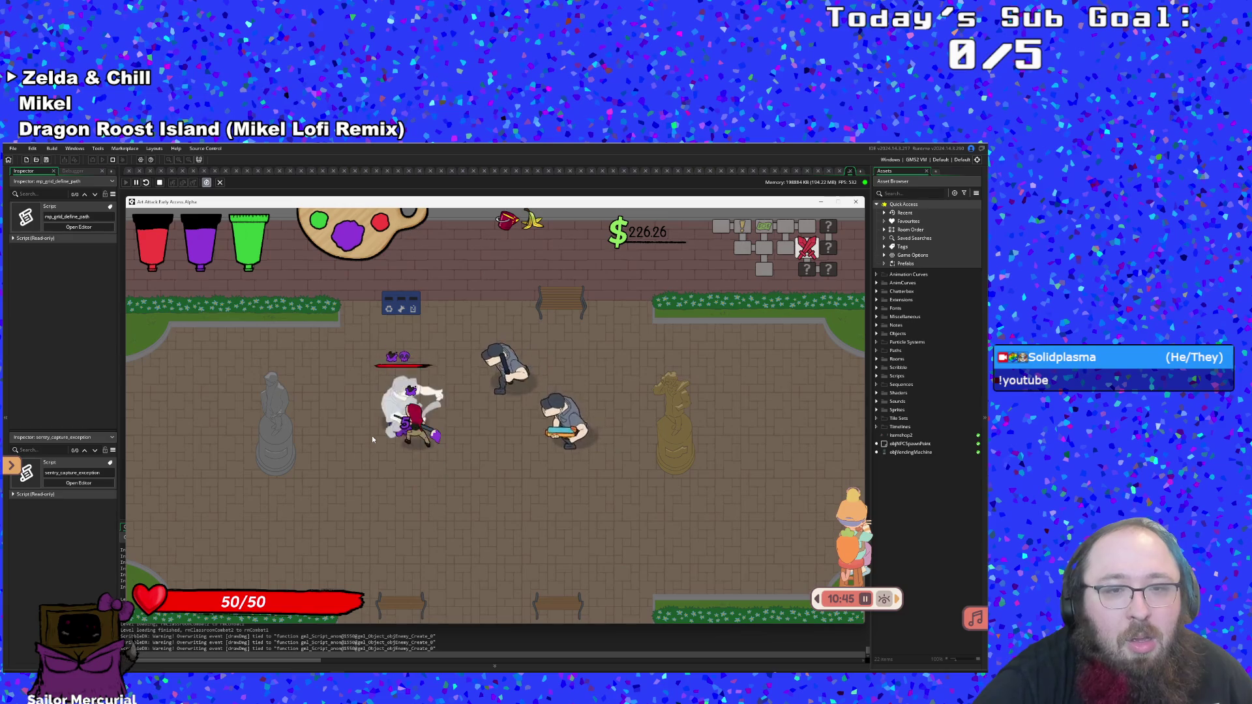
Defeat both plaza enemies with purple paint, then exit right to the mixing room
{"action": "key", "text": "d"}
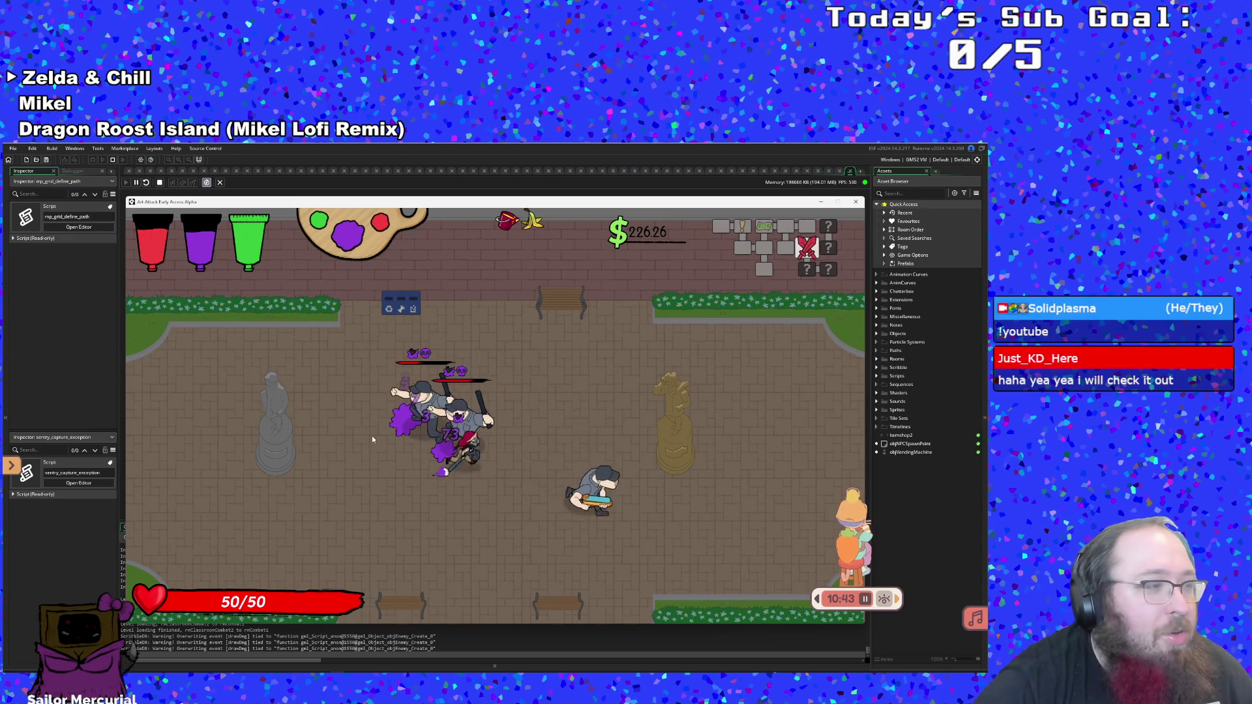
{"action": "left_click", "coordinate": [372, 439]}
{"action": "left_click", "coordinate": [373, 439]}
{"action": "key", "text": "w"}
{"action": "key", "text": "s"}
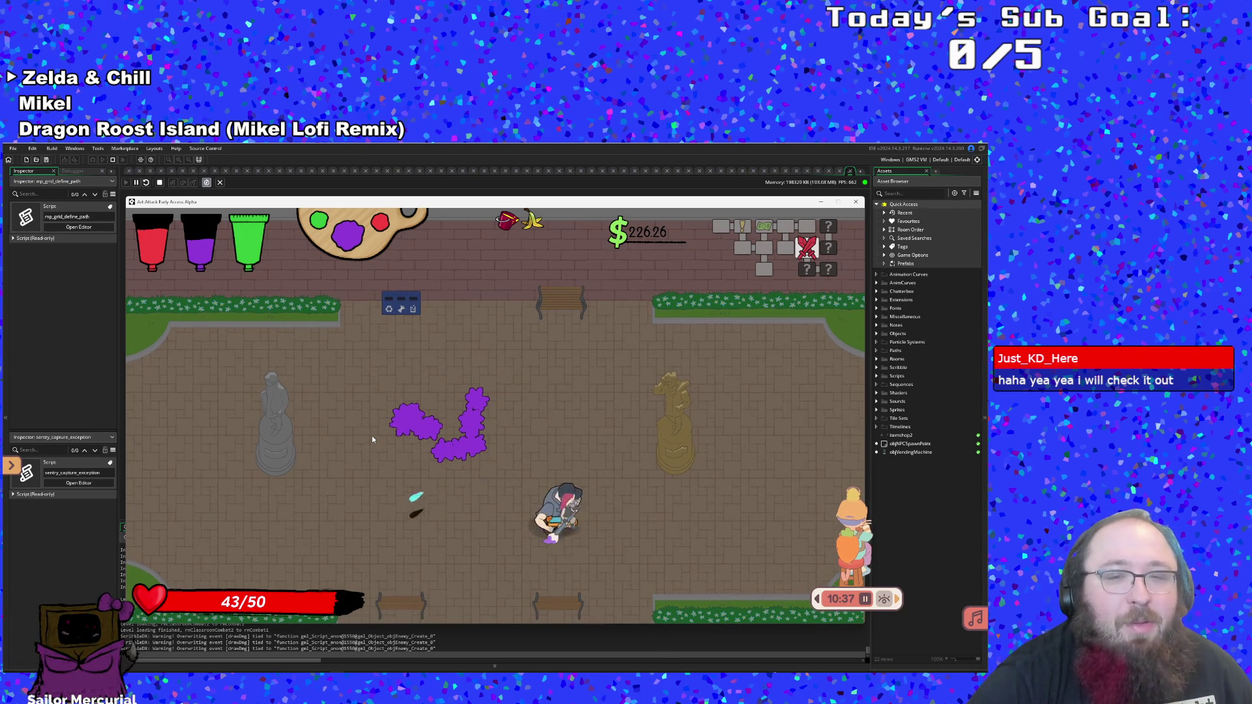
{"action": "key", "text": "w"}
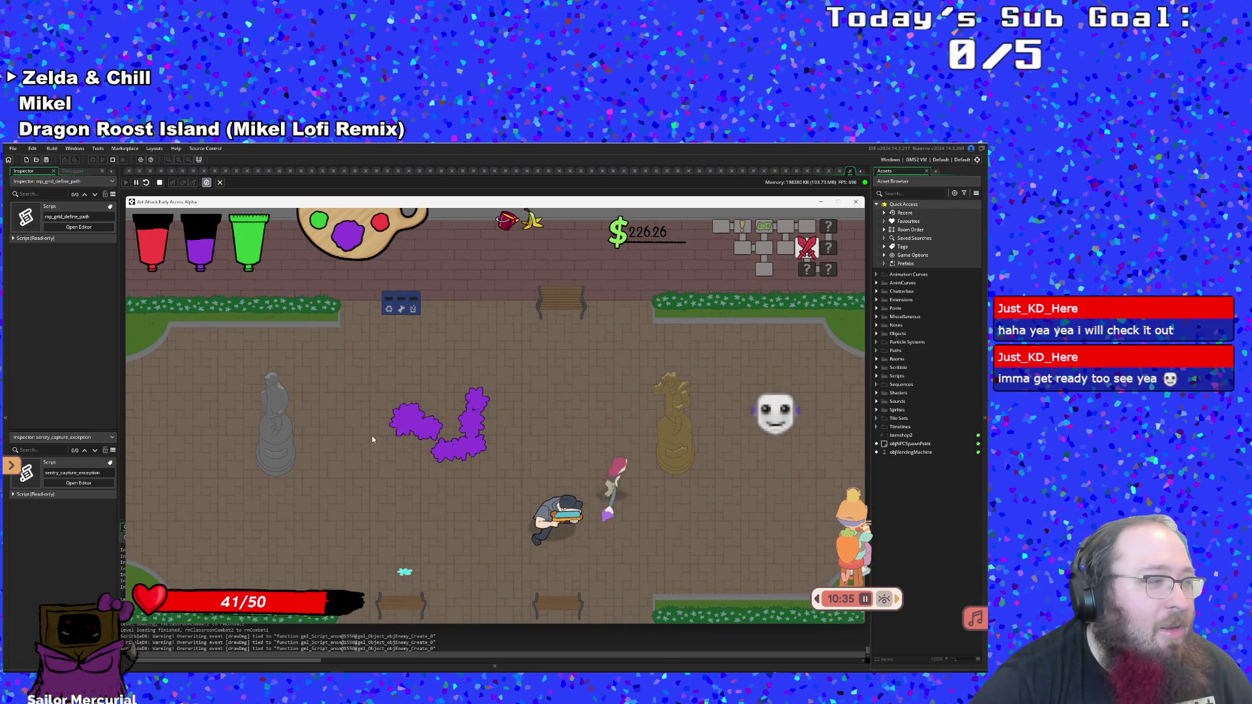
{"action": "key", "text": "s"}
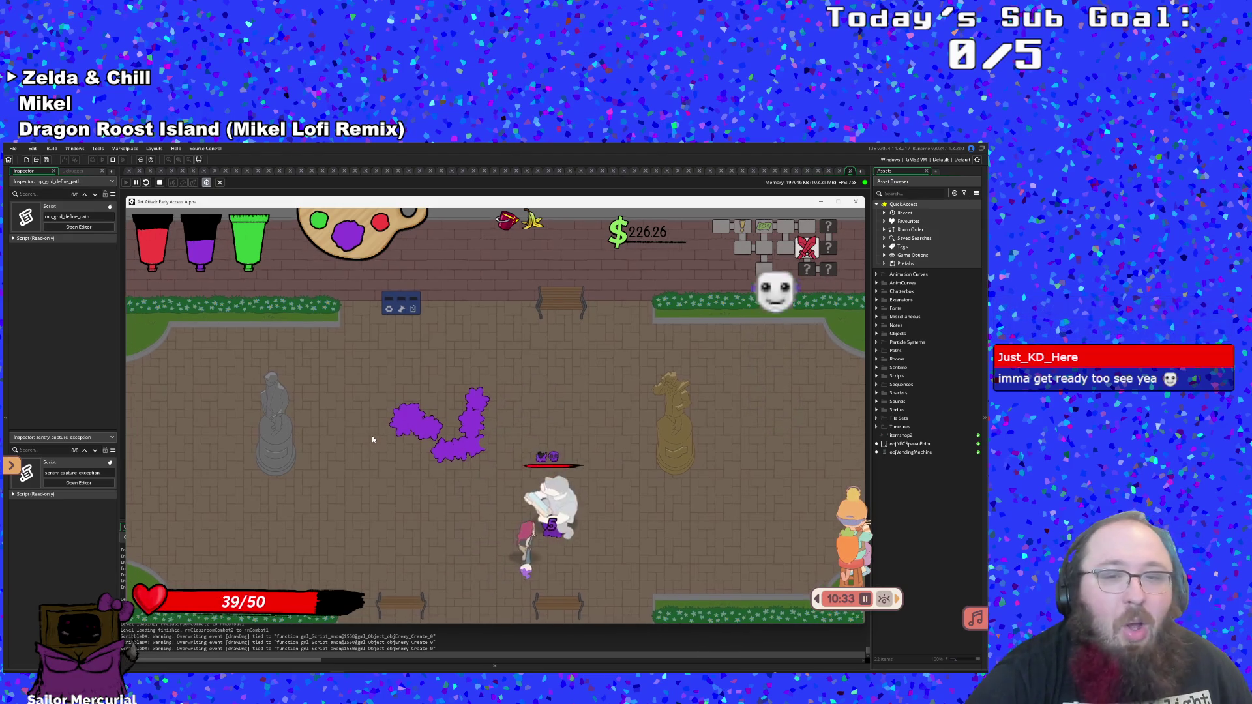
{"action": "key", "text": "w"}
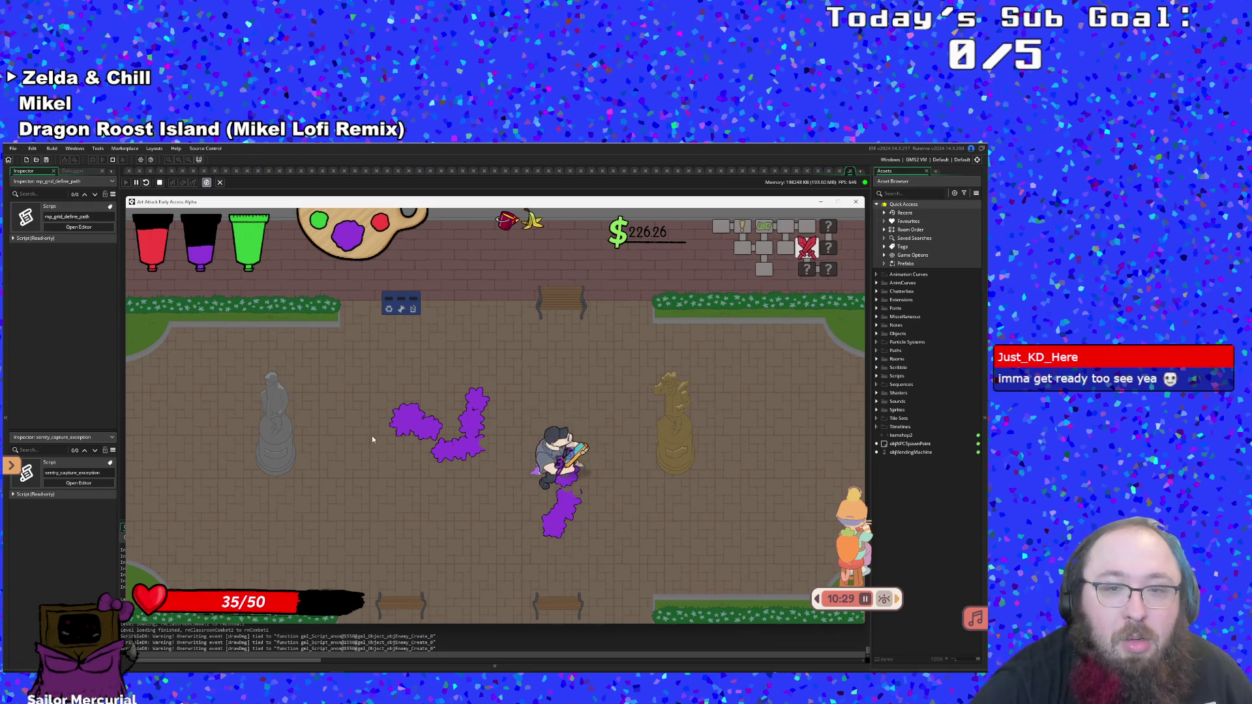
{"action": "key", "text": "s"}
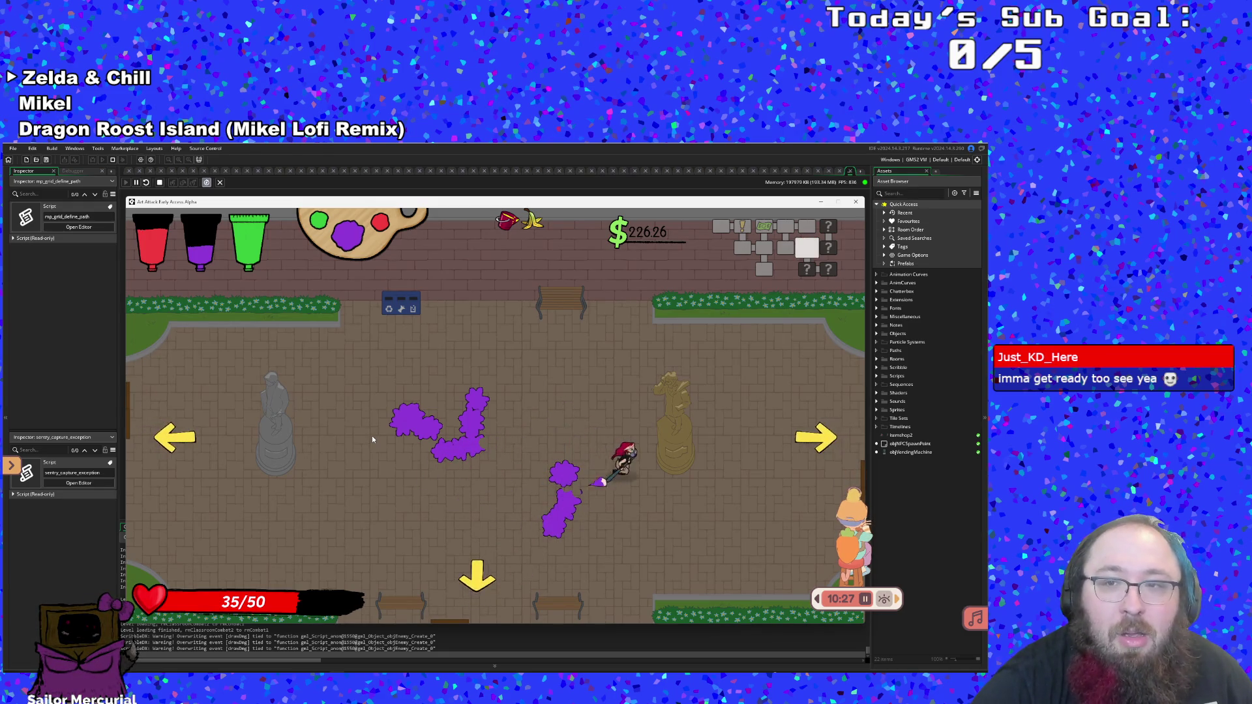
{"action": "key", "text": "d"}
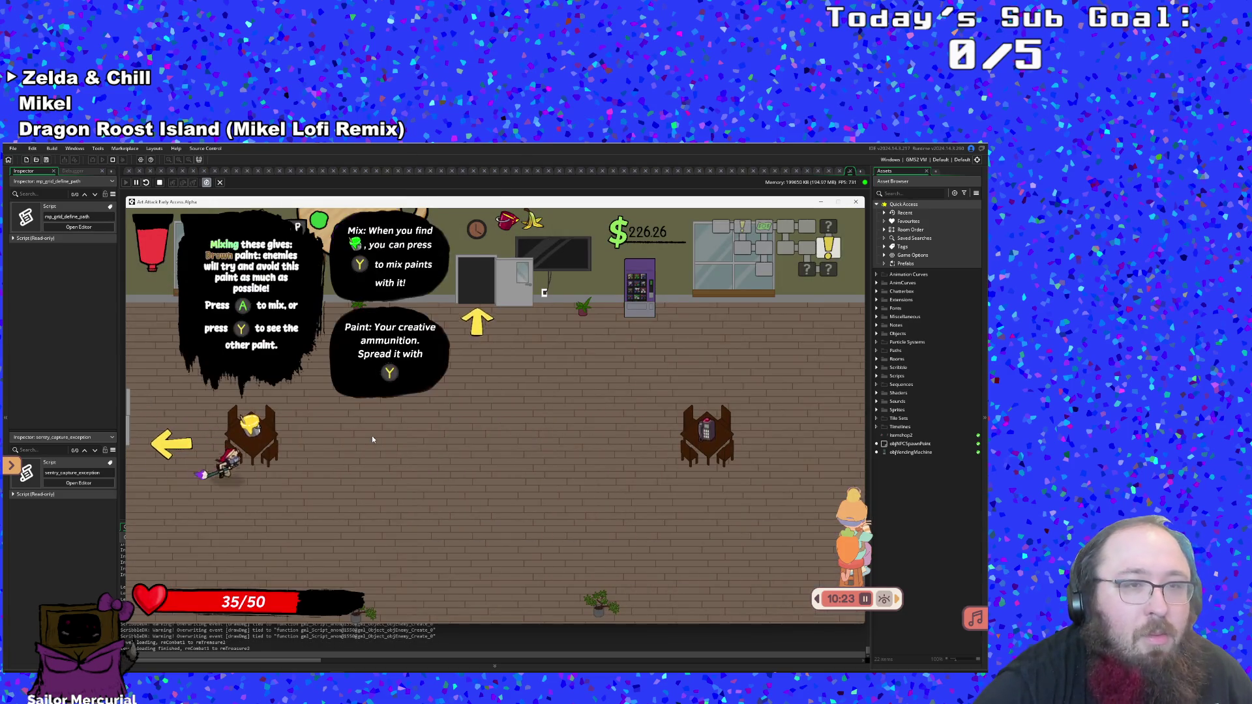
Mix orange paint, pick up the Emergency Phone, and refill purple at the station
{"action": "key", "text": "e"}
{"action": "key", "text": "s"}
{"action": "key", "text": "d"}
{"action": "key", "text": "d"}
{"action": "key", "text": "w"}
{"action": "key", "text": "w"}
{"action": "key", "text": "a"}
{"action": "key", "text": "a"}
{"action": "key", "text": "s"}
{"action": "key", "text": "w"}
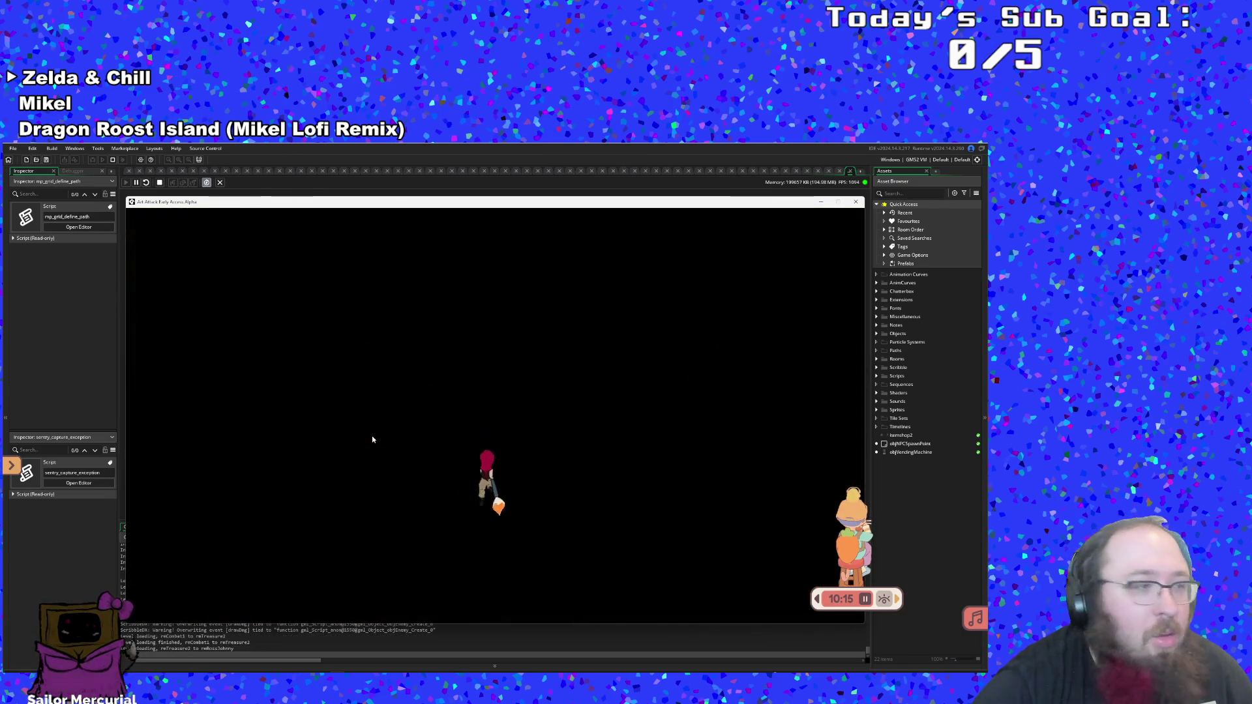
Finish Hue's "Where's Johnny?" dialogue and leave through the plaza's bottom exit
{"action": "key", "text": "space"}
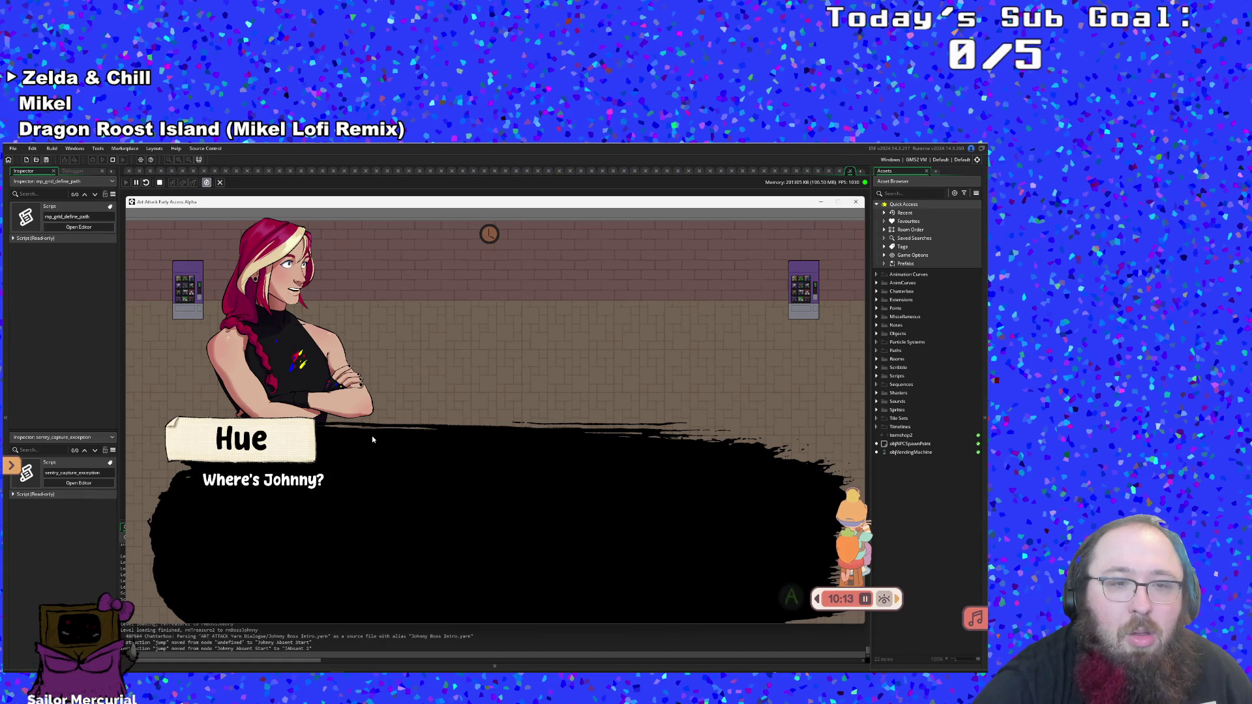
{"action": "key", "text": "space"}
{"action": "key", "text": "space"}
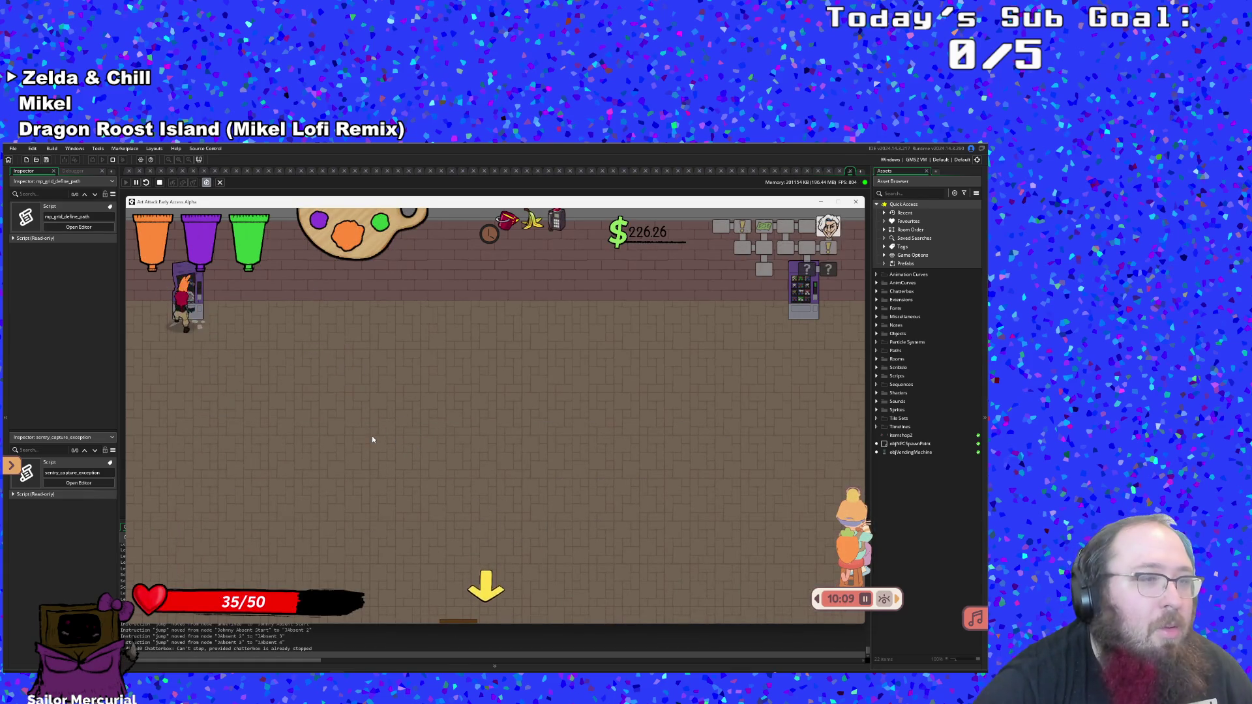
{"action": "key", "text": "s+d"}
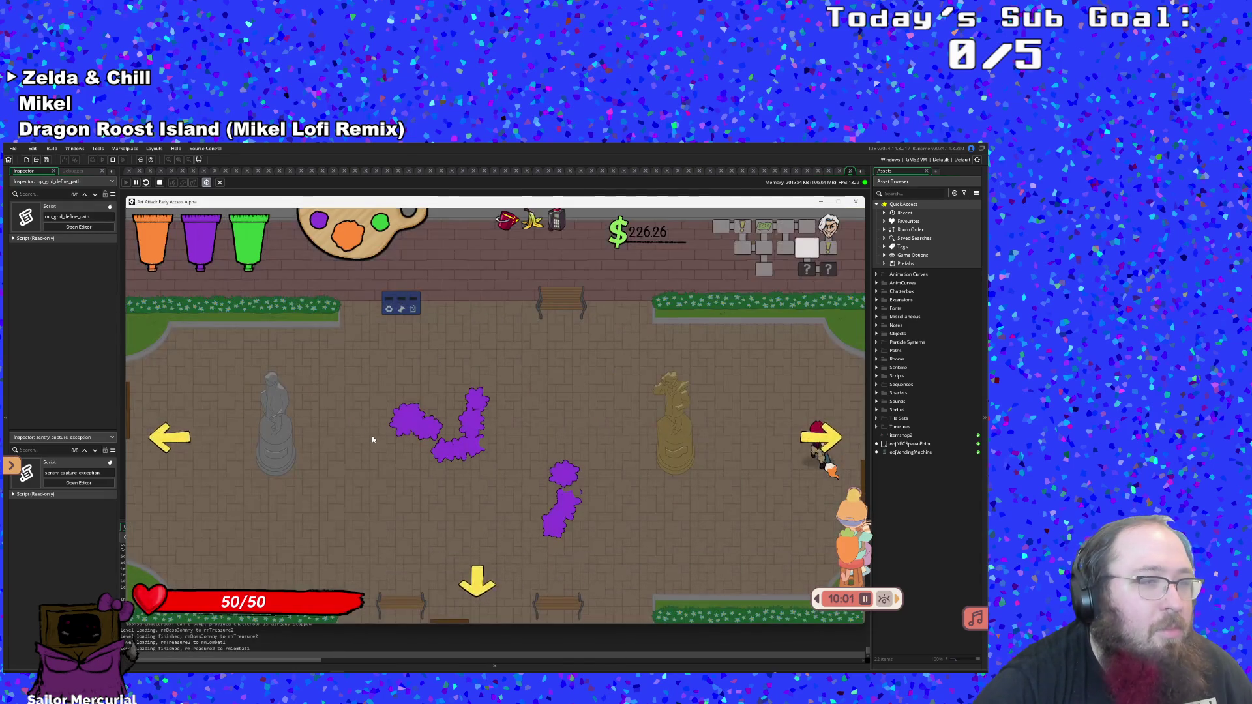
{"action": "key", "text": "a"}
{"action": "key", "text": "s"}
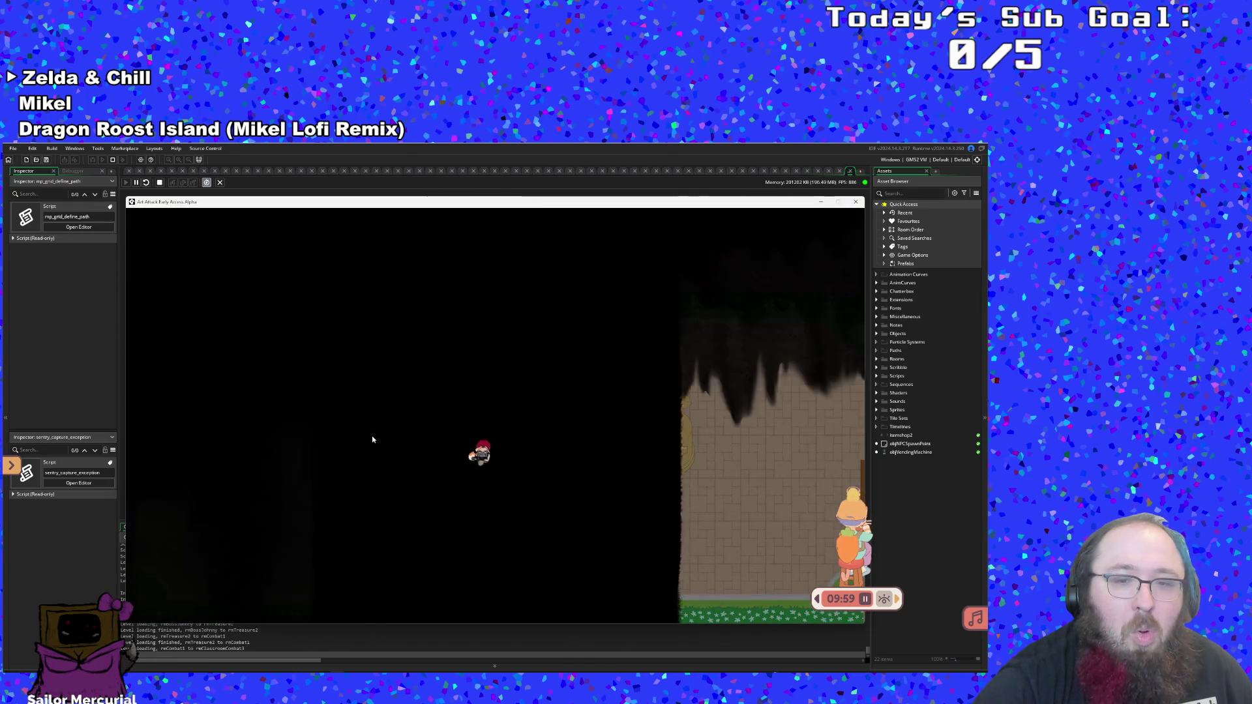